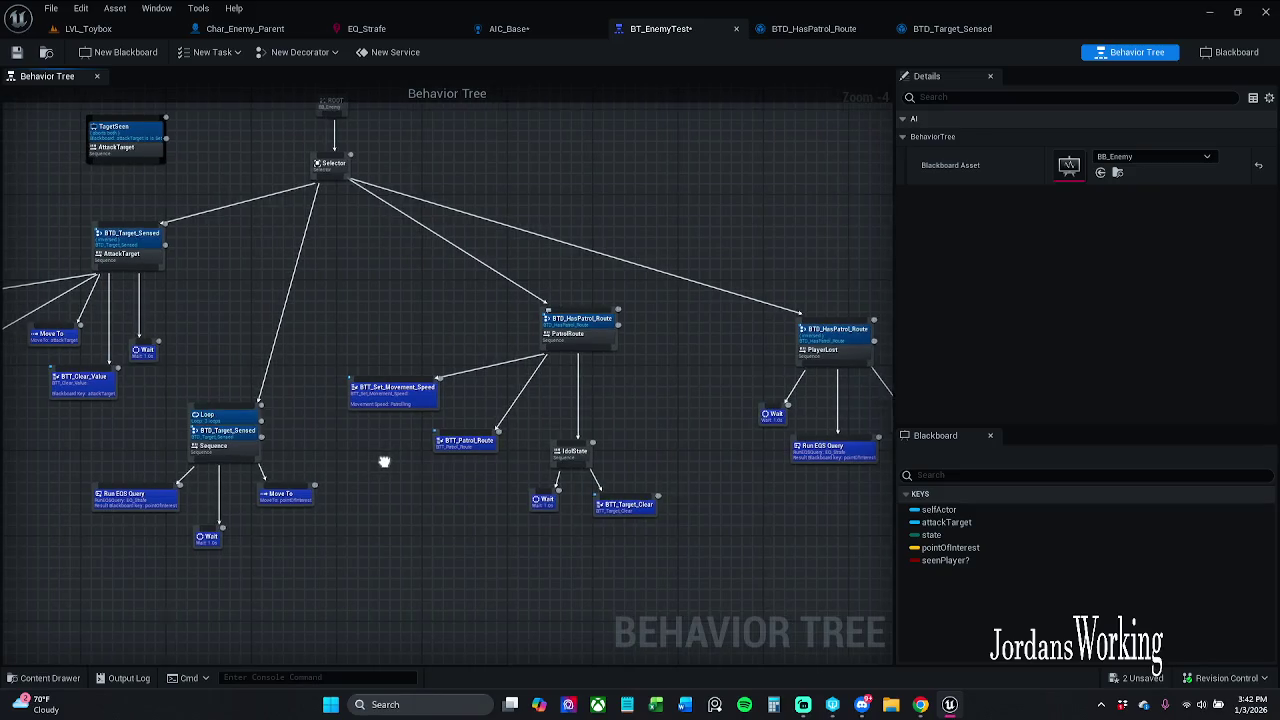
- Switch to LVL_Toybox, pull the camera back over the arena, and select BP_Patrol_Moon
click(128, 30)
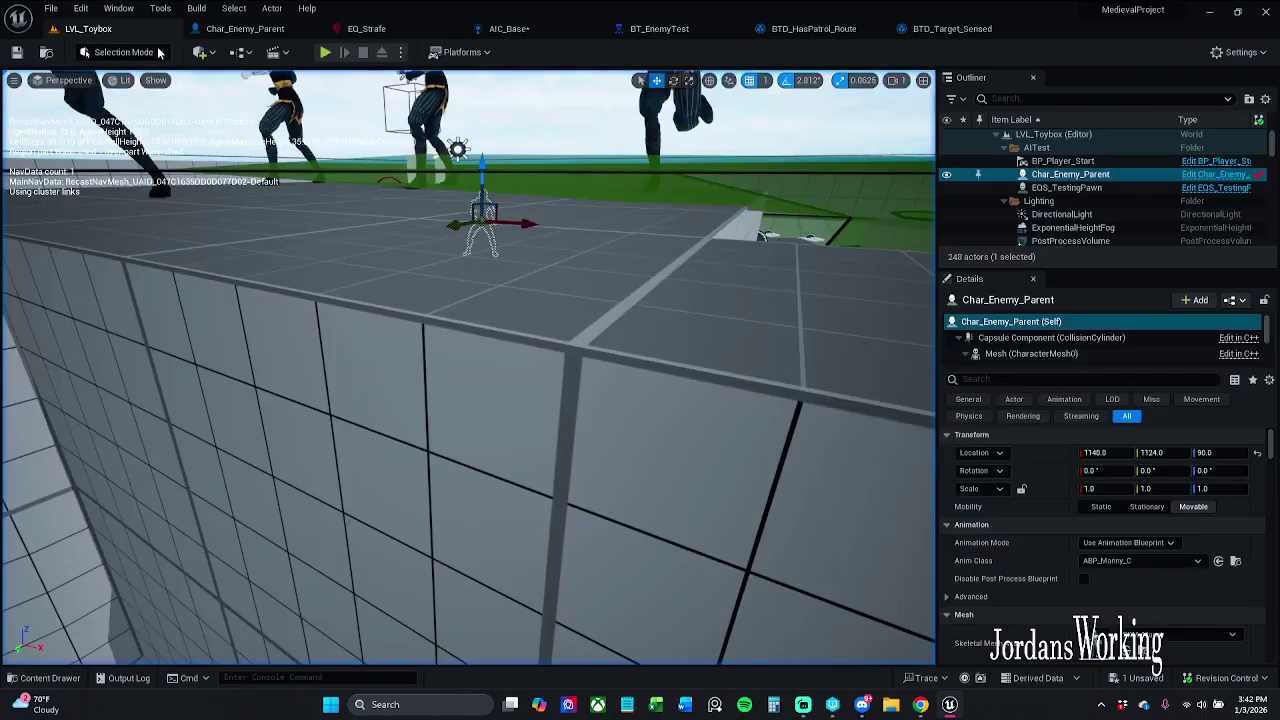
drag(474, 210, 474, 310)
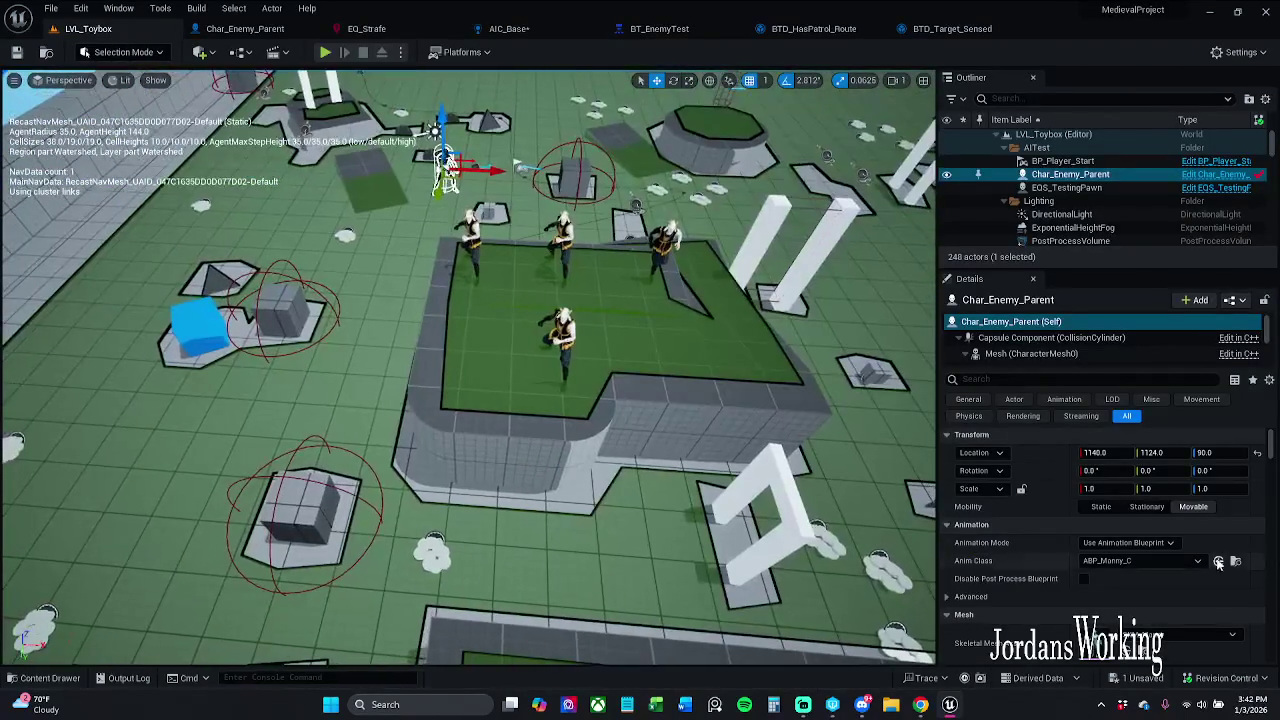
scroll(1182, 561, down, 3)
scroll(1183, 567, down, 2)
scroll(1207, 562, down, 1)
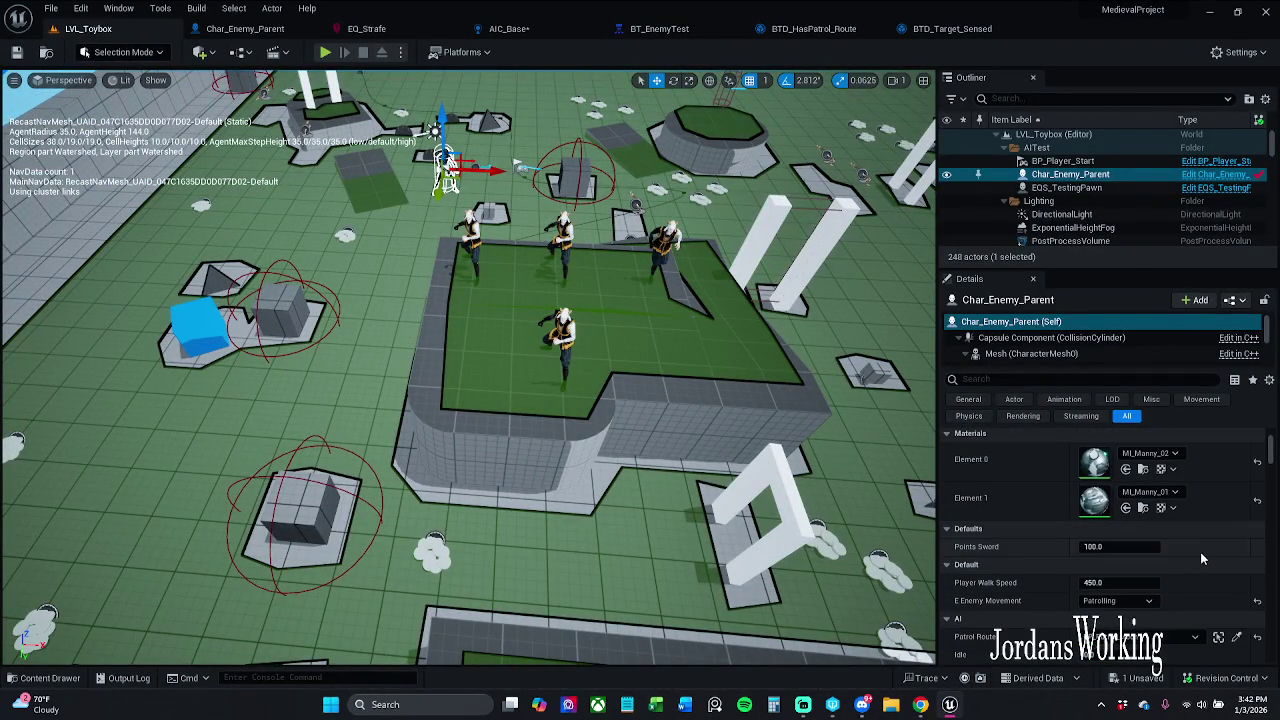
mouse_move(648, 168)
mouse_down()
mouse_move(773, 315)
mouse_move(586, 180)
mouse_up()
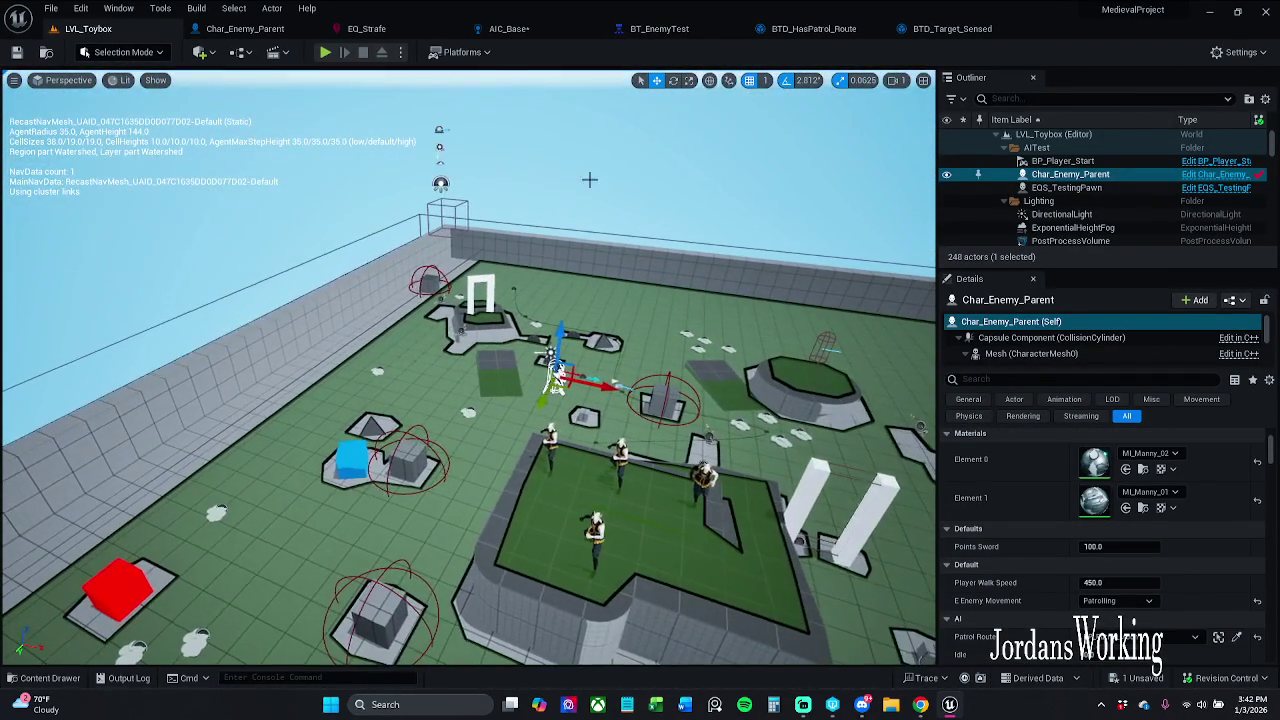
click(536, 298)
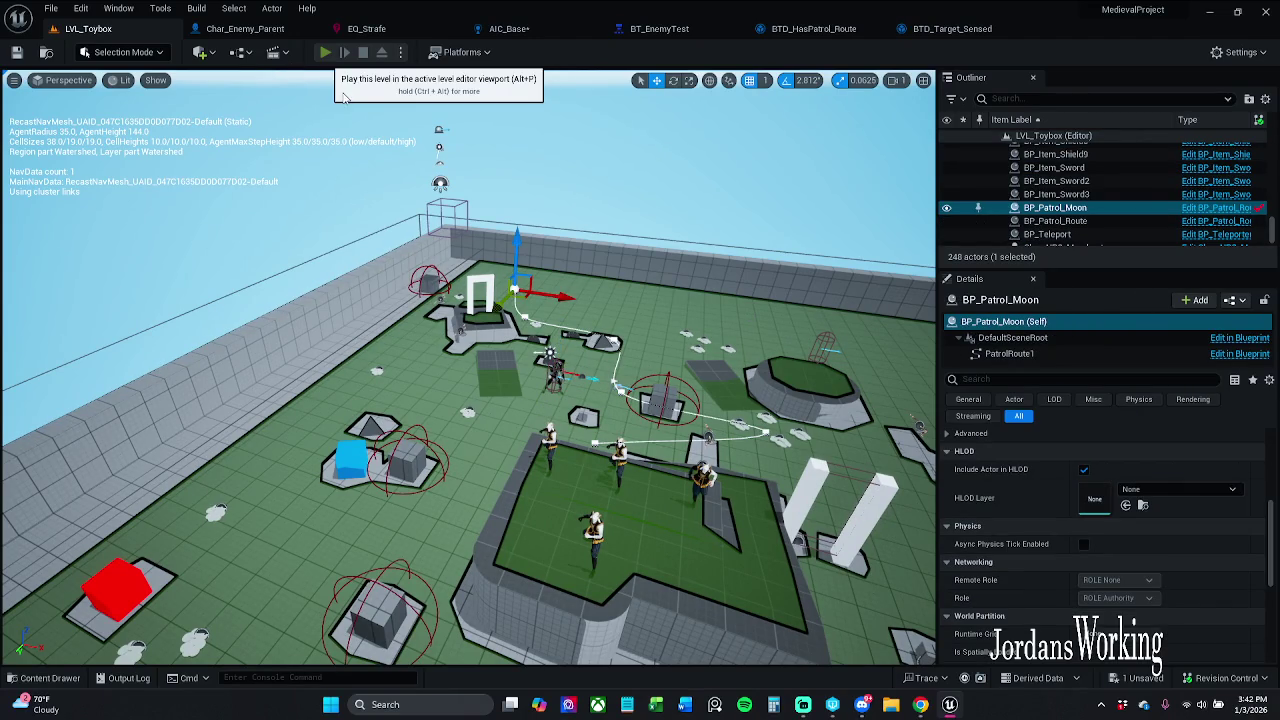
click(325, 52)
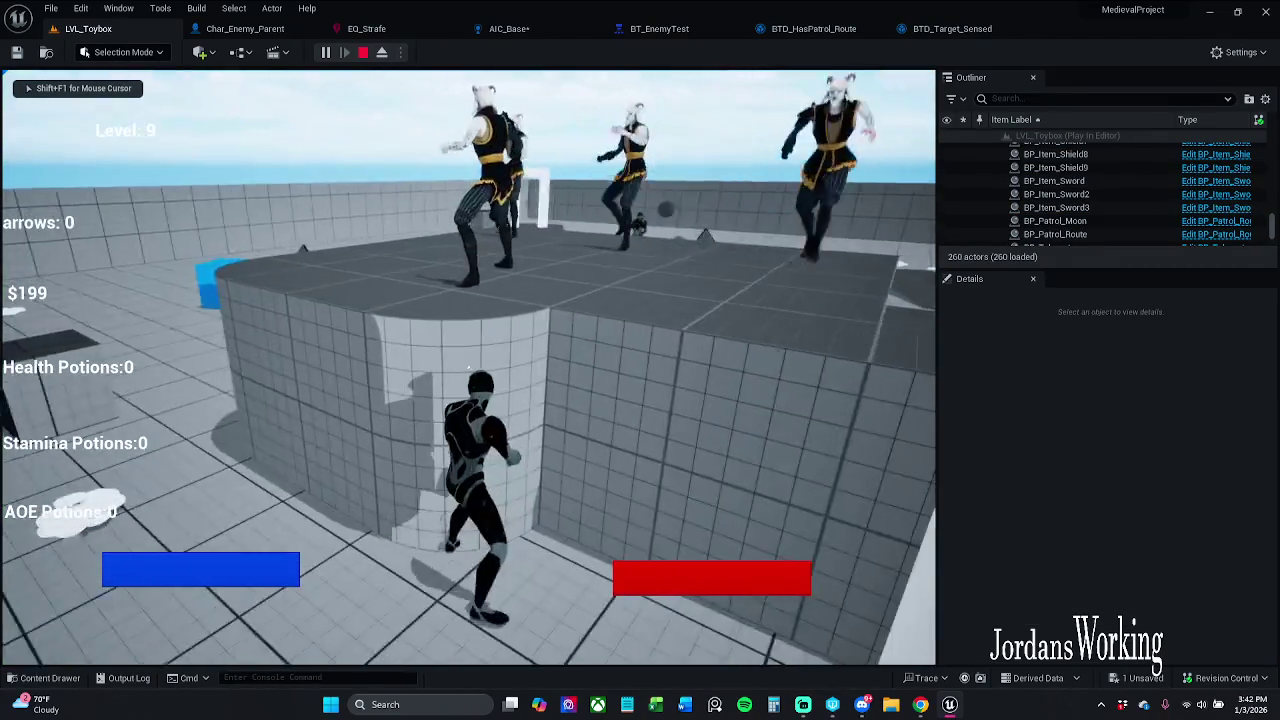
key(shift+w)
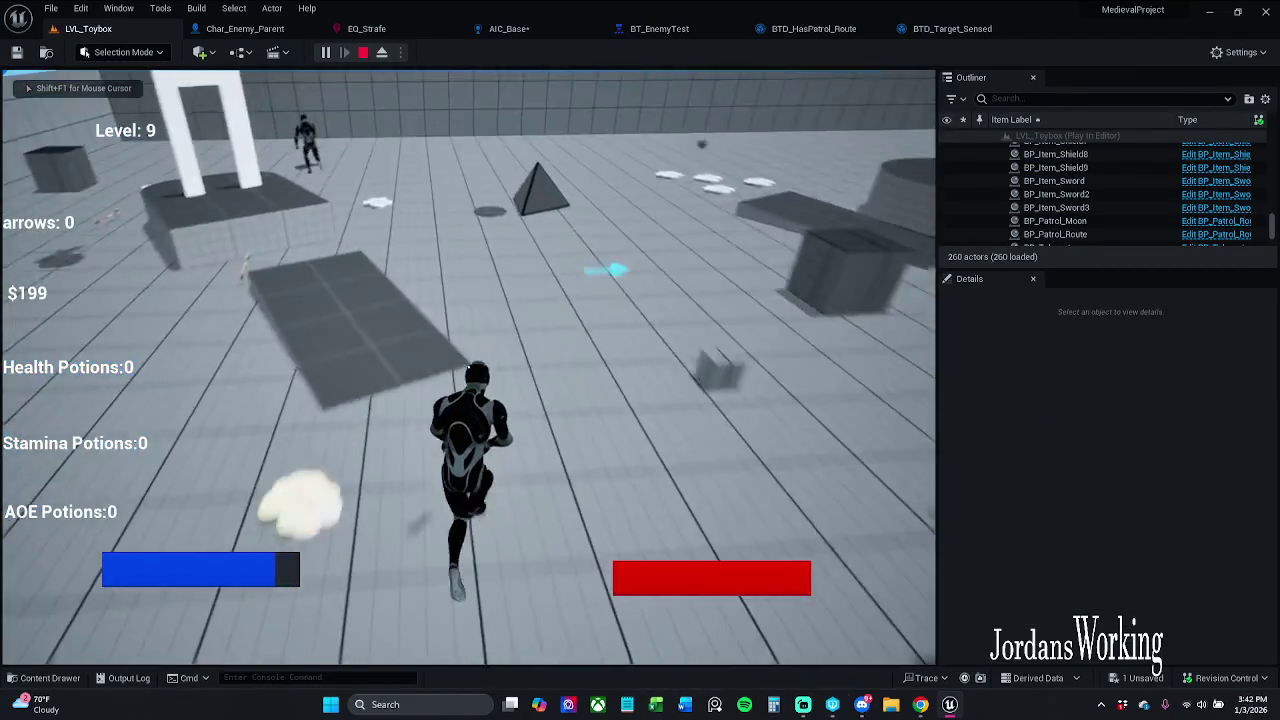
key(shift+w)
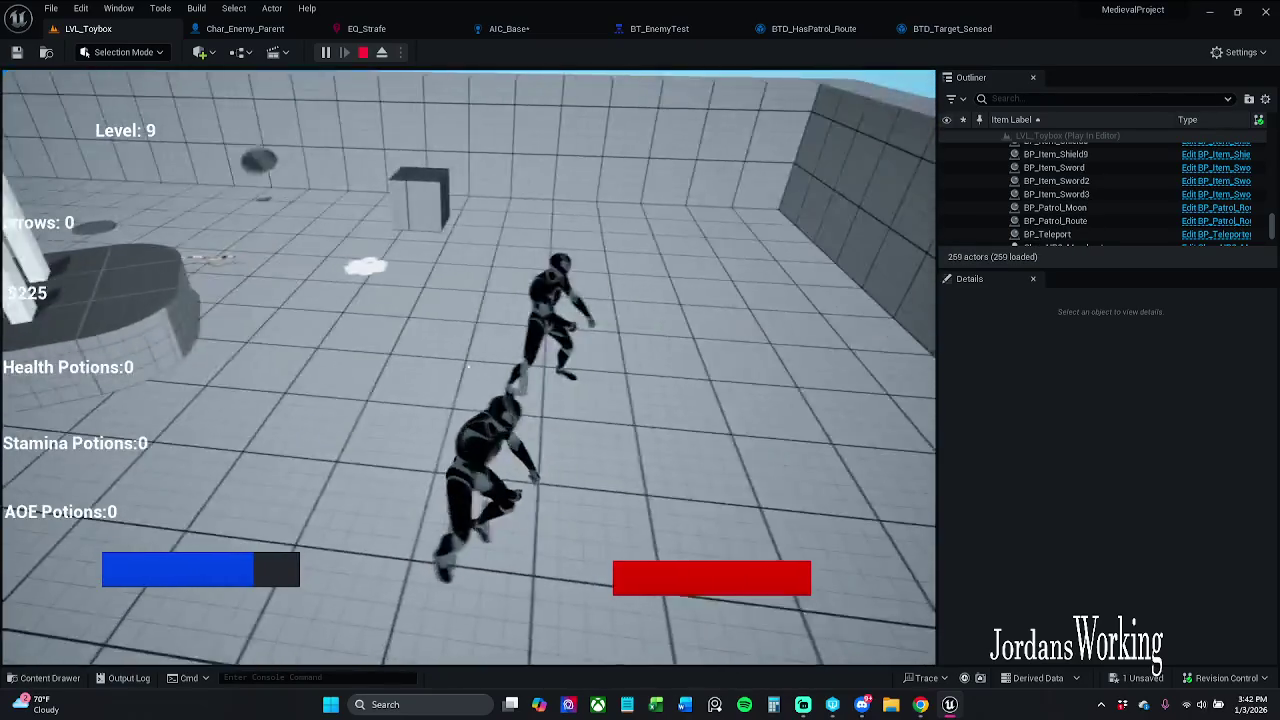
key(s)
key(s)
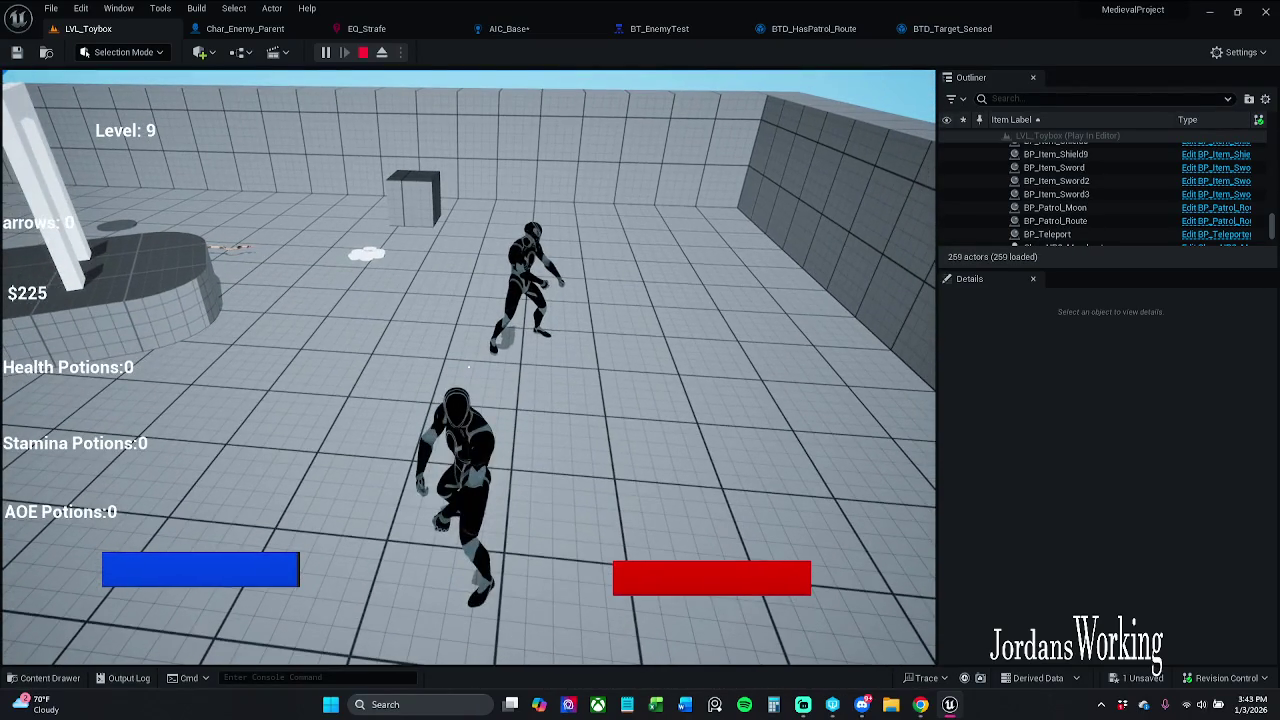
key(s)
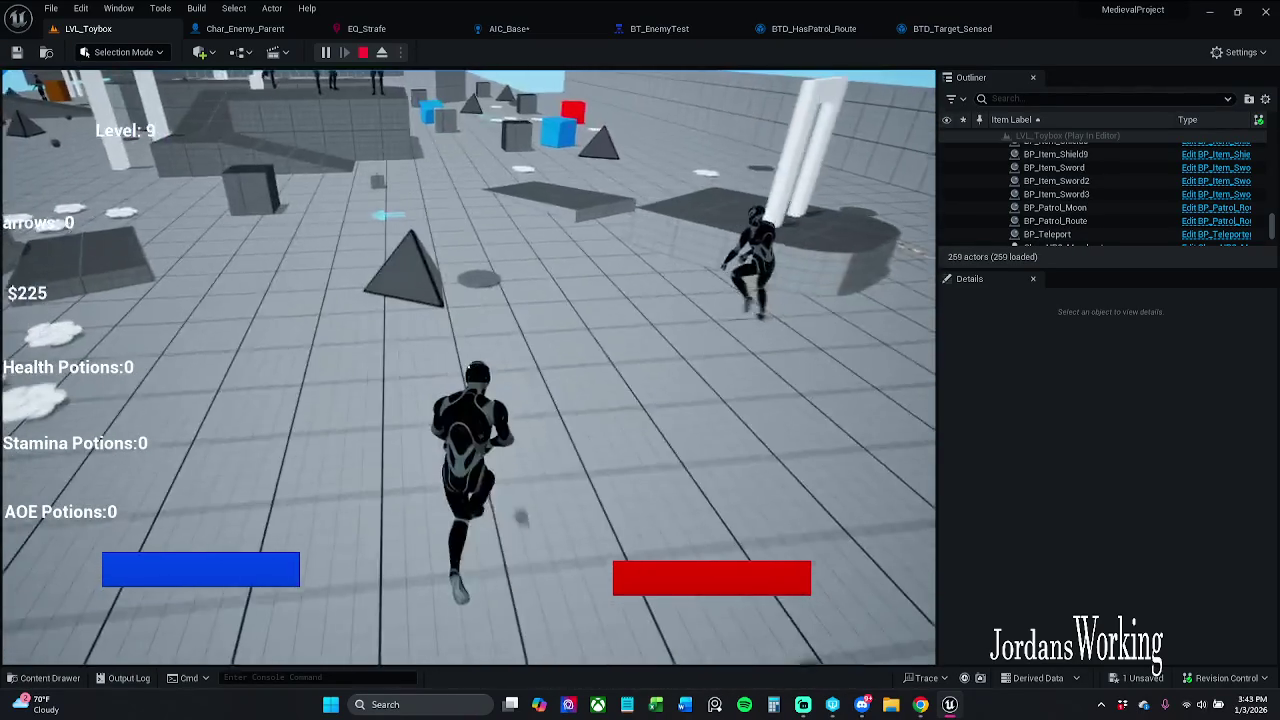
key(w)
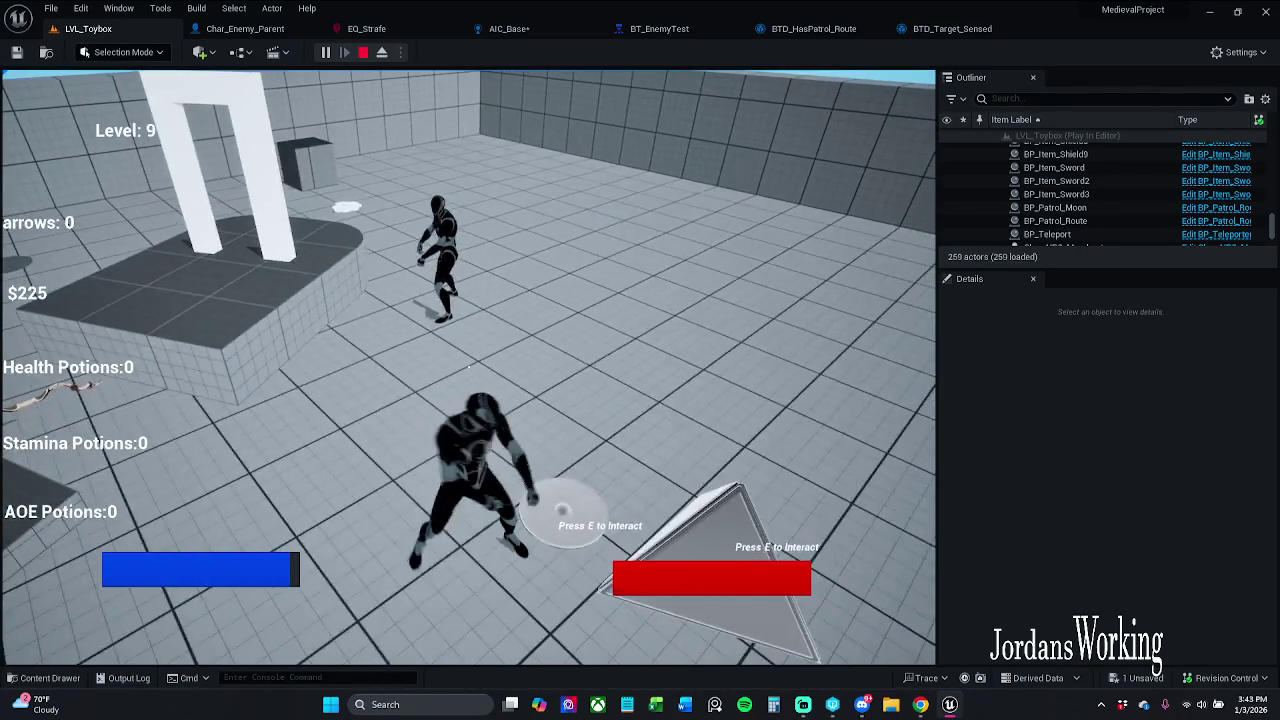
key(e)
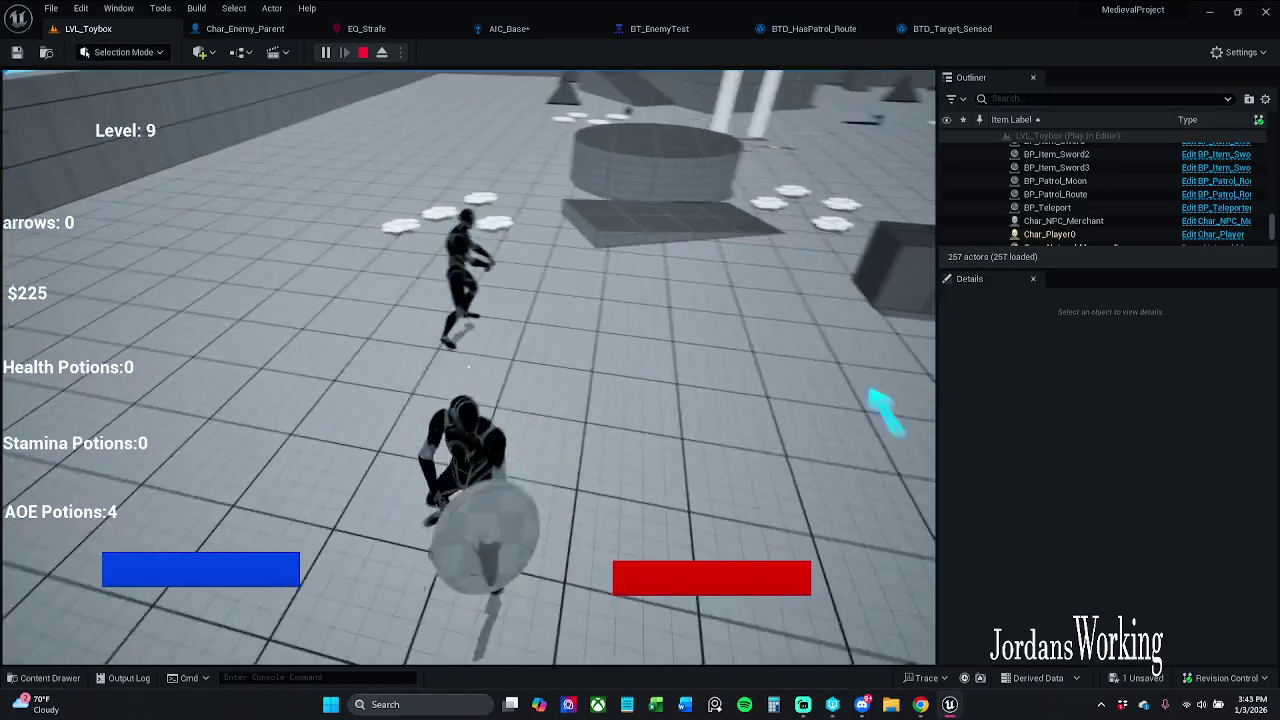
key(w)
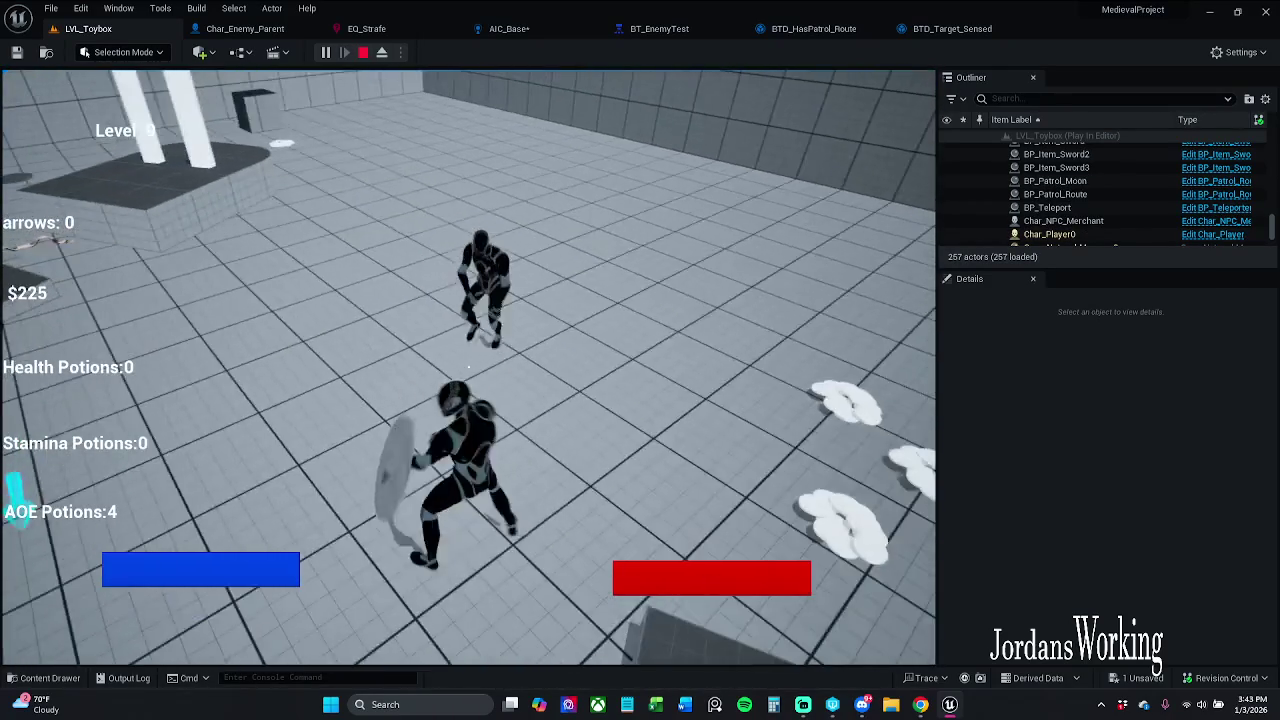
click(468, 367)
key(w)
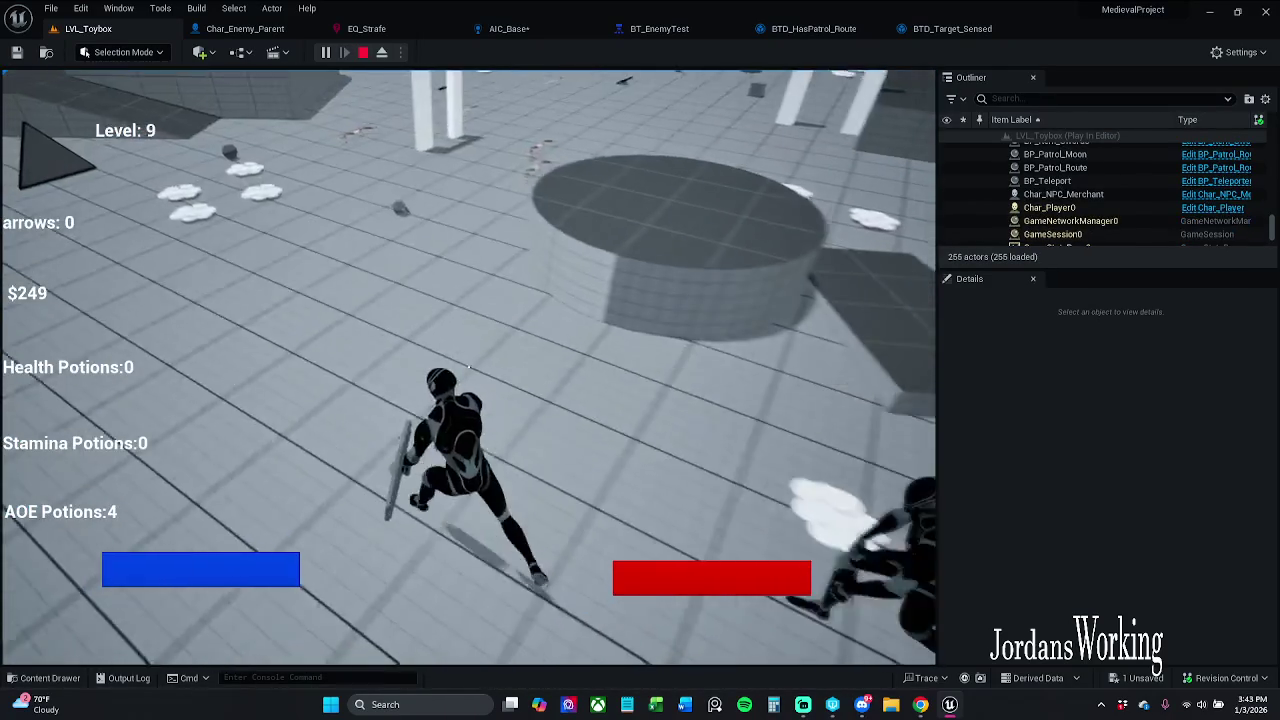
key(apostrophe)
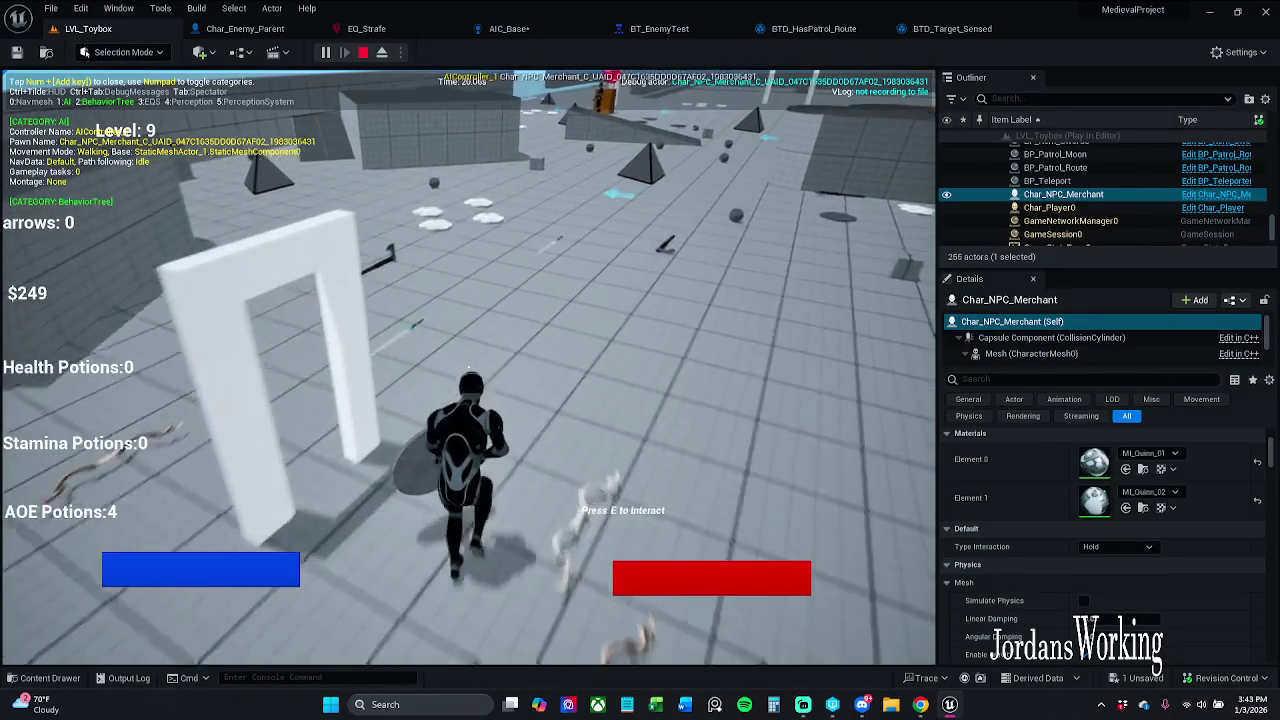
key(w)
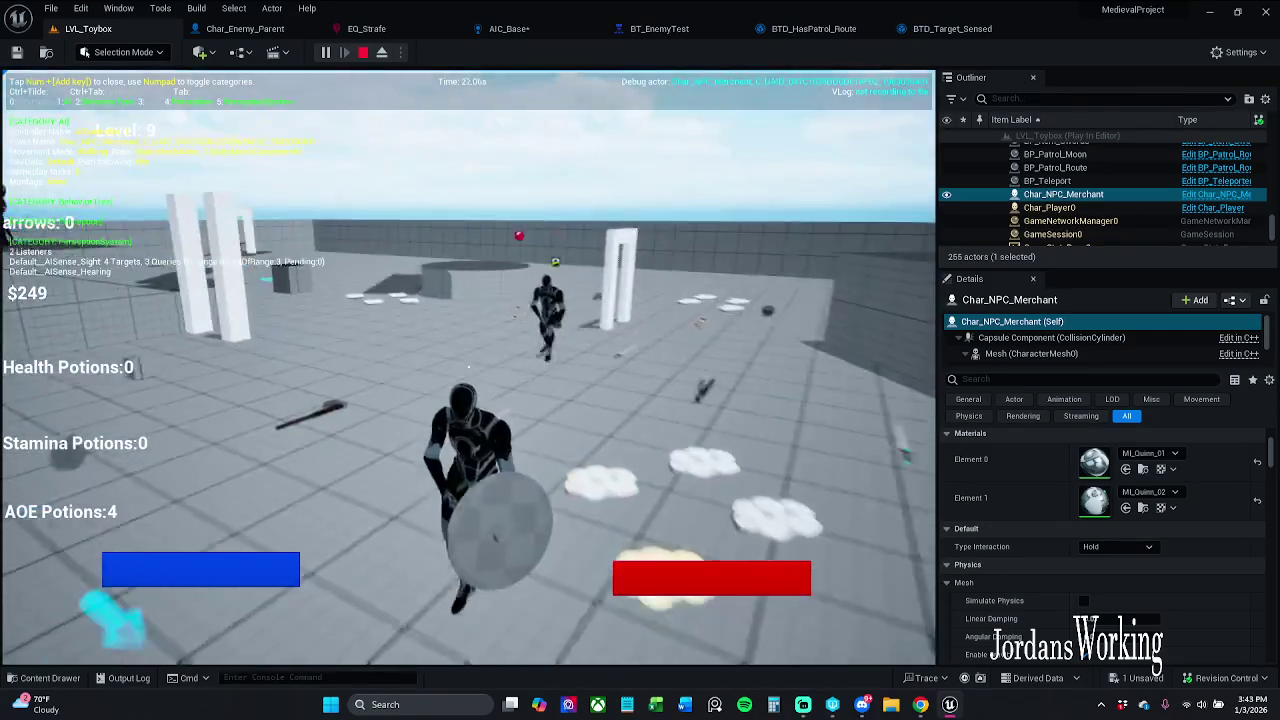
drag(1272, 228, 1277, 150)
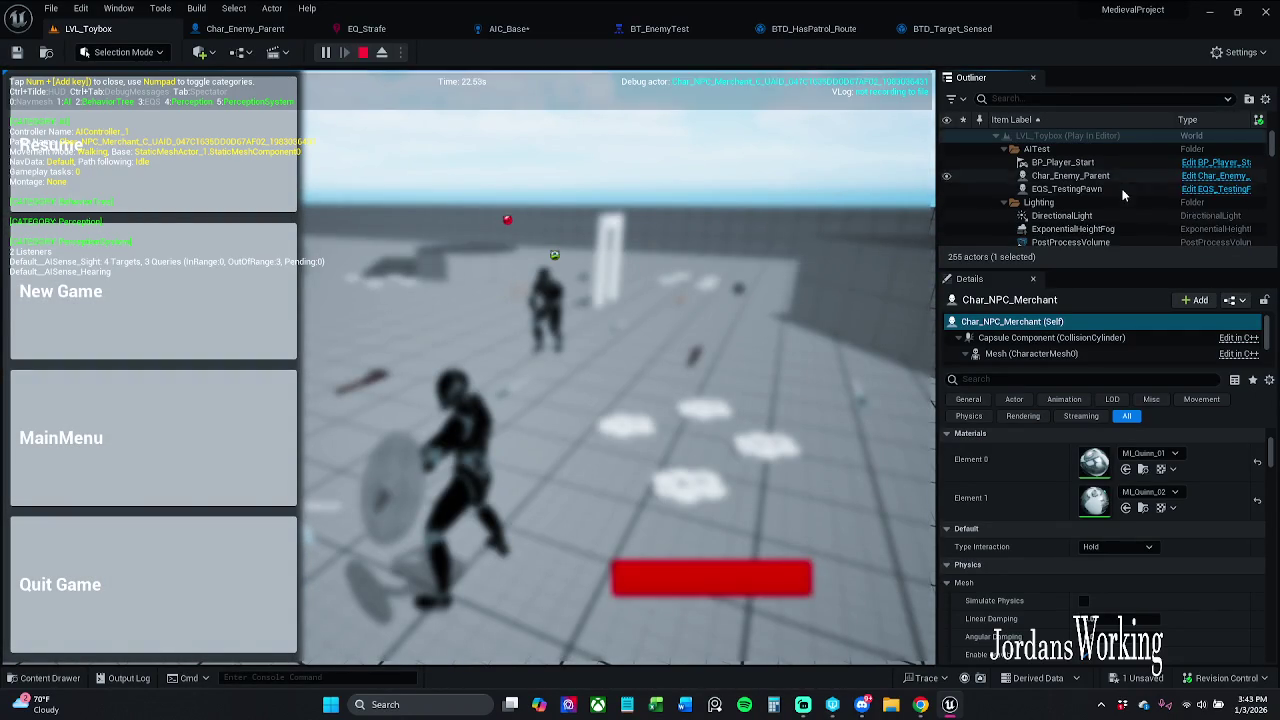
click(1117, 178)
key(w)
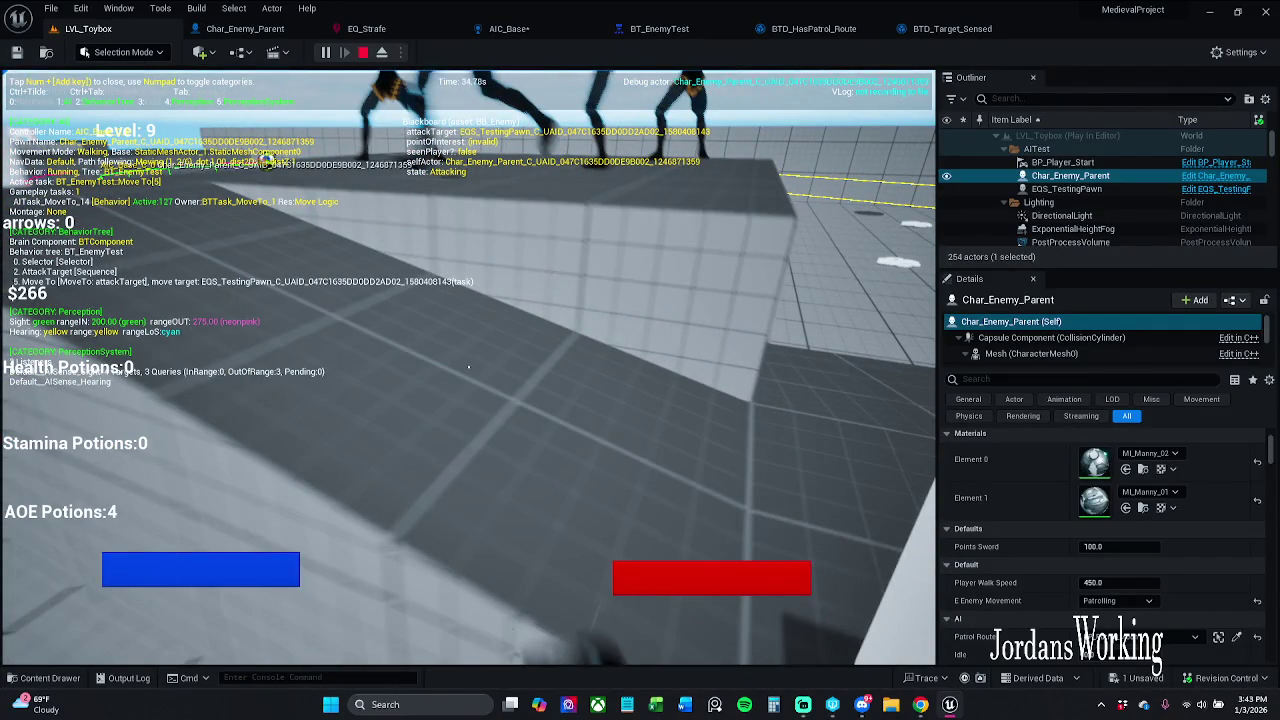
key(Escape)
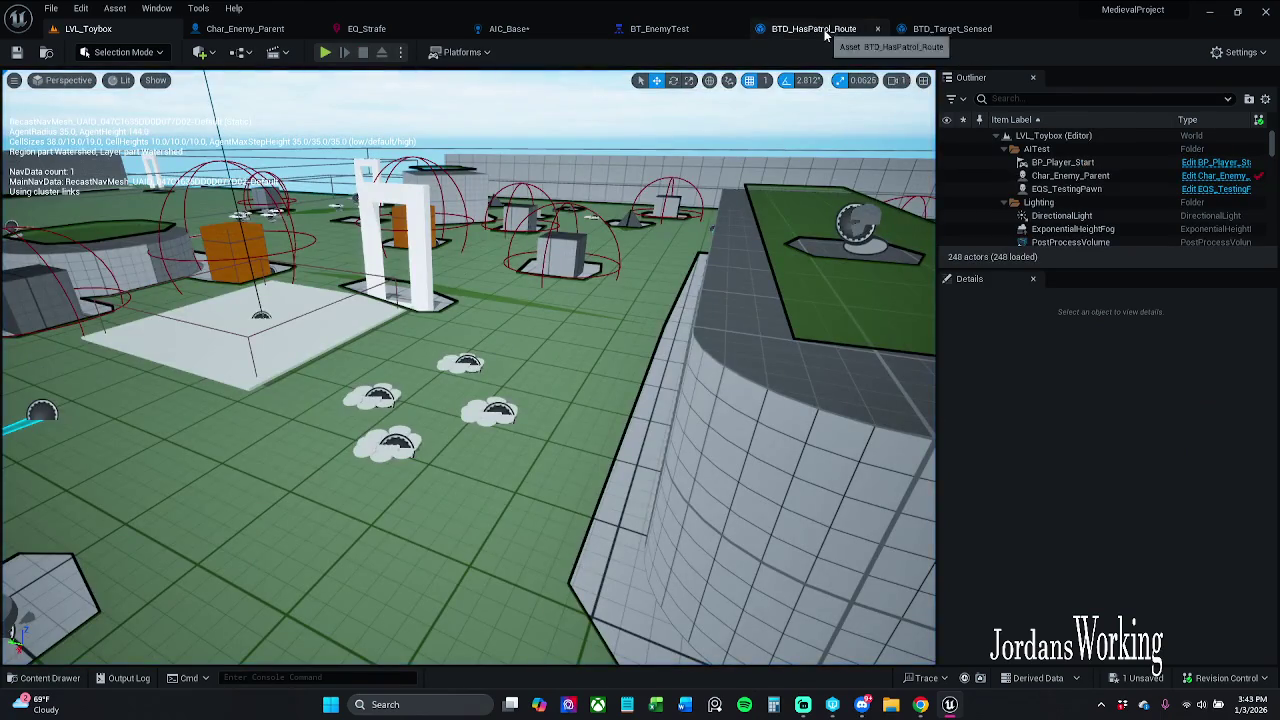
- Look through the BTD_HasPatrol_Route, BTD_Target_Sensed, EQ_Strafe and BT_EnemyTest tabs
click(818, 34)
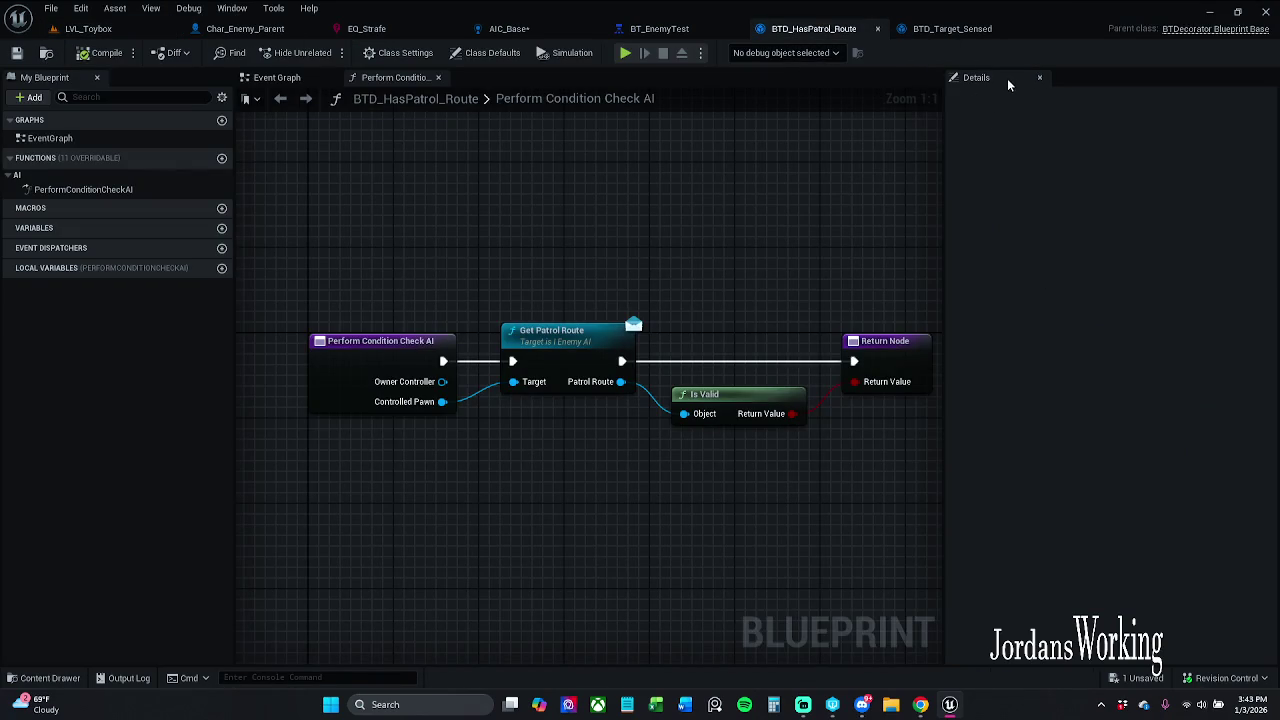
click(973, 33)
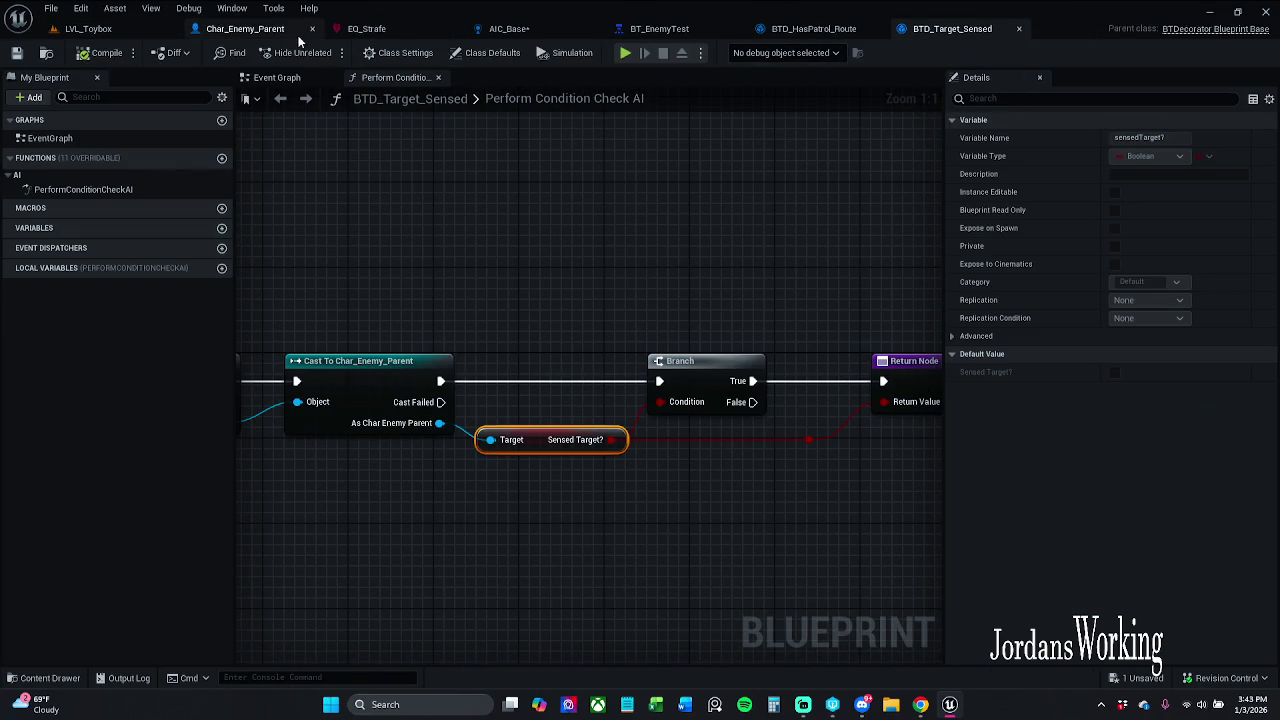
click(350, 33)
click(658, 32)
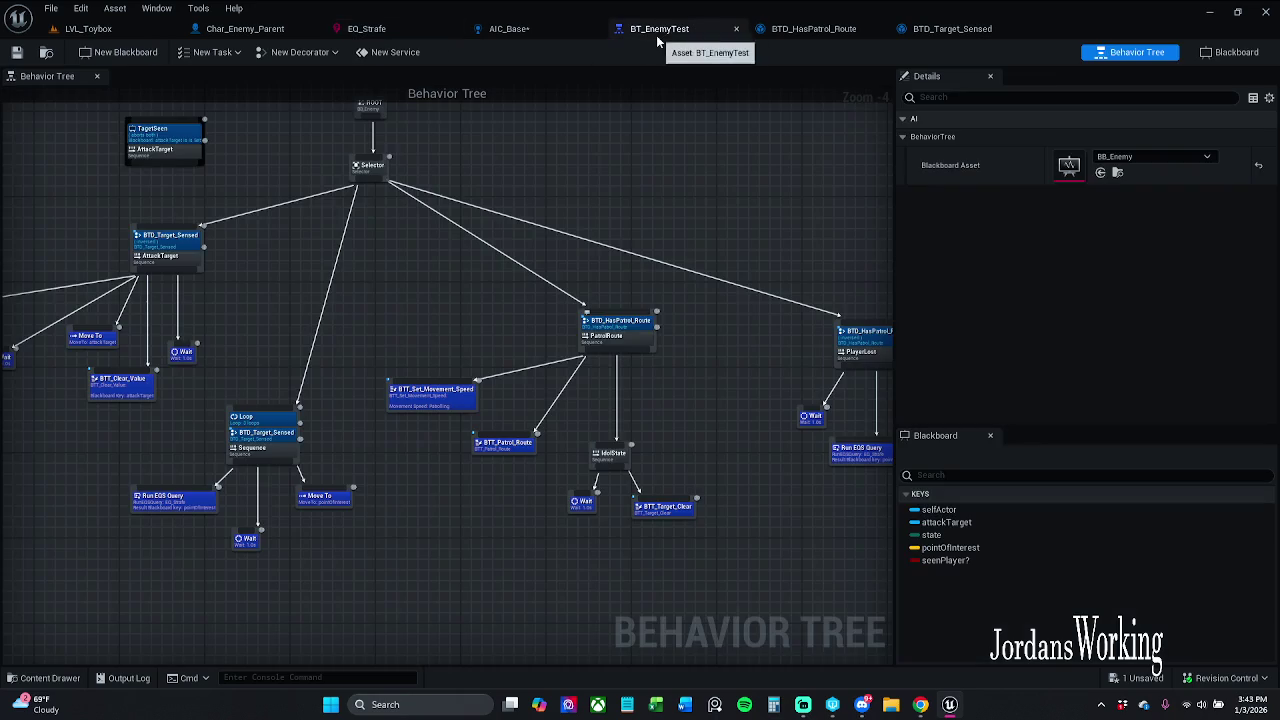
- Select the target-sensed decorator, save BT_EnemyTest, and return to LVL_Toybox
click(270, 432)
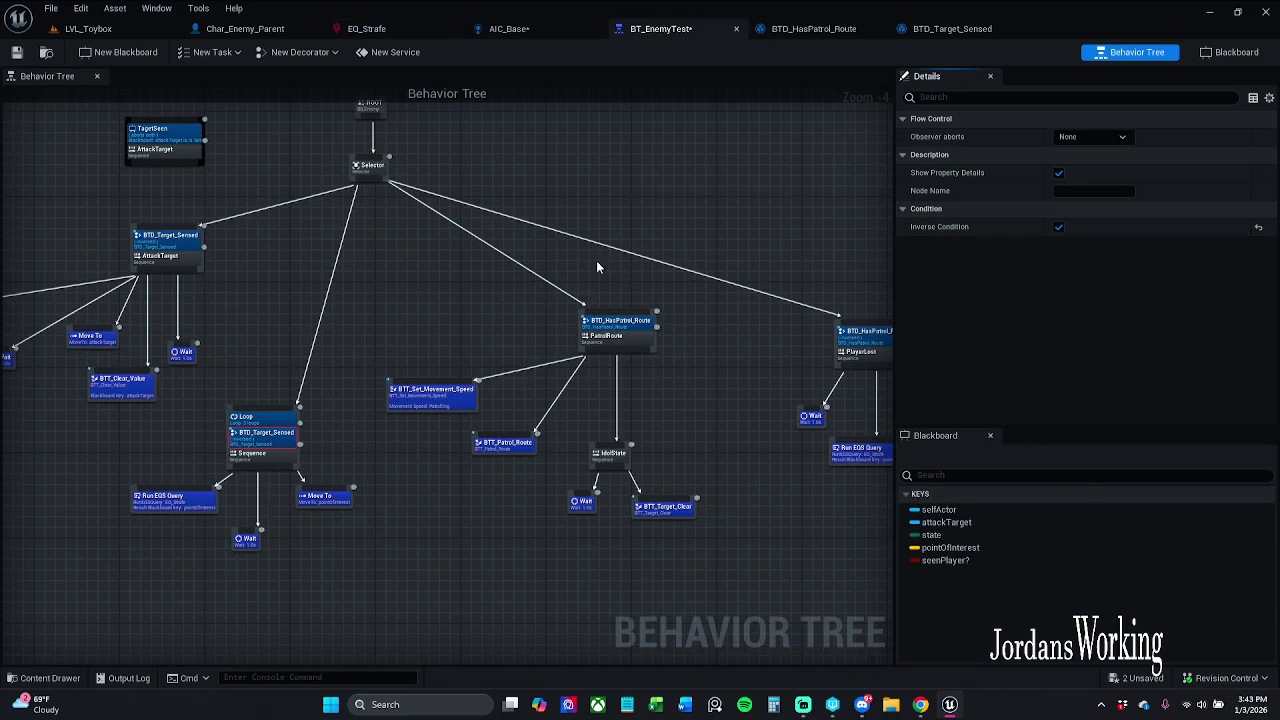
click(37, 57)
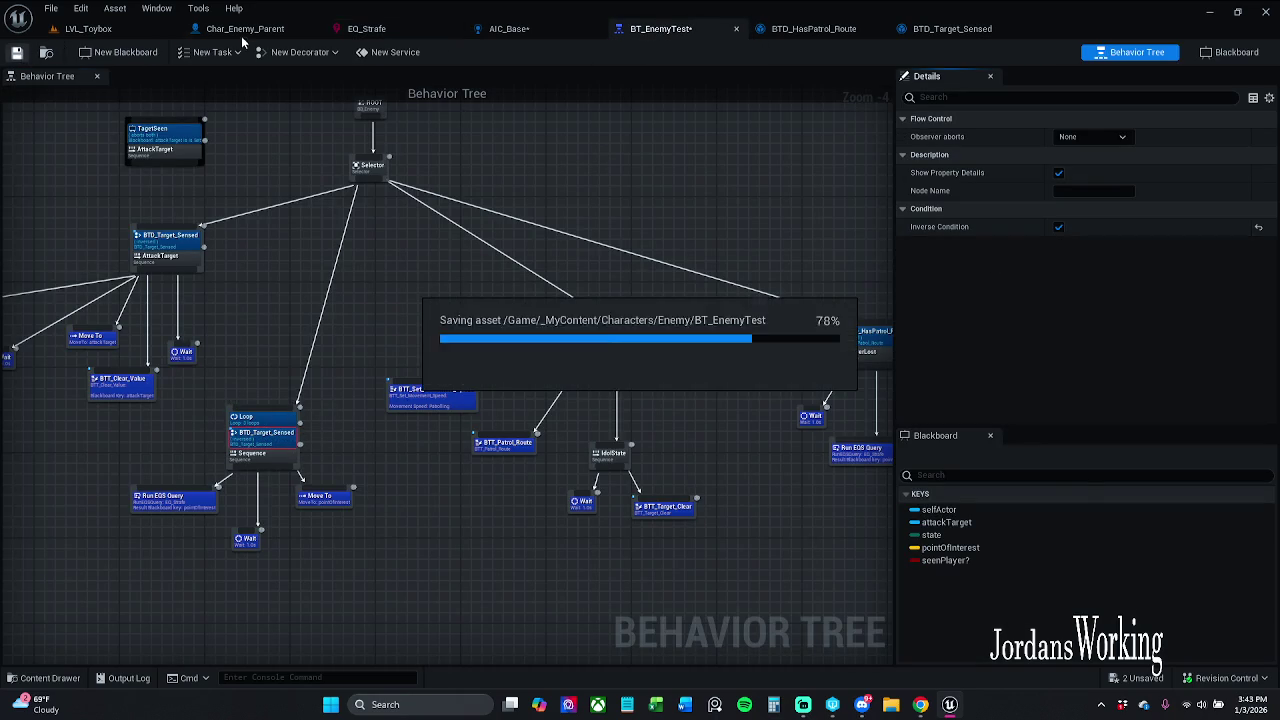
click(140, 32)
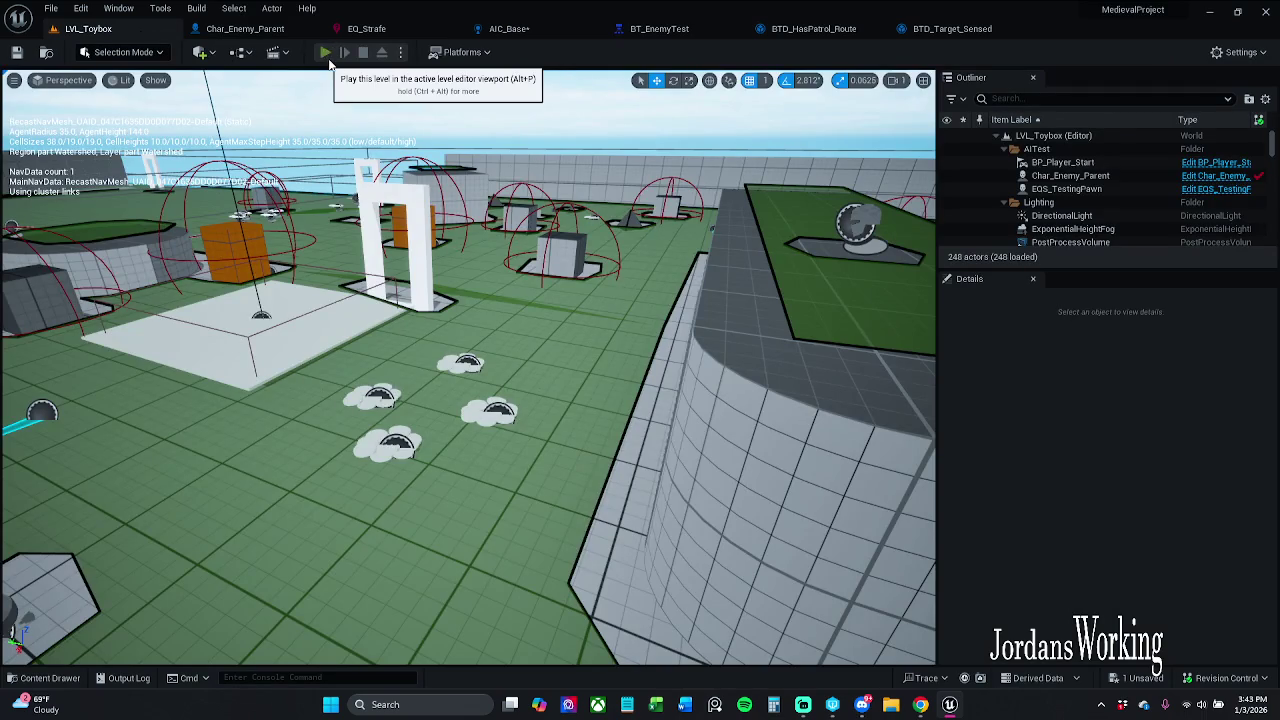
click(326, 54)
key(Escape)
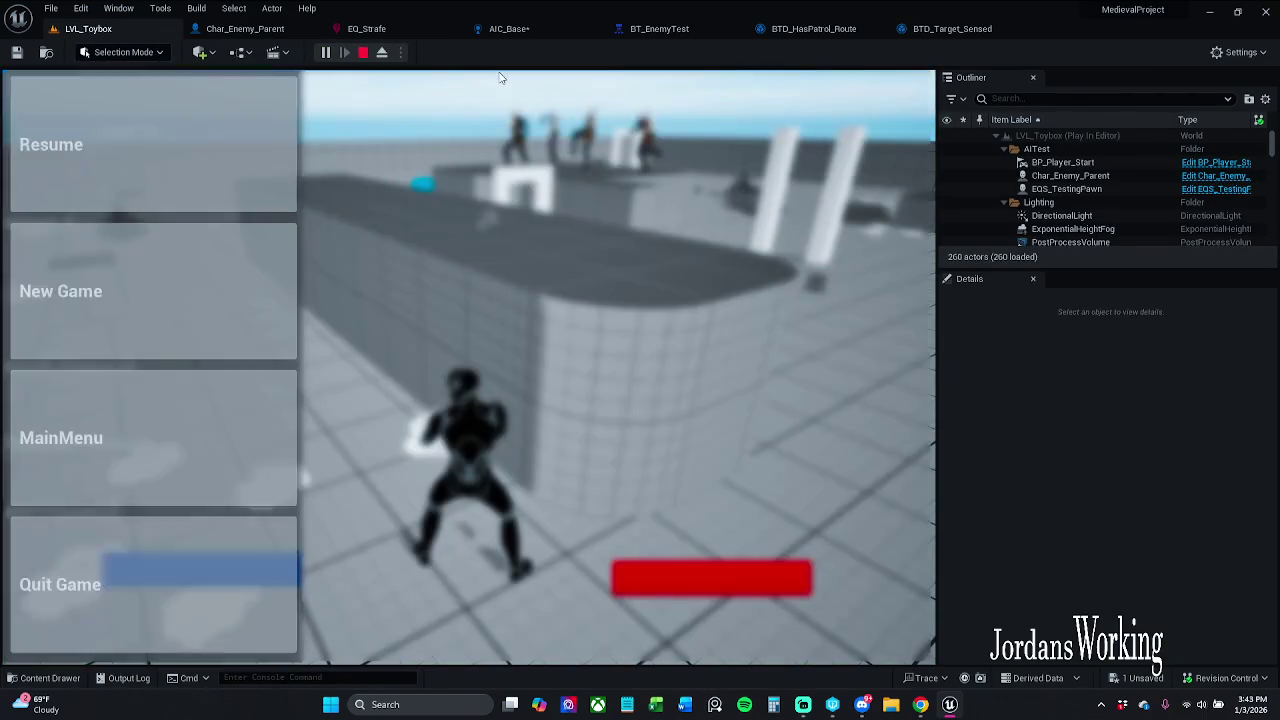
click(1103, 178)
click(250, 145)
key(apostrophe)
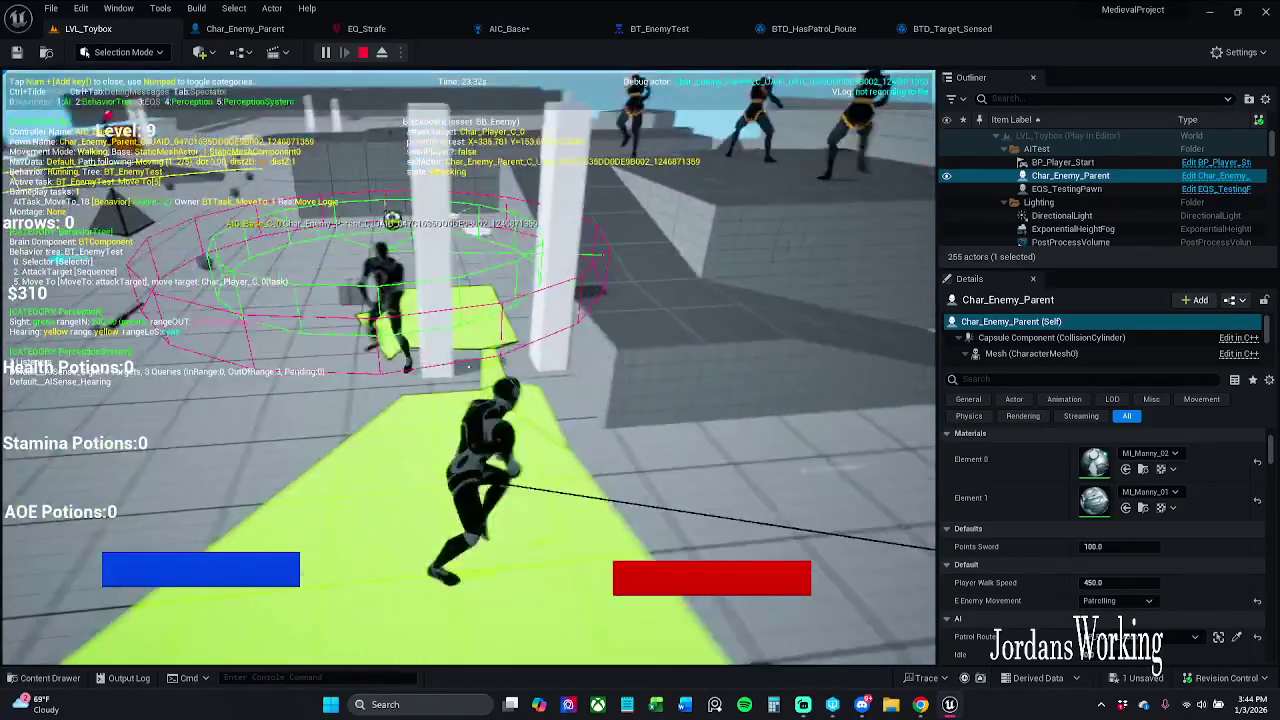
key(Escape)
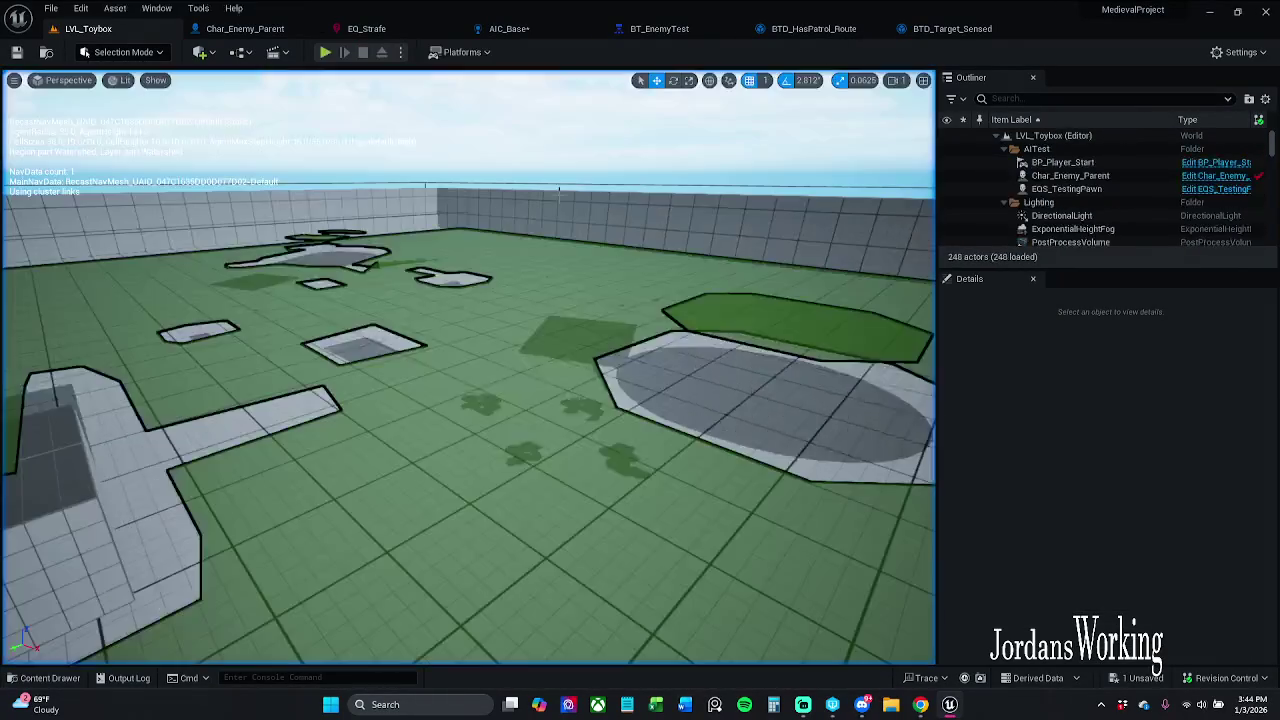
- Start a play session with the AI gameplay debugger overlay showing
click(328, 53)
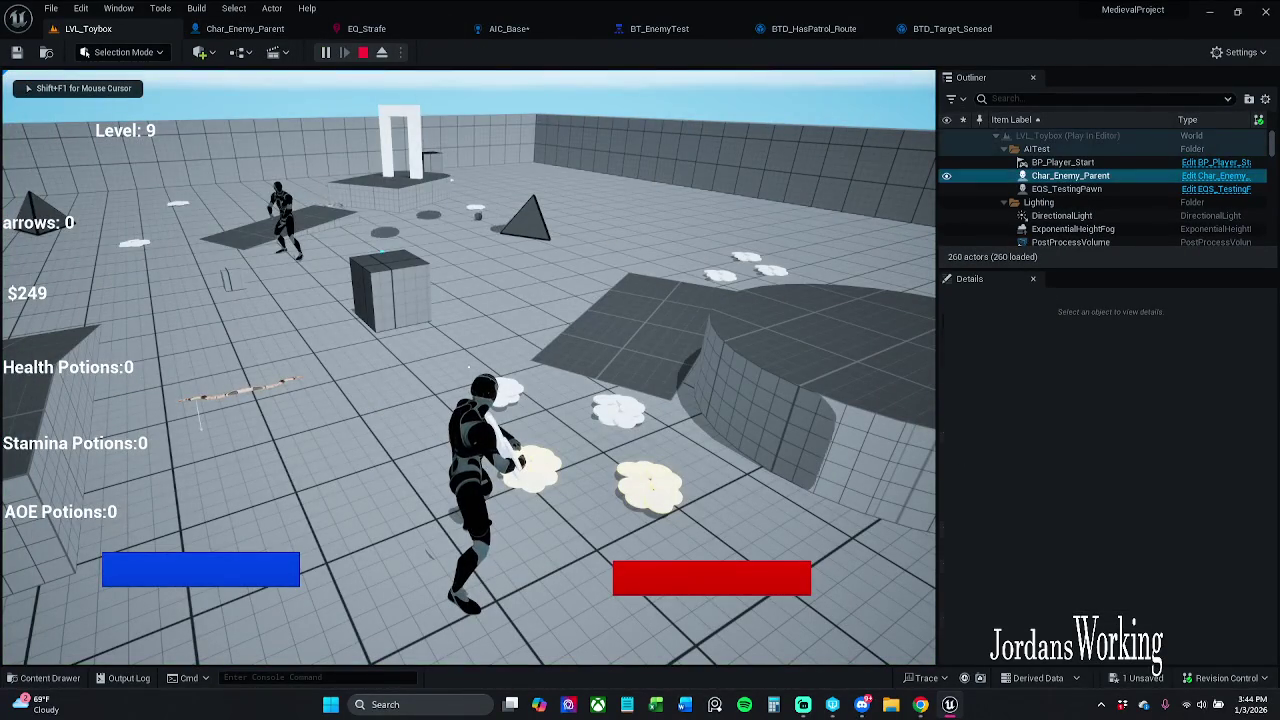
key(apostrophe)
key(p)
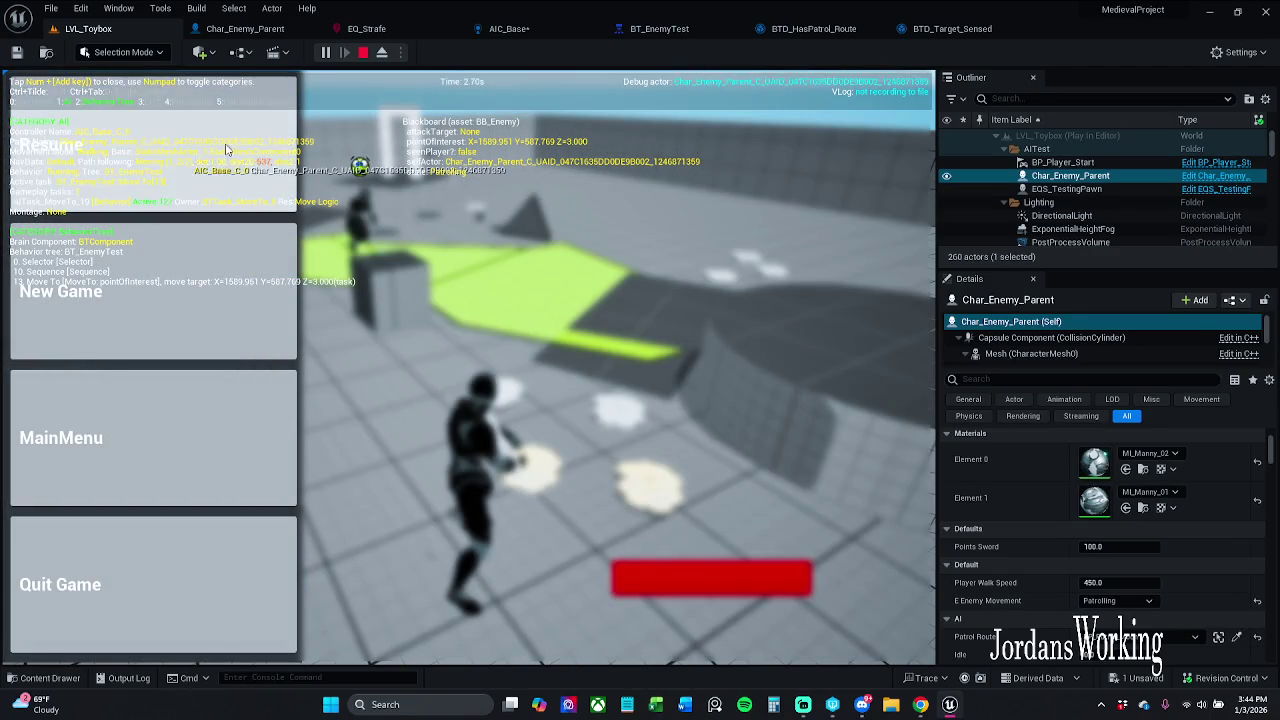
click(228, 149)
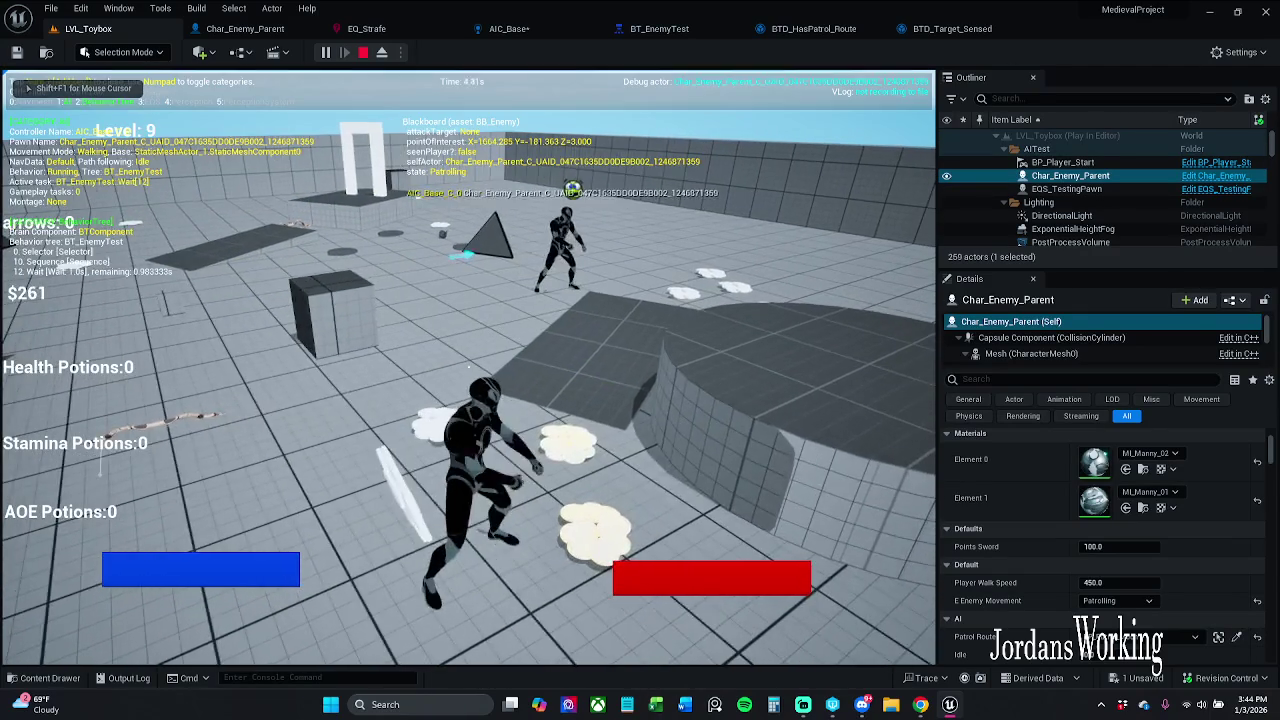
- Run the player past the patrolling enemies and along the curved wall, then stop playing
key(KP_0)
key(KP_4)
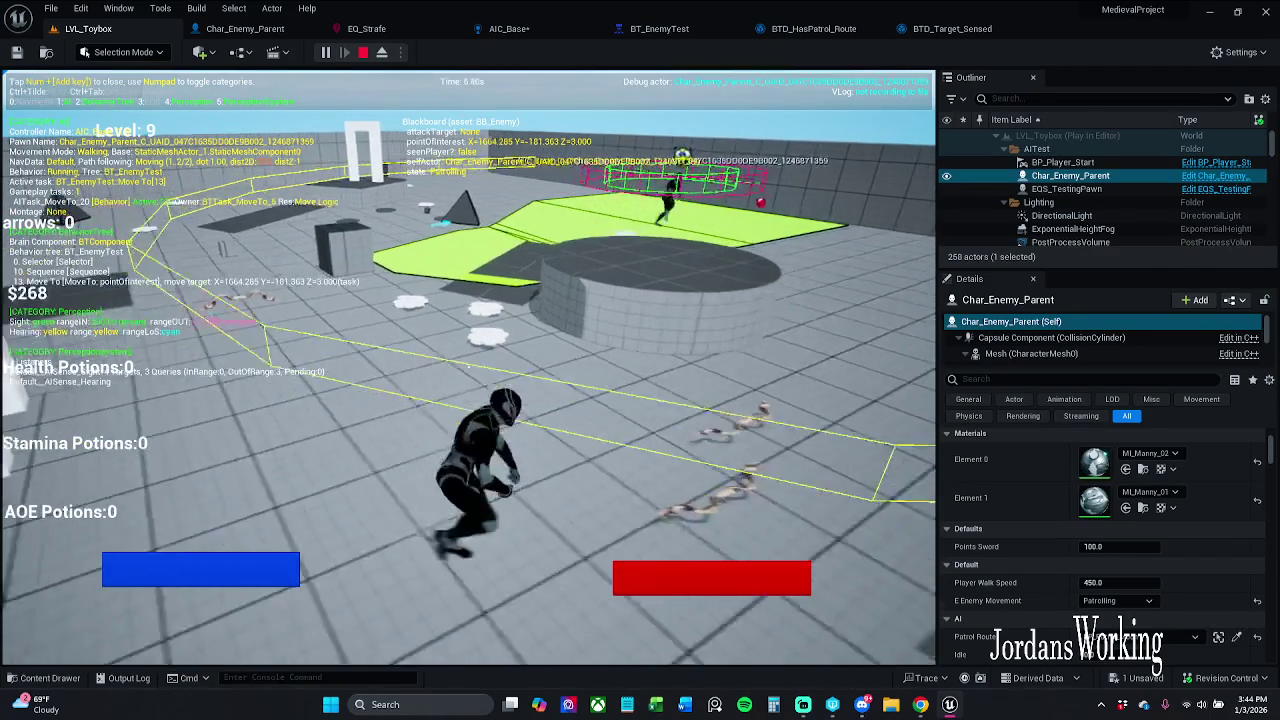
key(w)
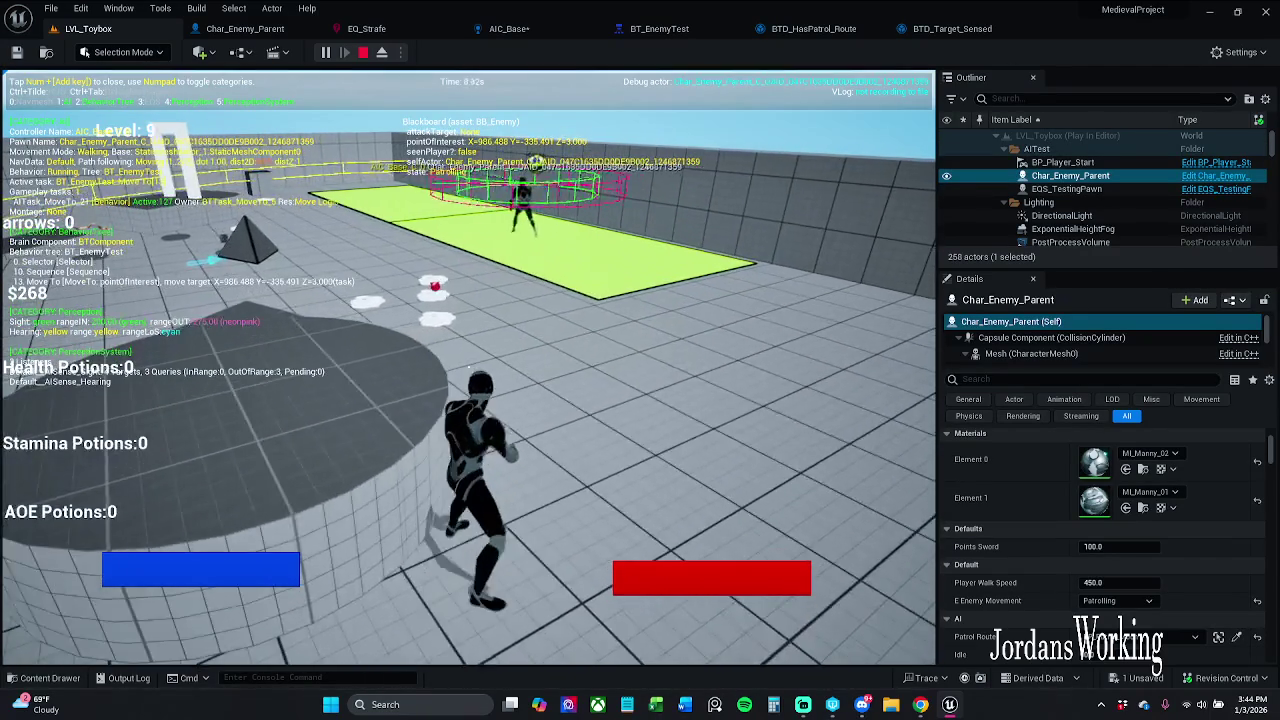
key(w)
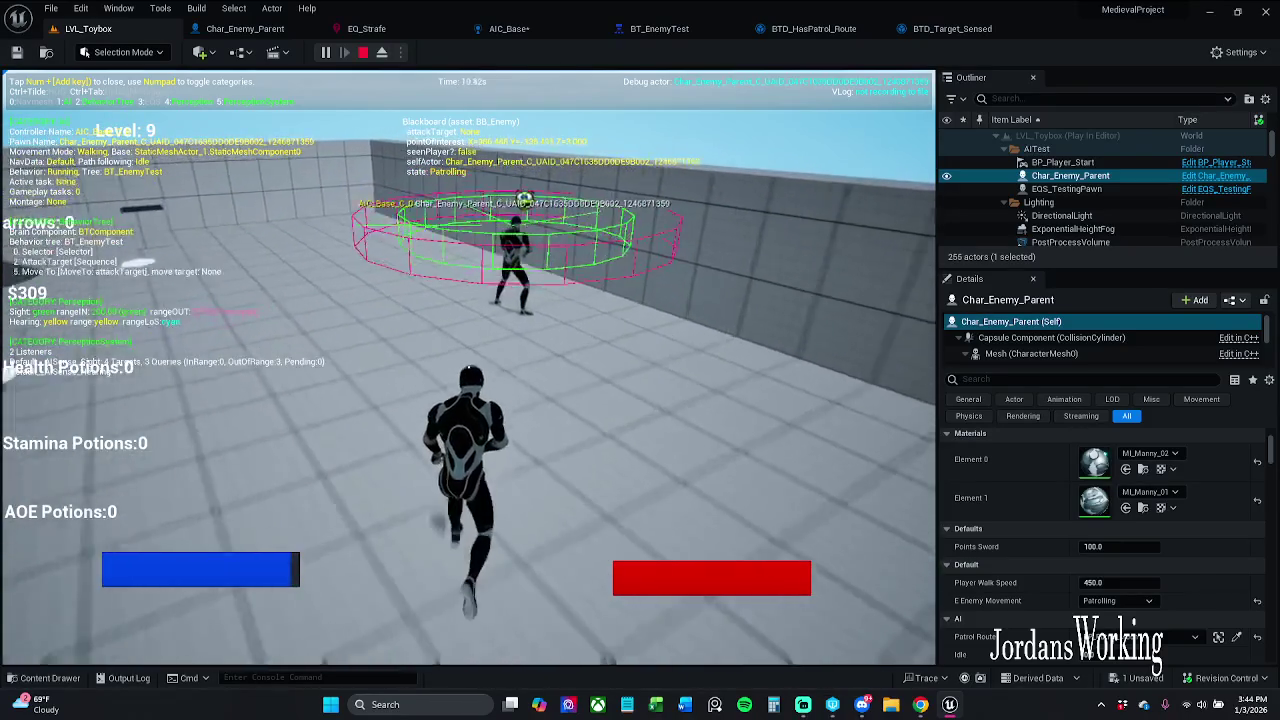
key(w)
key(w)
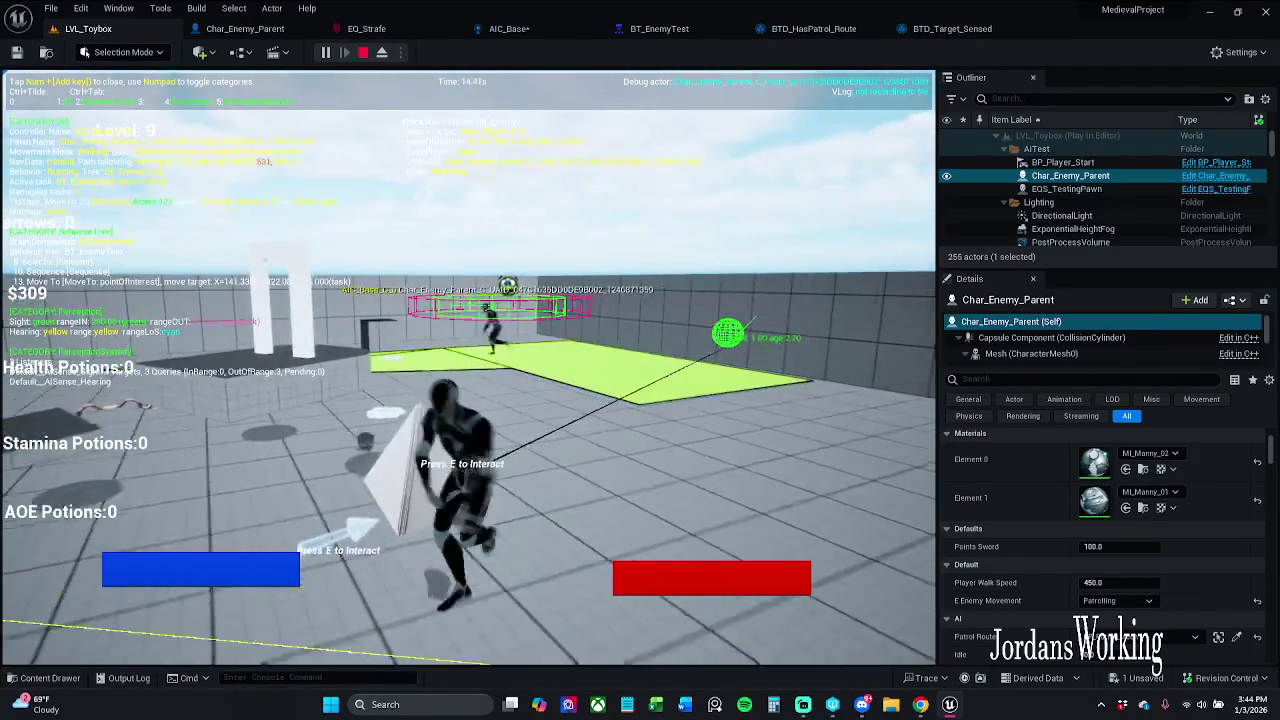
key(w)
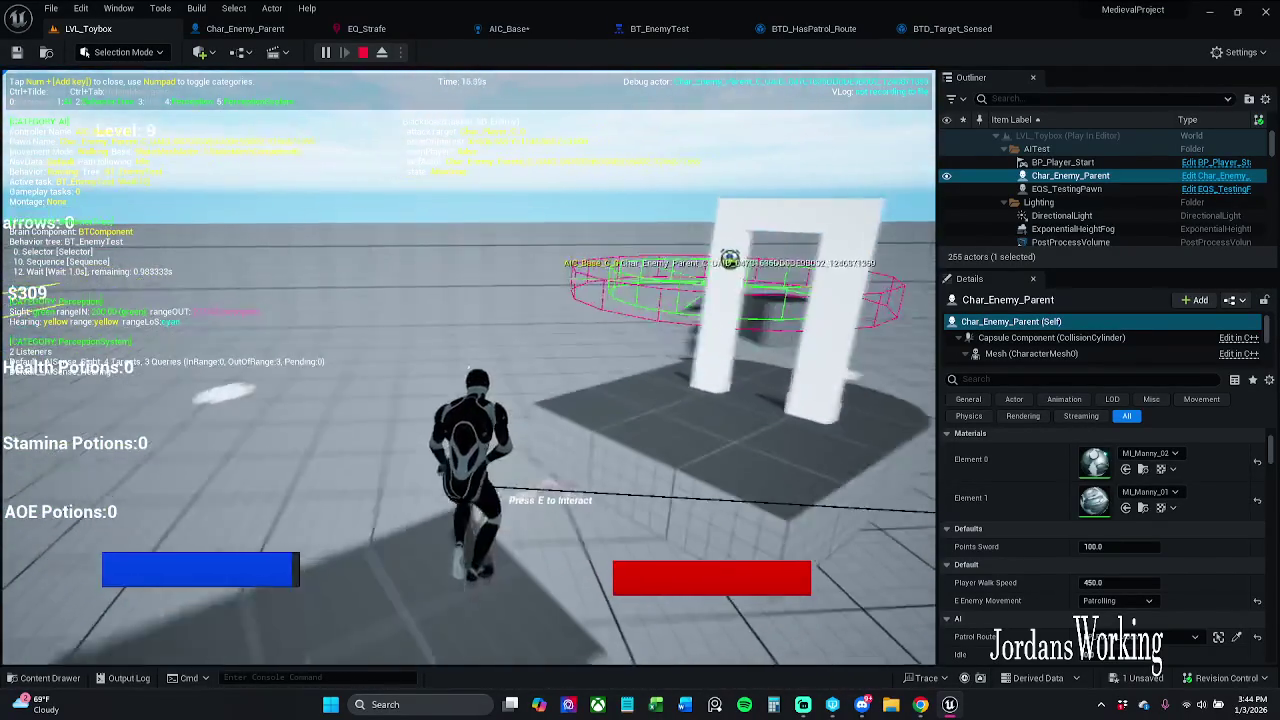
key(w)
key(w)
key(w)
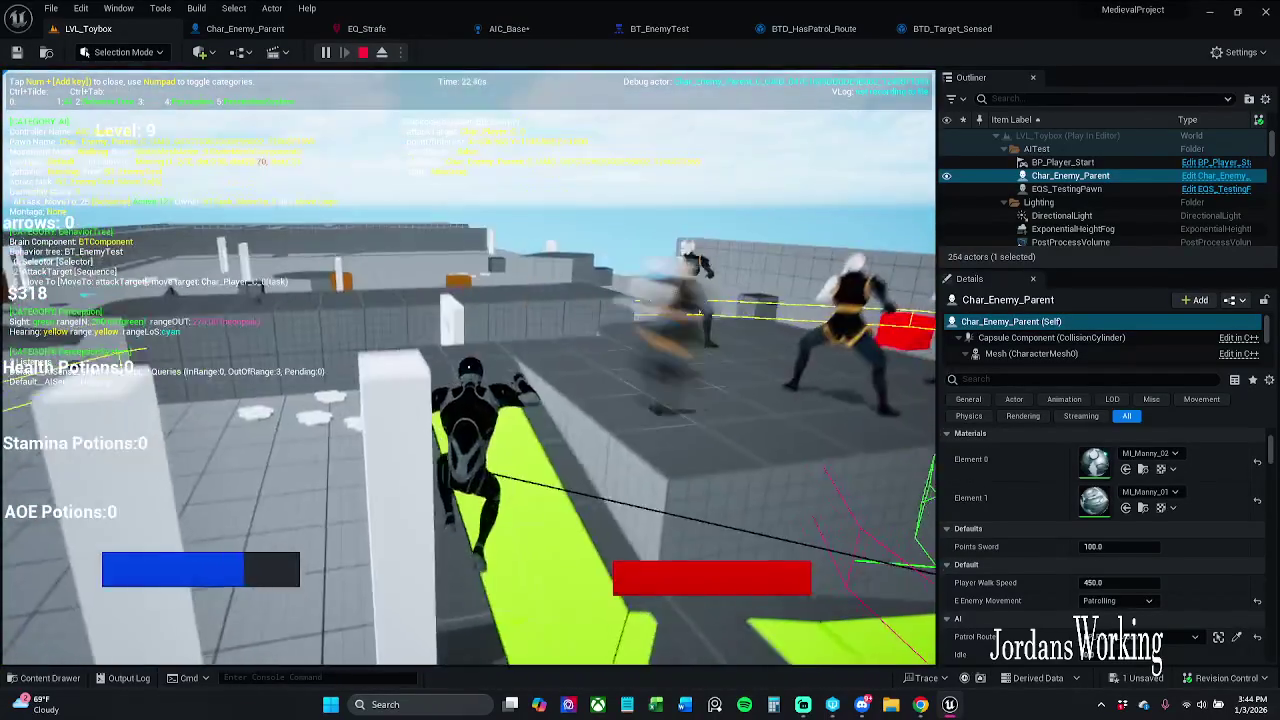
key(w)
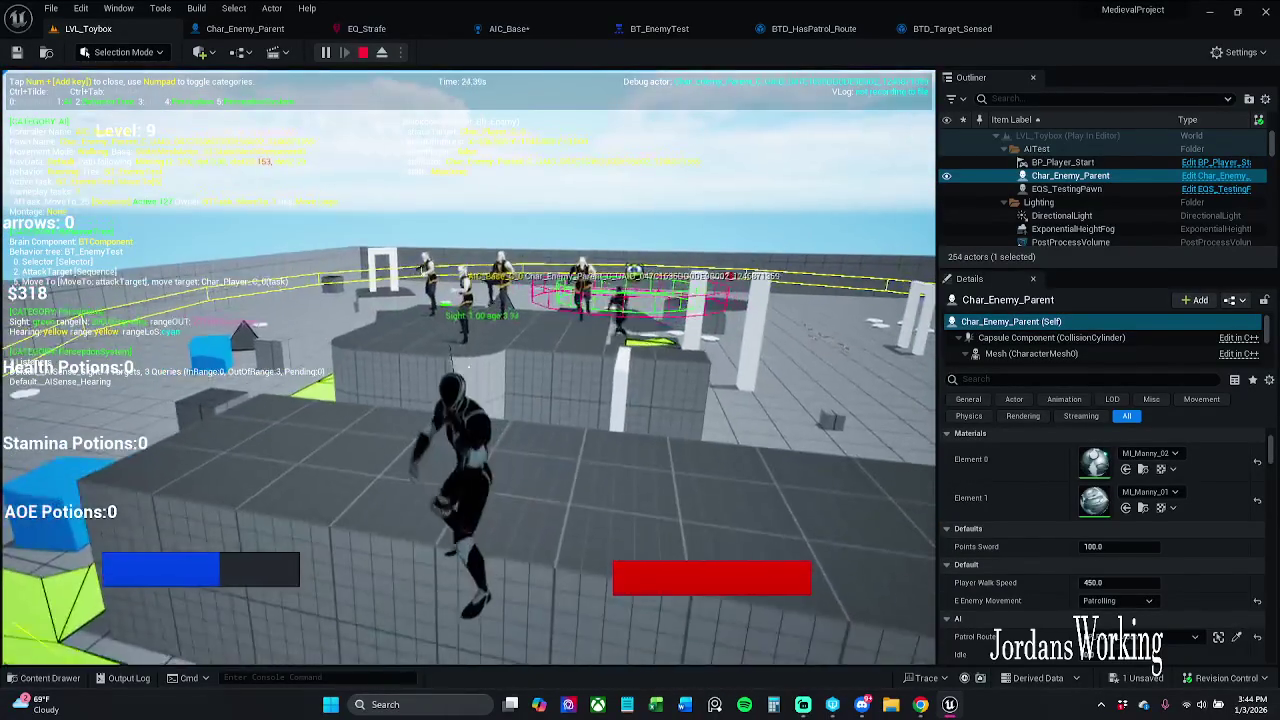
key(w)
key(w)
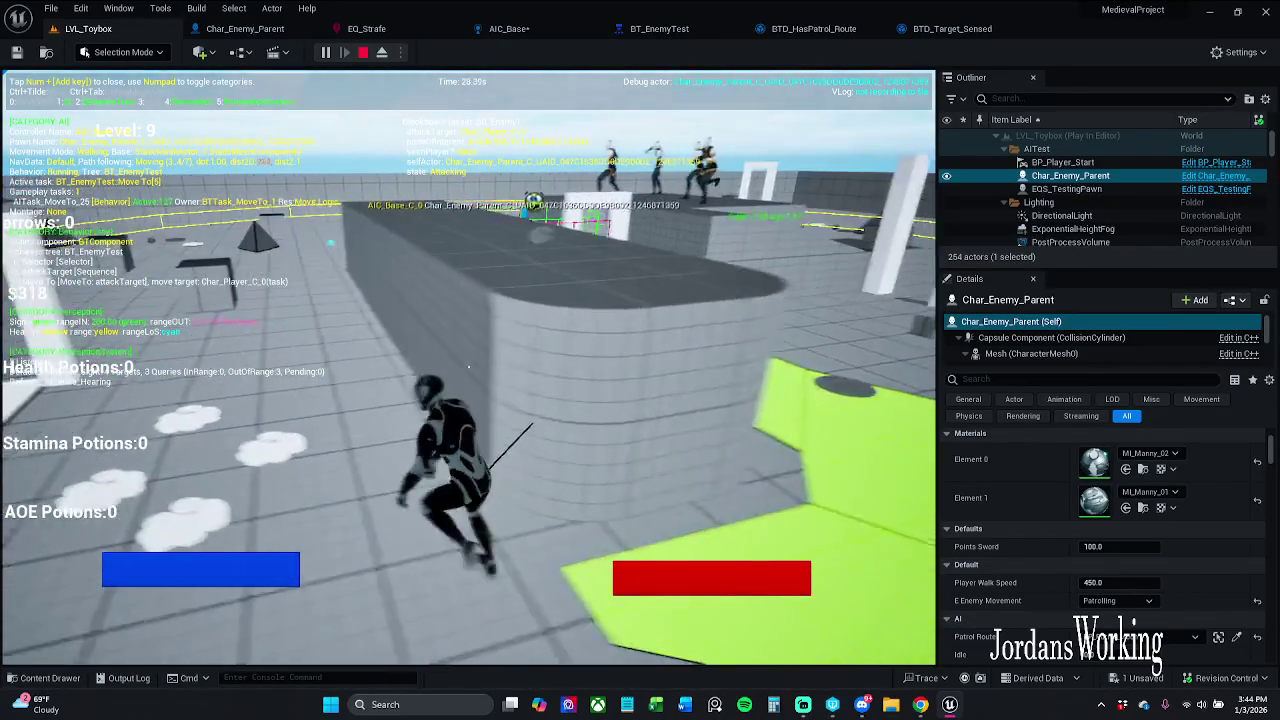
key(w)
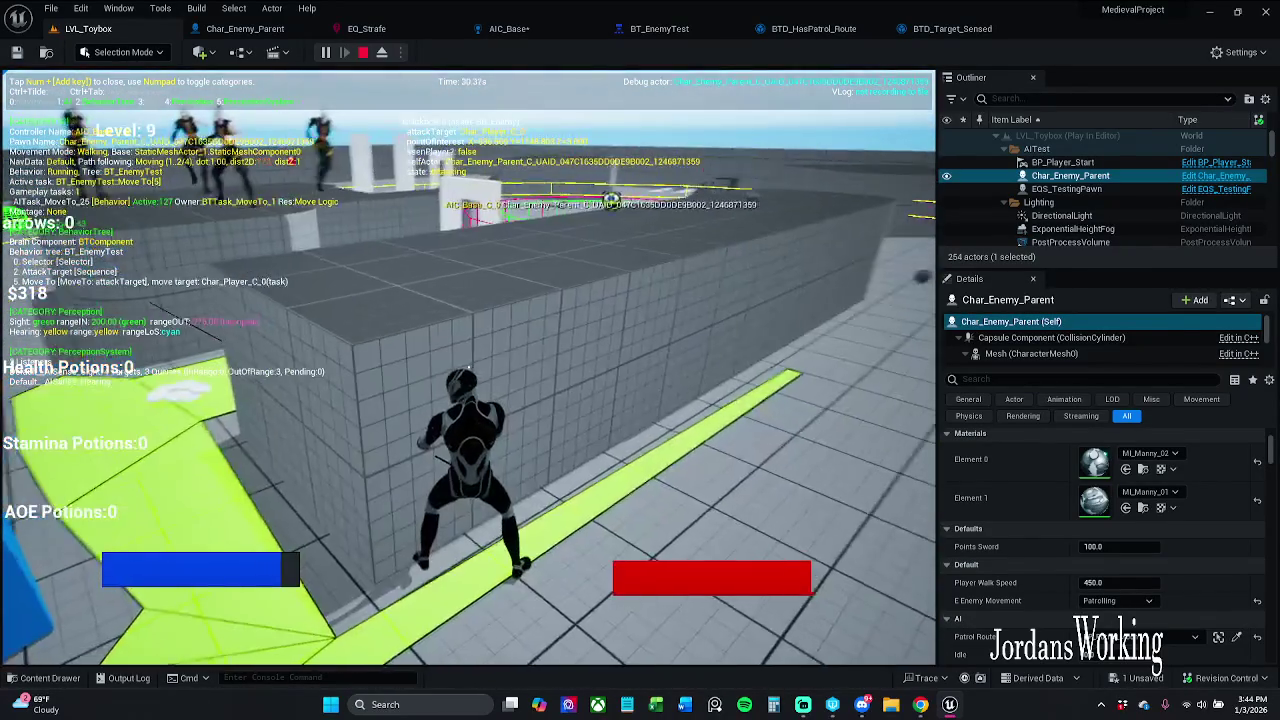
key(Escape)
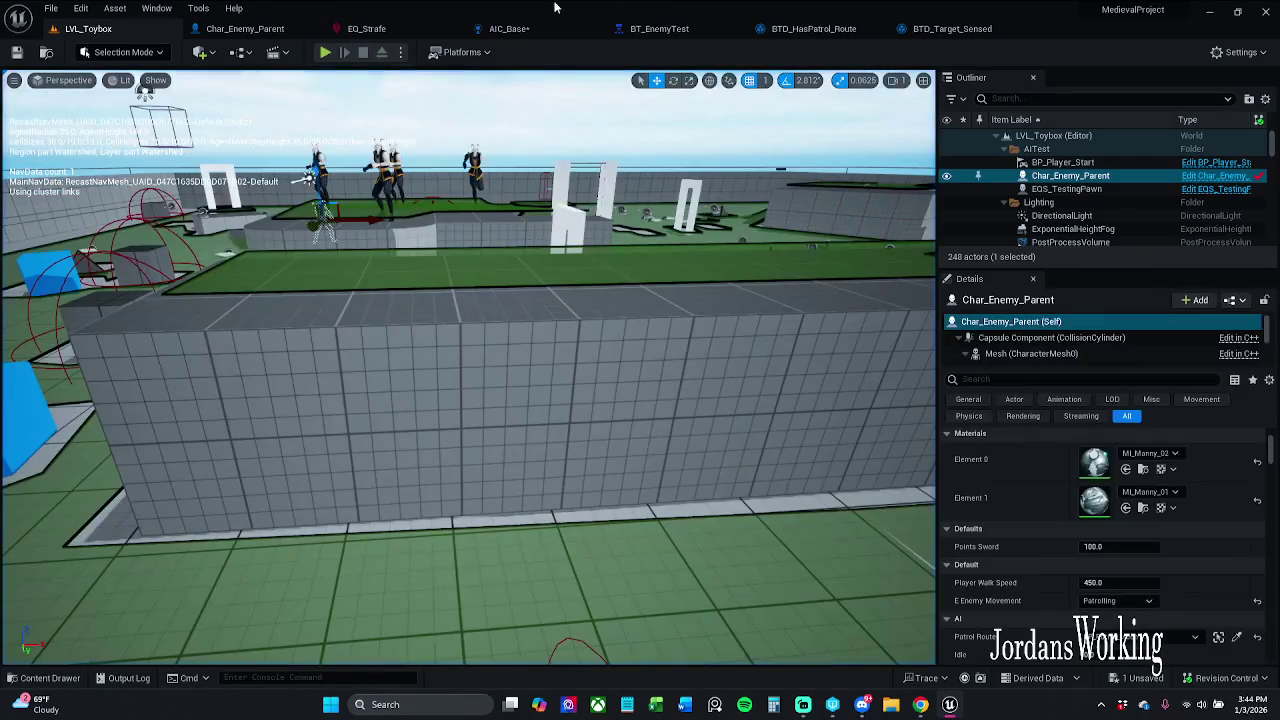
- Save AIC_Base and open Char_Enemy_Parent's Set Movement Speed function
click(540, 33)
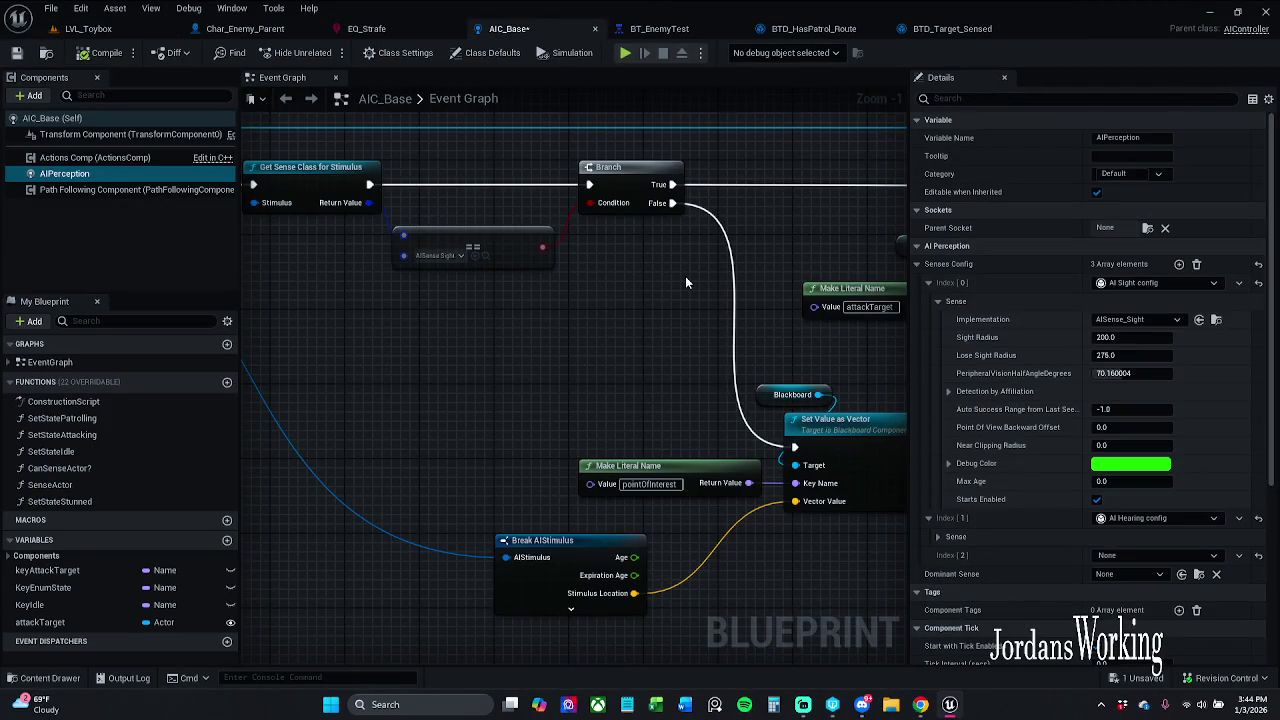
key(ctrl+s)
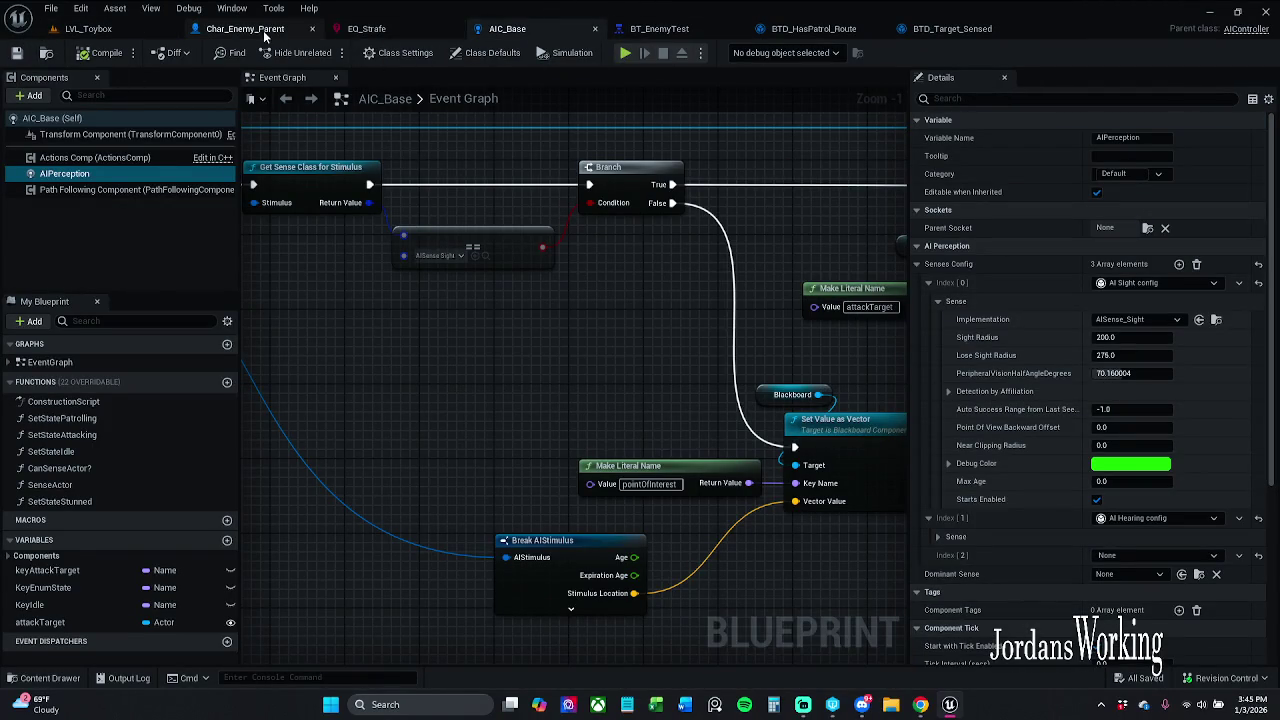
click(265, 35)
double_click(465, 285)
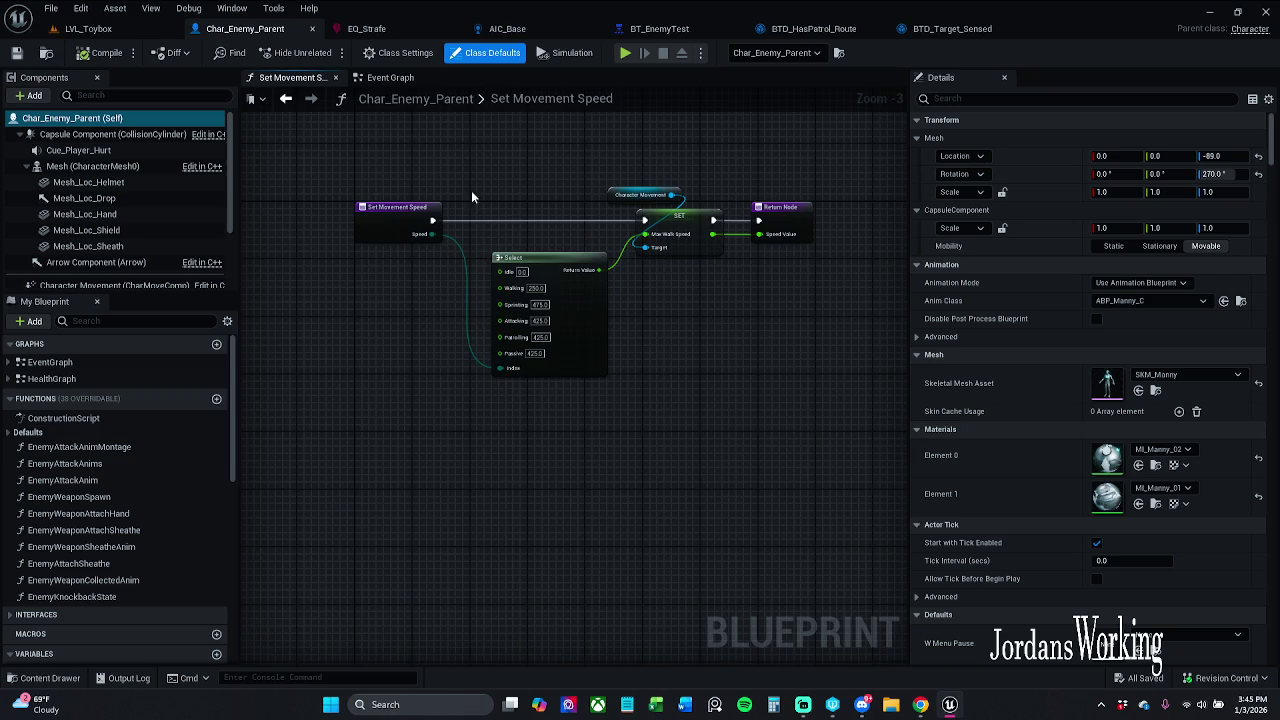
- Review the Event Graph where On Target Perception Forgotten calls Set State Patrolling
click(375, 84)
click(281, 77)
click(389, 79)
scroll(533, 408, down, 5)
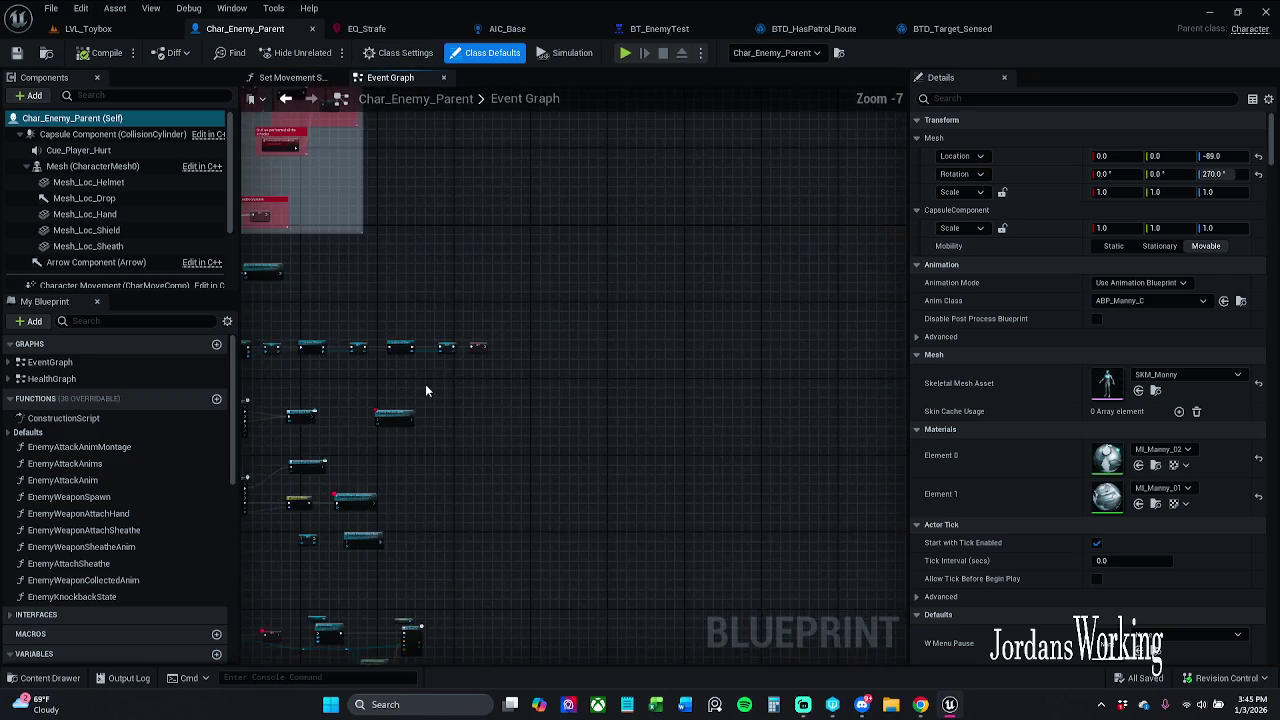
scroll(452, 366, up, 5)
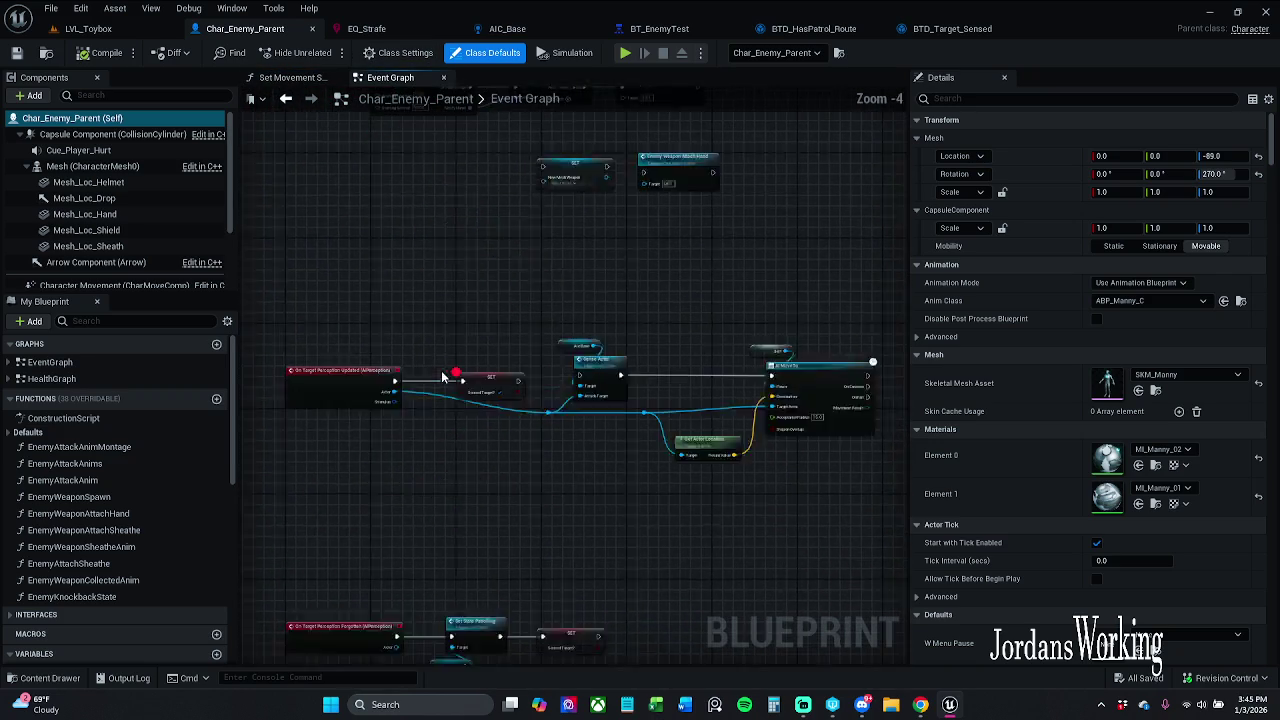
scroll(464, 351, down, 4)
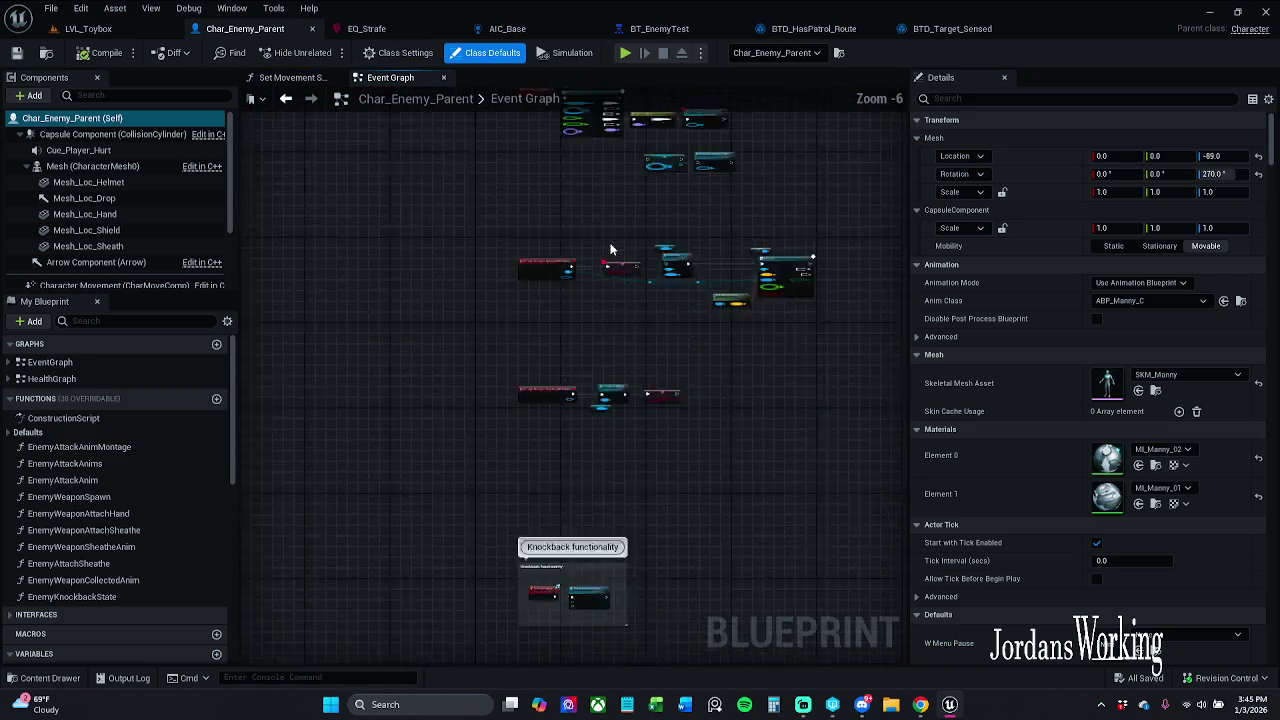
scroll(604, 347, up, 4)
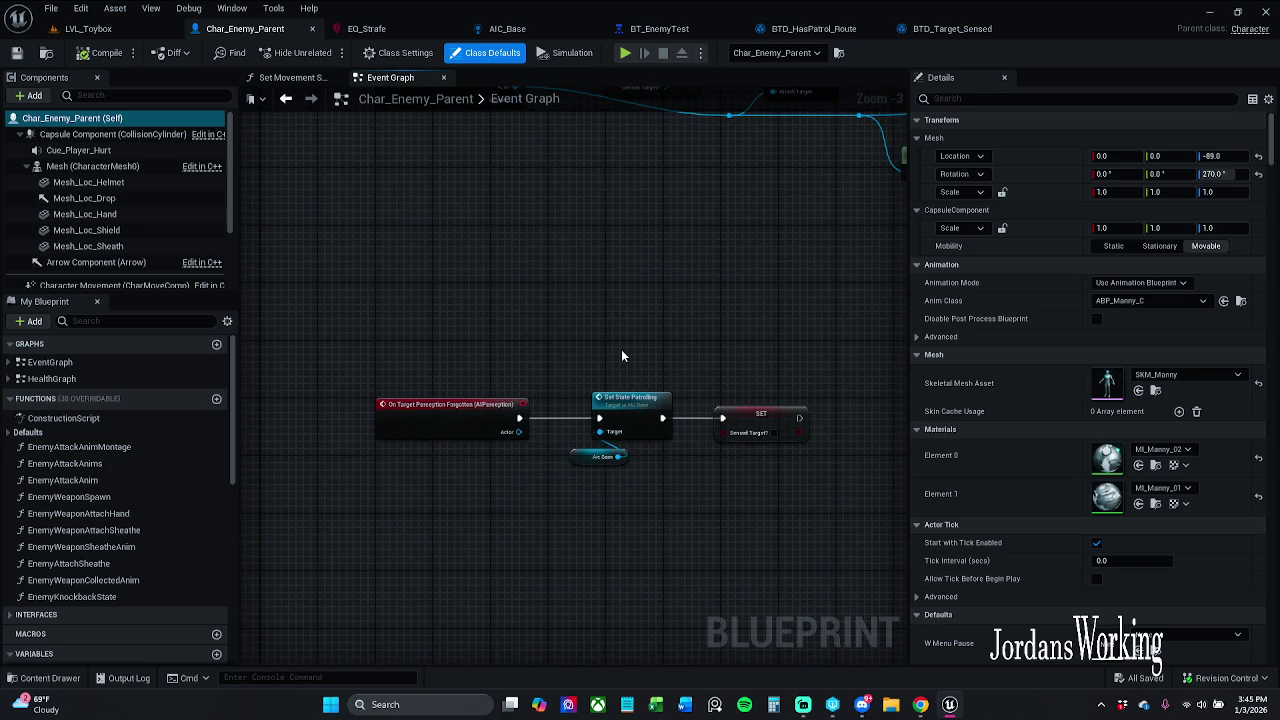
- Inspect BT_EnemyTest's Run EQS Query node and open its EQ_Strafe query asset
click(368, 29)
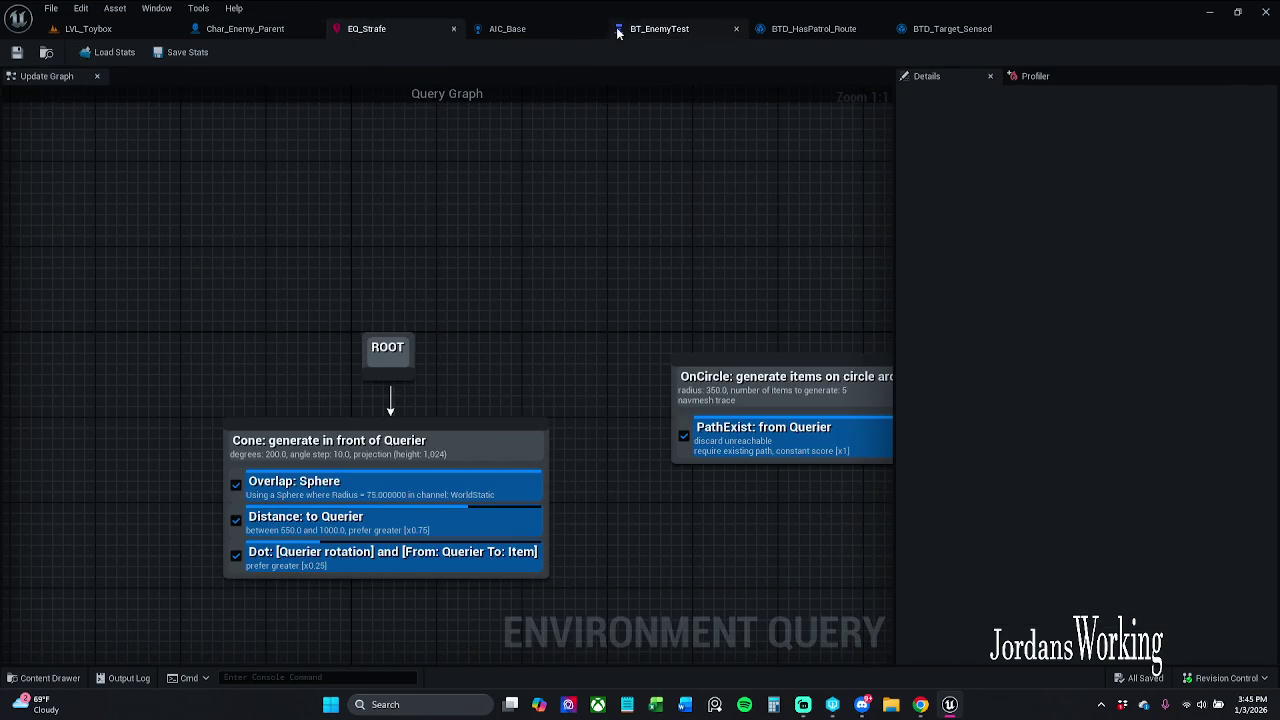
click(614, 30)
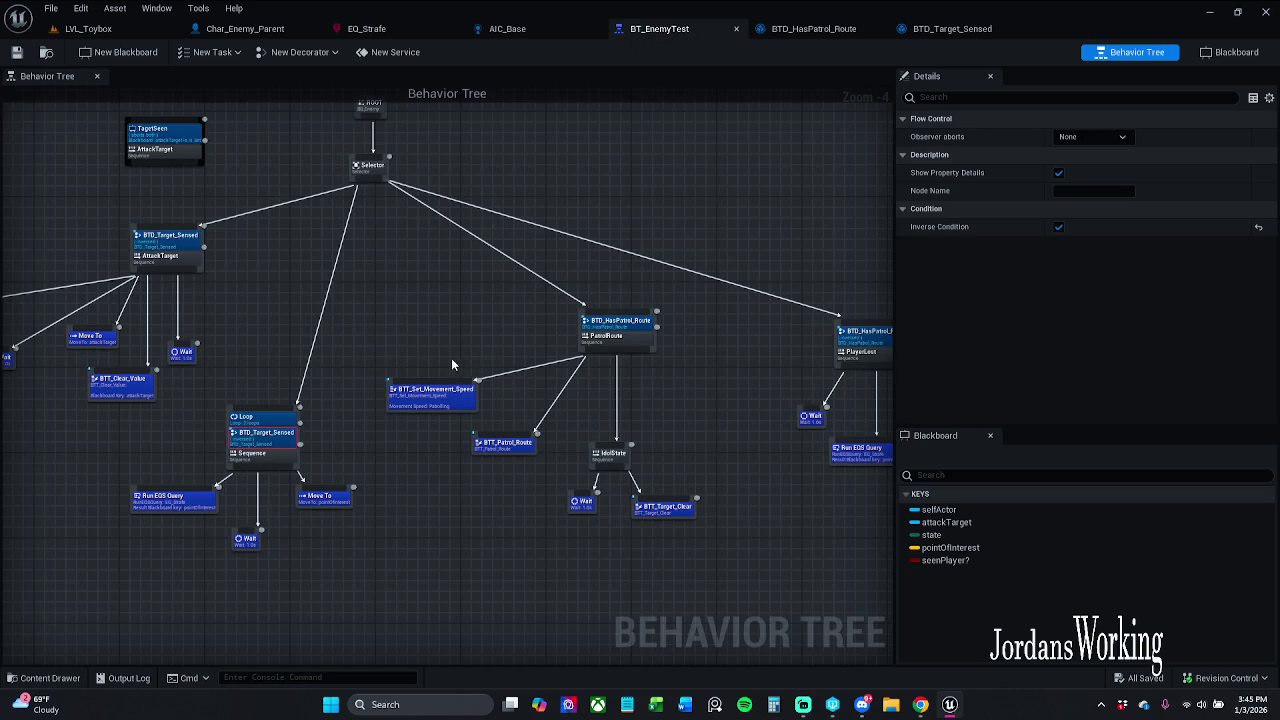
mouse_move(752, 488)
mouse_down()
mouse_move(590, 413)
mouse_move(672, 414)
mouse_up()
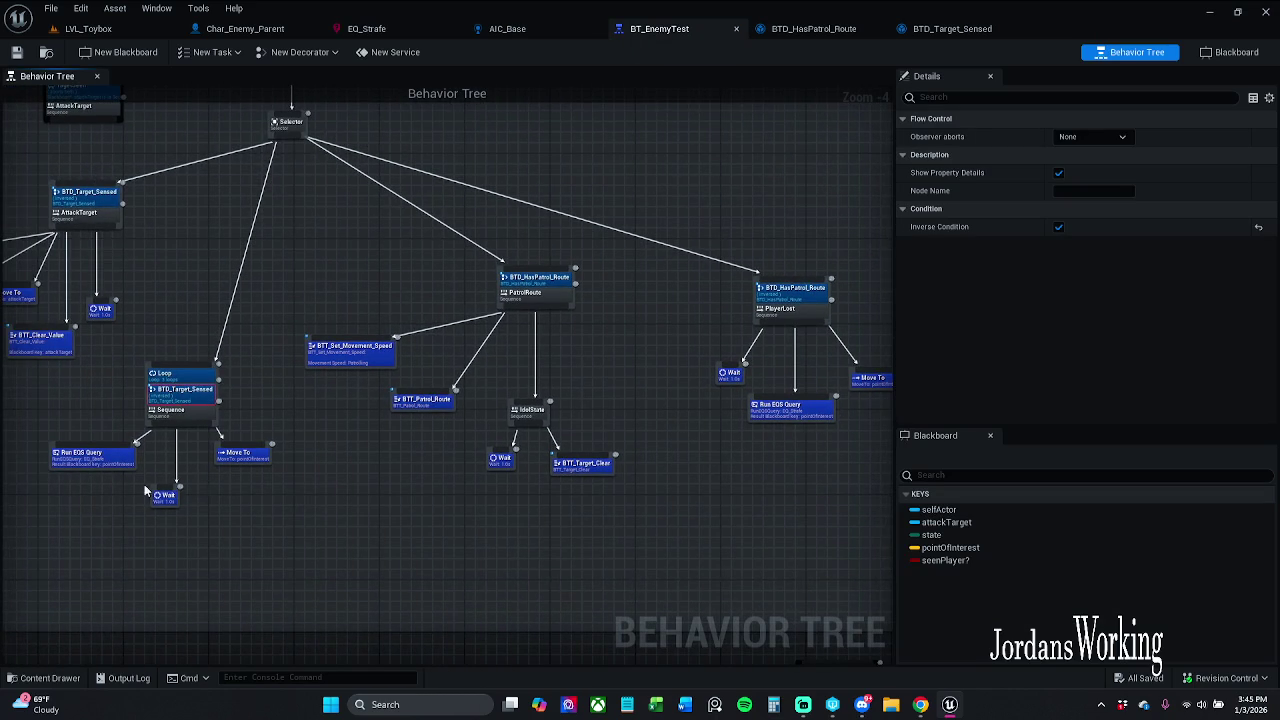
scroll(144, 492, up, 2)
click(211, 460)
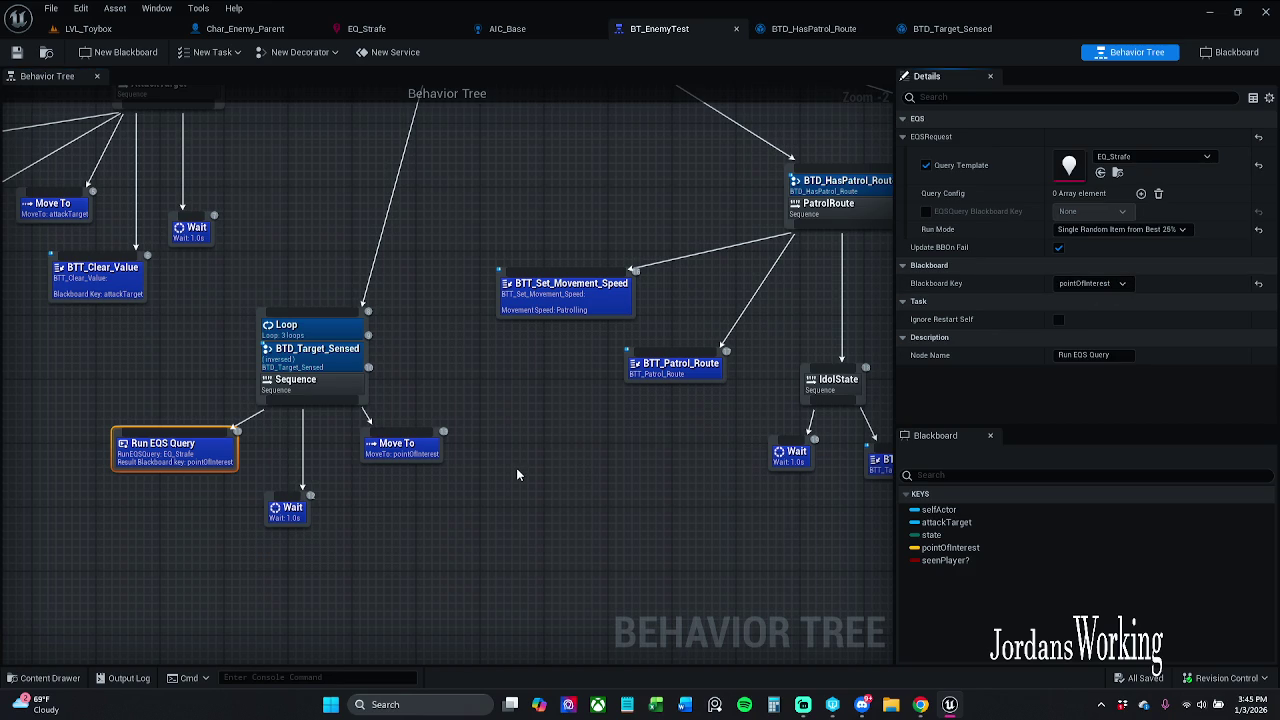
click(1117, 173)
double_click(200, 602)
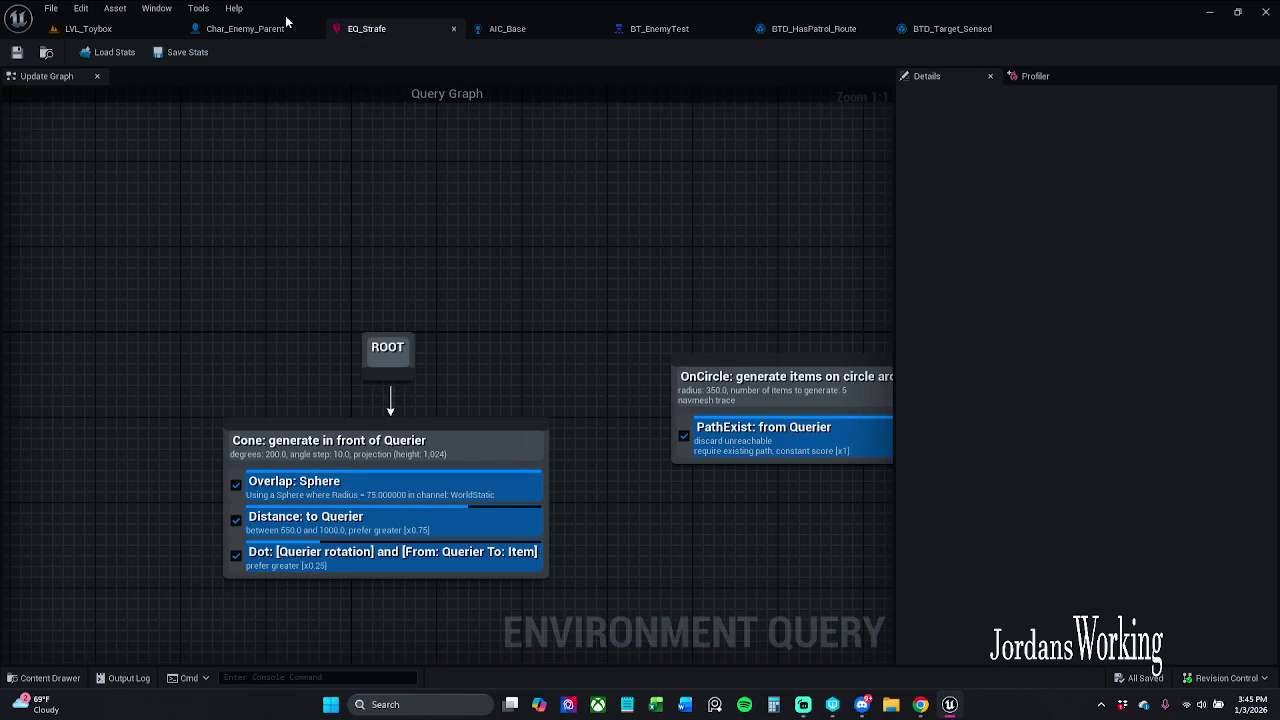
- Check the Loop branch's Wait and Move To nodes, save the tree, and return to LVL_Toybox
click(217, 28)
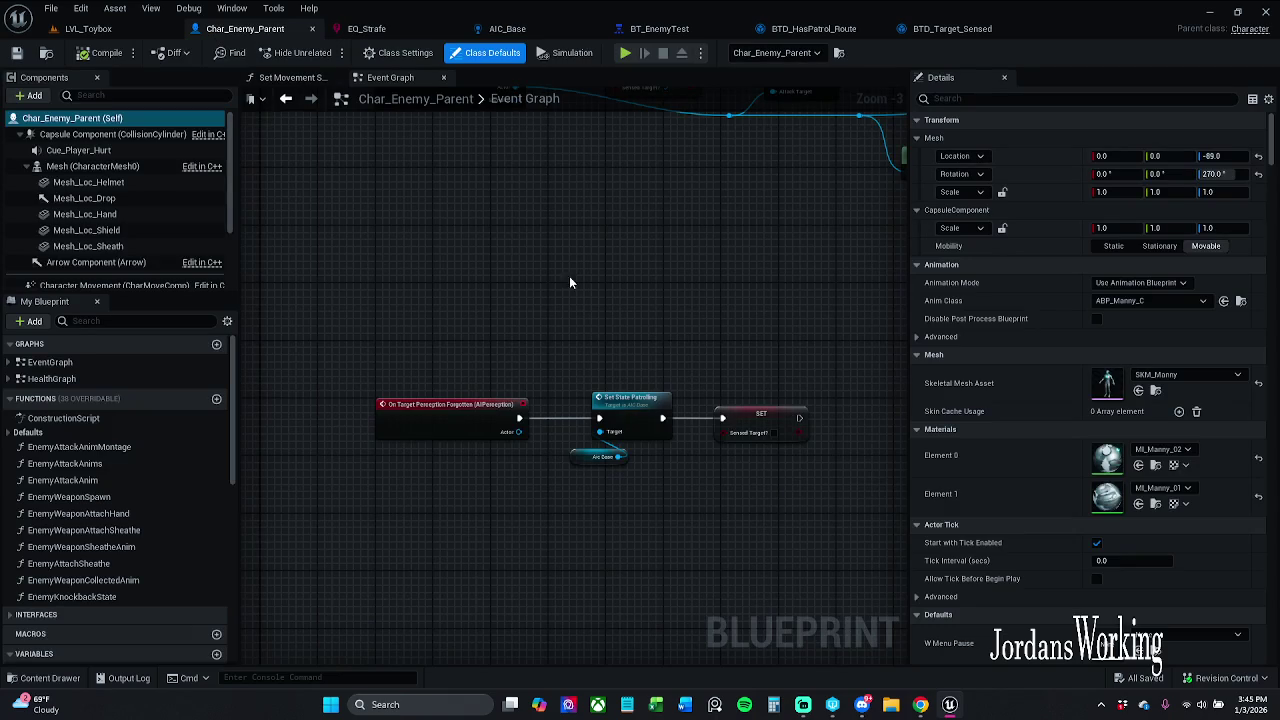
click(670, 28)
click(552, 198)
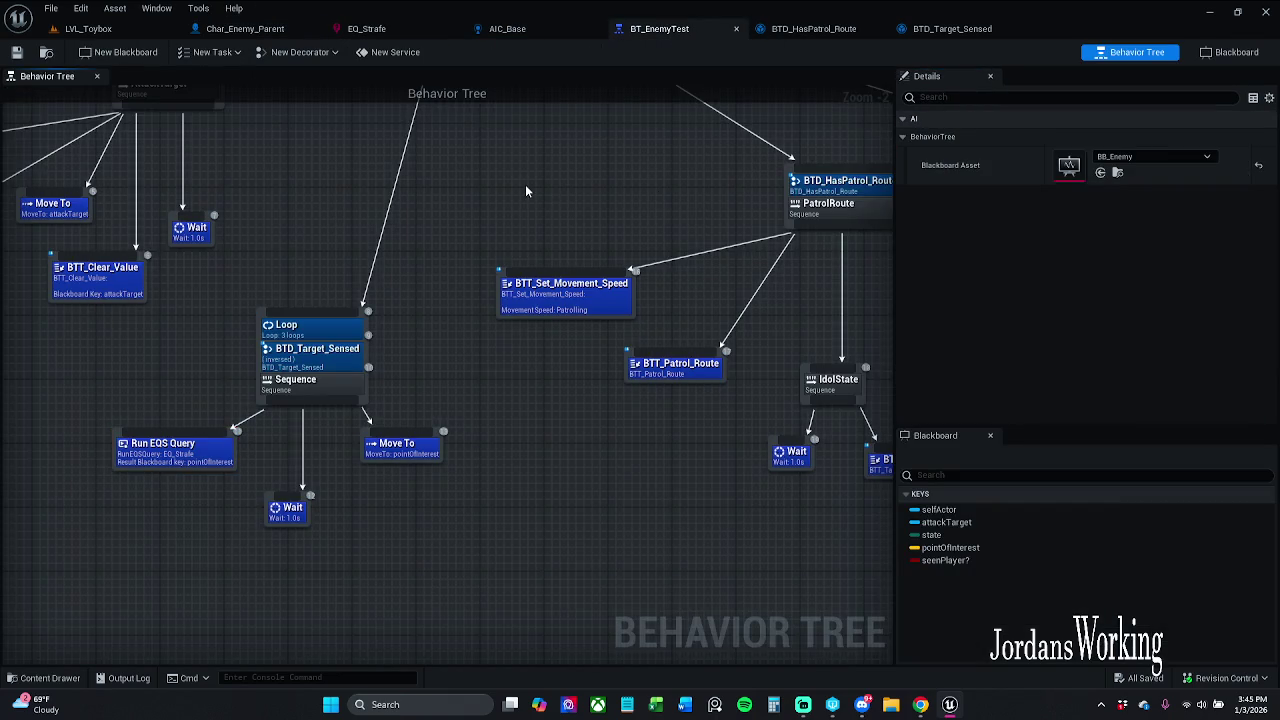
drag(543, 188, 601, 204)
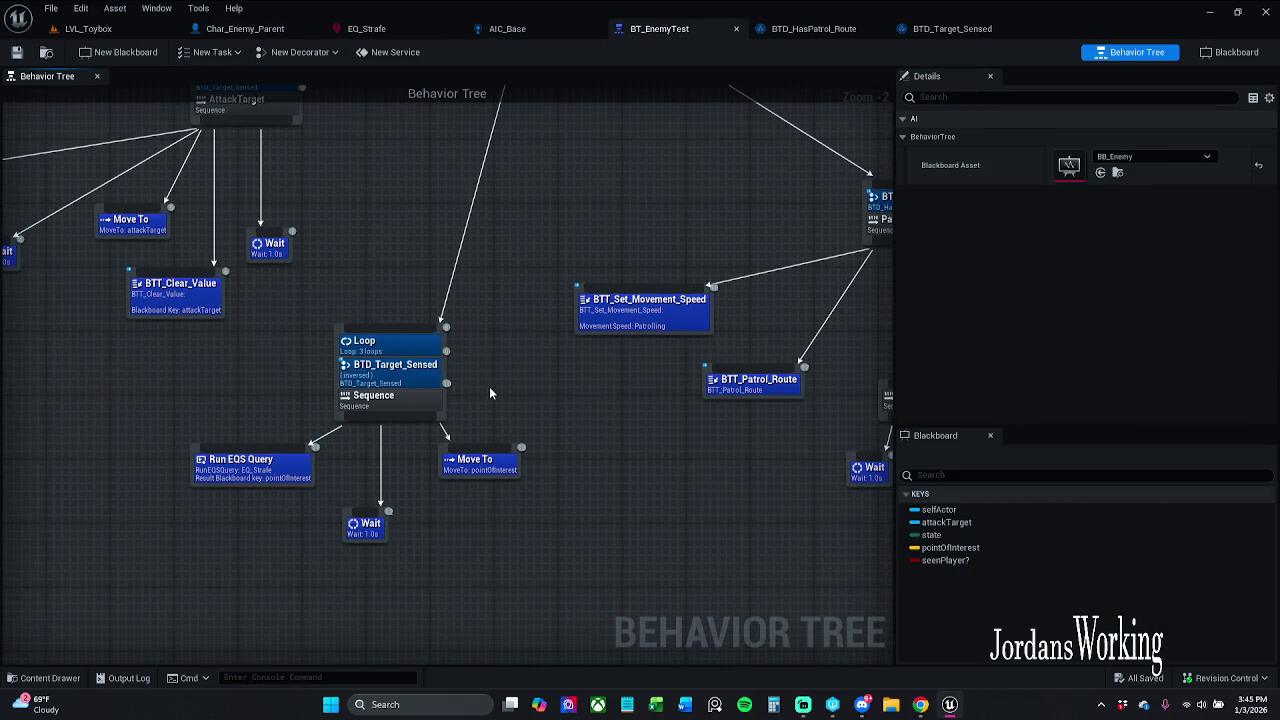
click(384, 523)
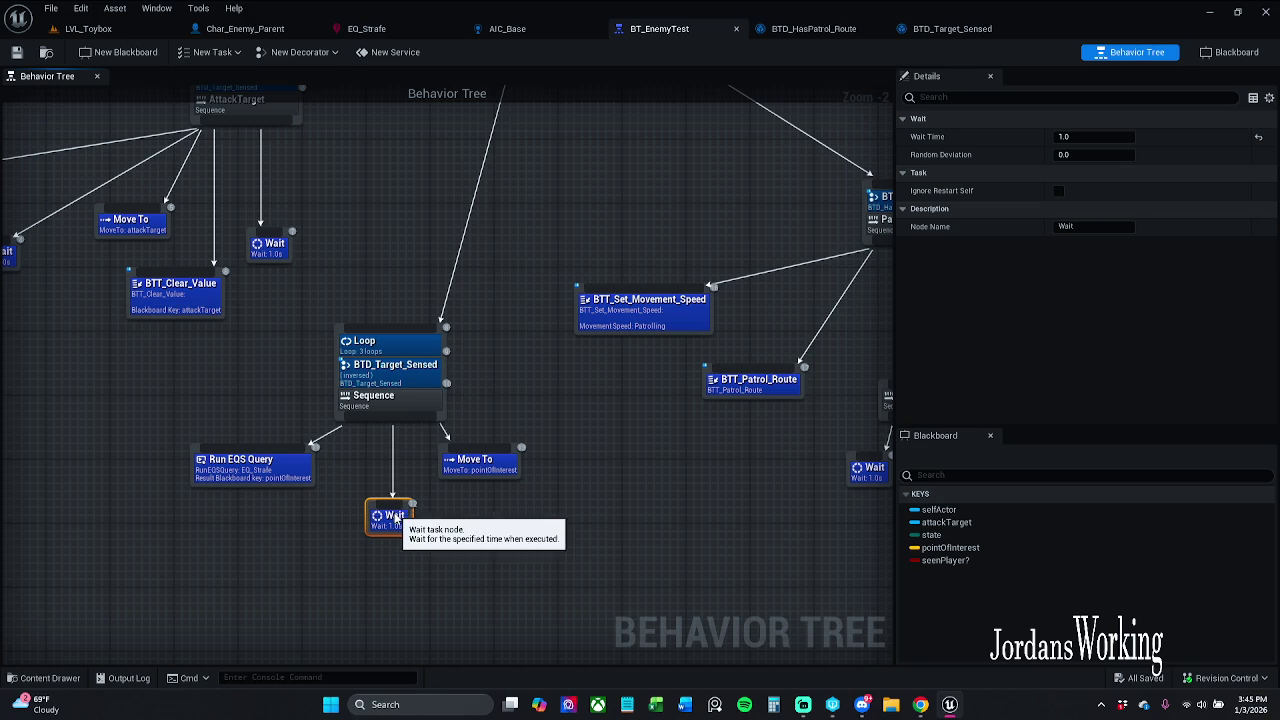
click(447, 526)
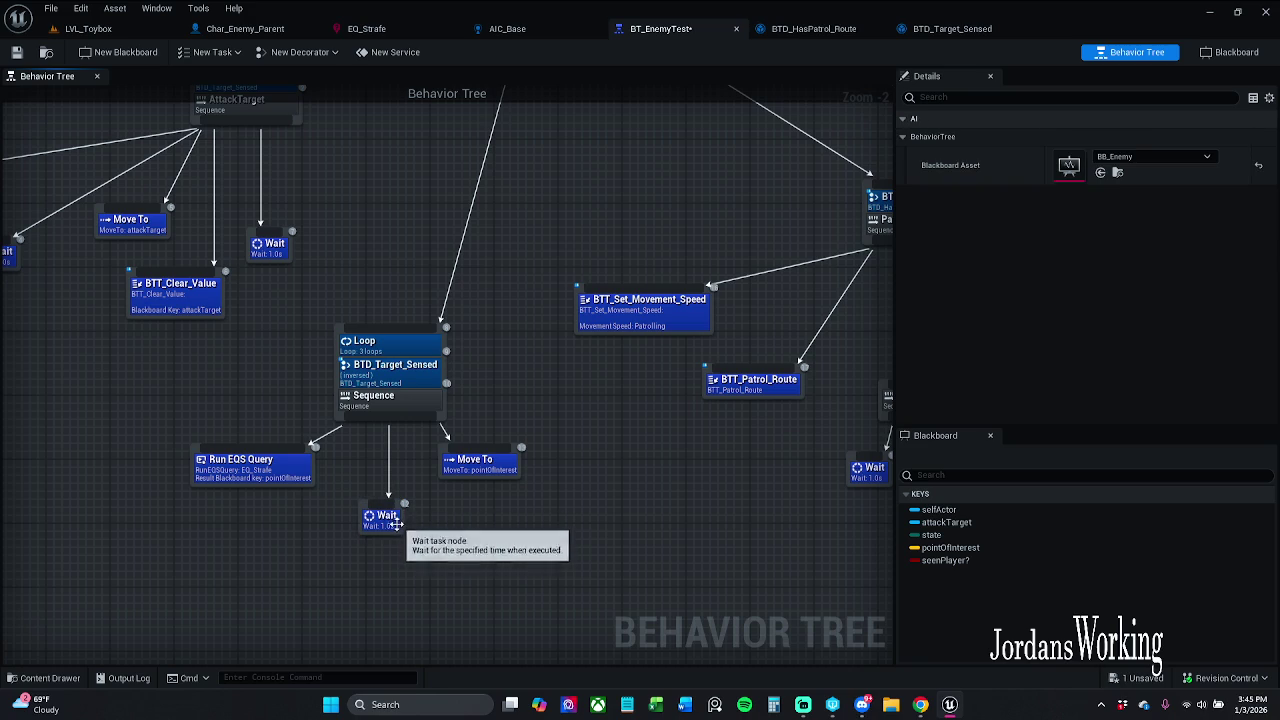
click(487, 468)
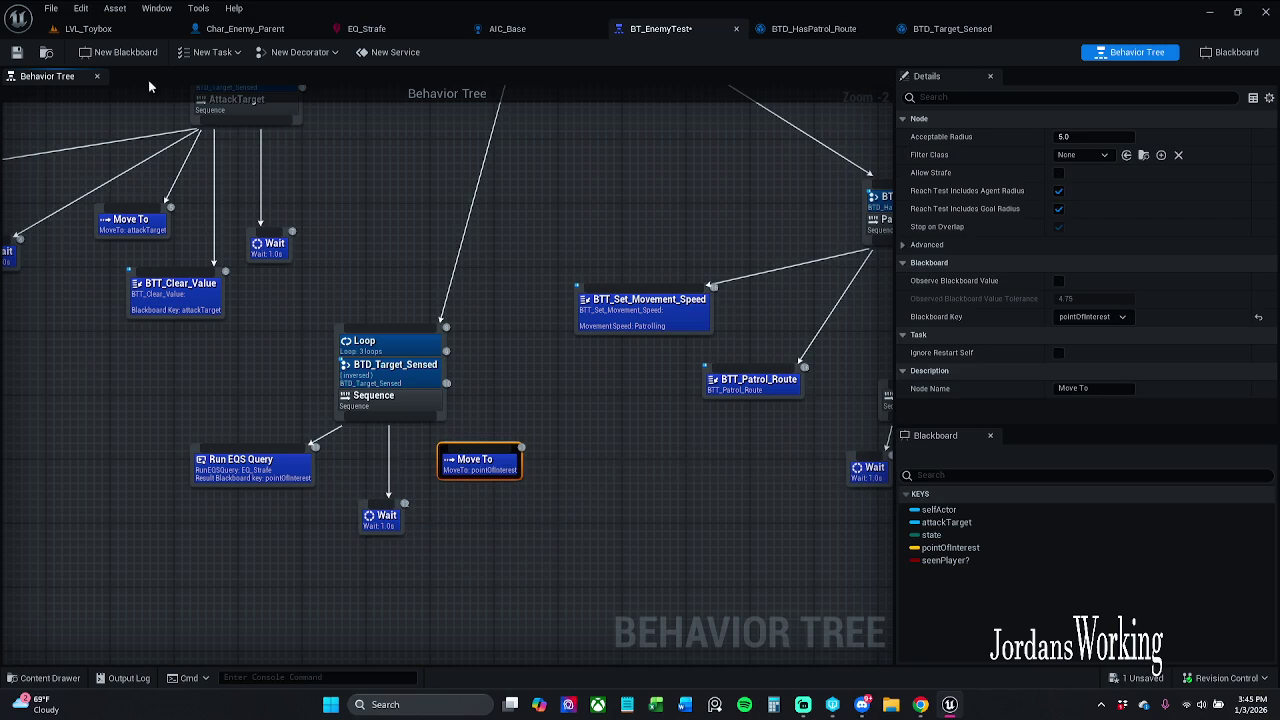
click(16, 52)
click(90, 29)
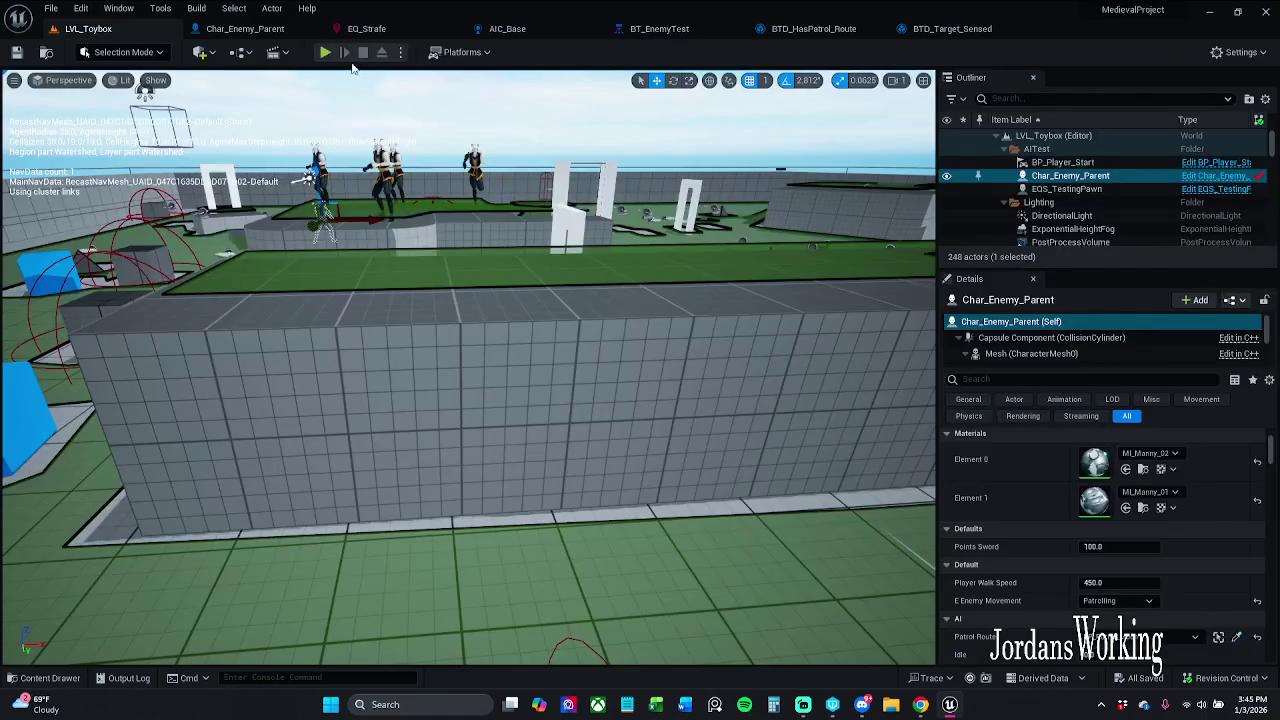
- Play the level briefly, eject, and select an enemy
key(alt+p)
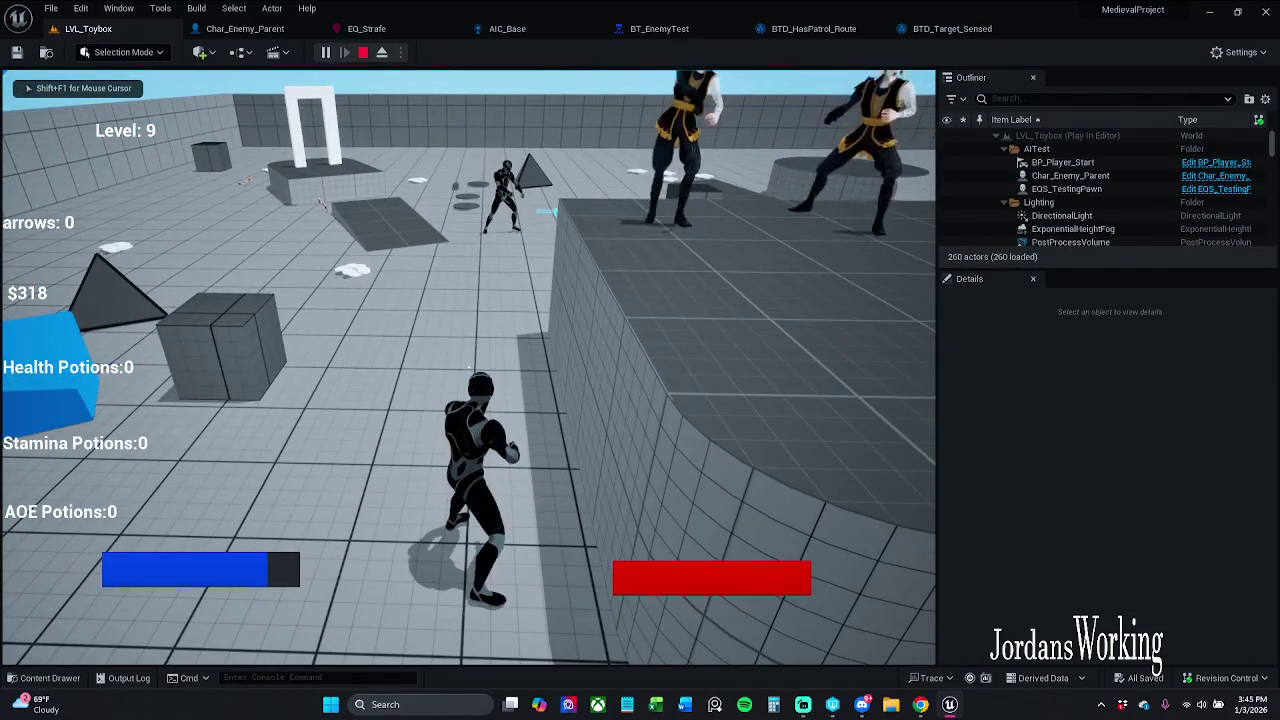
key(shift+F1)
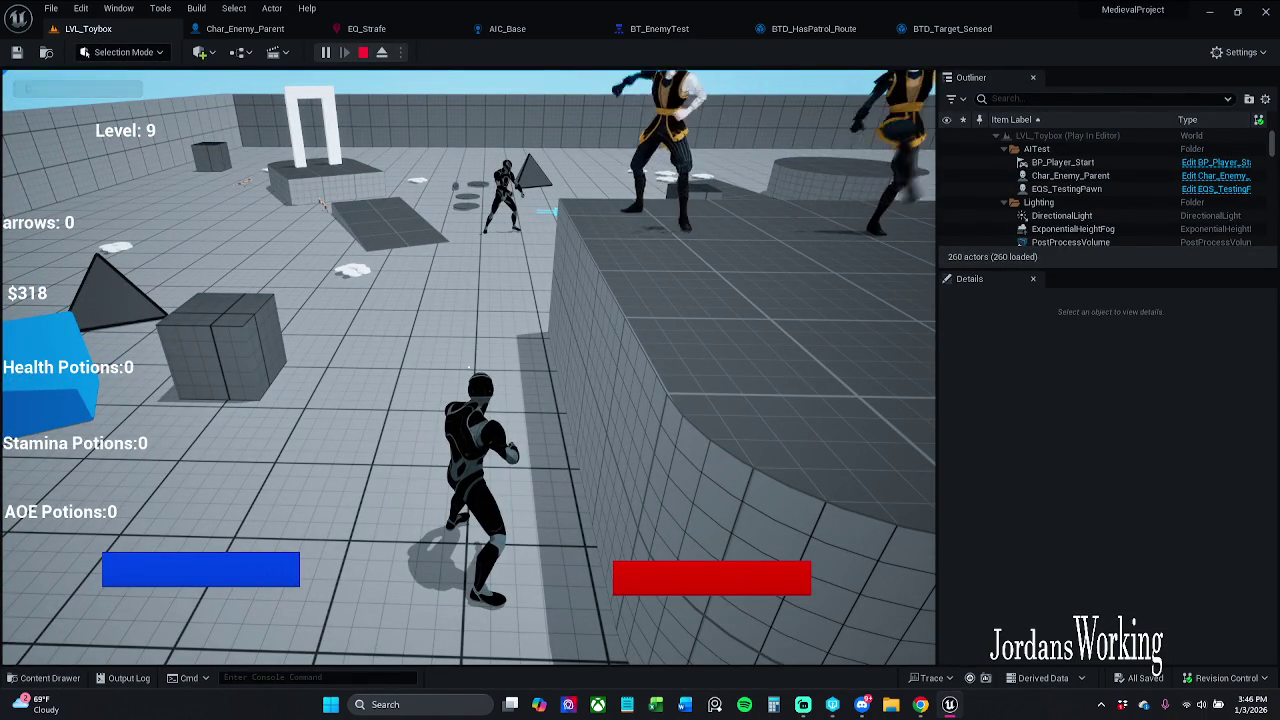
key(F8)
click(500, 210)
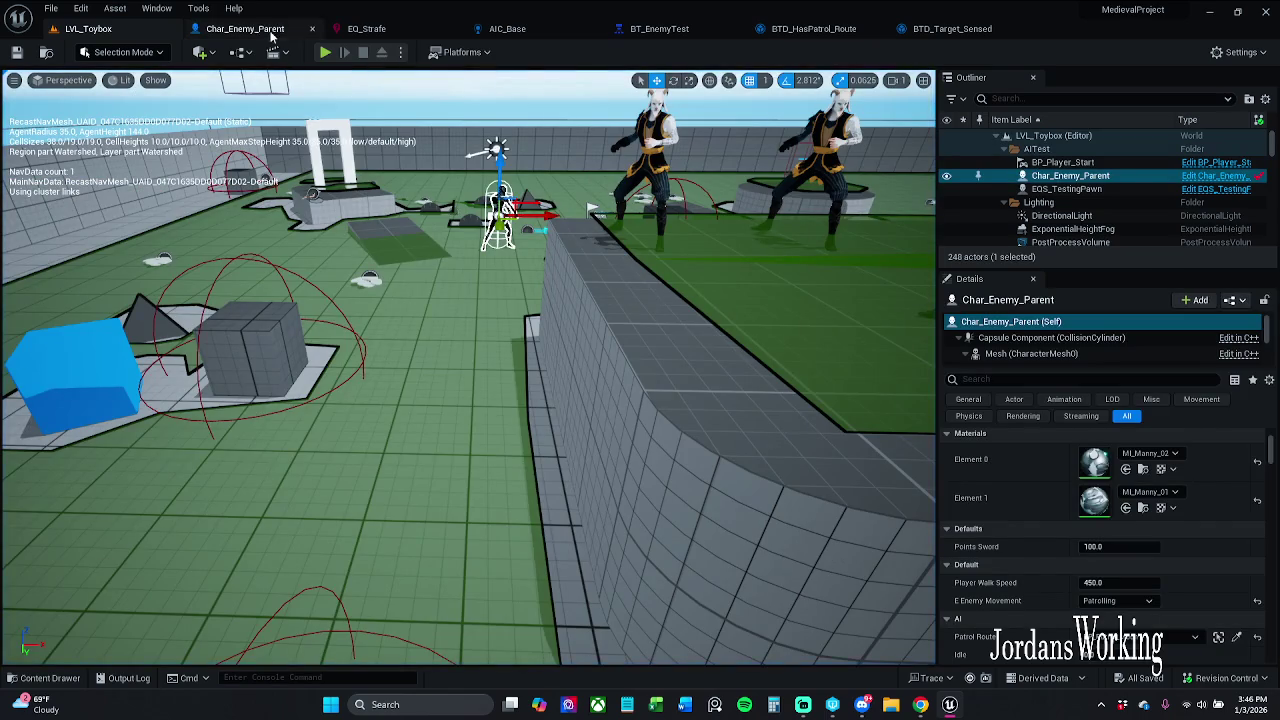
- Connect the Sequence to the Move To task in BT_EnemyTest and save the tree
click(245, 28)
click(640, 29)
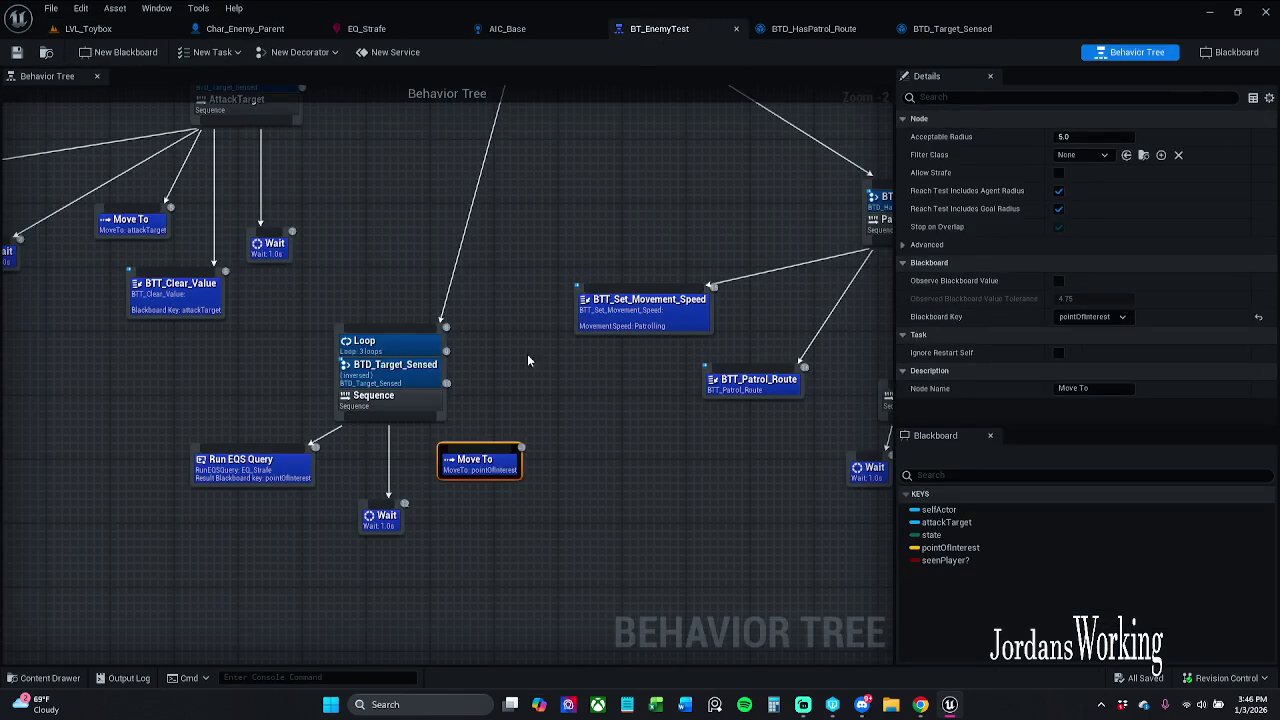
drag(420, 427, 480, 462)
click(17, 52)
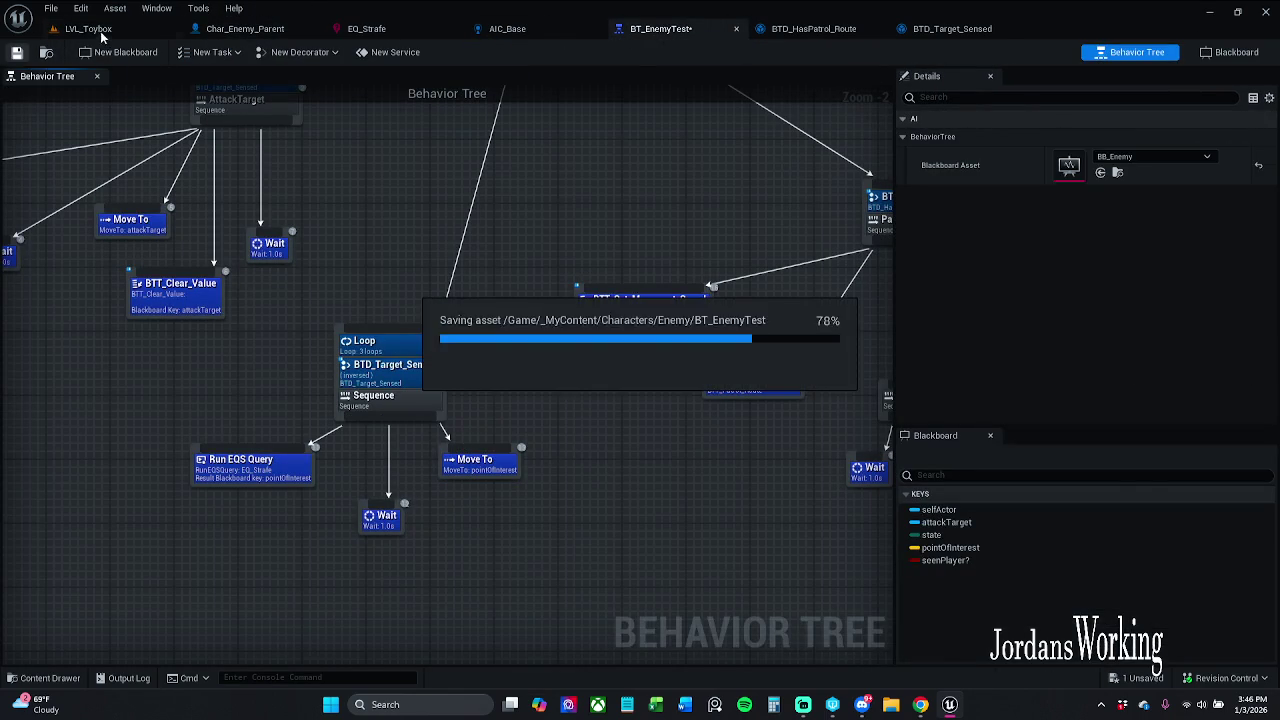
click(90, 28)
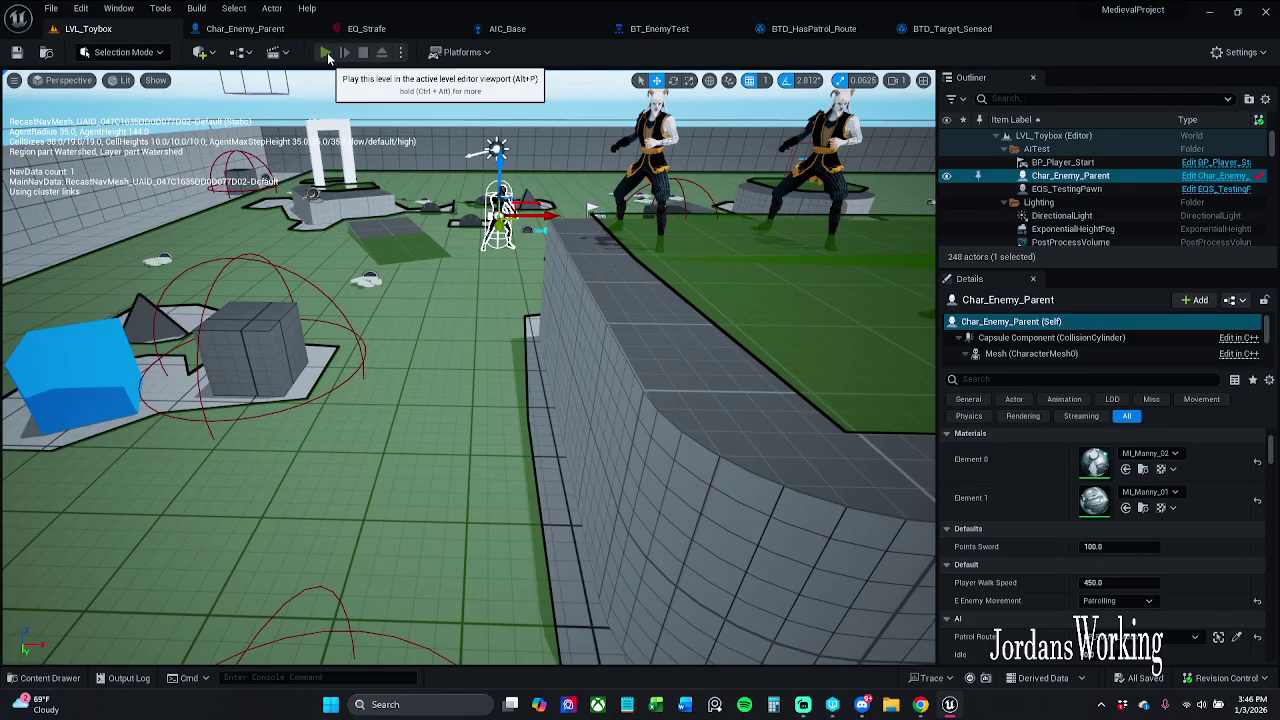
- Play LVL_Toybox, run toward the enemies, pause, and watch BT_EnemyTest simulate
click(325, 52)
key(w)
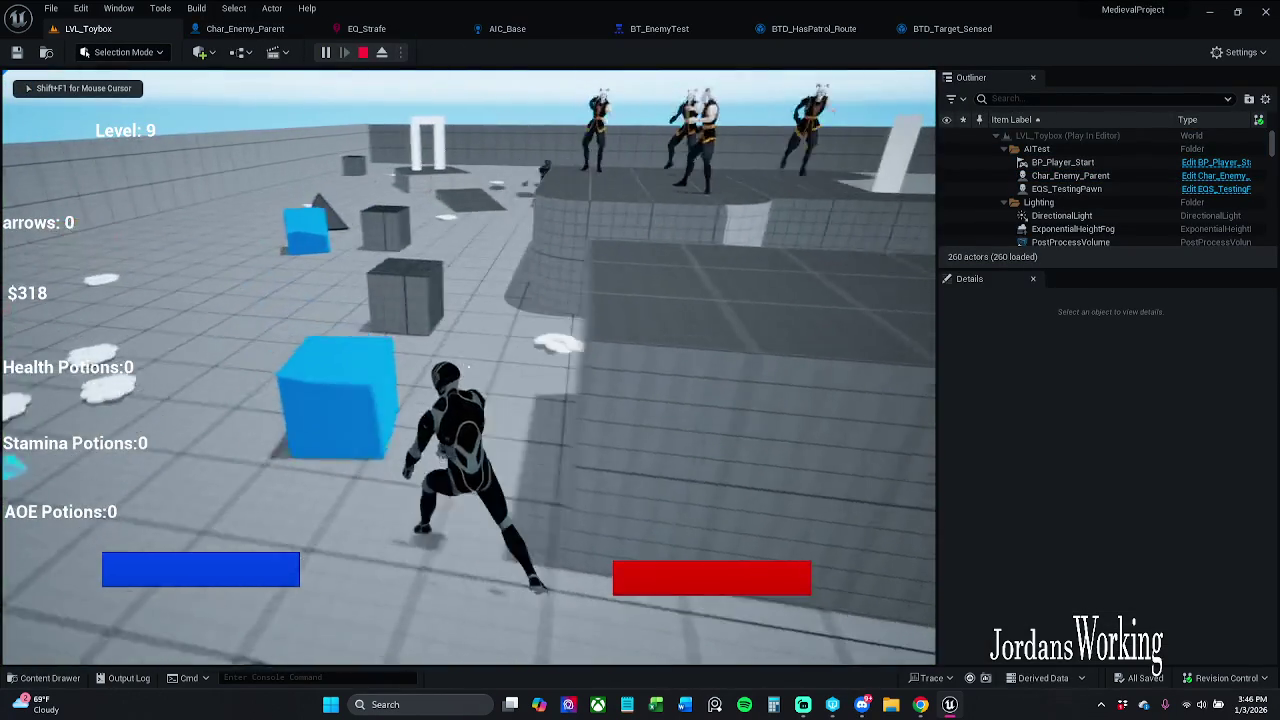
key(w)
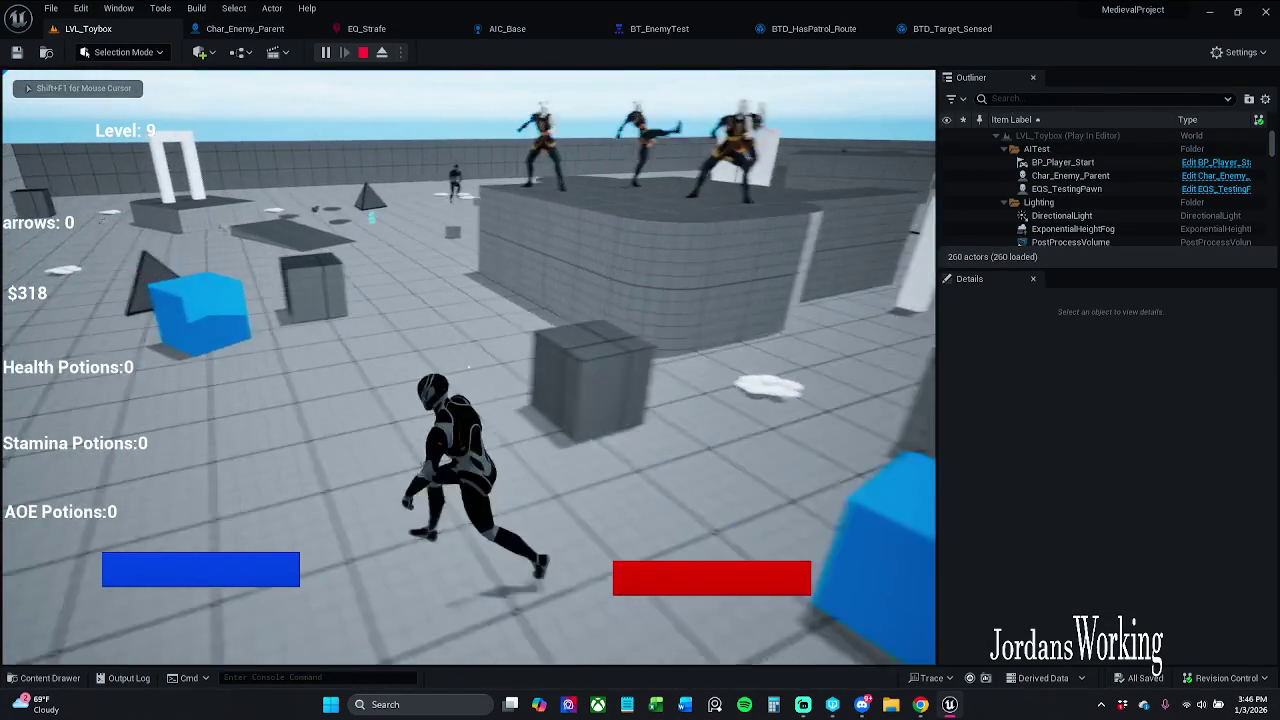
key(p)
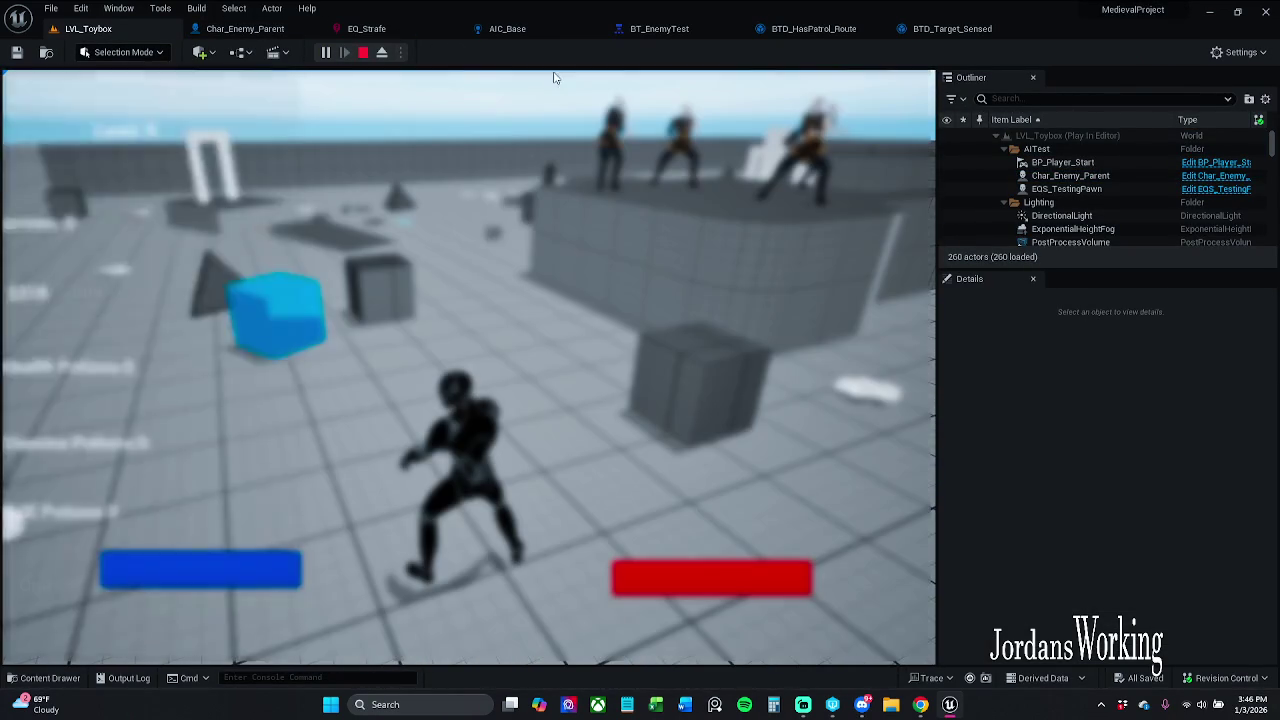
click(661, 28)
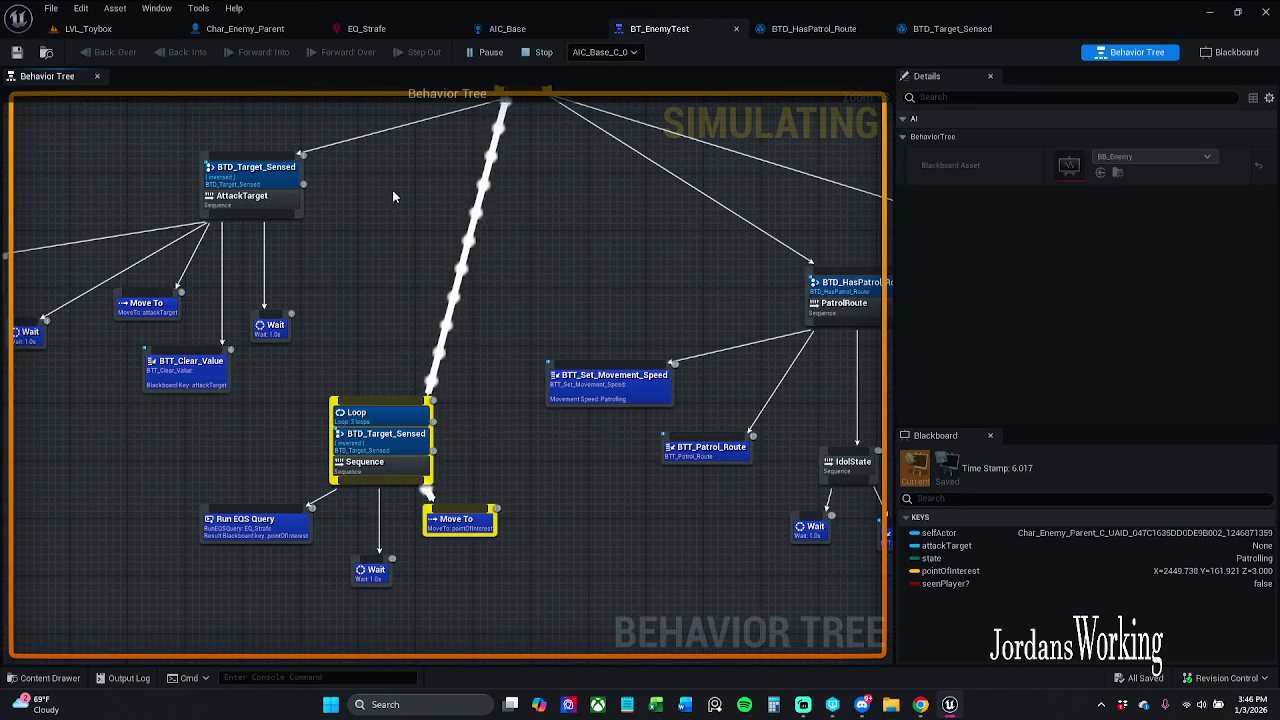
- Detach BT_EnemyTest into an enlarged floating window centred on the Loop/Sequence branch
mouse_move(680, 28)
mouse_down()
mouse_move(665, 195)
mouse_move(632, 188)
mouse_move(632, 22)
mouse_move(643, 20)
mouse_up()
drag(1160, 490, 1268, 676)
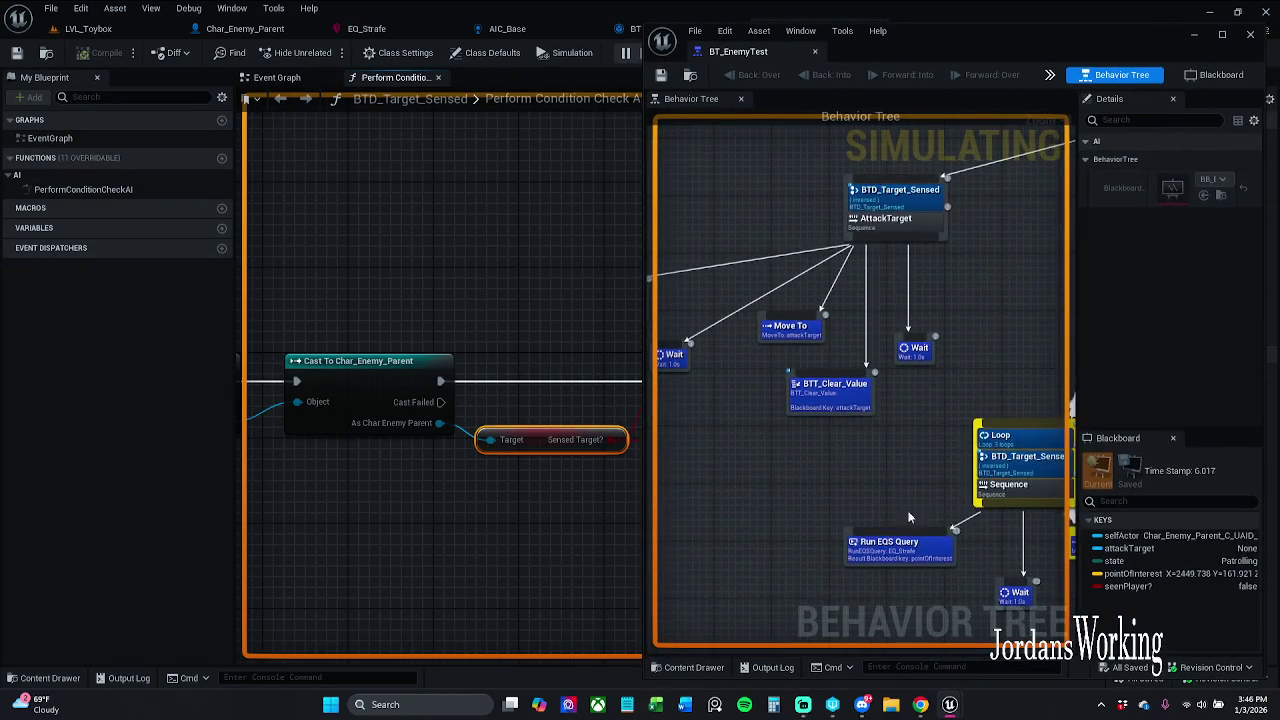
drag(889, 496, 704, 456)
scroll(730, 435, down, 3)
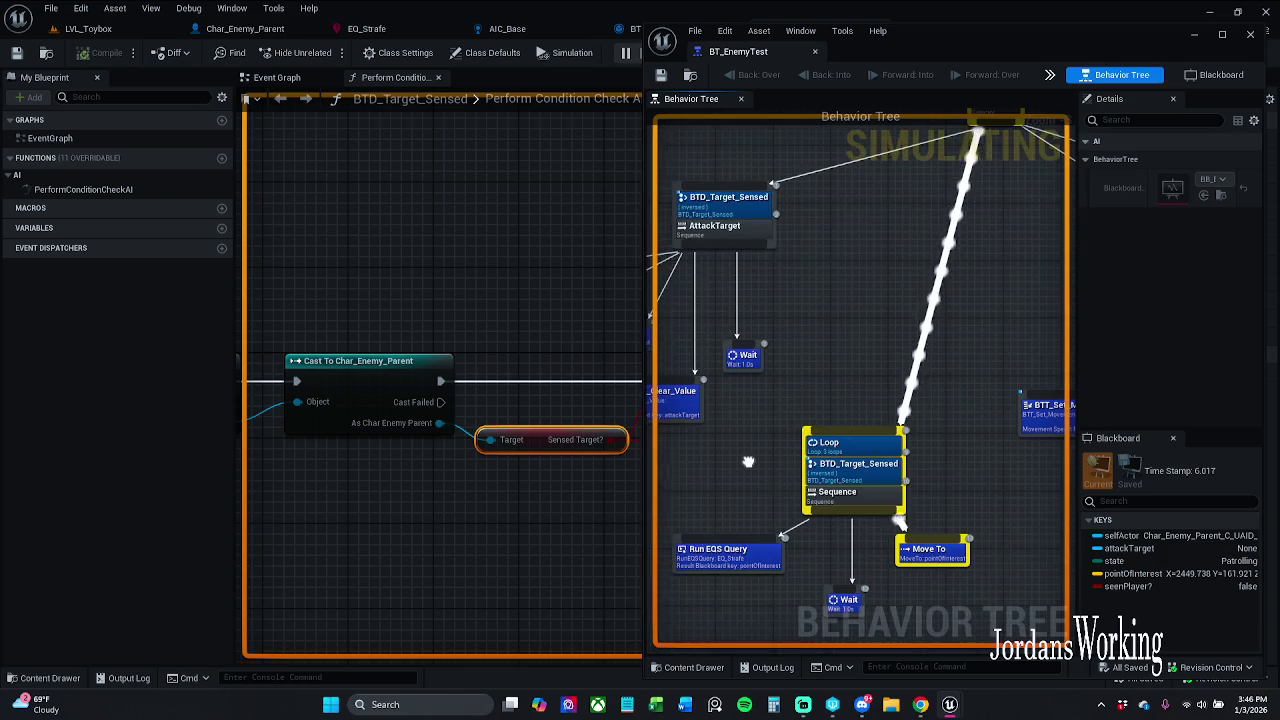
scroll(736, 440, up, 1)
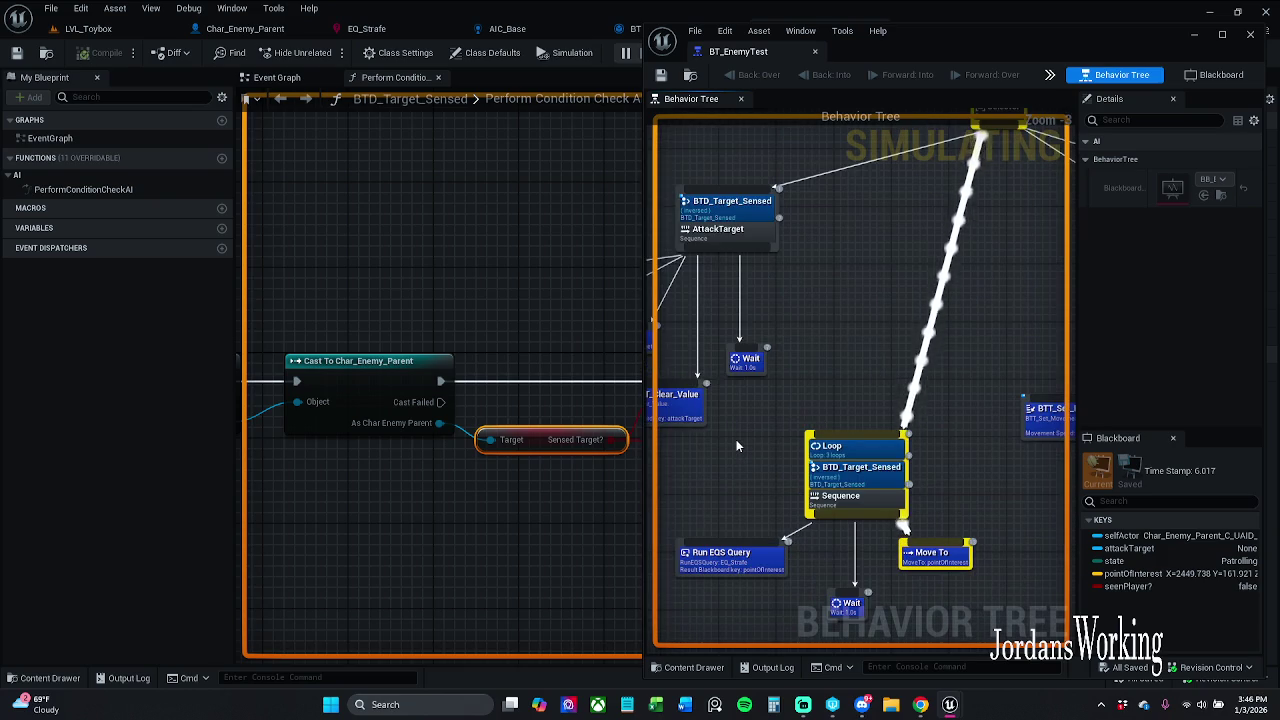
scroll(736, 440, up, 1)
- Resume the game, run and jump, then stop the play session
click(88, 28)
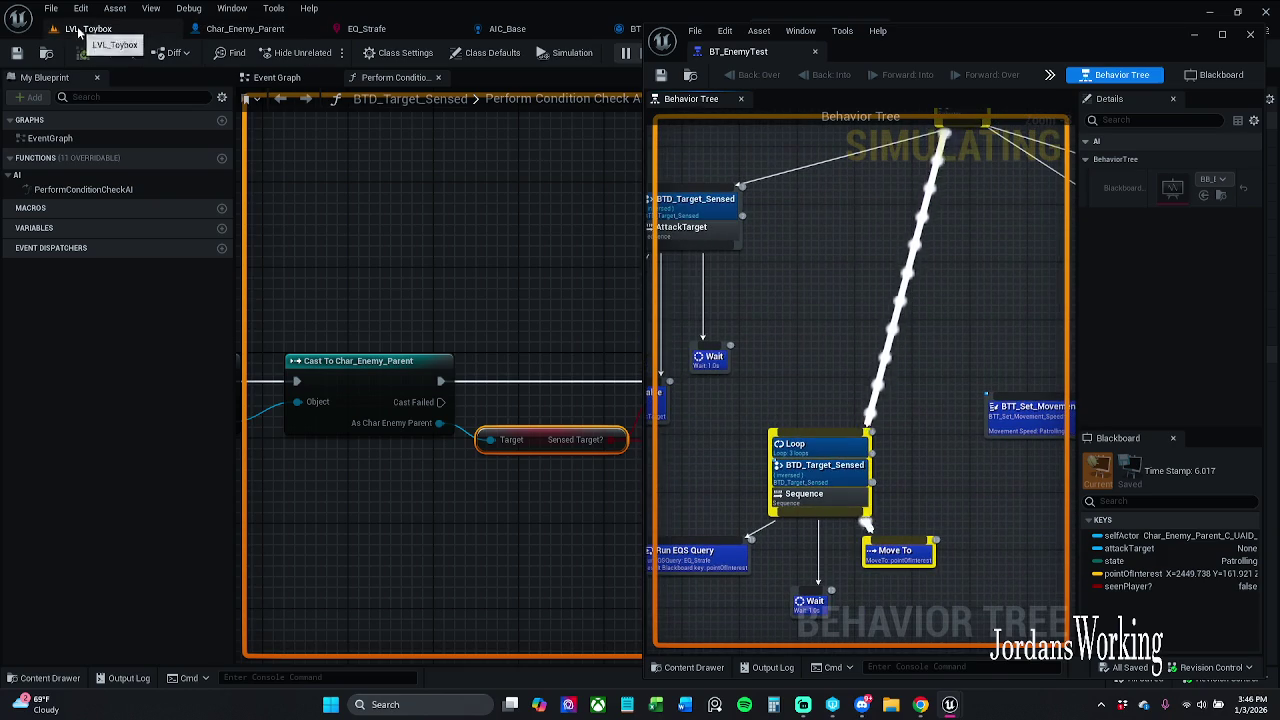
click(143, 271)
key(w)
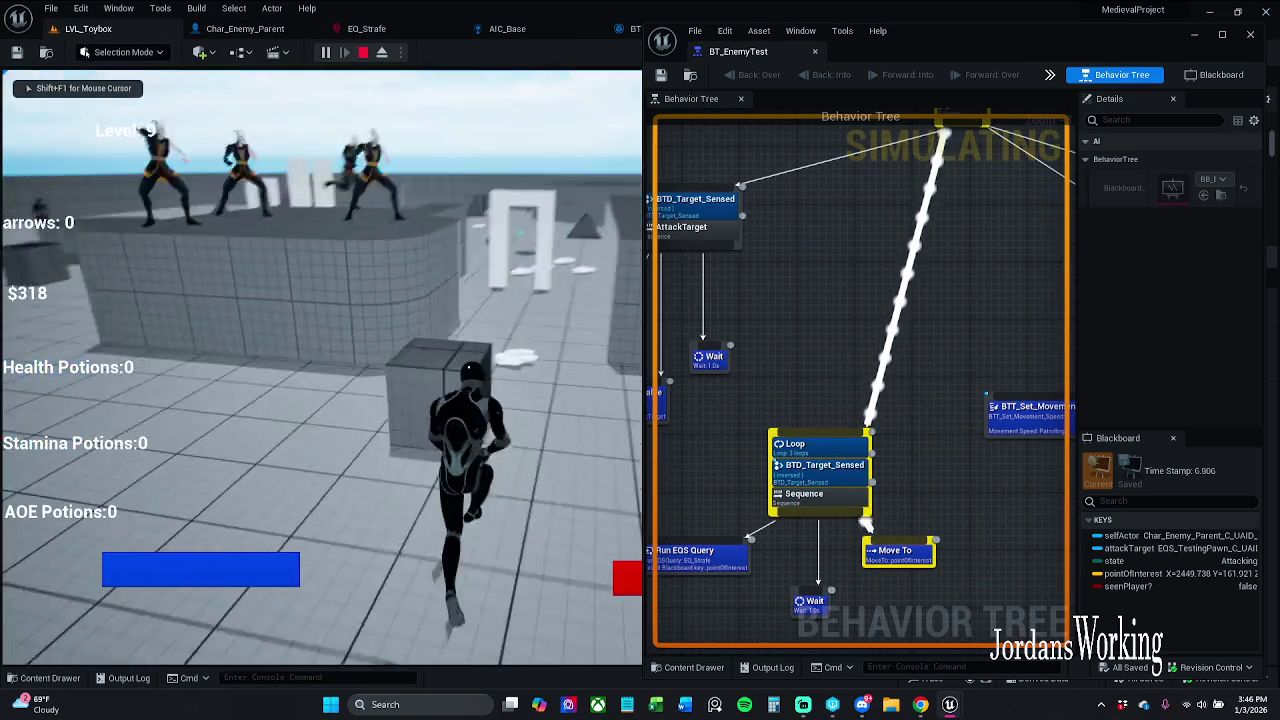
key(space)
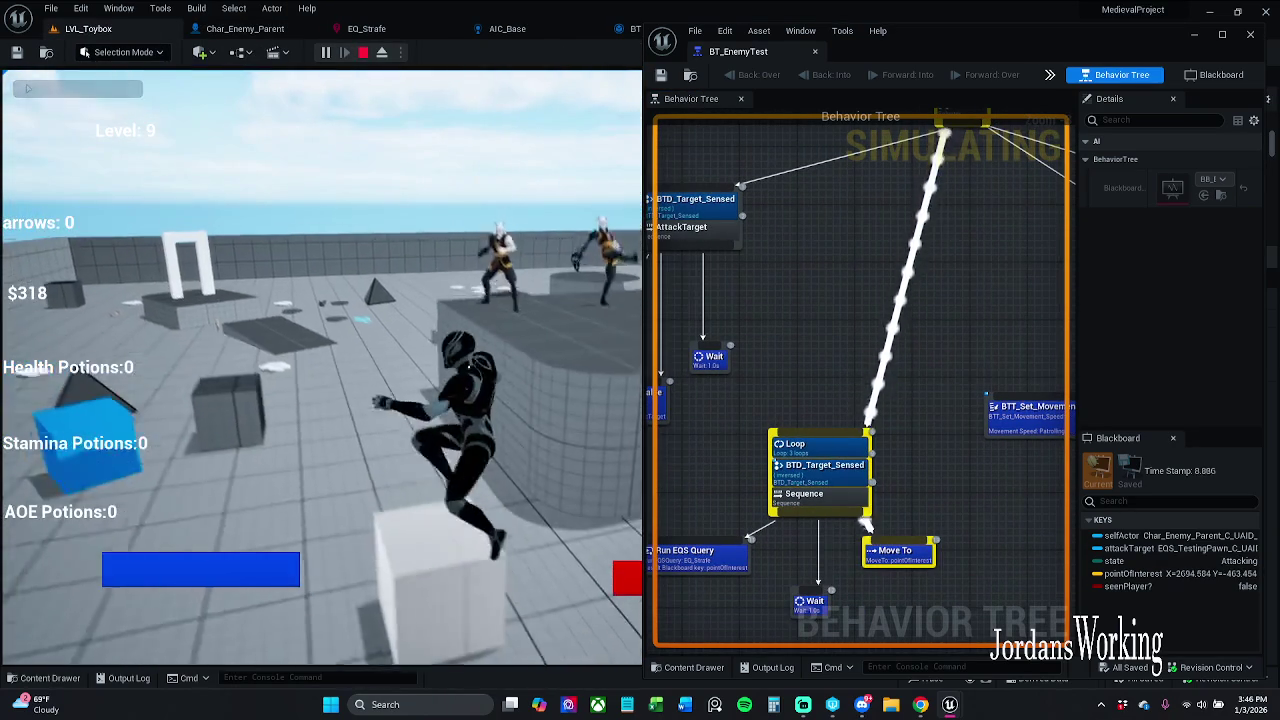
key(Escape)
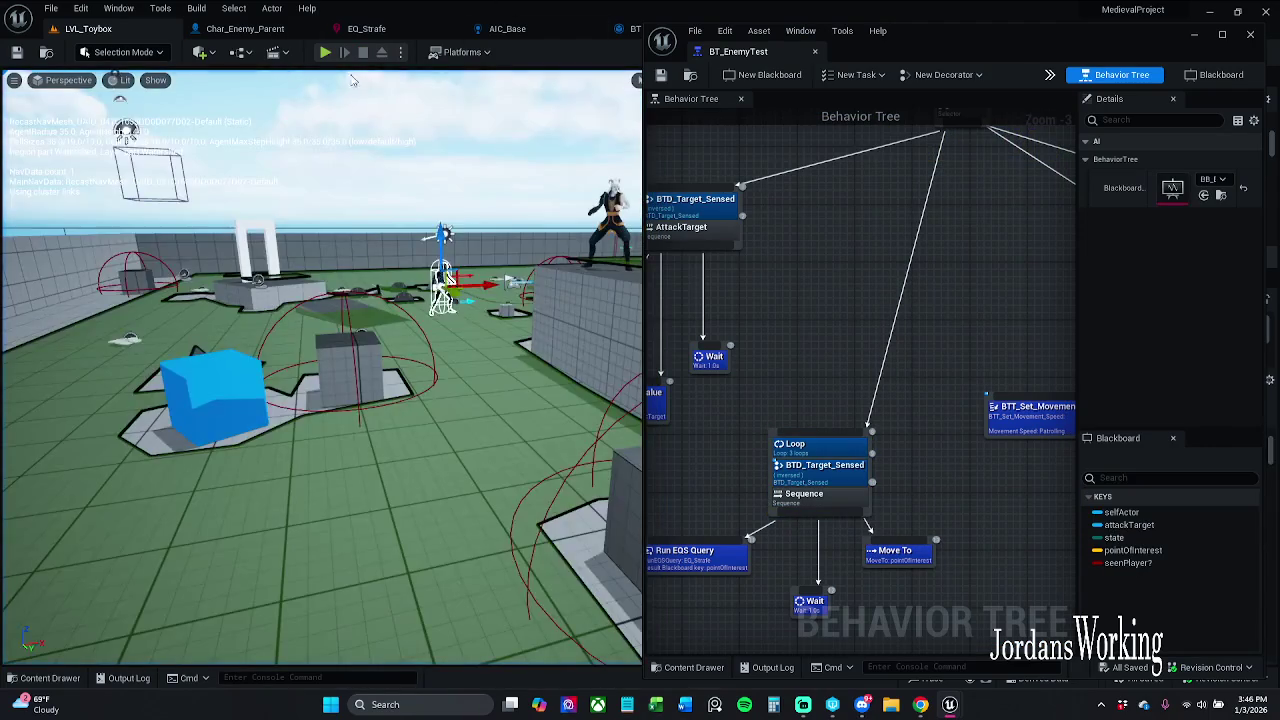
- Replay the level, running along the wall toward the platform, then stop playing
key(alt+p)
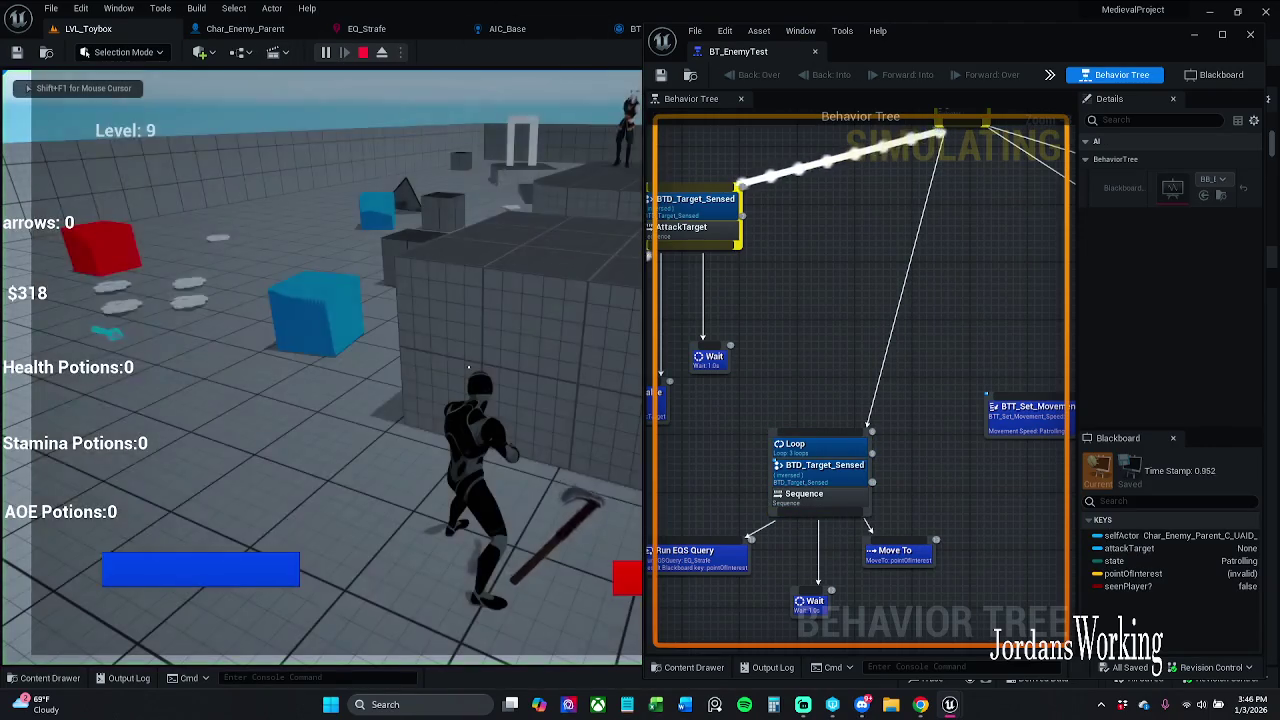
key(w)
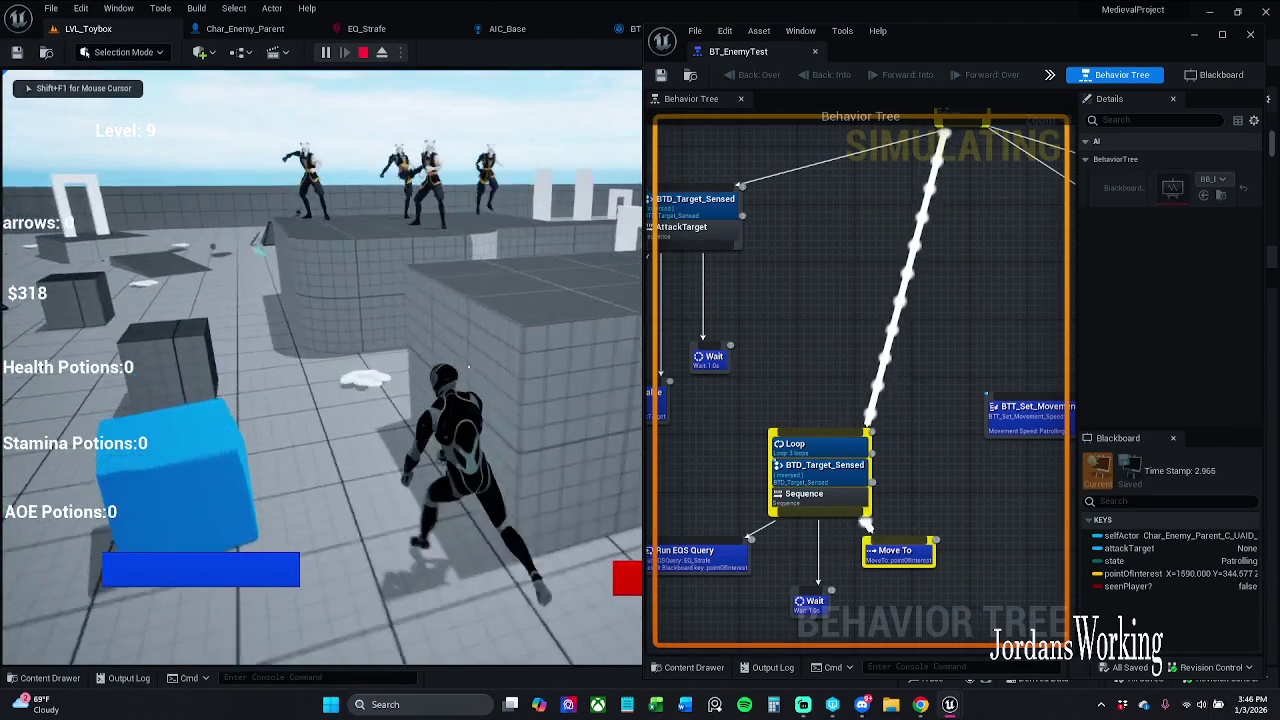
key(w)
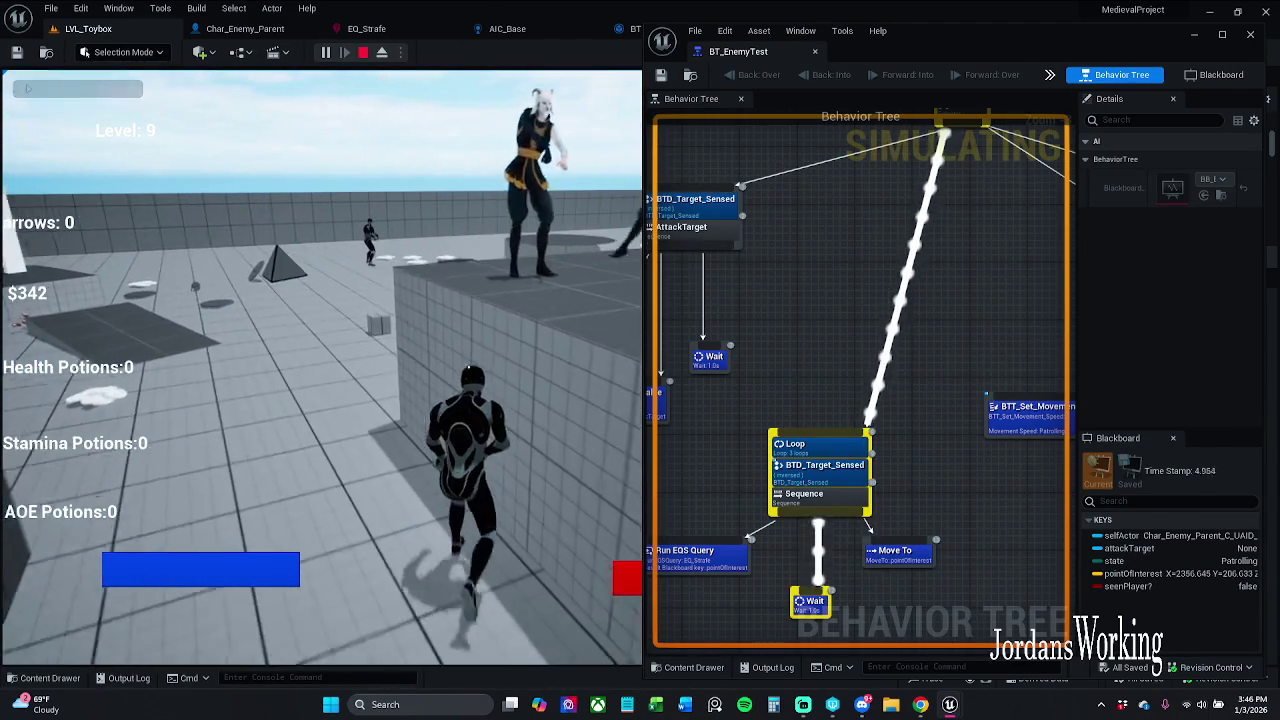
key(w)
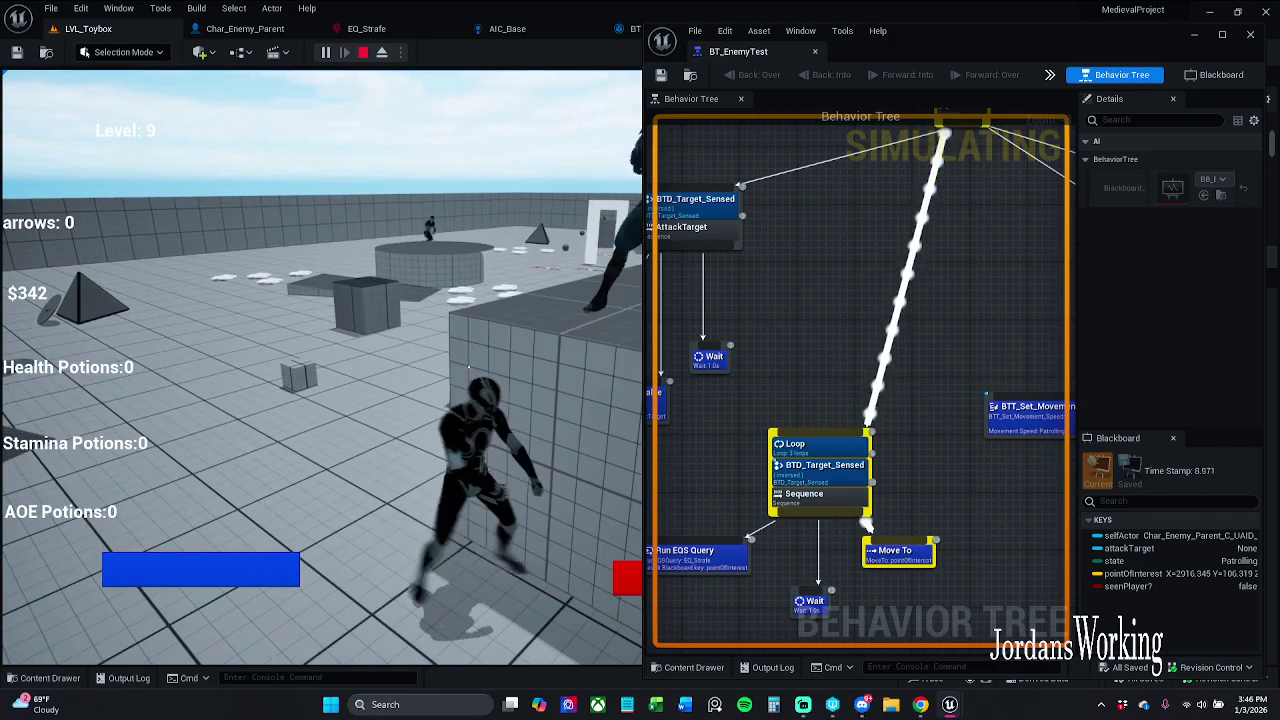
key(w)
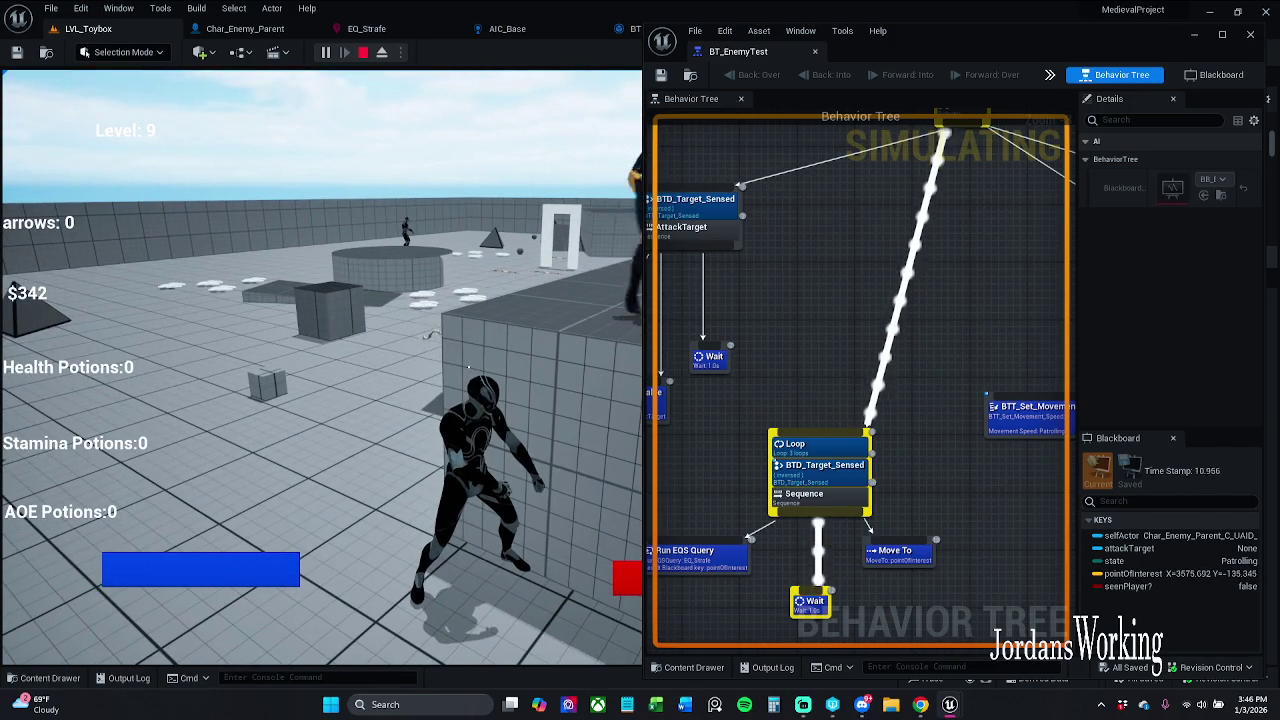
key(w)
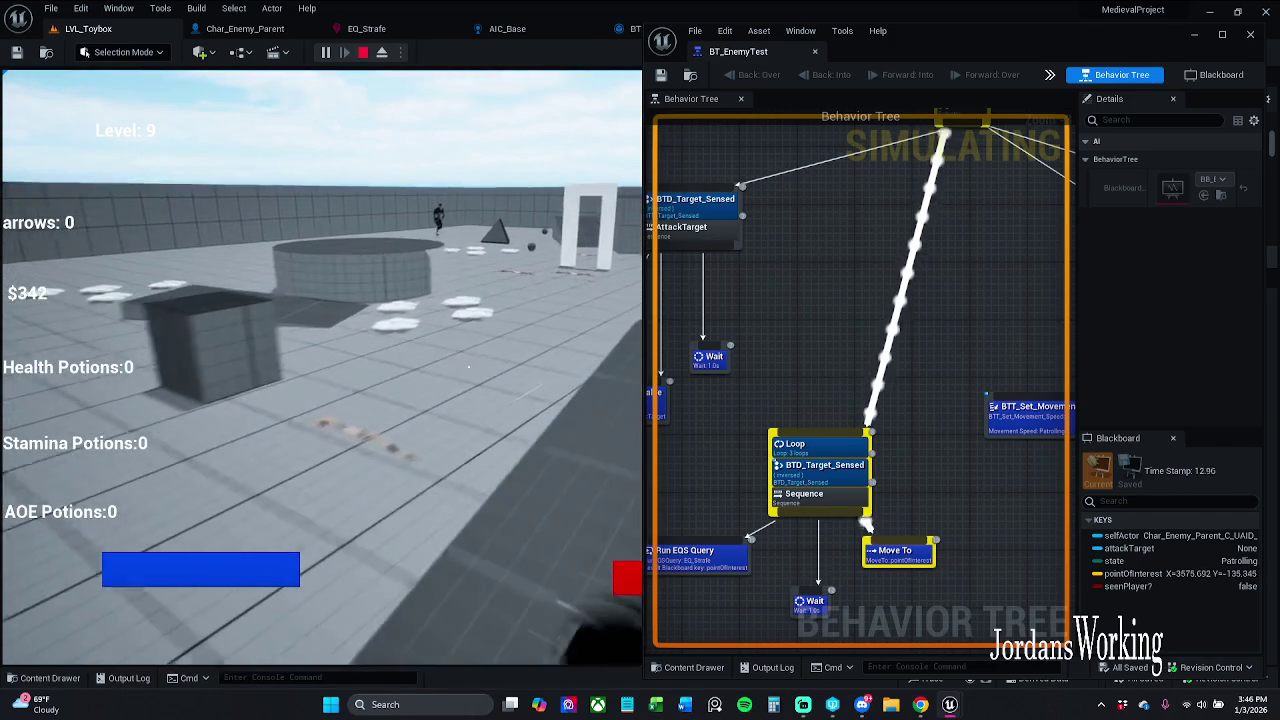
key(w)
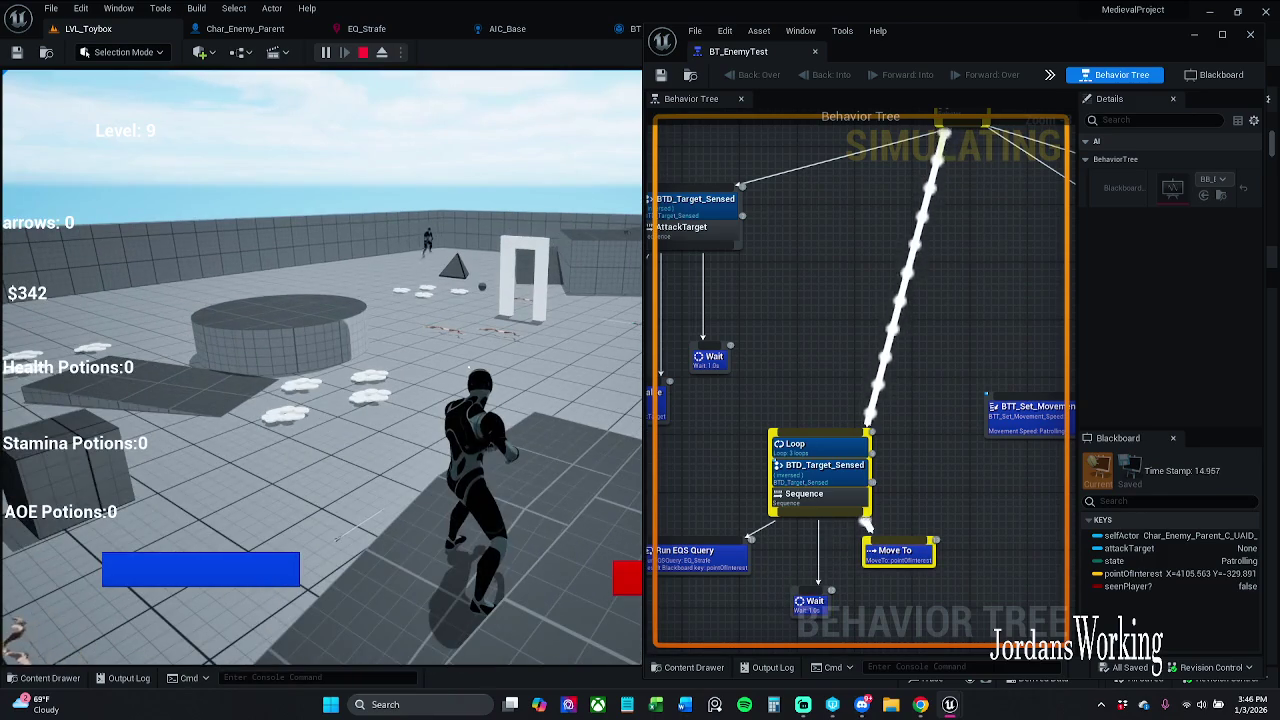
key(w)
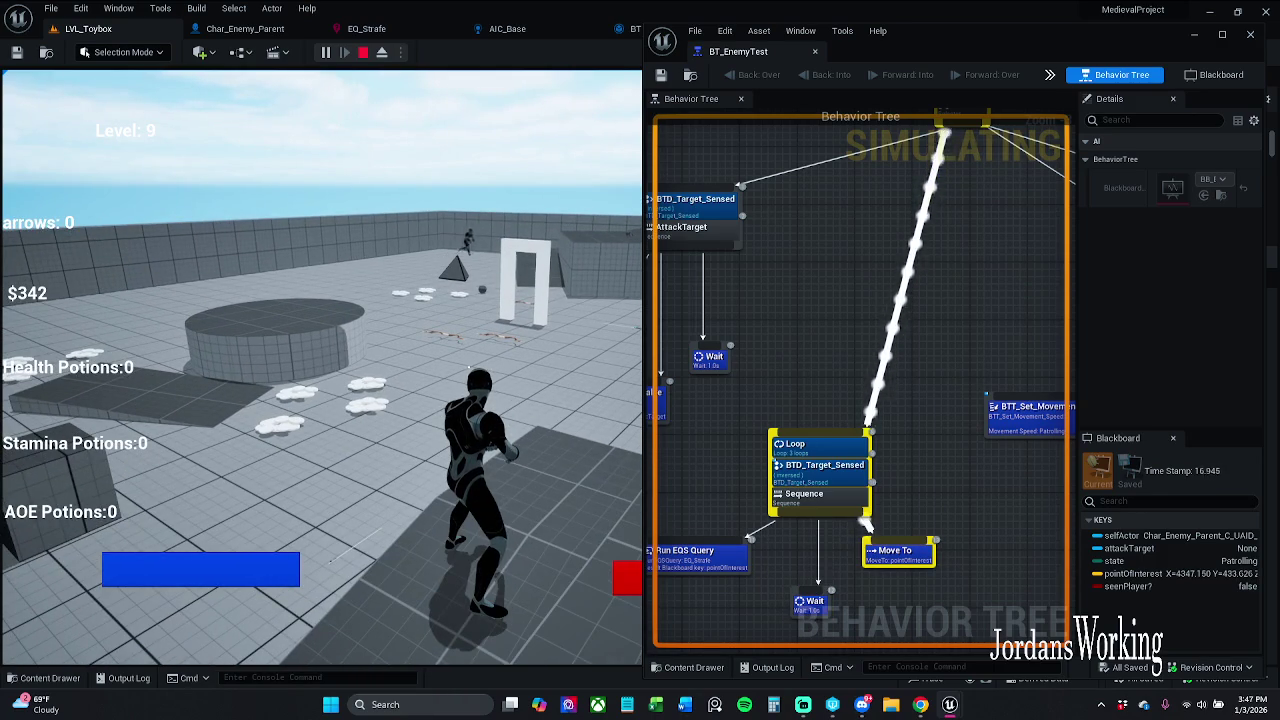
key(w)
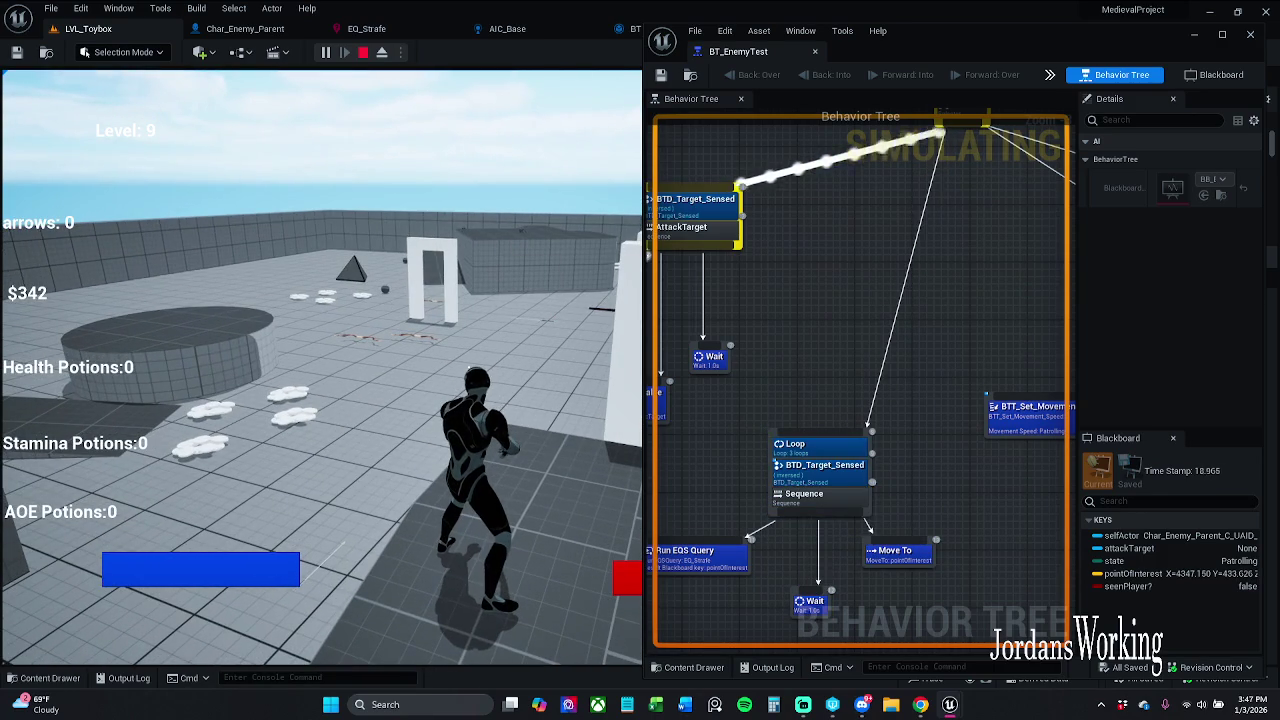
key(d)
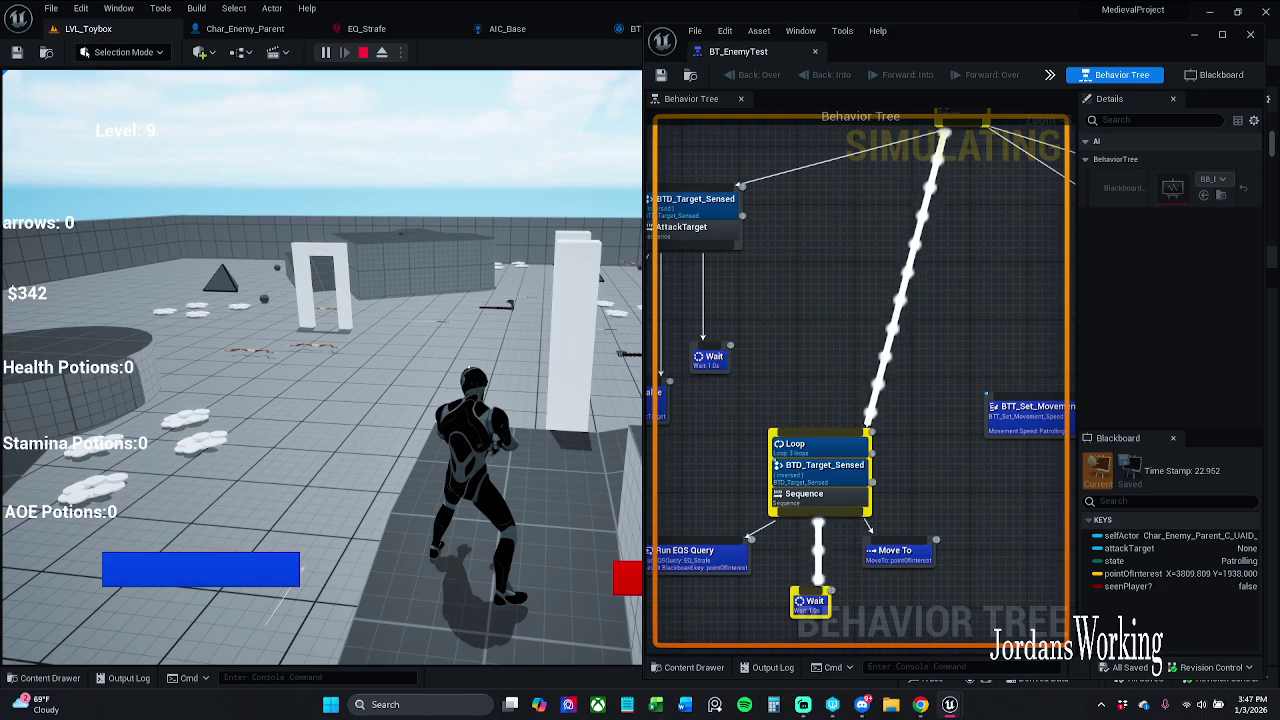
key(Escape)
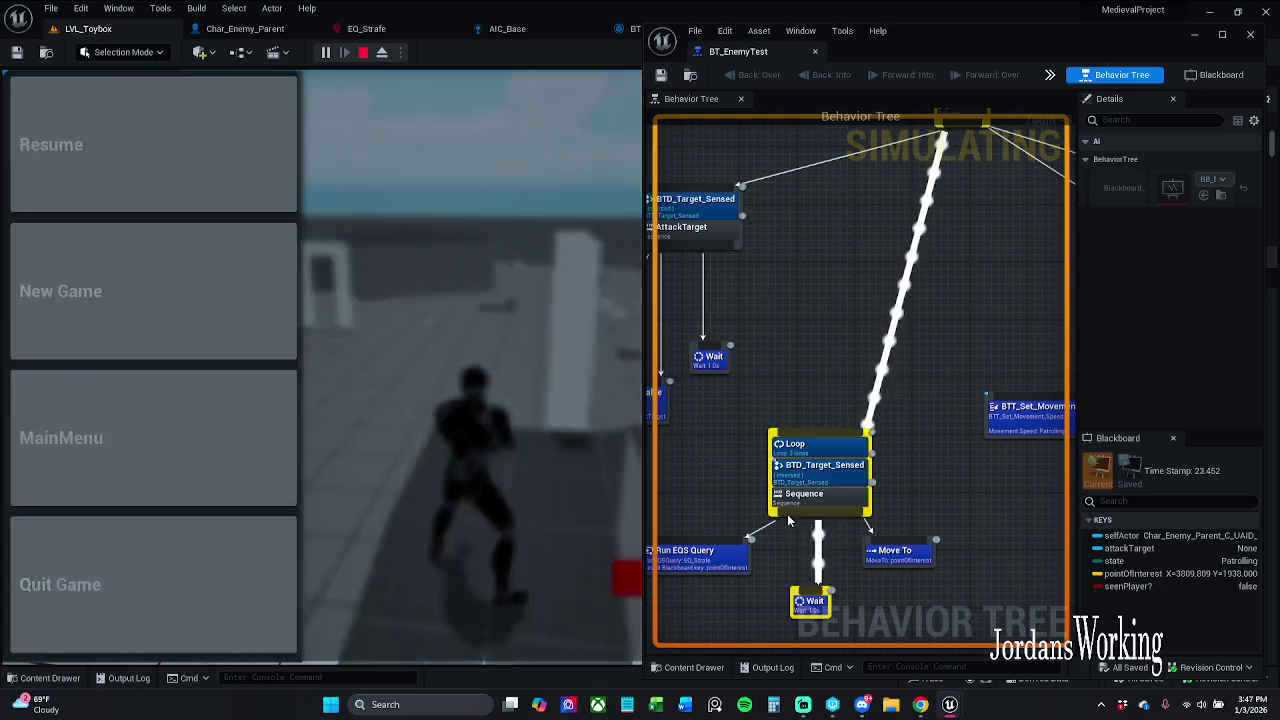
key(Escape)
- Maximize the behavior tree window and pan between the PlayerLost and Loop branches
mouse_move(1131, 46)
mouse_down()
mouse_move(872, 26)
mouse_move(890, 52)
mouse_up()
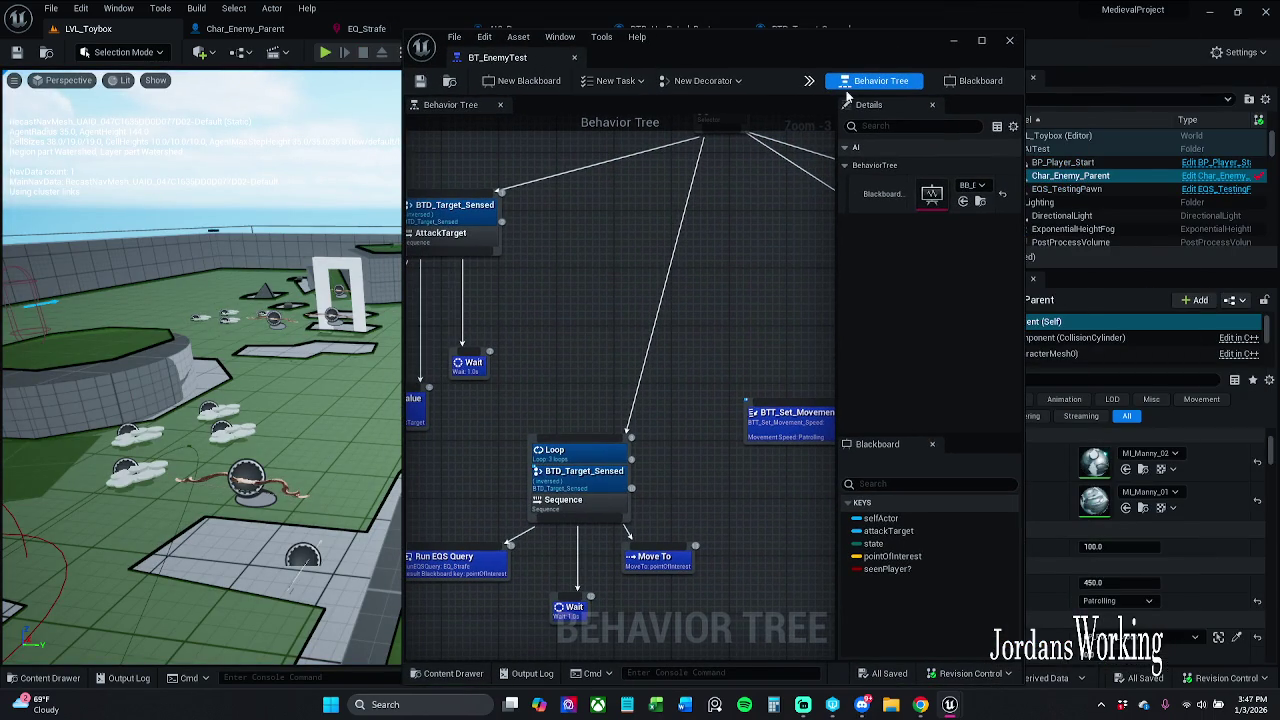
click(983, 42)
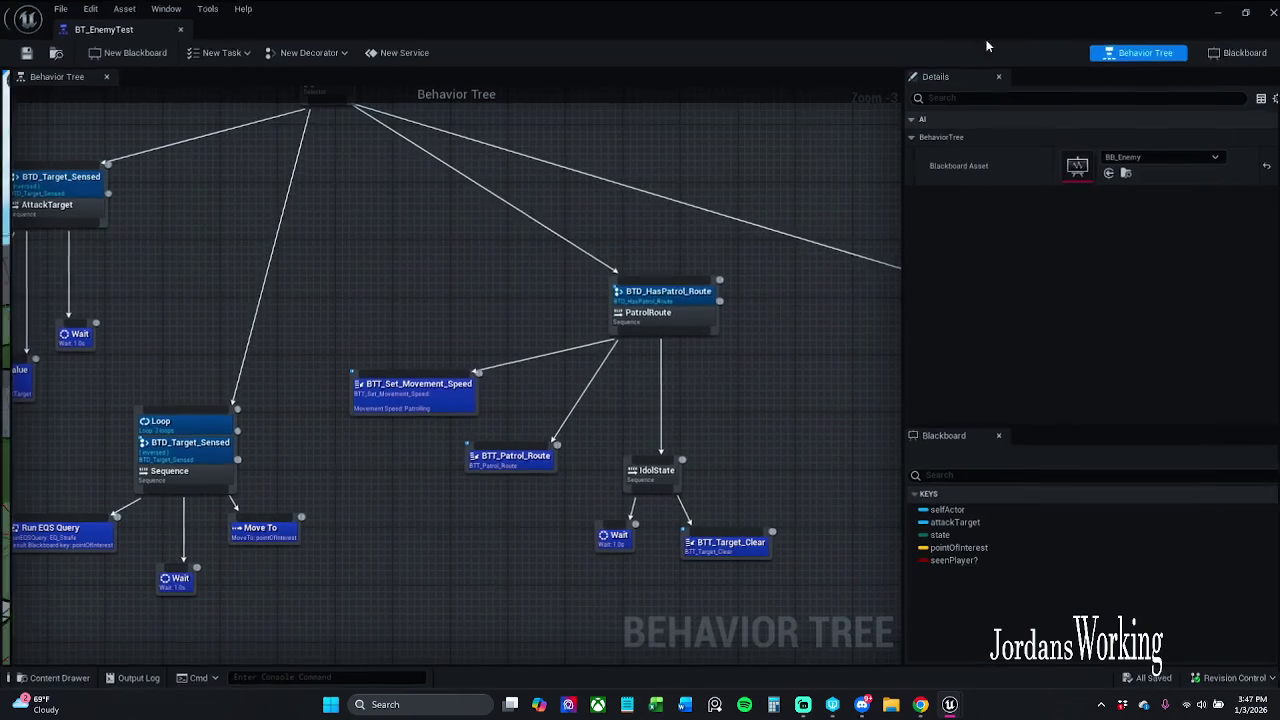
click(1239, 14)
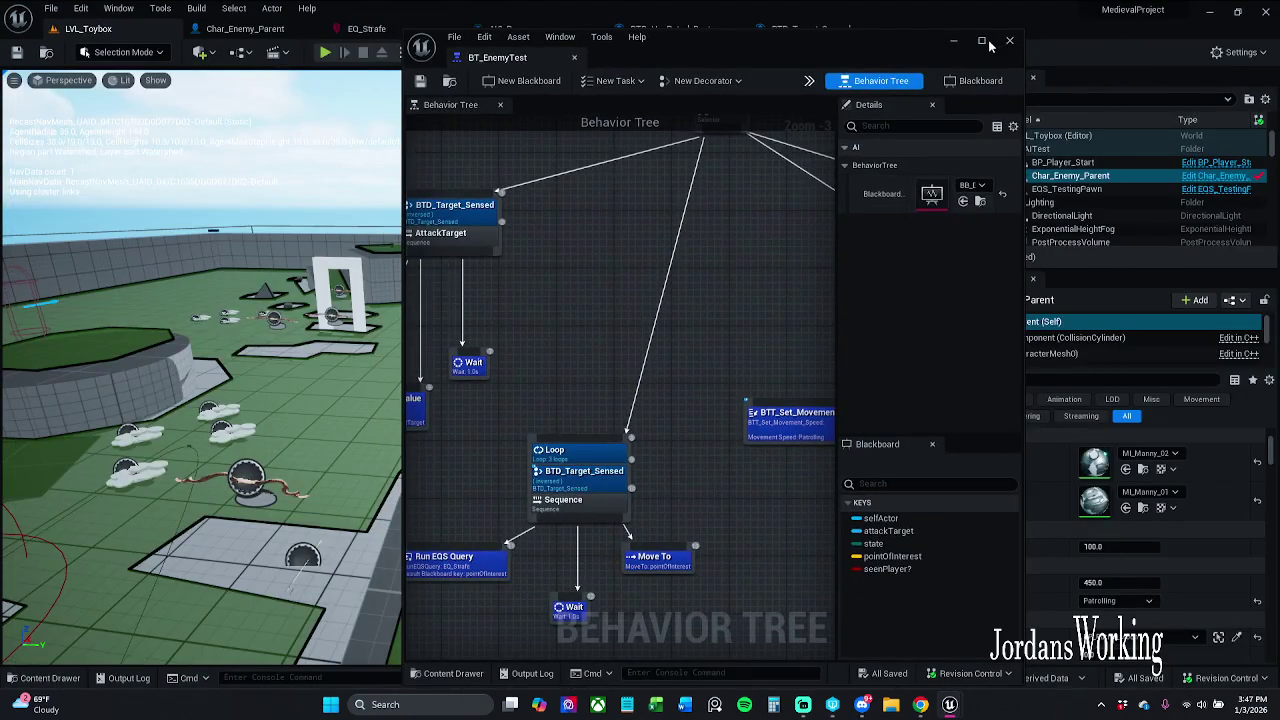
click(983, 42)
scroll(588, 346, down, 1)
mouse_move(587, 346)
mouse_down()
mouse_move(549, 349)
mouse_move(624, 396)
mouse_up()
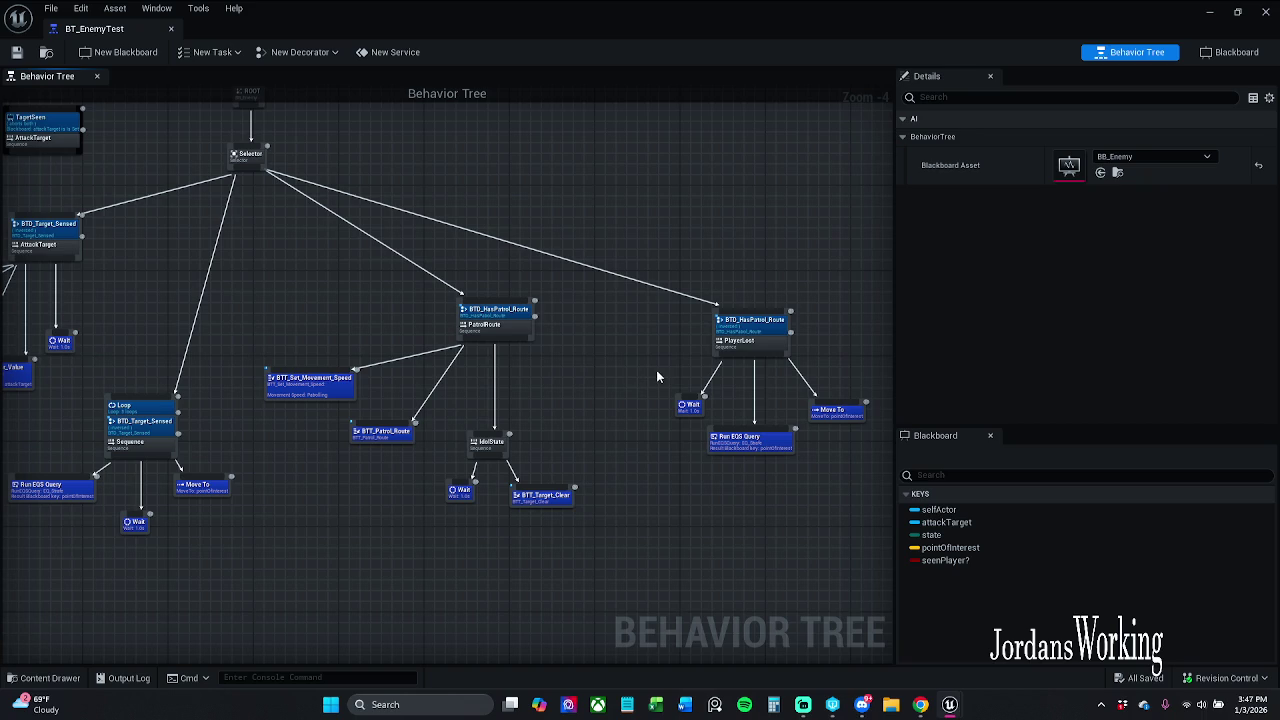
mouse_move(440, 386)
mouse_down()
mouse_move(512, 352)
mouse_move(413, 335)
mouse_up()
scroll(378, 365, up, 2)
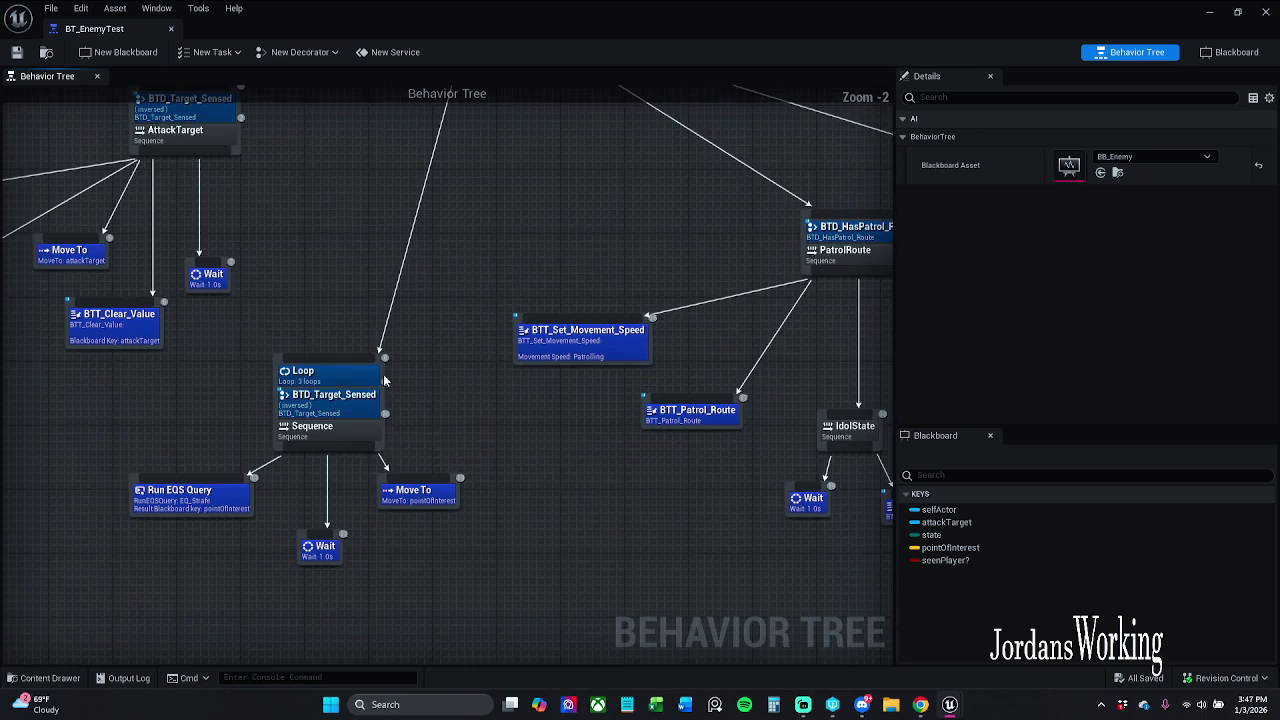
- Delete BTD_Target_Sensed from the Loop node and select the AttackTarget sequence with its condition
click(340, 400)
key(Delete)
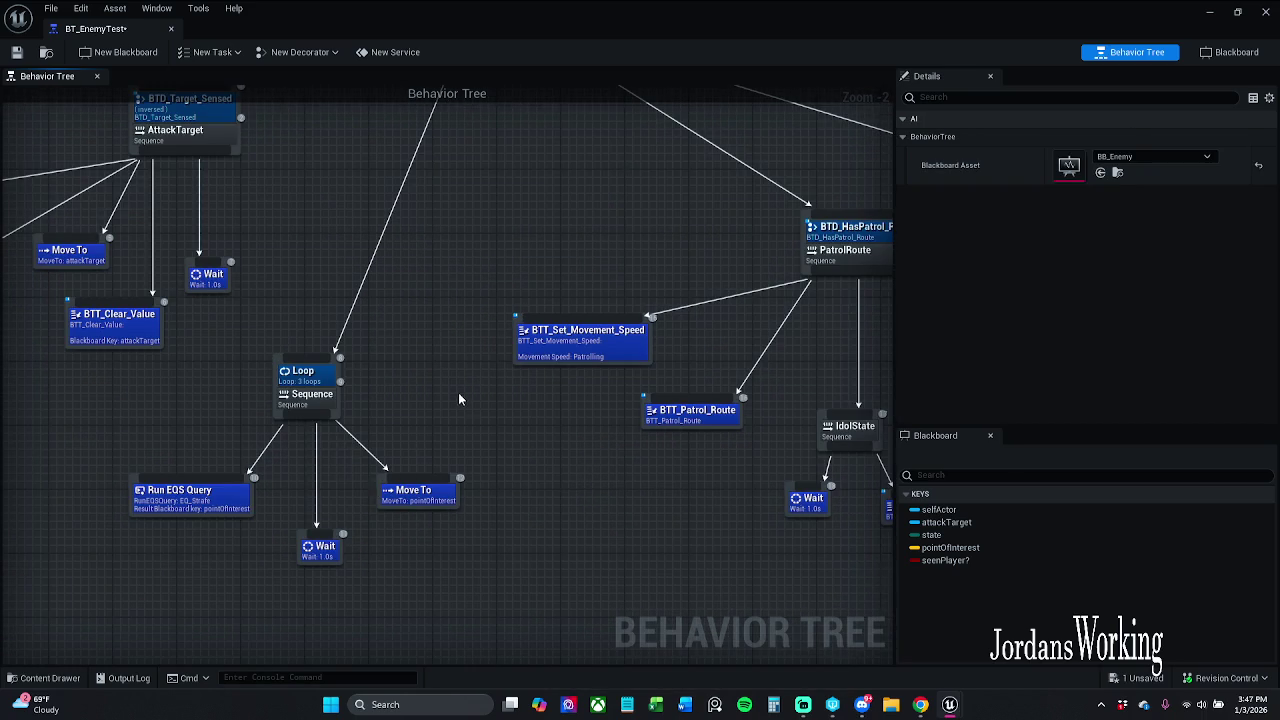
scroll(363, 449, down, 2)
mouse_move(204, 556)
mouse_down()
mouse_move(368, 438)
mouse_move(314, 460)
mouse_up()
click(314, 460)
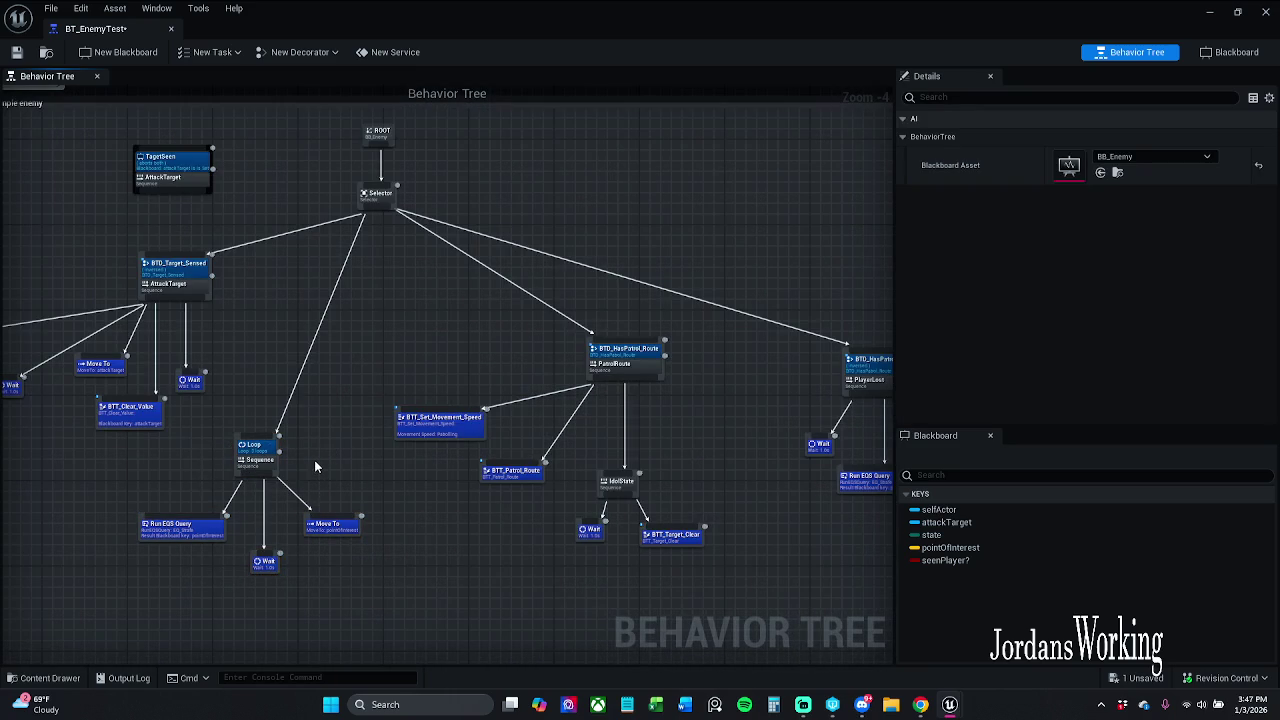
mouse_move(345, 448)
mouse_down()
mouse_move(240, 449)
mouse_move(324, 442)
mouse_up()
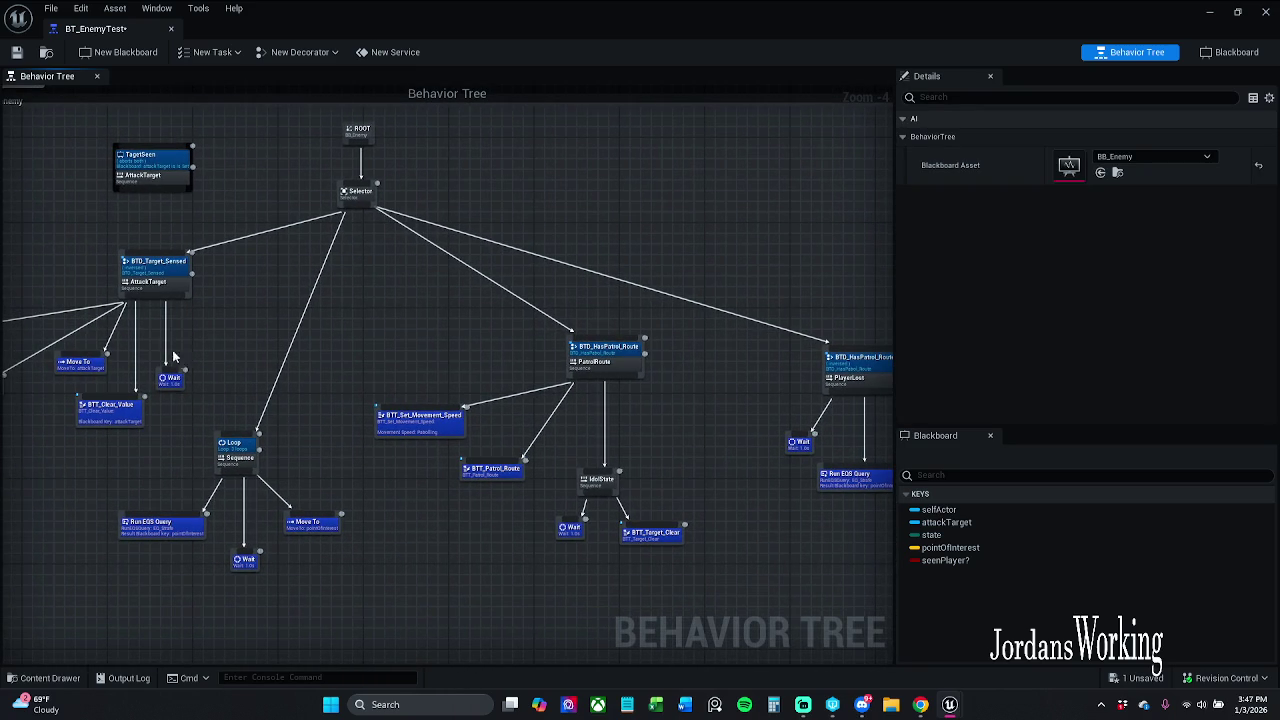
click(180, 268)
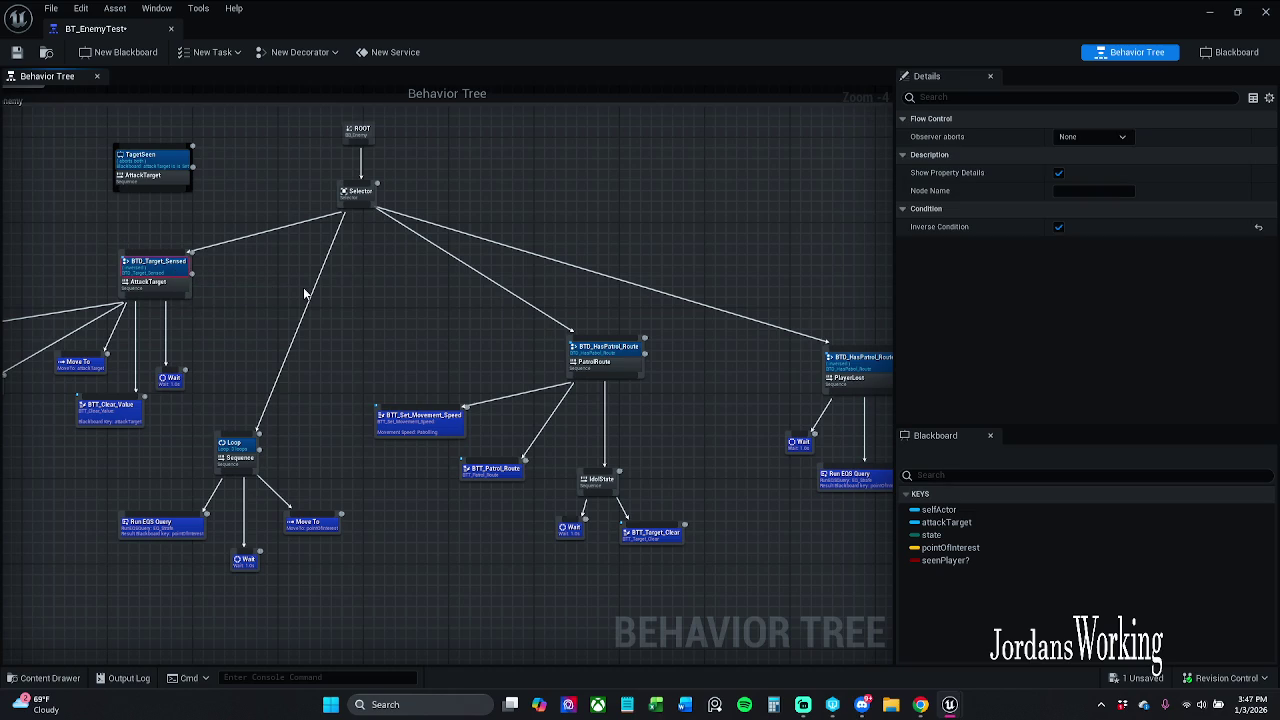
drag(265, 337, 209, 292)
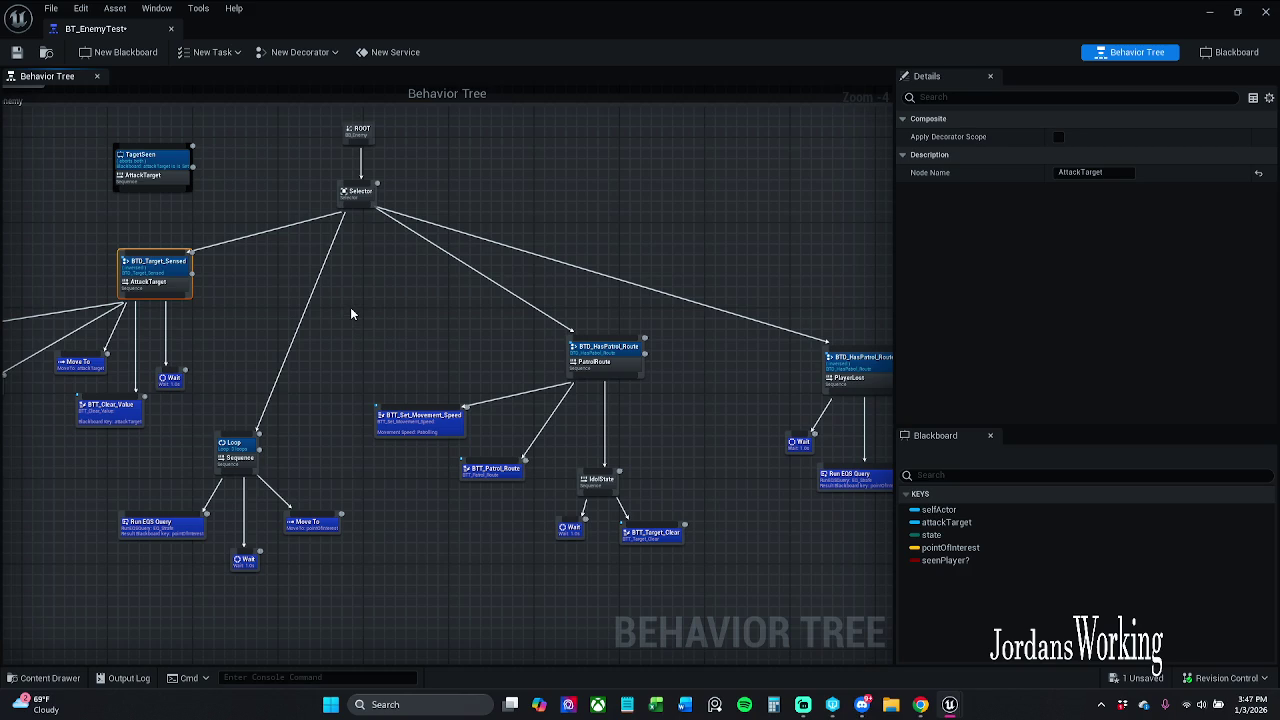
- Paste a copy of the AttackTarget branch and rename PlayerLost to NoPatrolRoute
key(ctrl+v)
mouse_move(400, 339)
mouse_down()
mouse_move(366, 328)
mouse_move(388, 330)
mouse_up()
click(795, 365)
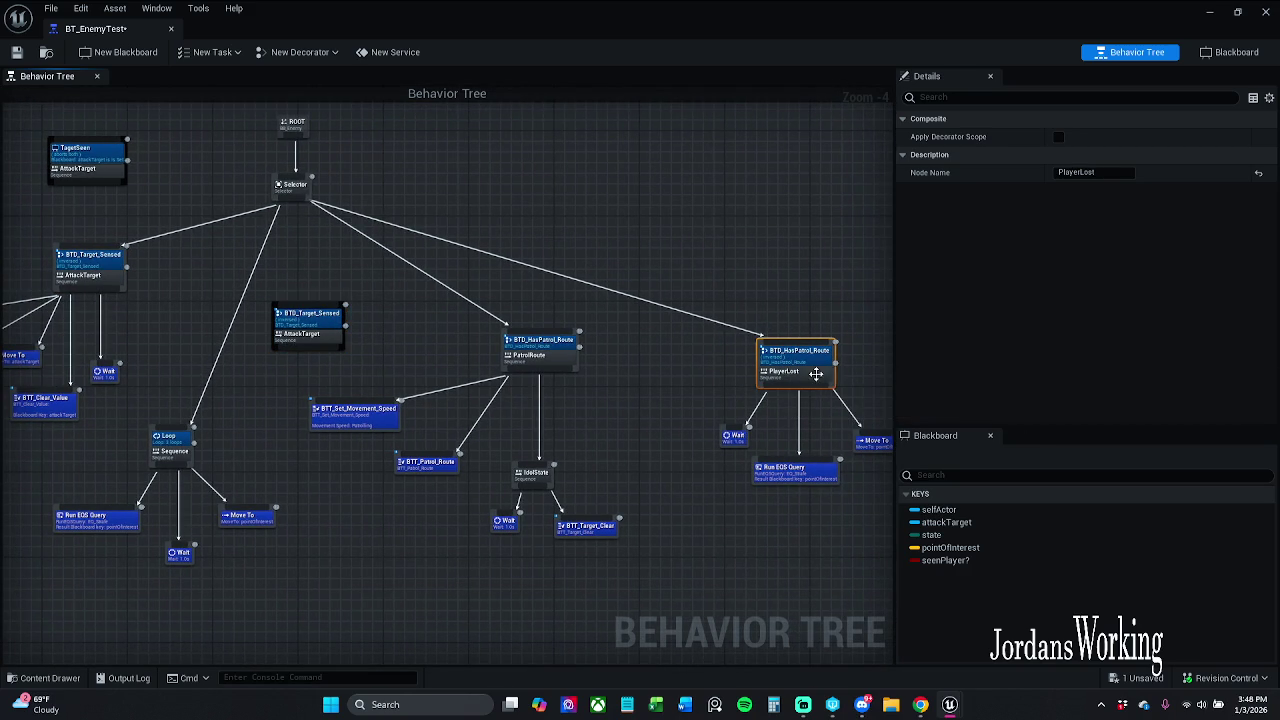
click(537, 360)
click(1090, 172)
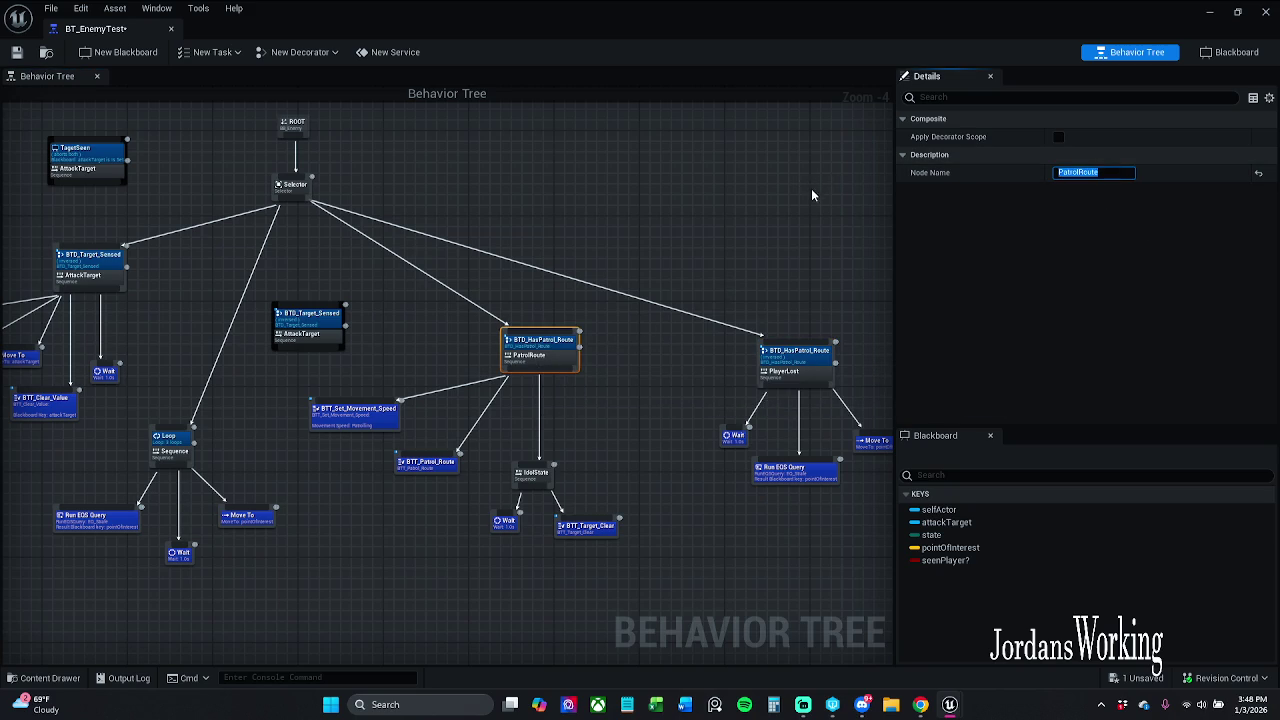
click(790, 372)
click(1120, 176)
text(No)
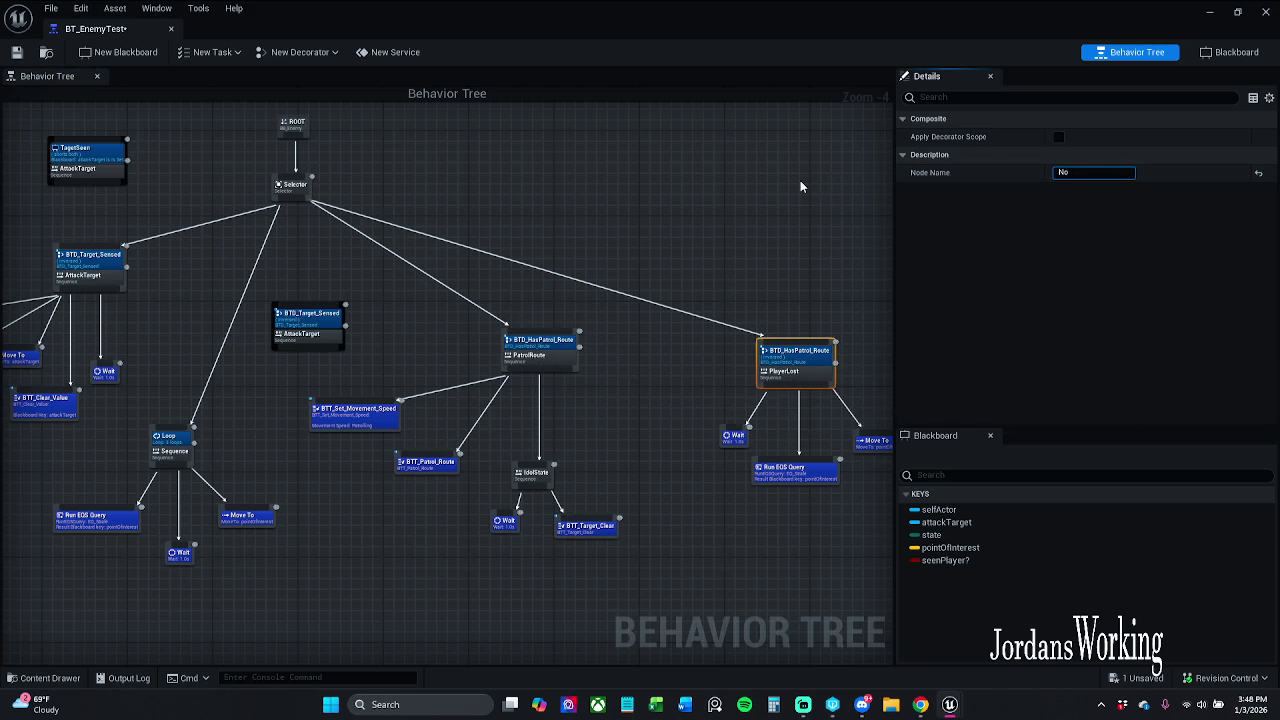
text(PatrolRoute)
key(Return)
click(404, 326)
- Wire the copied branch to the Selector and shift it left
scroll(404, 326, up, 1)
drag(429, 314, 292, 411)
mouse_move(445, 256)
mouse_down()
mouse_move(448, 353)
mouse_move(445, 189)
mouse_move(465, 185)
mouse_up()
click(410, 251)
drag(459, 334, 446, 186)
drag(502, 379, 404, 367)
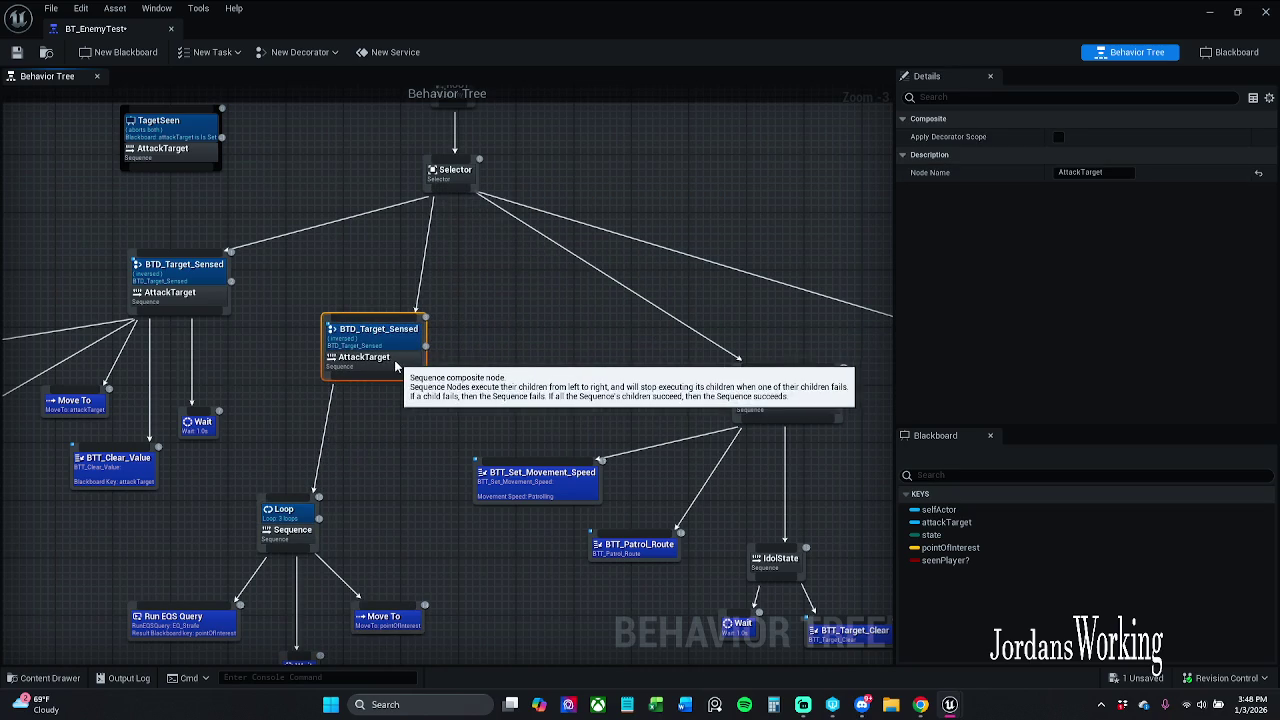
click(389, 478)
drag(381, 486, 435, 427)
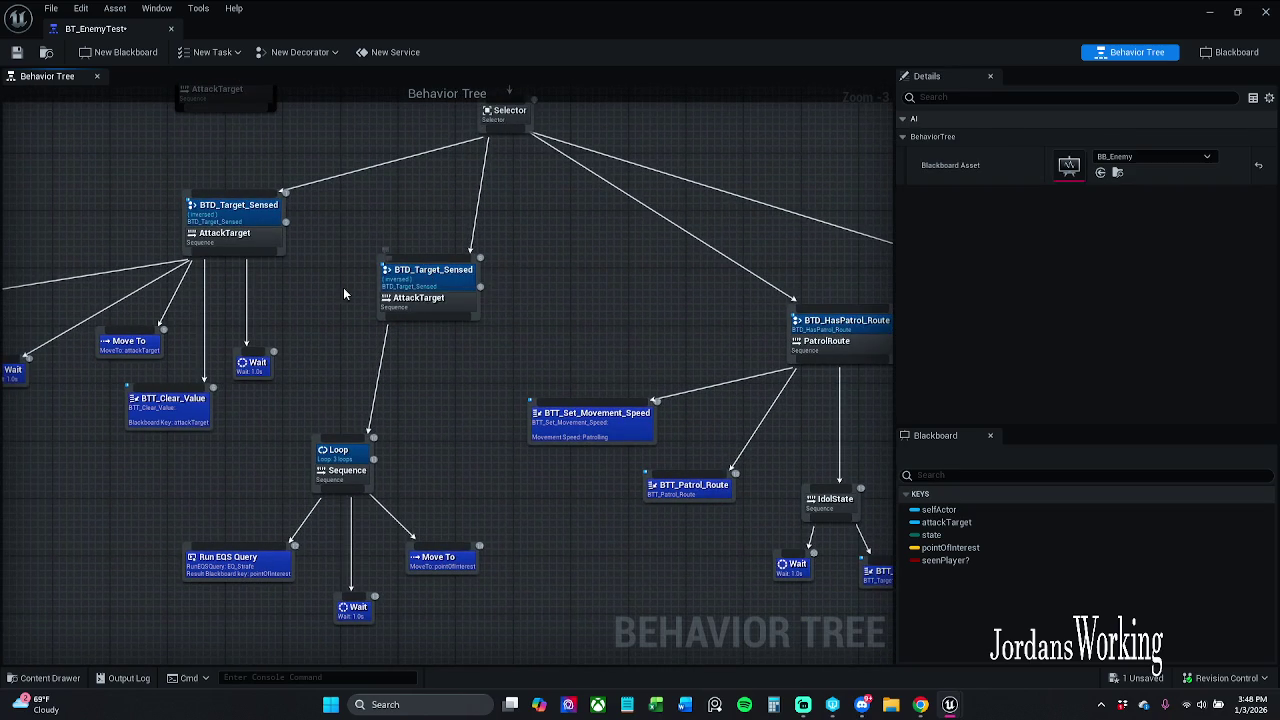
drag(343, 293, 433, 282)
- Turn off Inverse Condition on the copy's Target Sensed, save, and float the tree editor
click(556, 264)
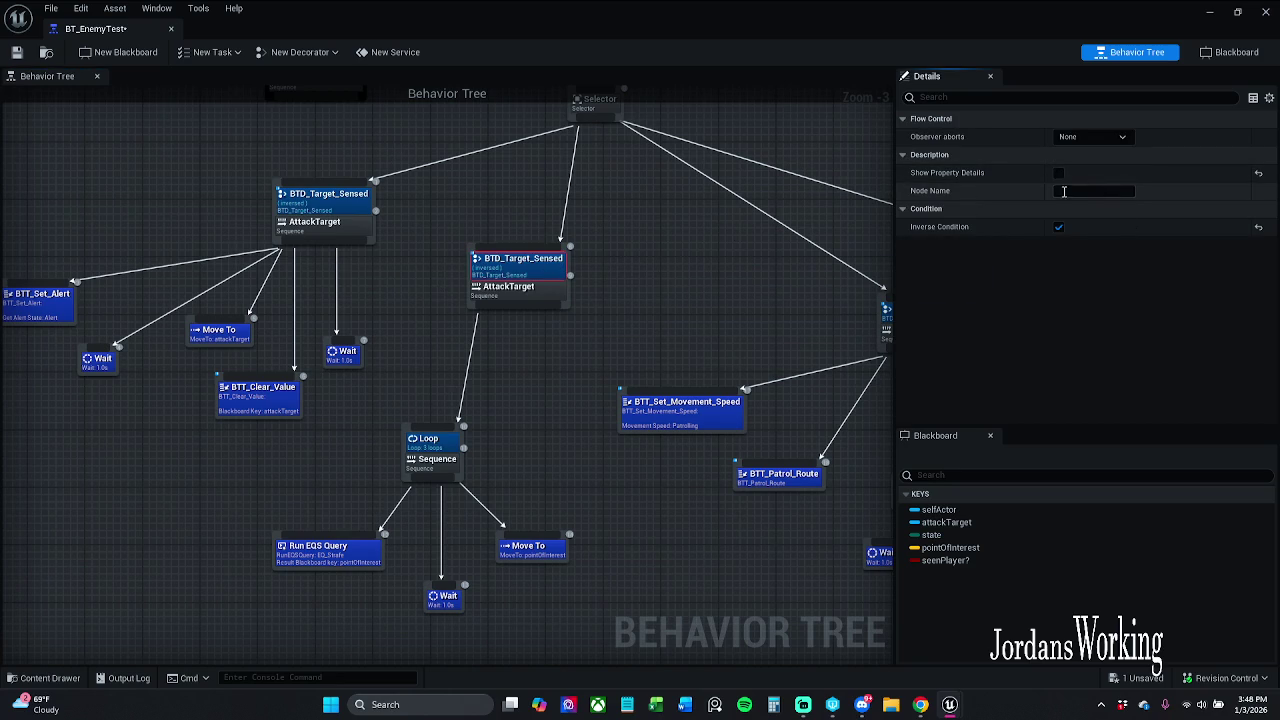
key(ctrl+z)
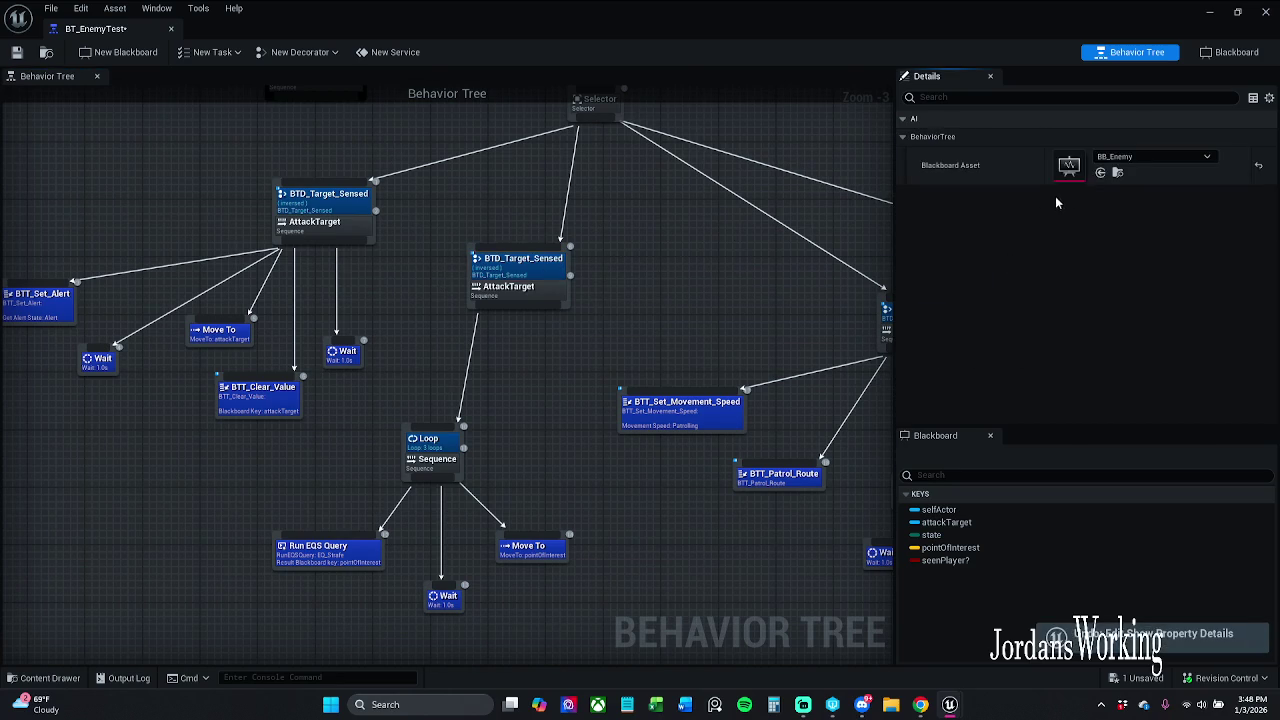
click(554, 287)
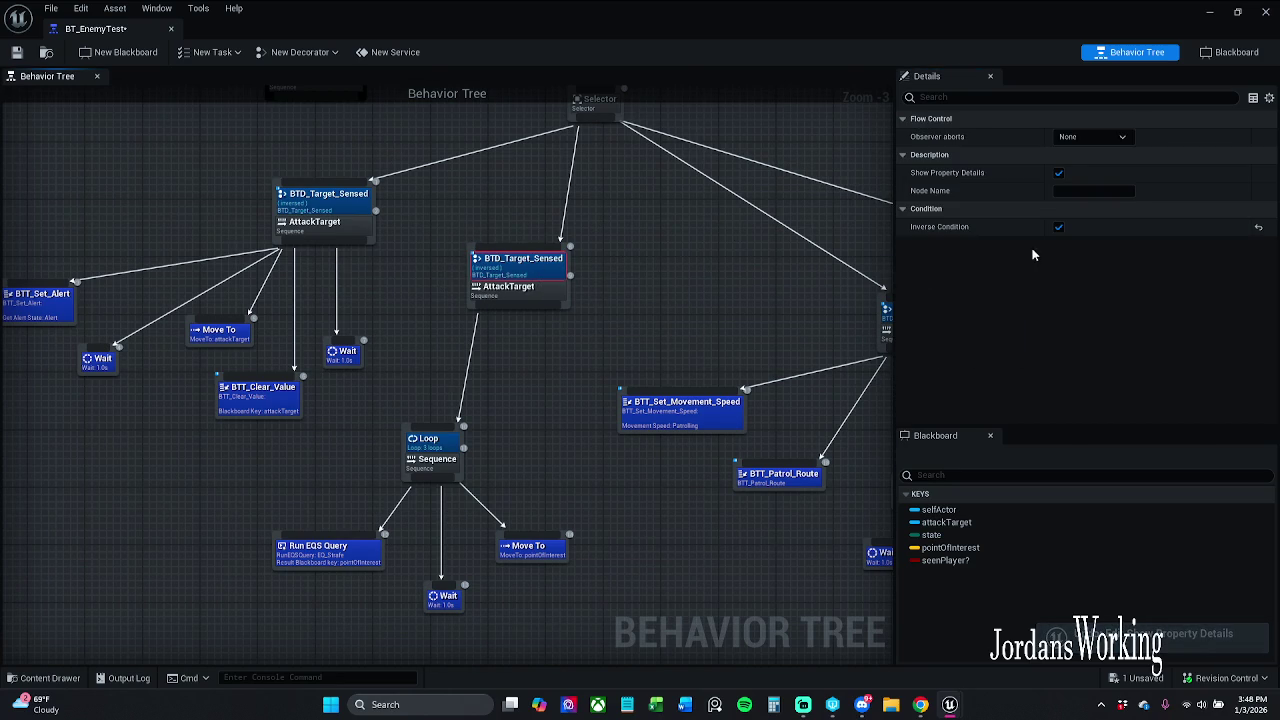
click(1059, 227)
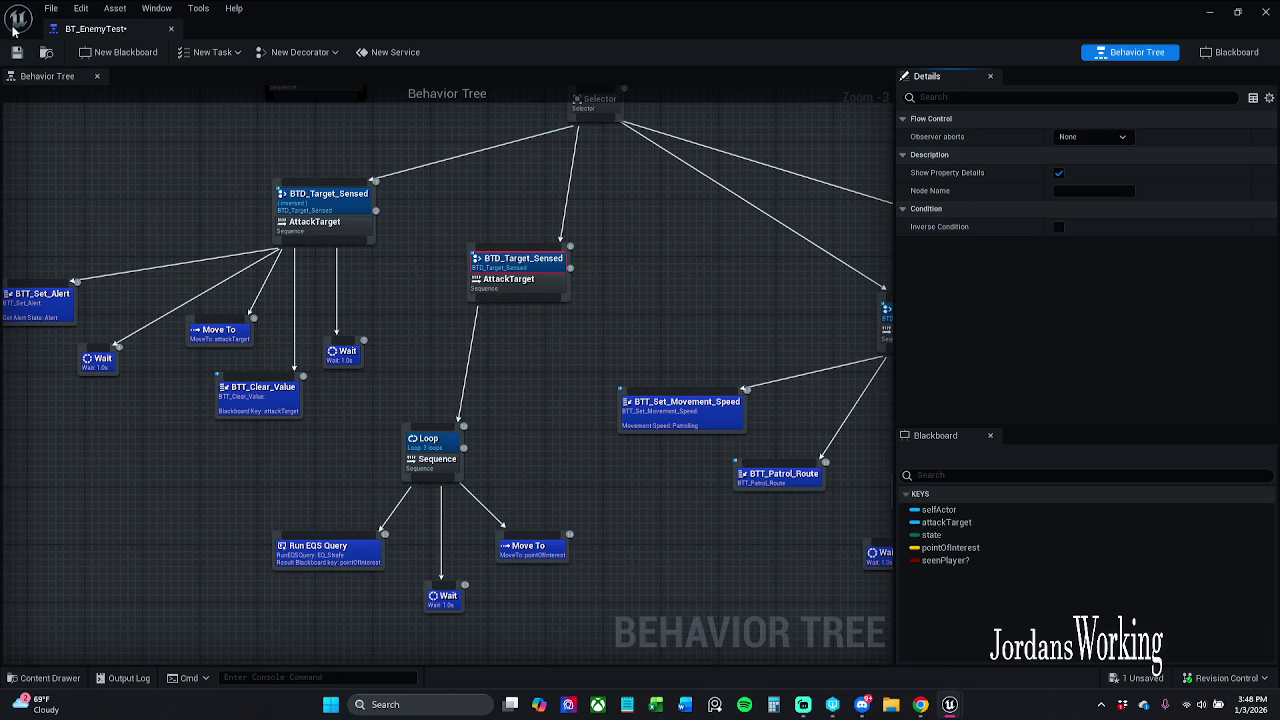
click(18, 54)
mouse_move(124, 35)
mouse_down()
mouse_move(241, 120)
mouse_move(421, 140)
mouse_move(600, 285)
mouse_move(717, 319)
mouse_up()
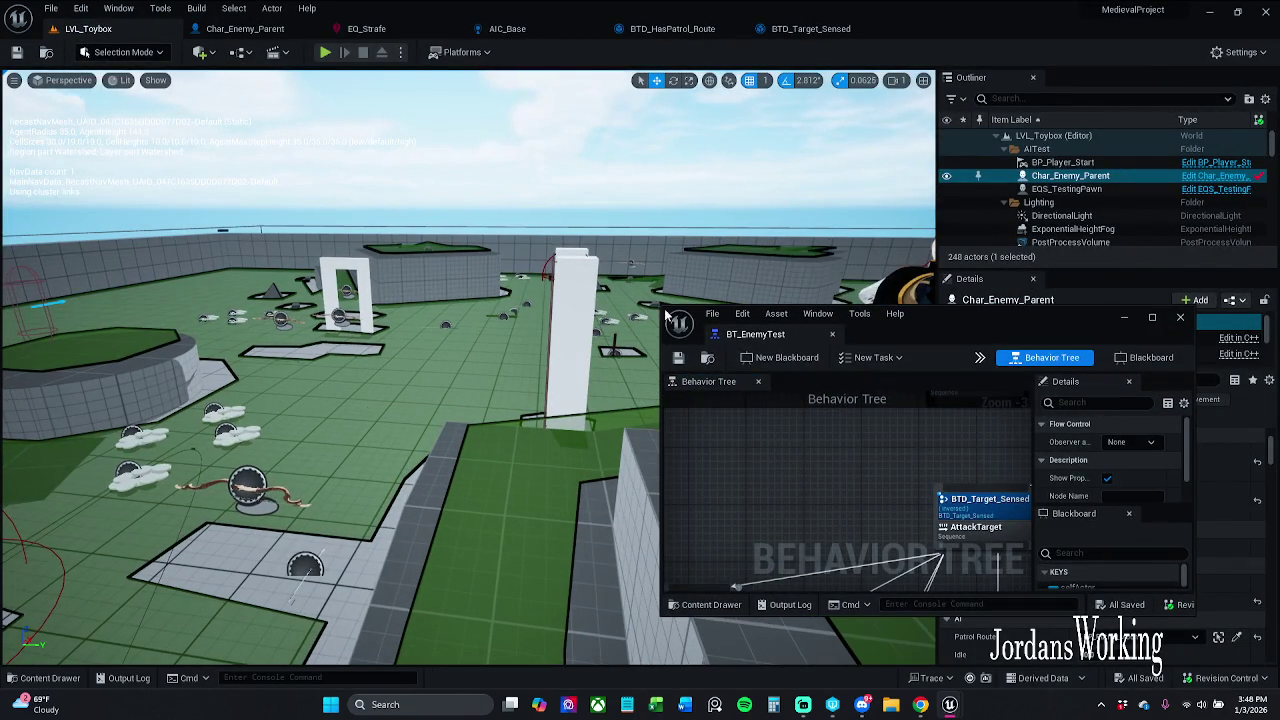
- Resize and move the floating BT_EnemyTest window to fill the screen's right half
double_click(1134, 327)
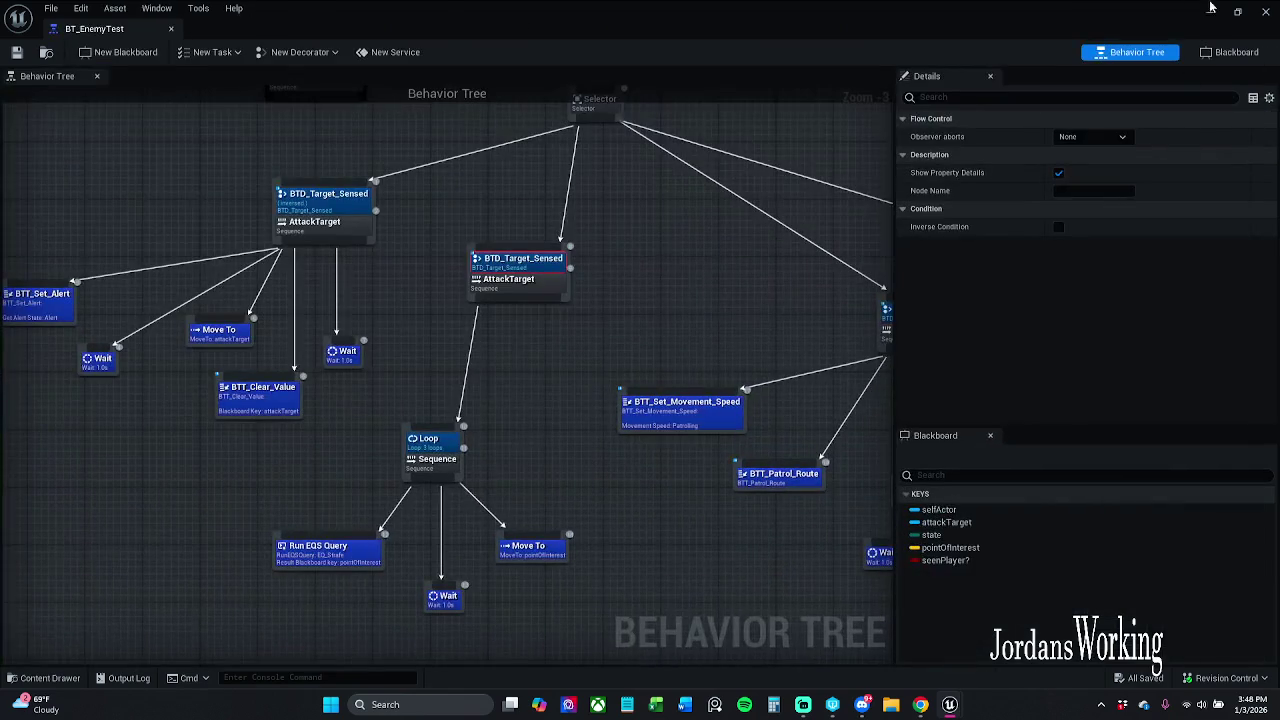
click(1240, 13)
mouse_move(660, 305)
mouse_down()
mouse_move(714, 149)
mouse_move(782, 35)
mouse_up()
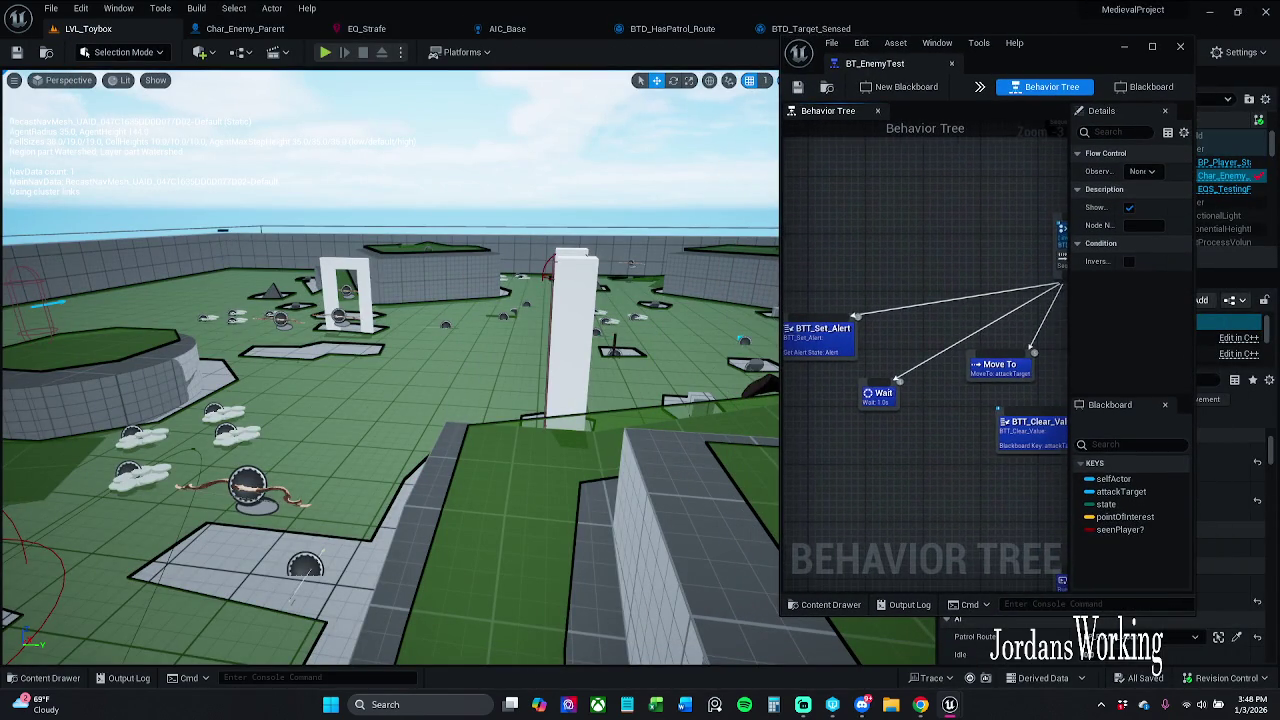
drag(941, 308, 845, 309)
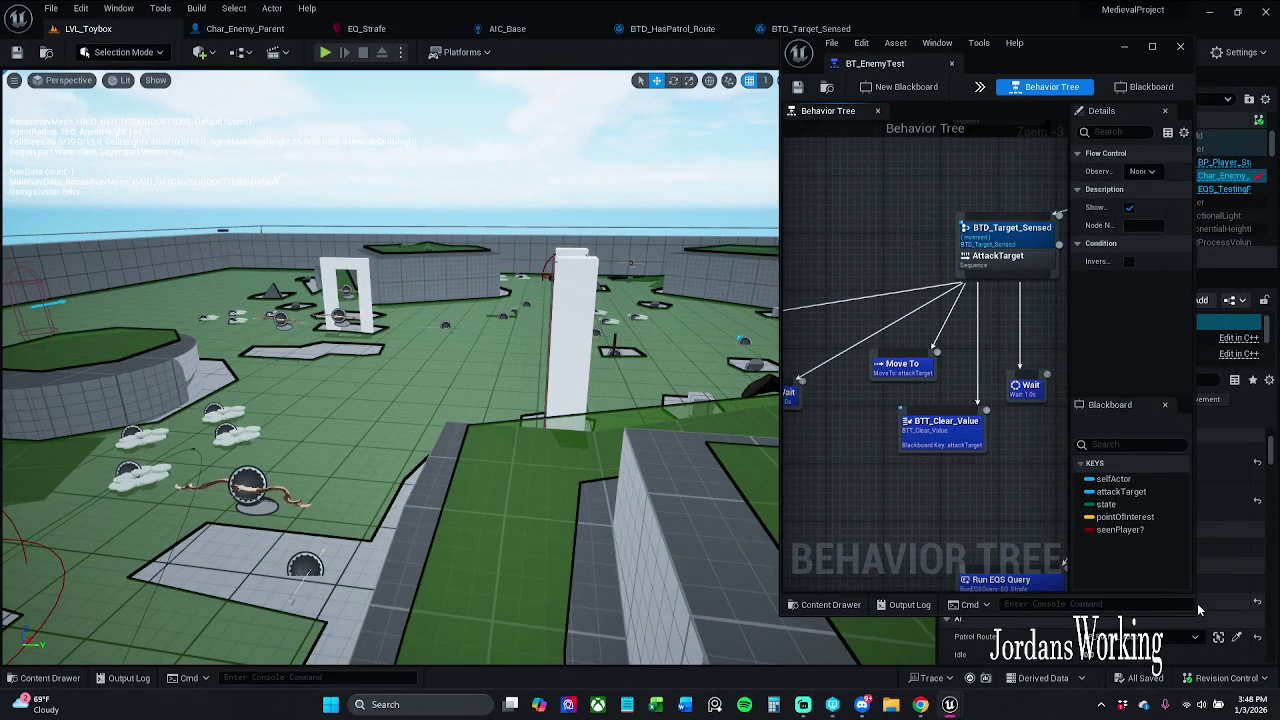
drag(1194, 612, 1270, 663)
drag(1139, 52, 1089, 50)
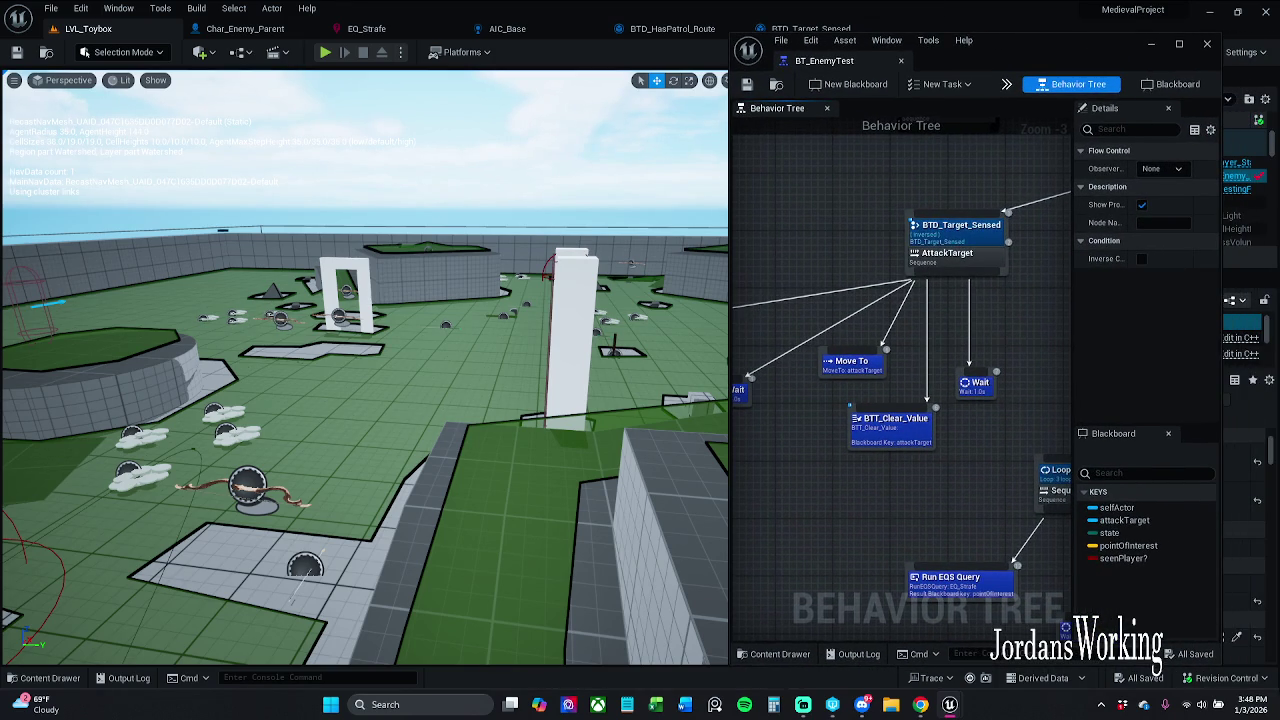
drag(1221, 622, 1273, 612)
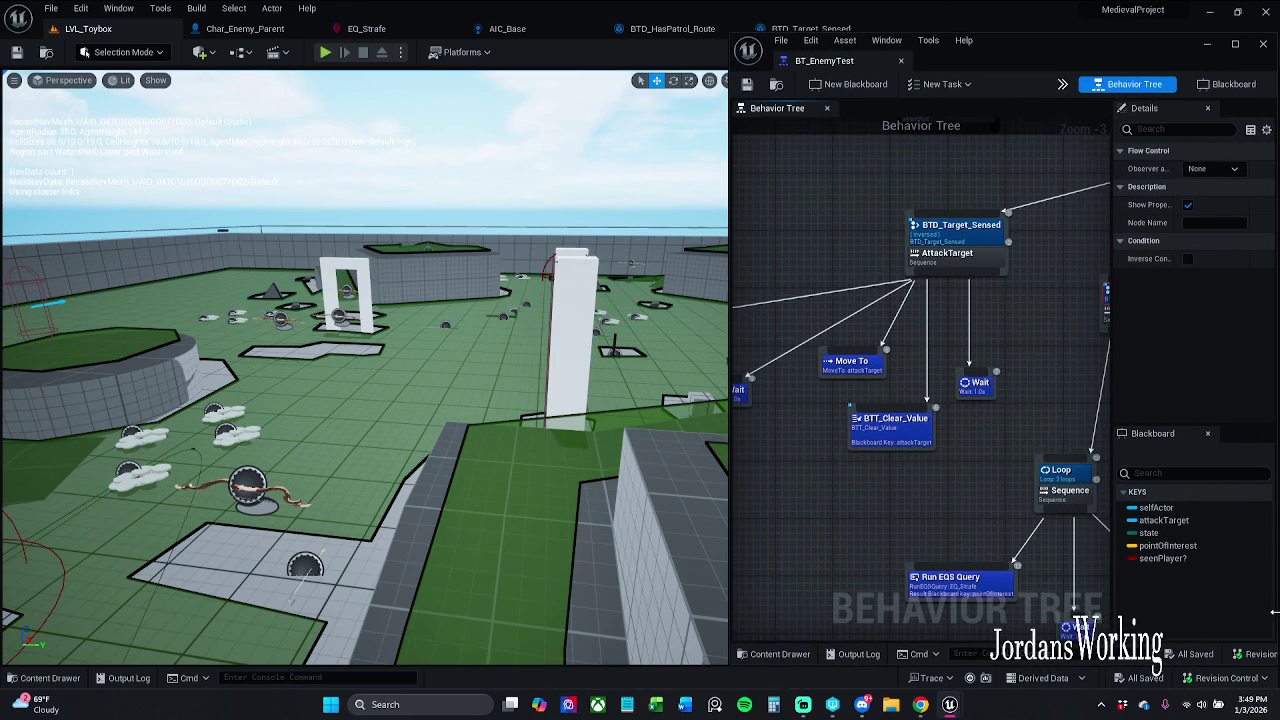
- Widen the tree window leftward, zoom the graph out to Zoom -5, and start Play In Editor
drag(728, 280, 630, 284)
scroll(679, 305, down, 2)
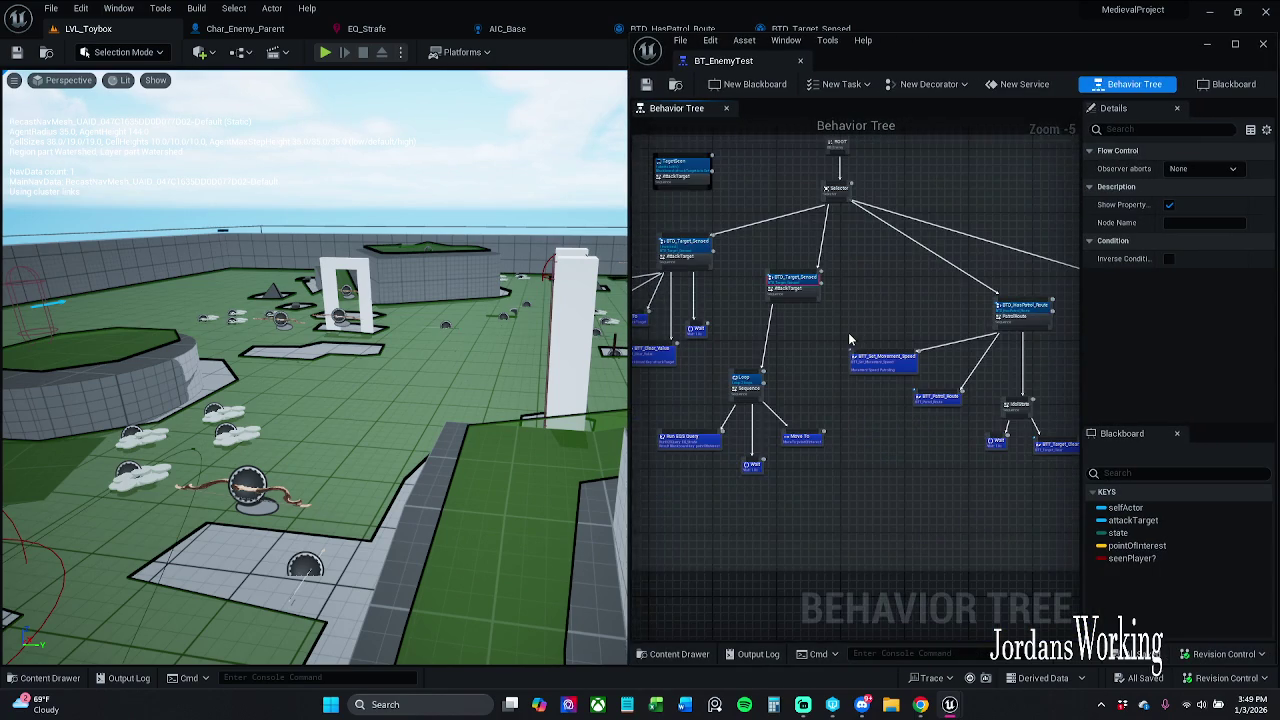
drag(848, 338, 883, 364)
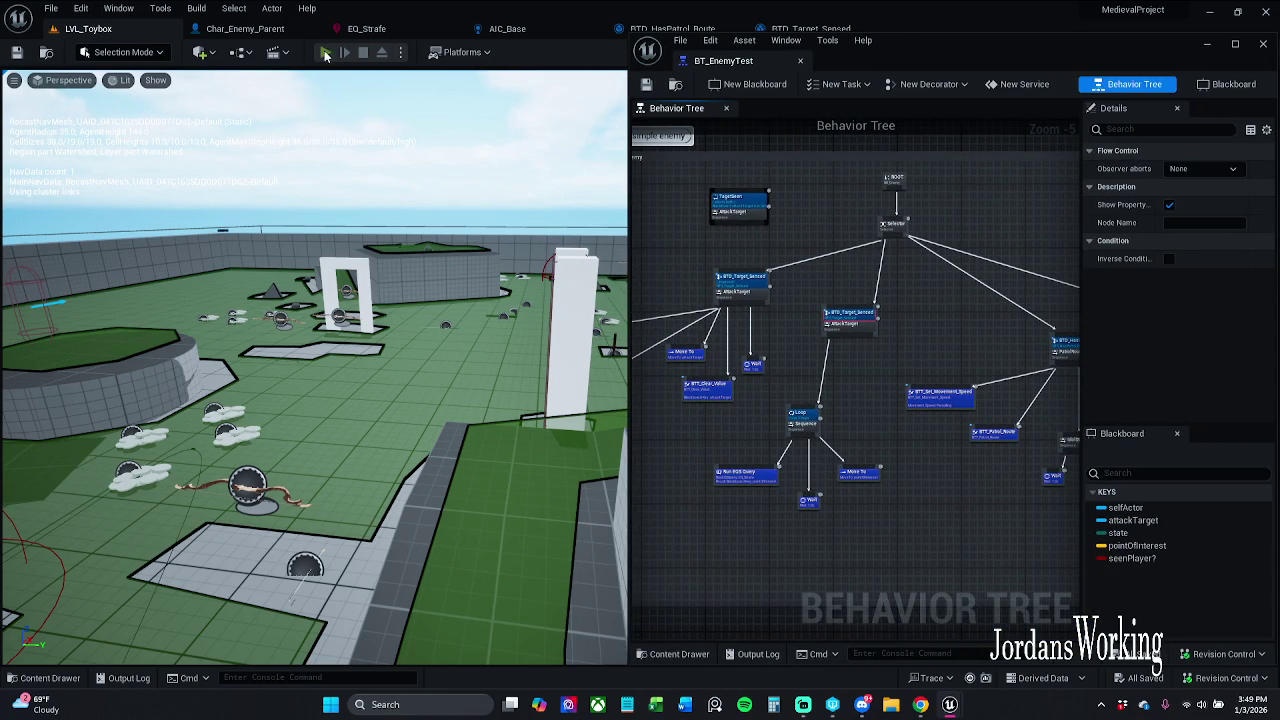
key(alt+p)
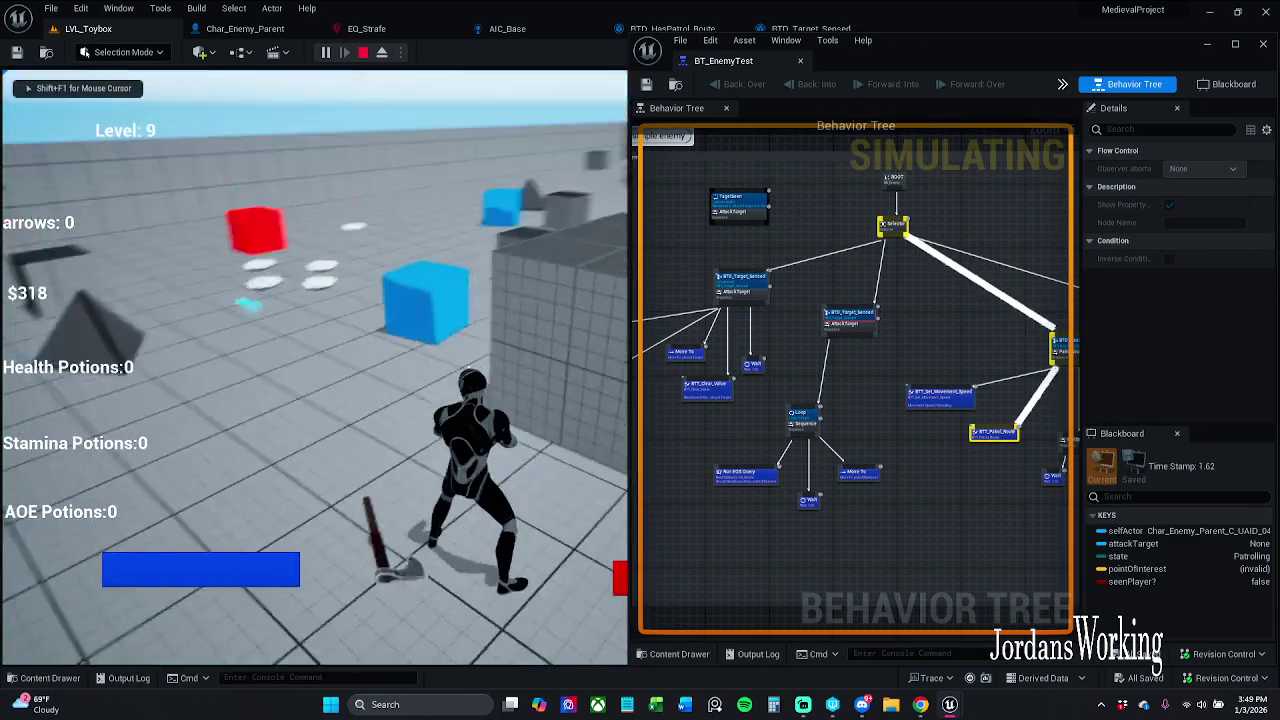
- Run the character with D and W toward the enemies, then pause the game with Escape
key(d)
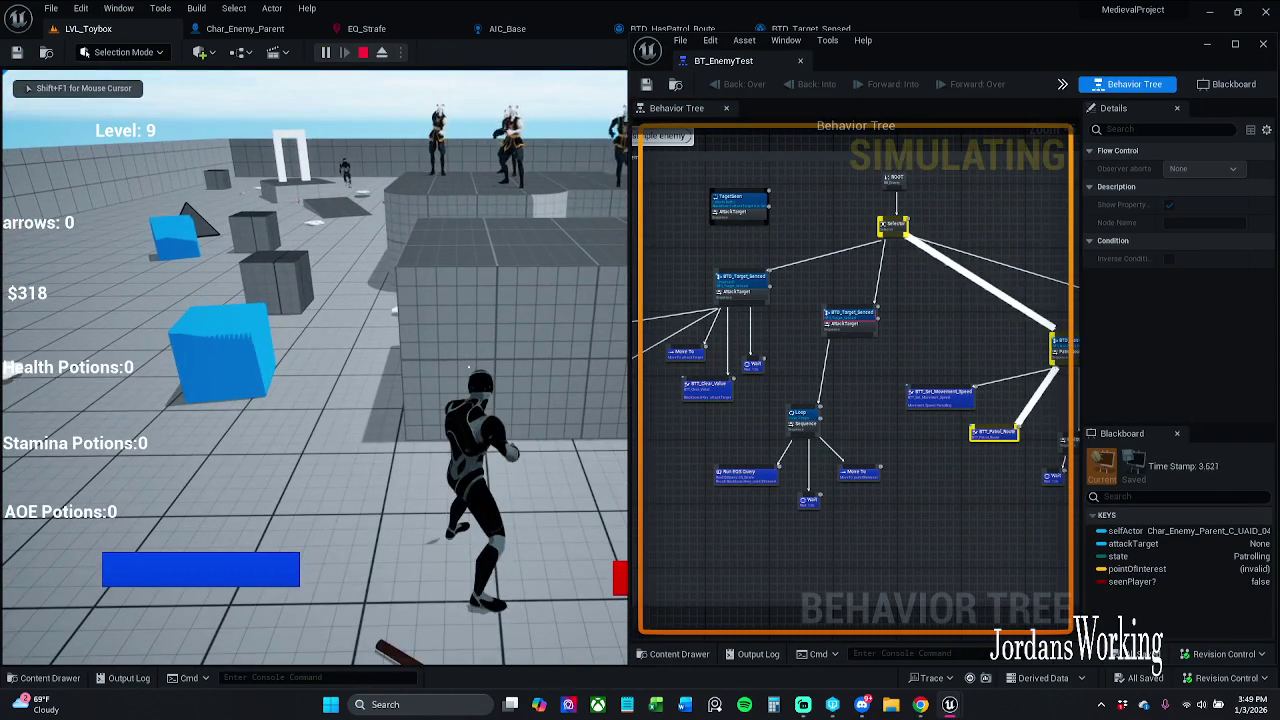
key(d)
key(w)
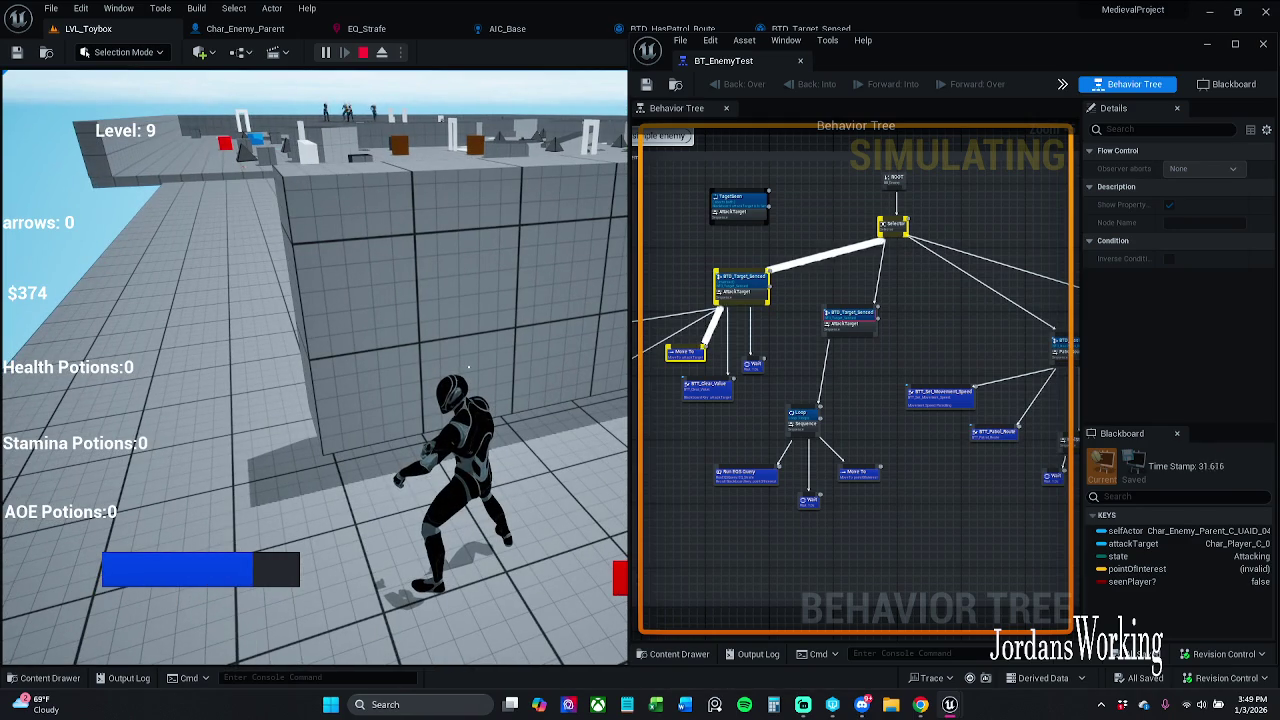
key(Escape)
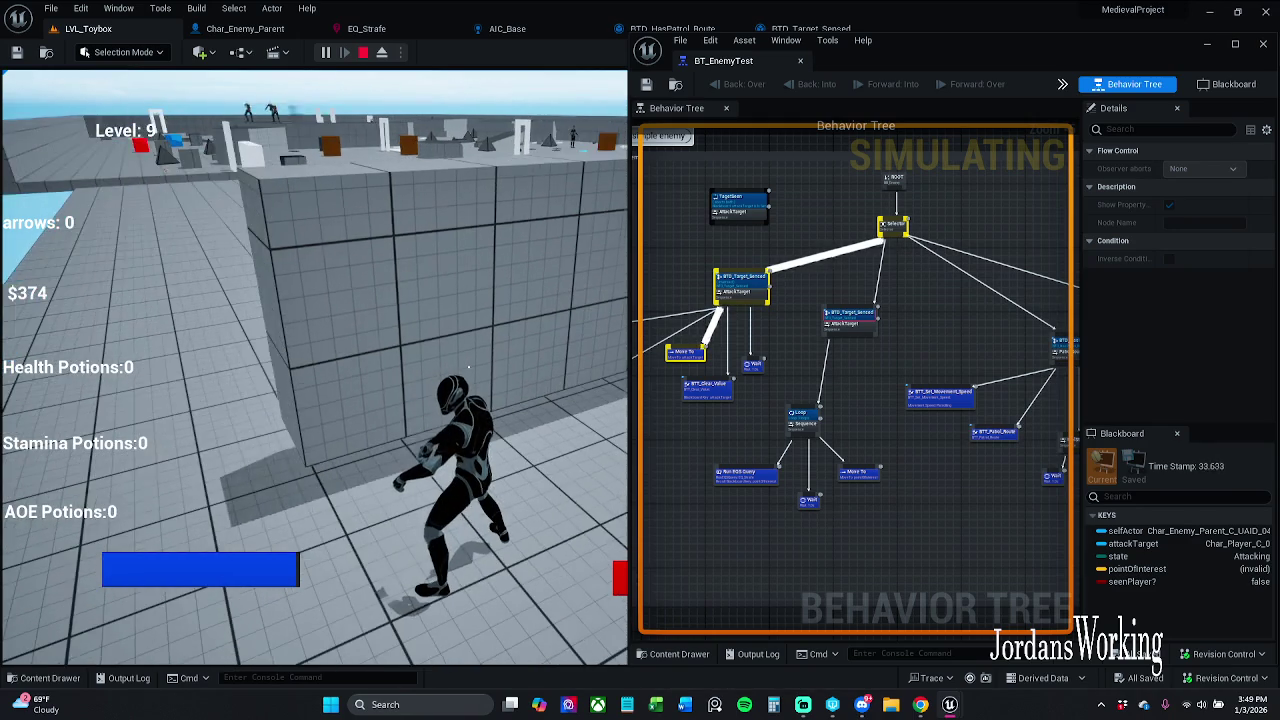
- Pan the simulating graph from the HasPatrol_Route branches over to the attack branch
mouse_move(755, 490)
mouse_down()
mouse_move(1012, 316)
mouse_move(688, 323)
mouse_move(785, 375)
mouse_move(760, 374)
mouse_move(812, 340)
mouse_move(857, 374)
mouse_up()
scroll(884, 374, up, 3)
scroll(812, 346, down, 2)
click(808, 462)
drag(808, 458, 898, 433)
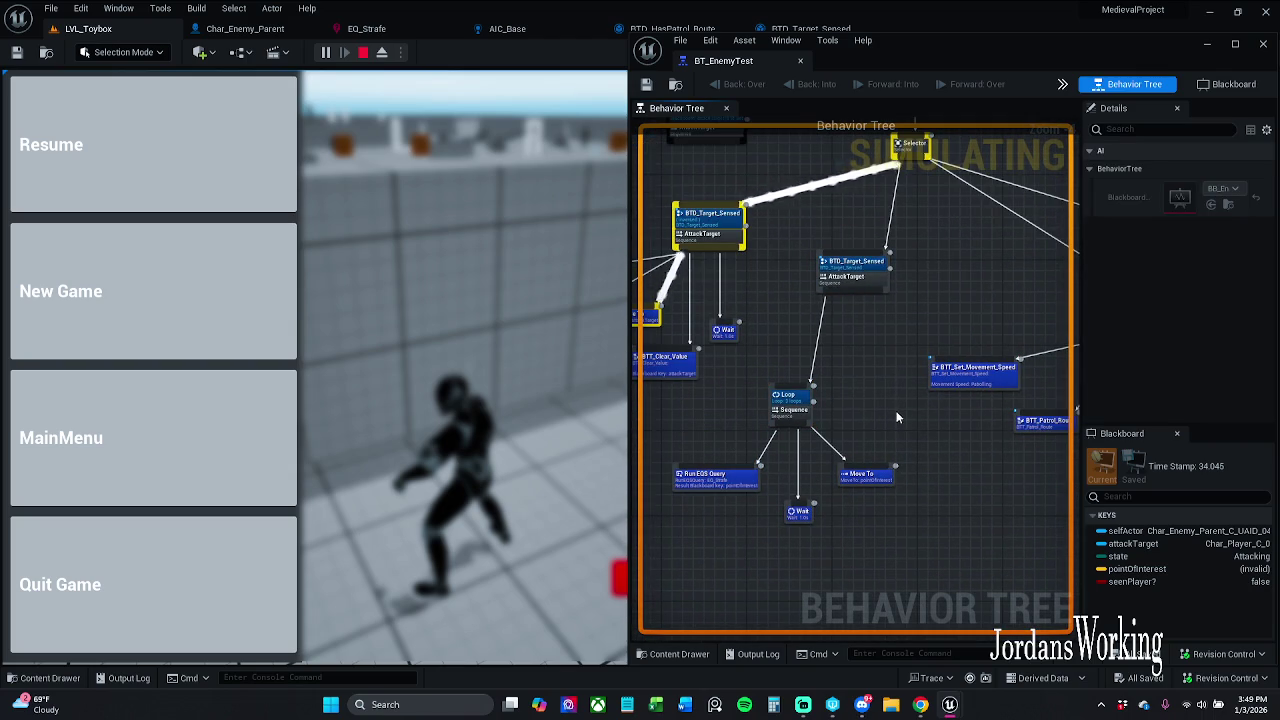
- Resume the paused game, keep testing the attack branch, then stop the play session
drag(775, 352, 823, 331)
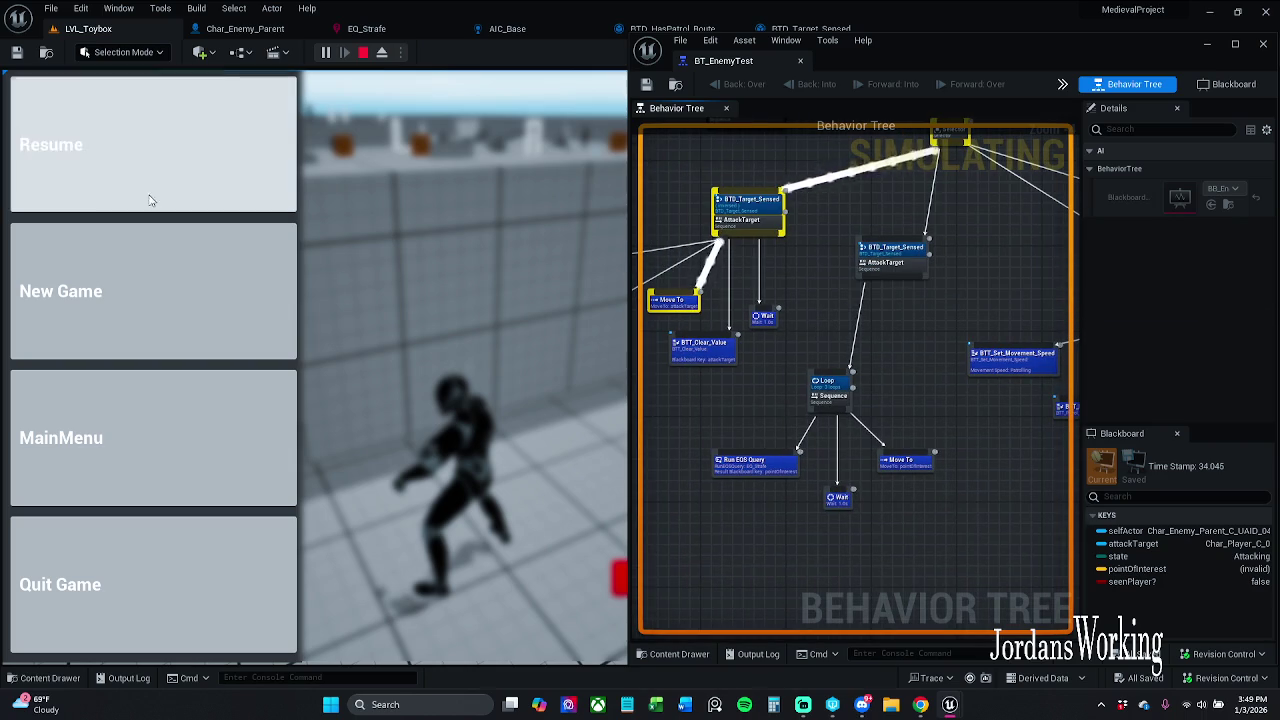
click(51, 144)
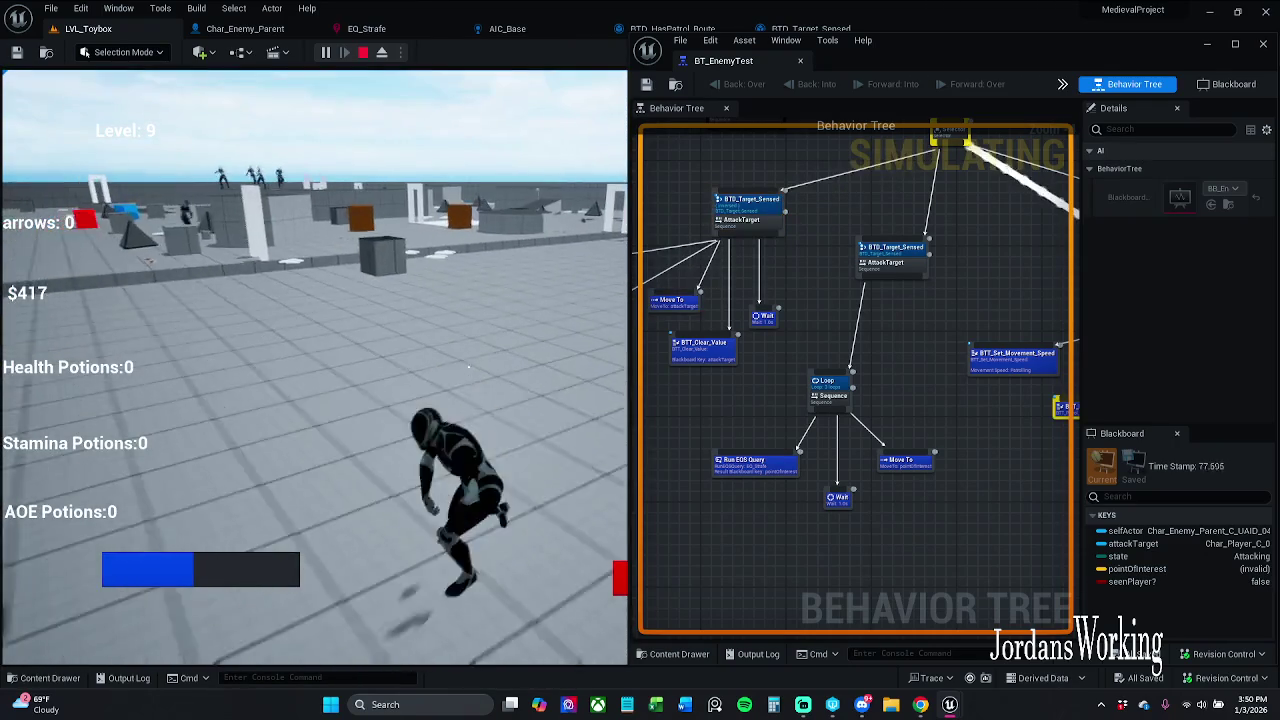
key(Escape)
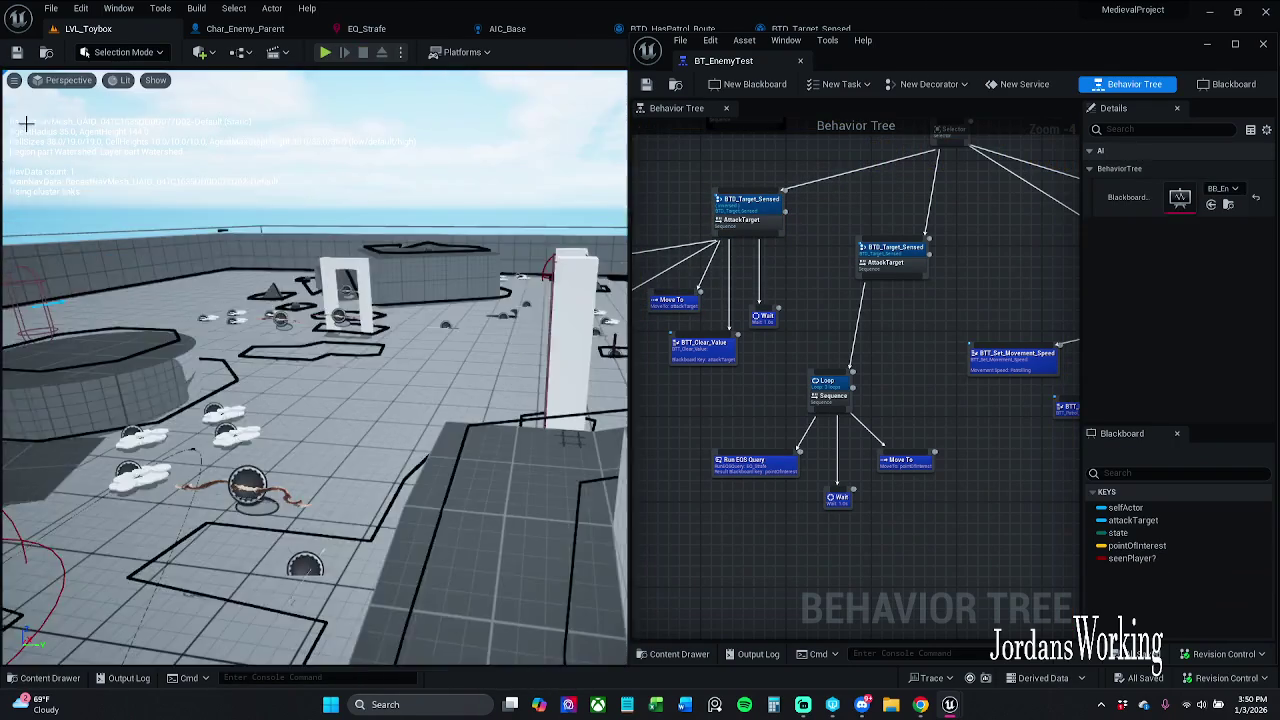
click(325, 52)
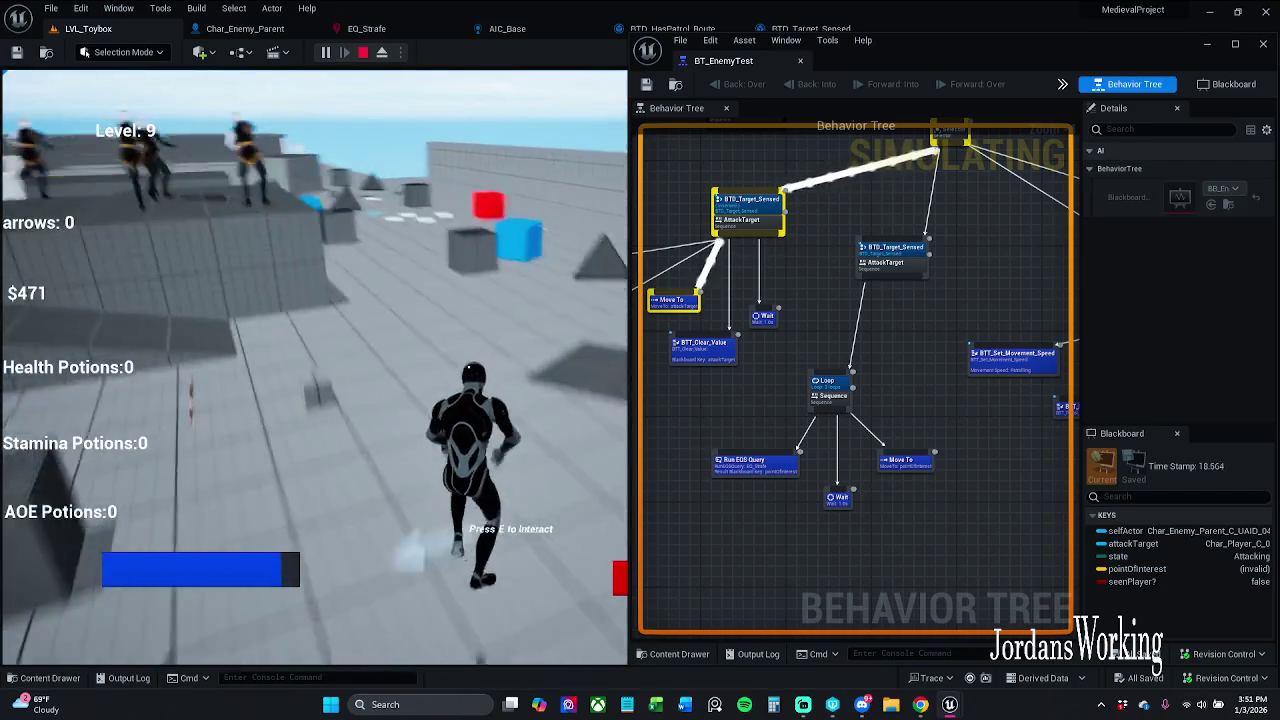
key(apostrophe)
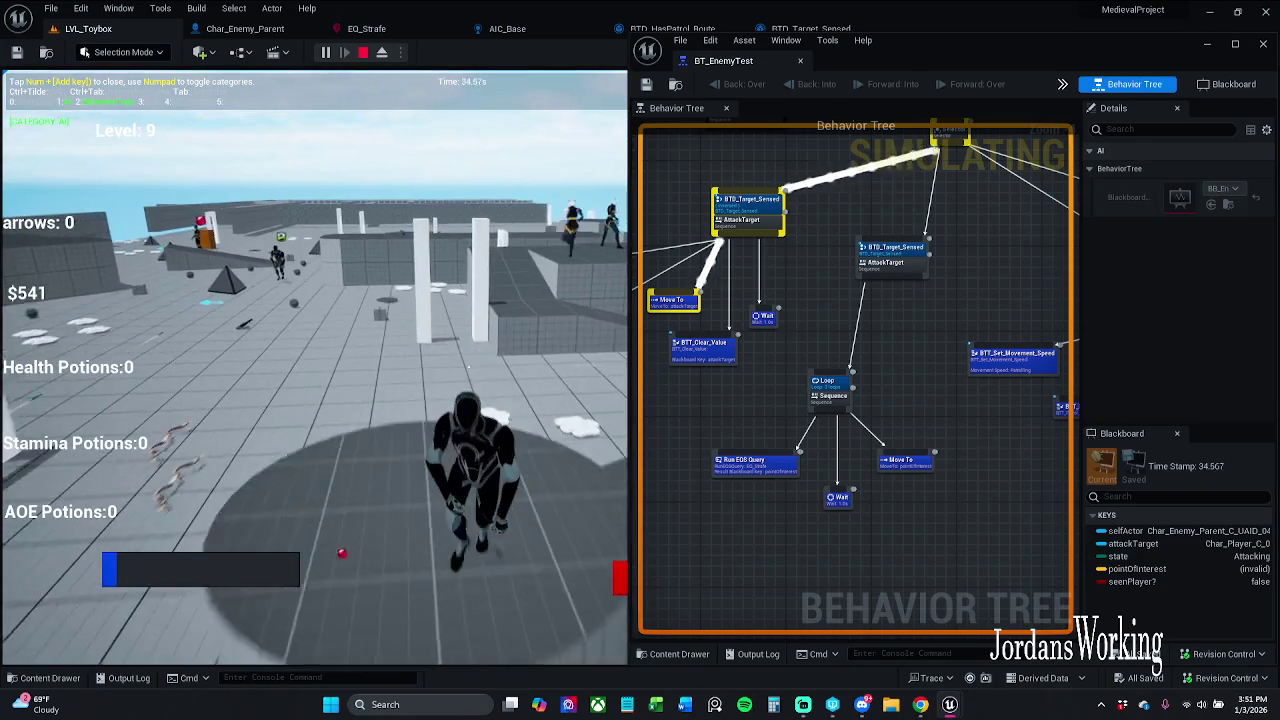
key(Escape)
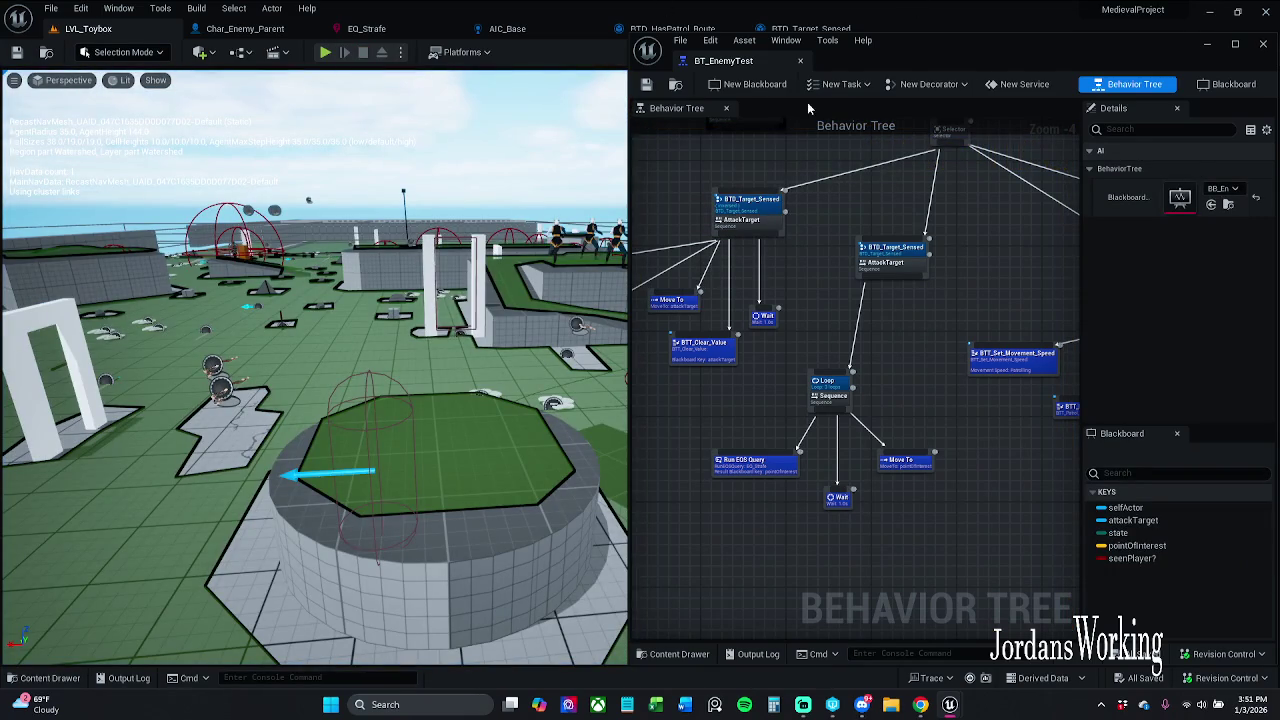
- Move the Loop sequence and its tasks down-left in the behavior tree graph
mouse_move(862, 399)
mouse_down()
mouse_move(790, 320)
mouse_move(816, 324)
mouse_up()
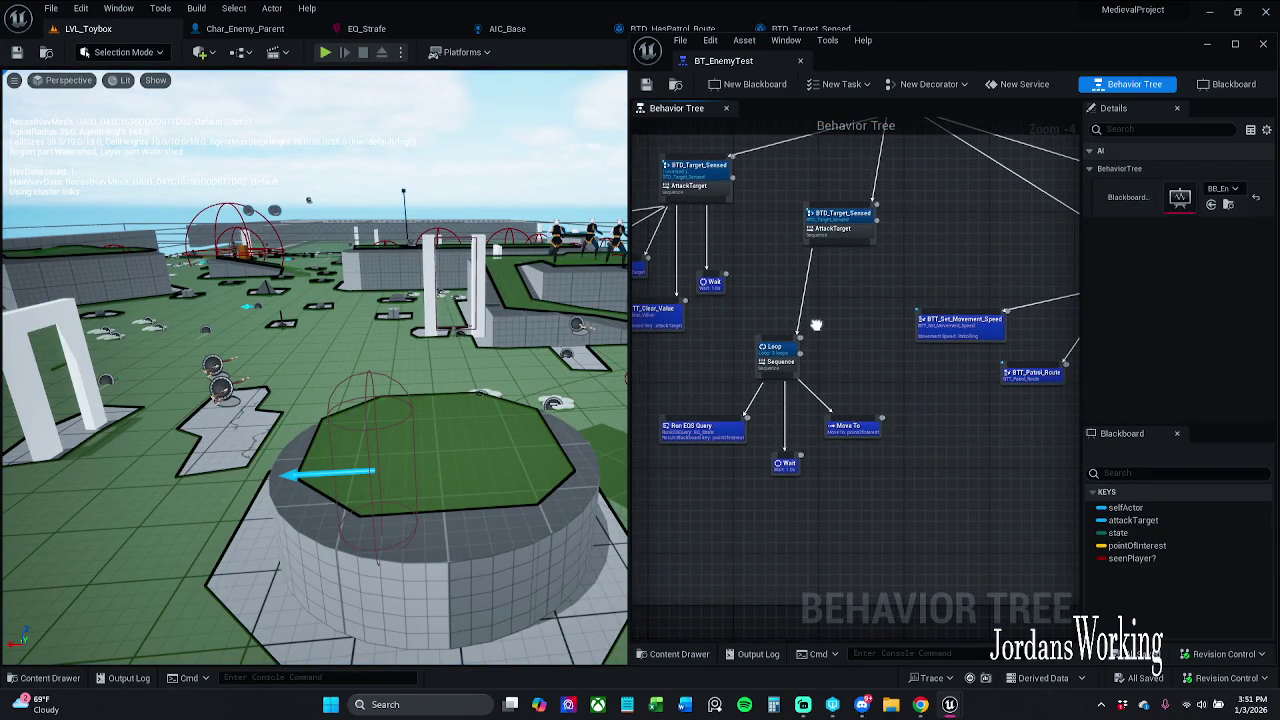
drag(766, 248, 907, 275)
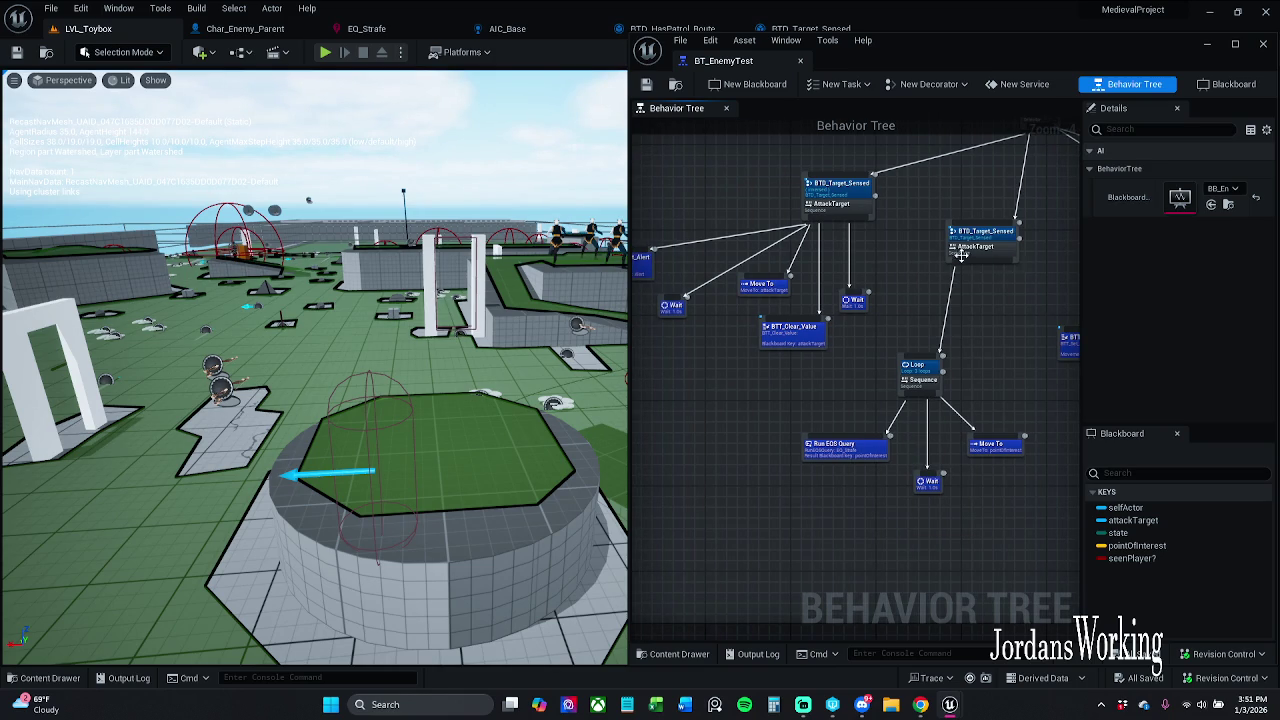
mouse_move(1004, 294)
mouse_down()
mouse_move(921, 284)
mouse_move(888, 240)
mouse_move(900, 240)
mouse_move(877, 229)
mouse_up()
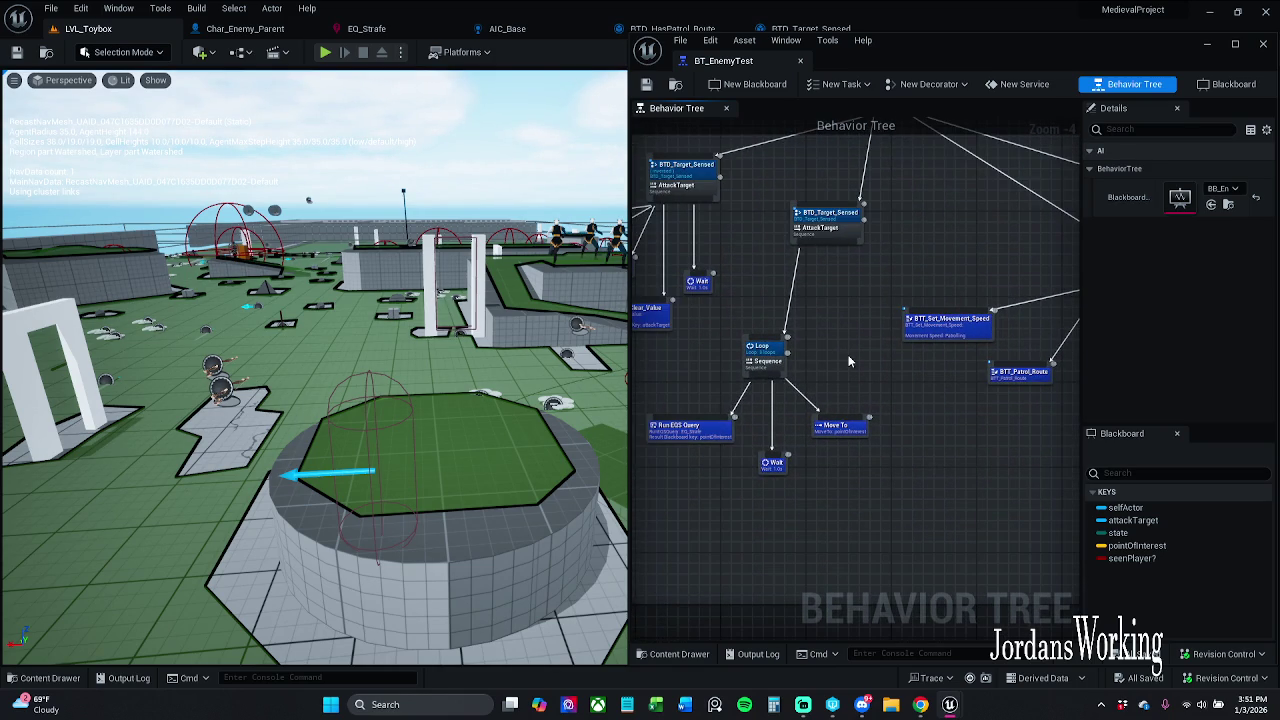
drag(699, 484, 775, 454)
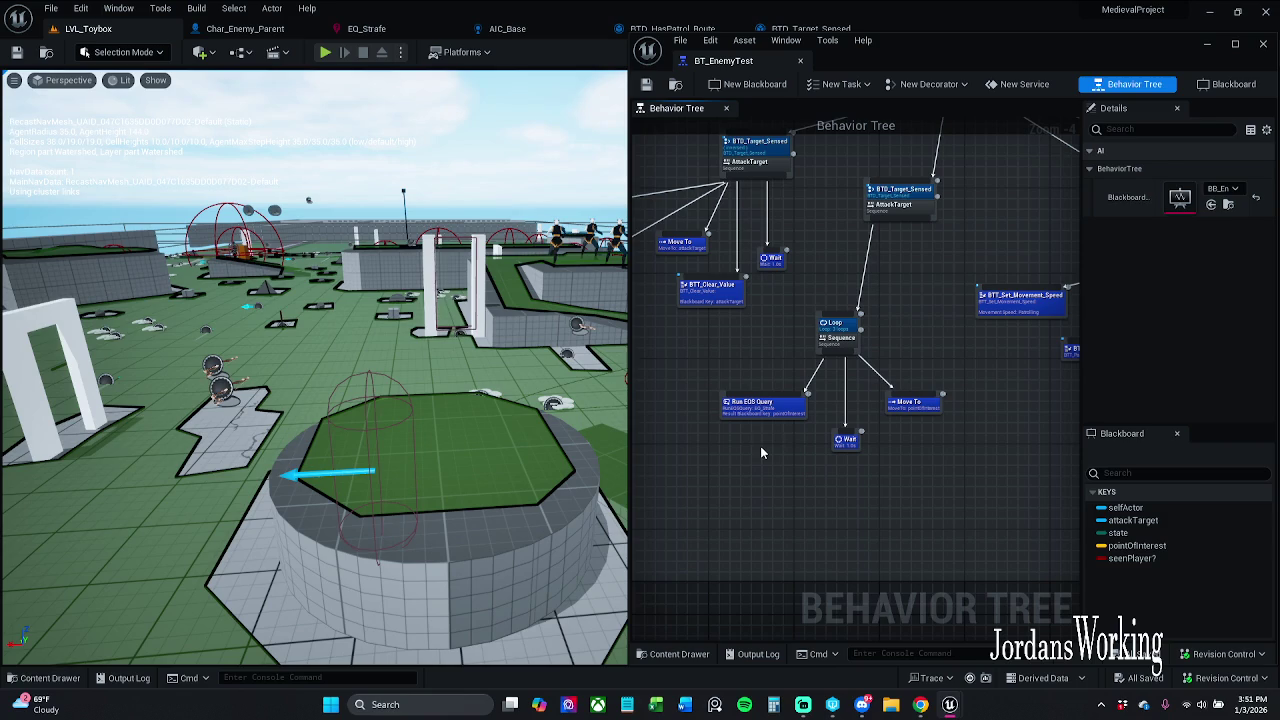
drag(790, 452, 940, 318)
drag(920, 408, 860, 440)
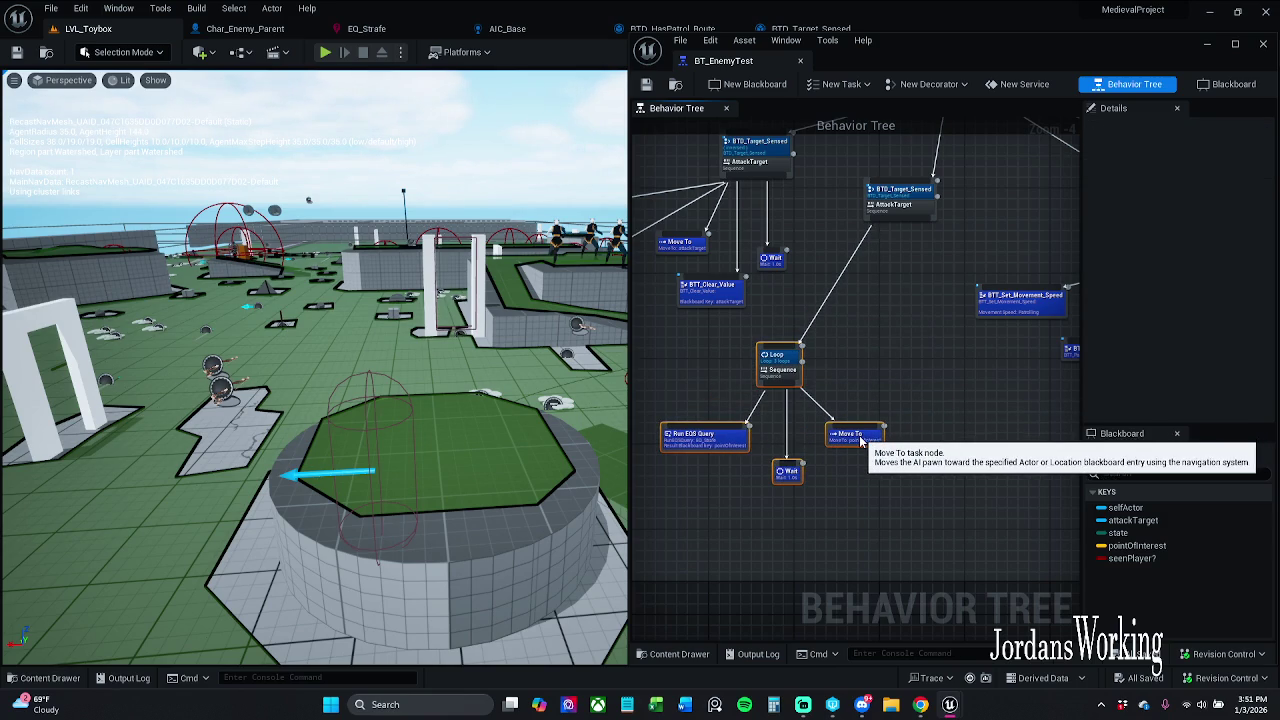
click(872, 371)
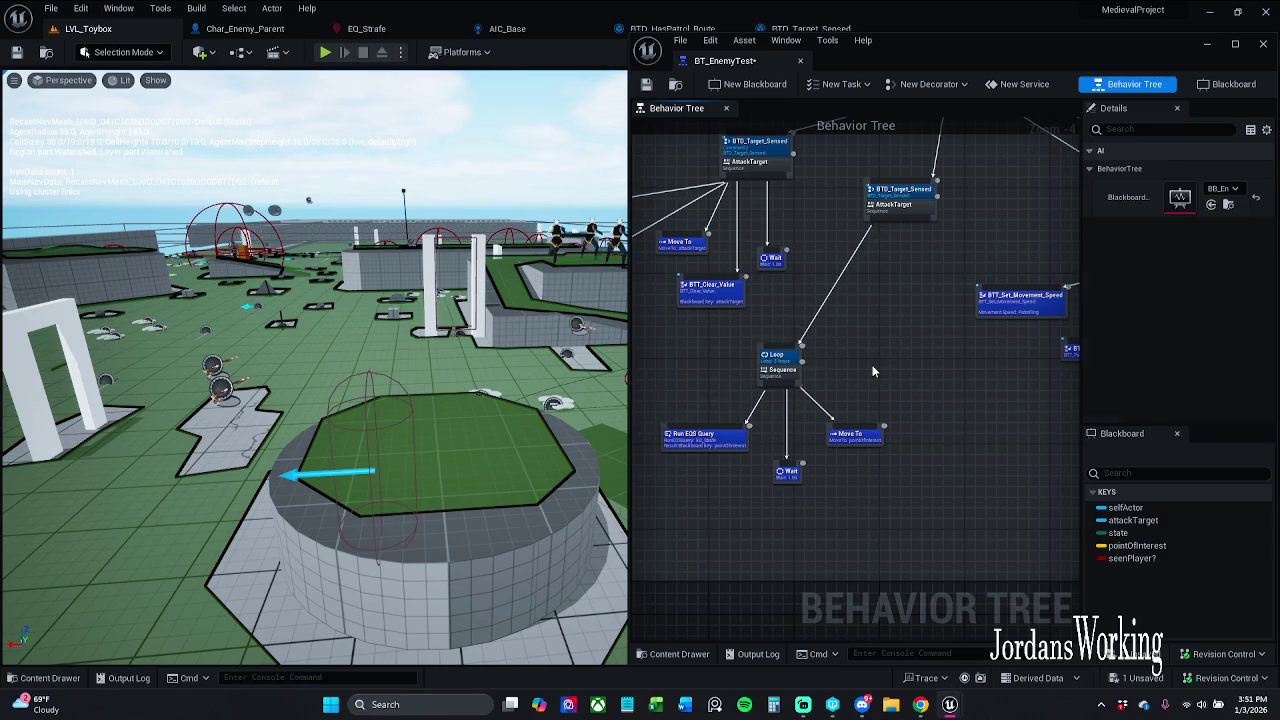
- Break the AttackTarget-to-Loop link and duplicate the BTT_Clear_Value task with Ctrl+C/Ctrl+V
alt+click(812, 330)
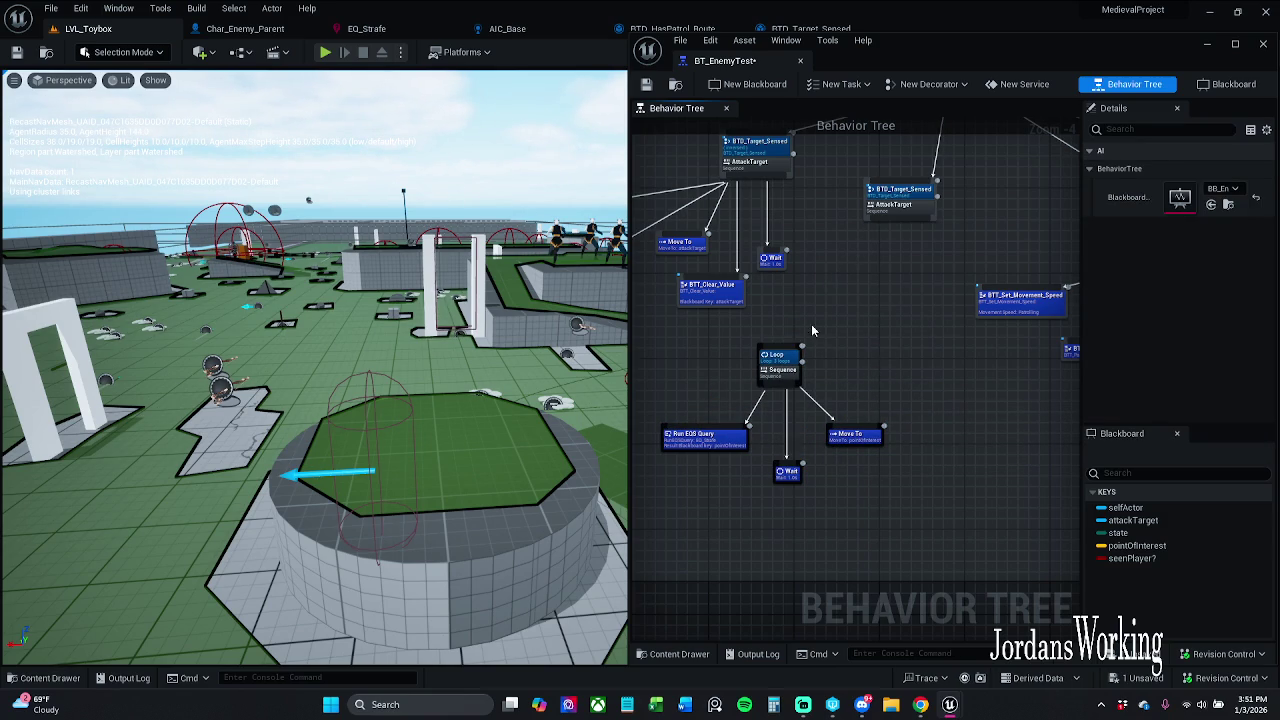
click(721, 298)
mouse_move(775, 362)
mouse_down()
mouse_move(833, 368)
mouse_move(913, 313)
mouse_move(770, 321)
mouse_move(896, 290)
mouse_up()
key(ctrl+c)
key(ctrl+v)
- Wire the copied BTT_Clear_Value under the right AttackTarget sequence, save, and play the level
drag(880, 222, 881, 298)
click(760, 408)
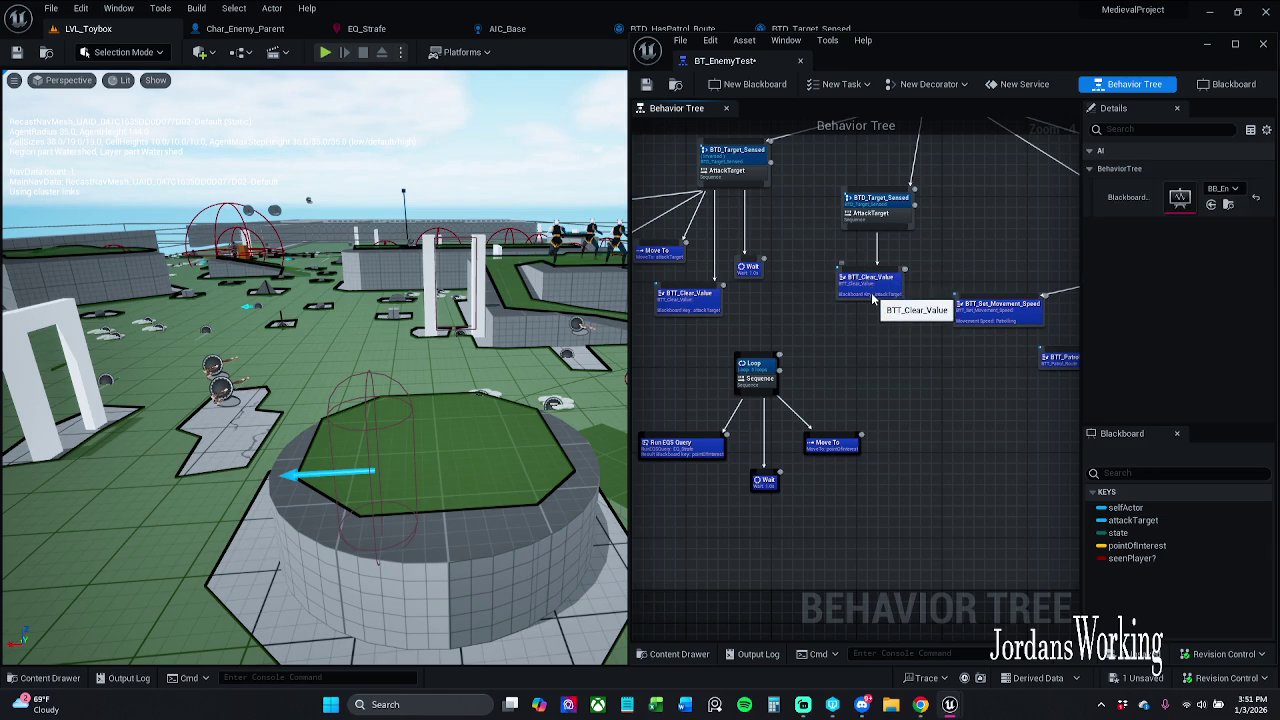
drag(874, 297, 863, 328)
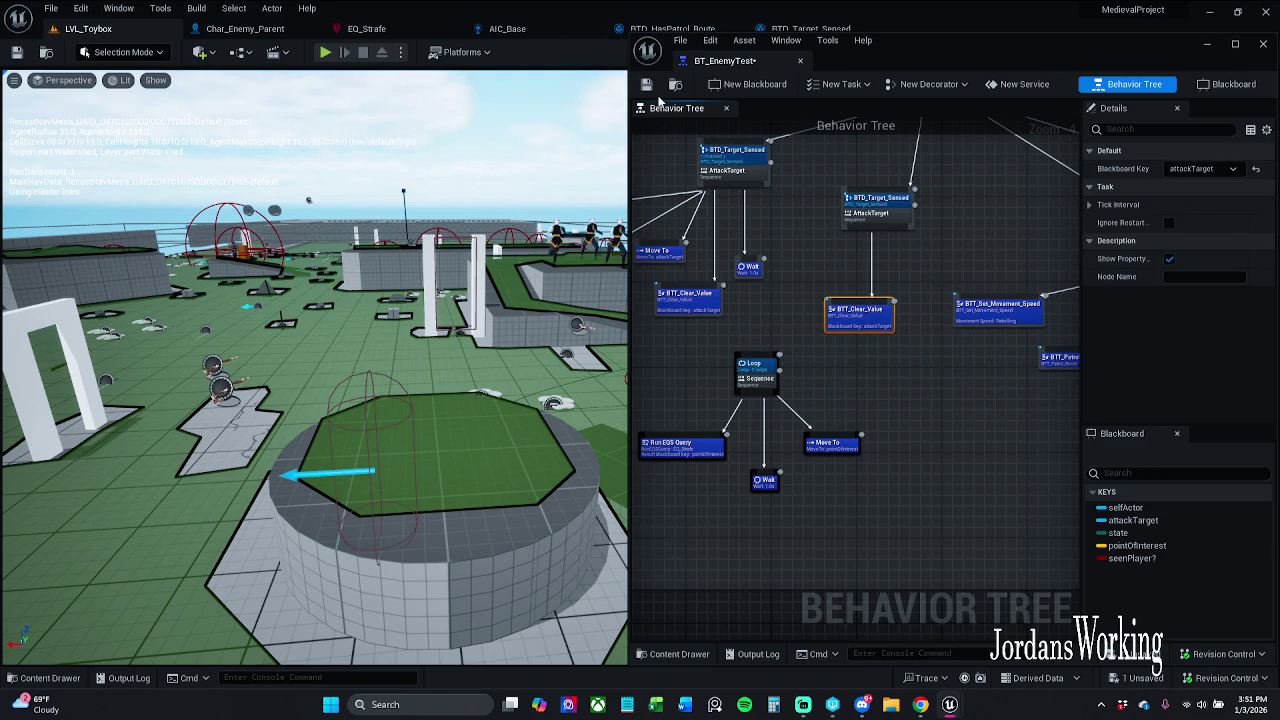
key(ctrl+s)
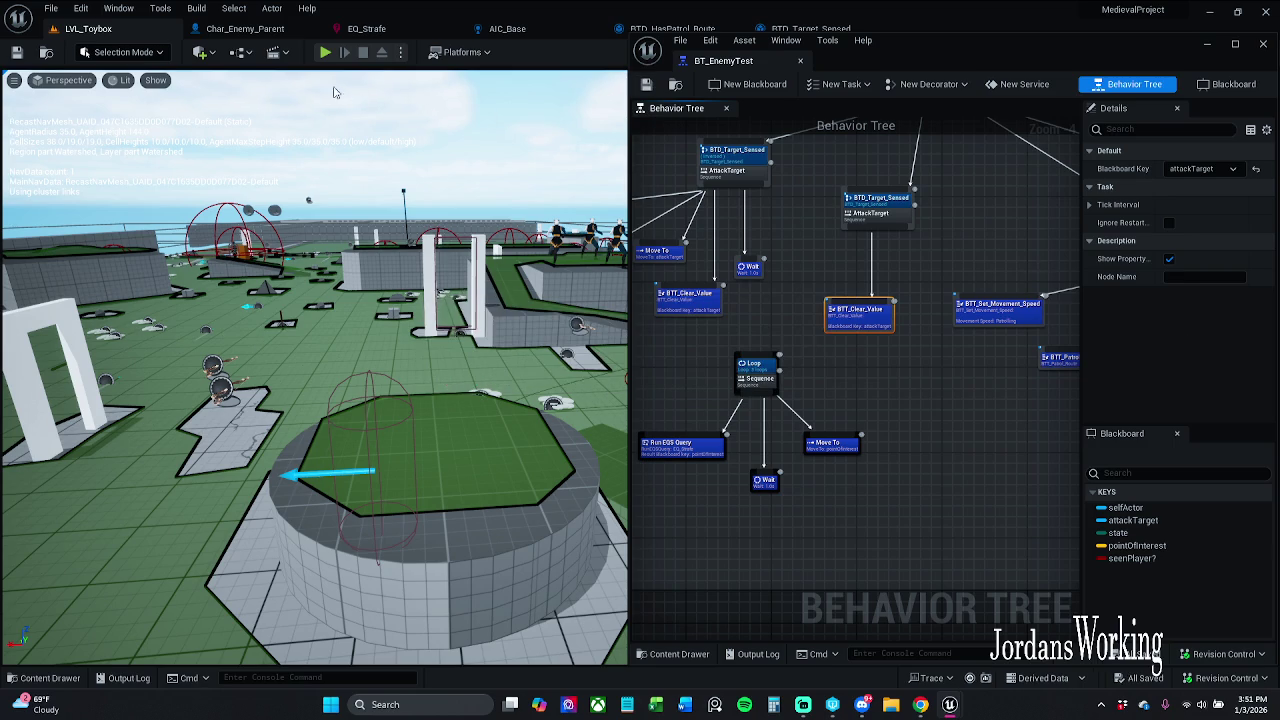
click(330, 55)
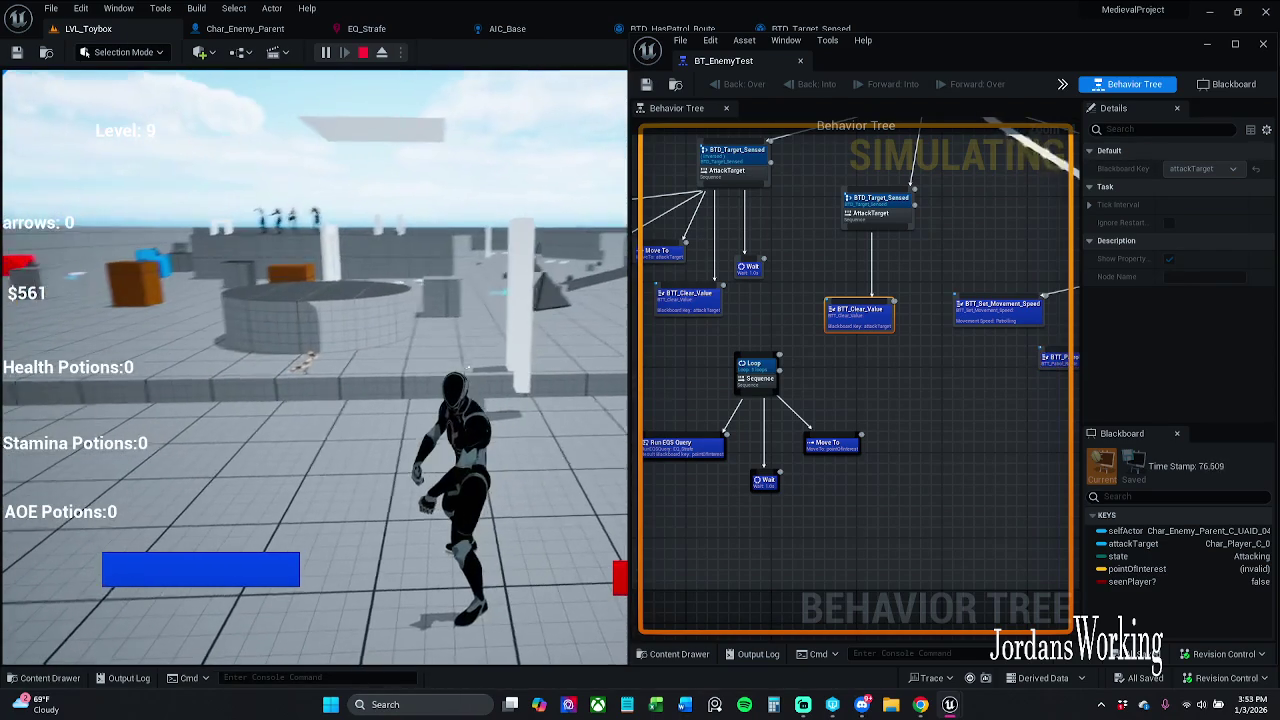
key(Escape)
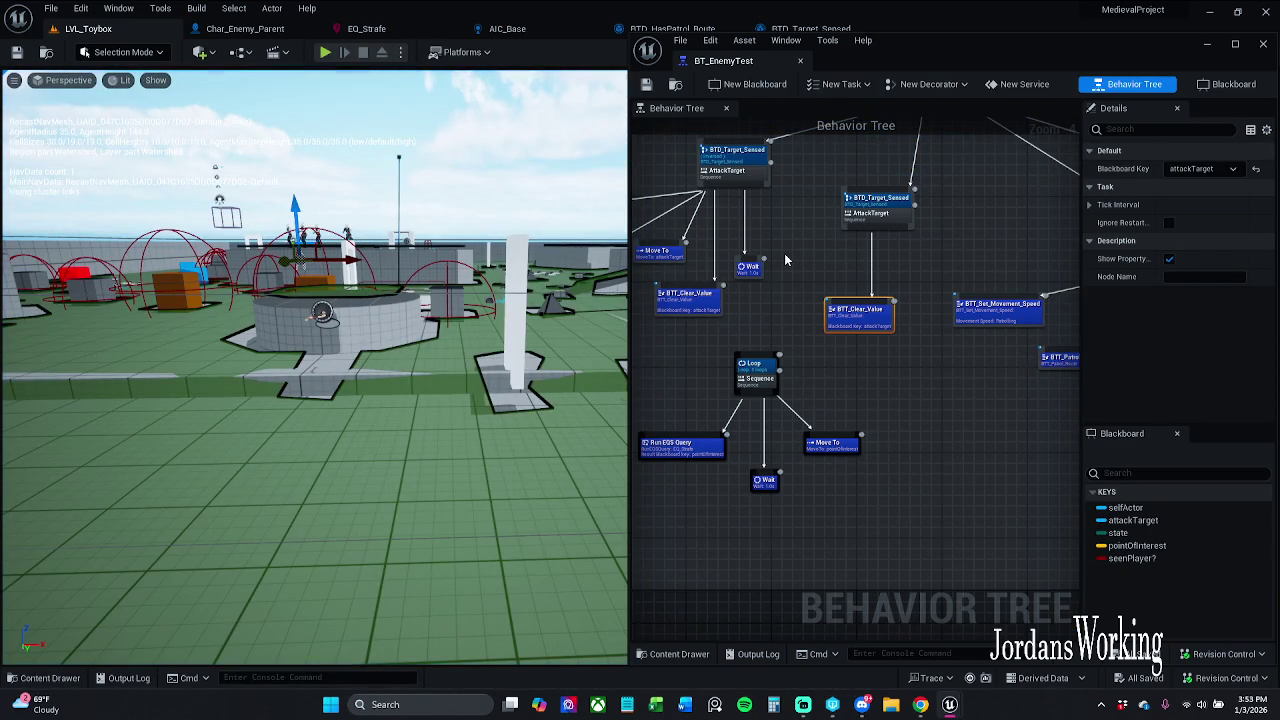
- Wire AttackTarget to the Loop sequence, make BTT_Clear_Value its child, save, and play
mouse_move(1017, 290)
mouse_down()
mouse_move(782, 252)
mouse_move(989, 298)
mouse_up()
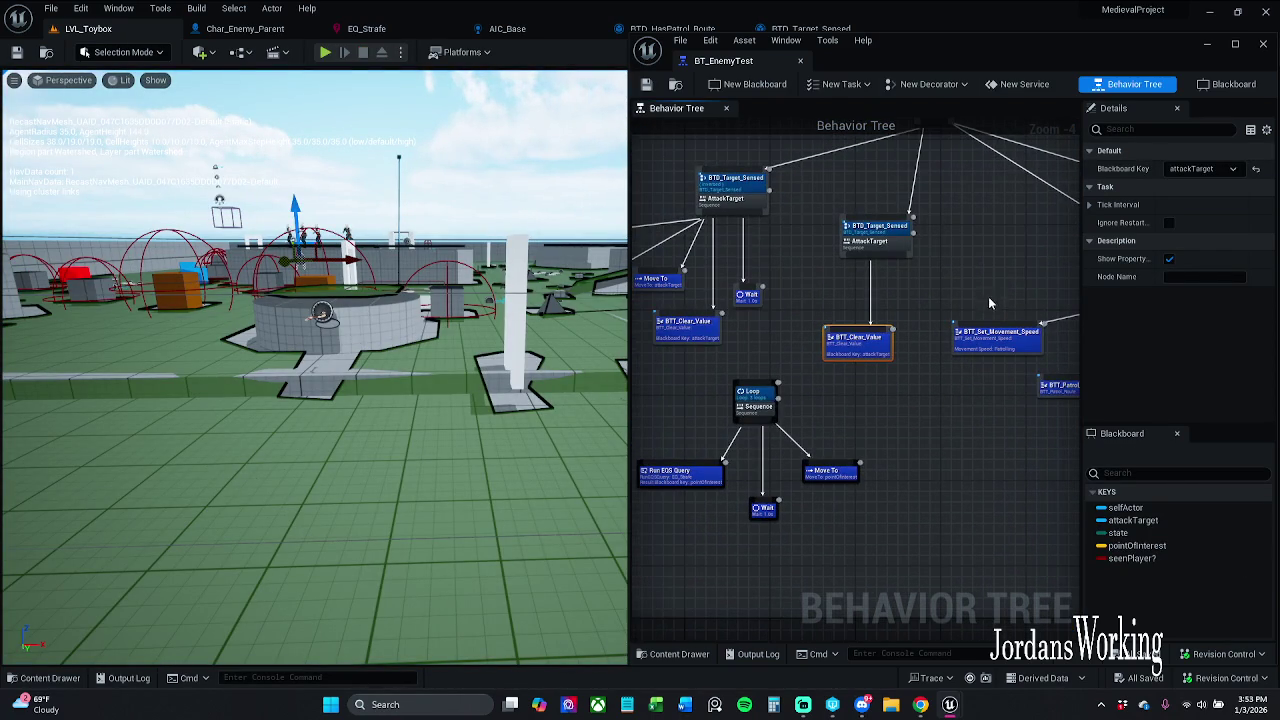
click(838, 312)
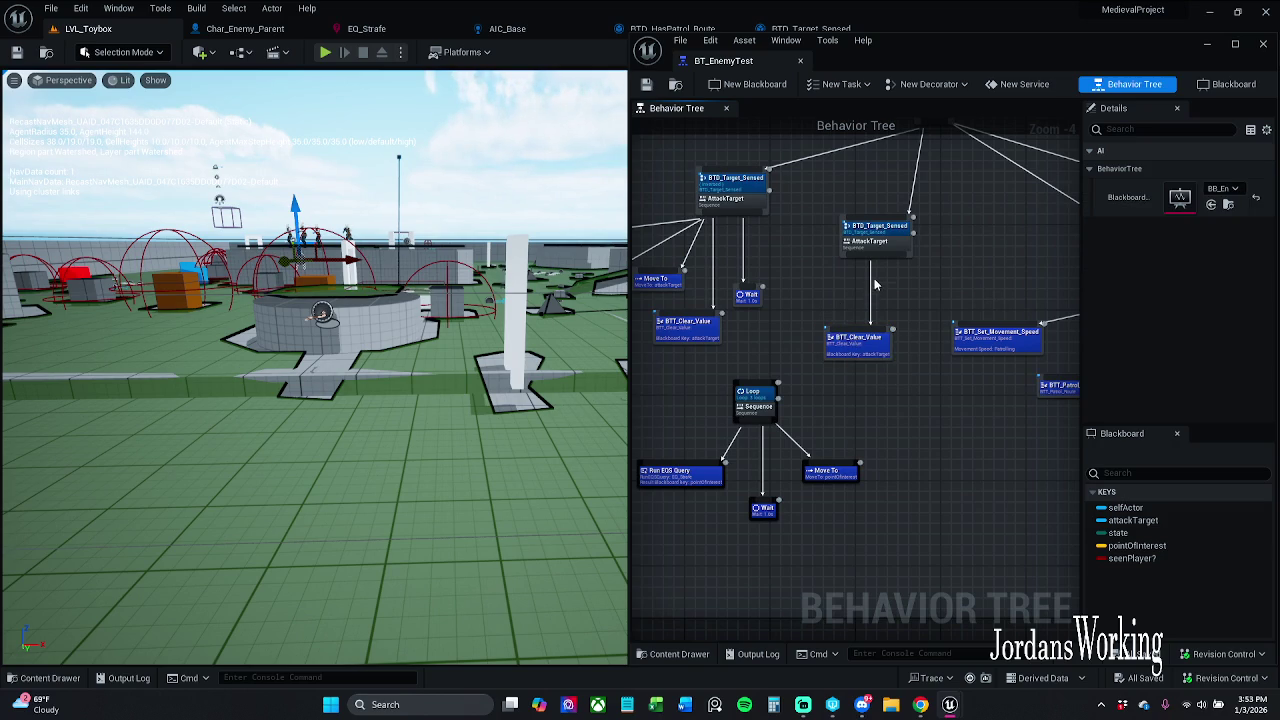
drag(865, 366, 876, 430)
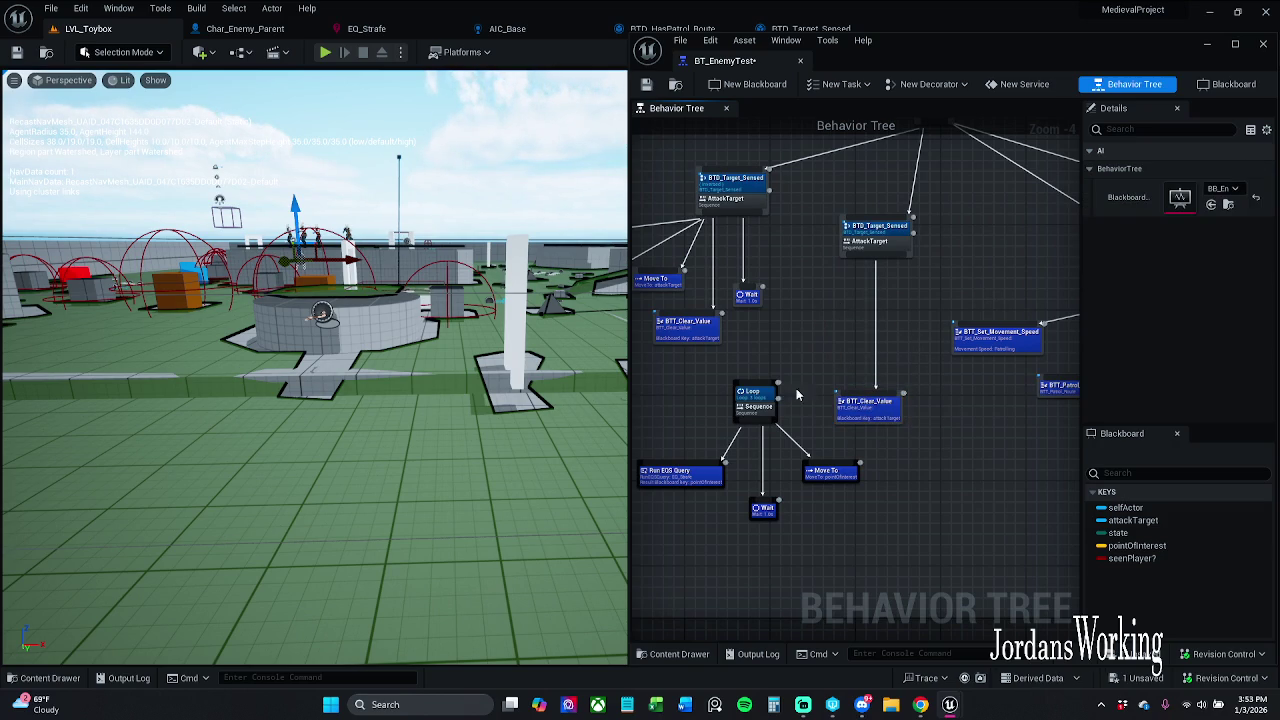
mouse_move(774, 382)
mouse_down()
mouse_move(809, 367)
mouse_move(864, 262)
mouse_up()
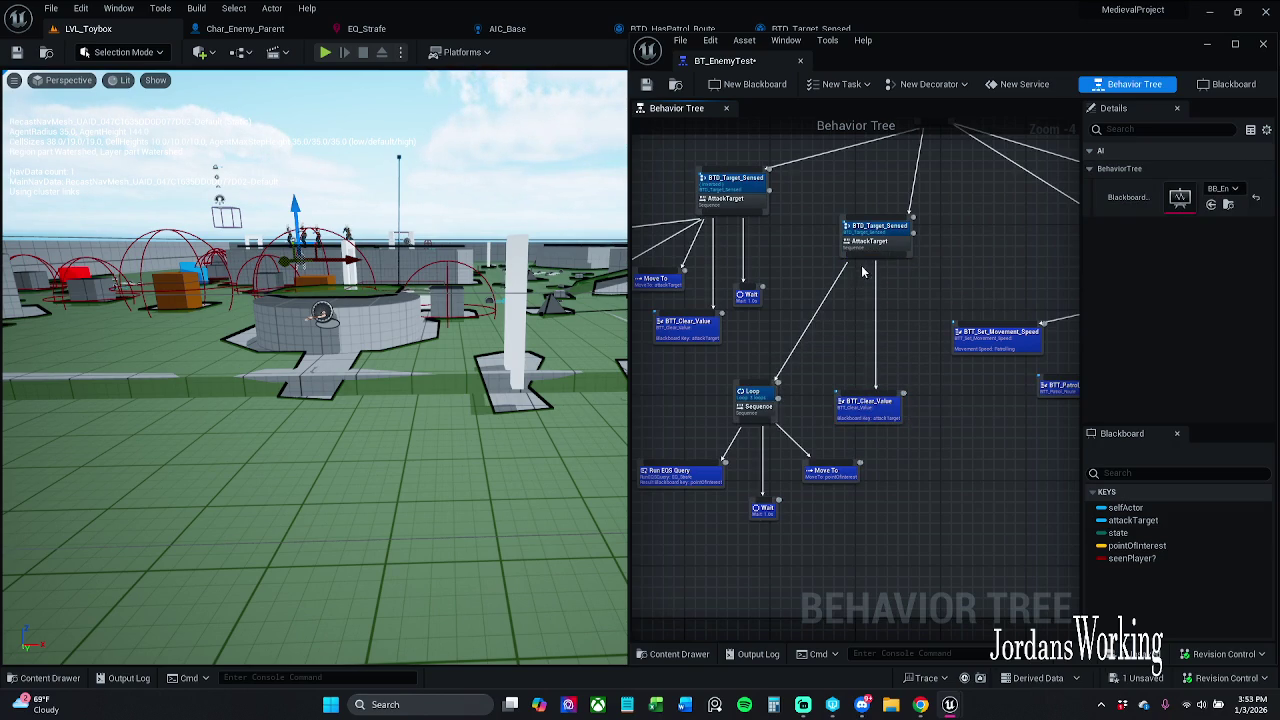
drag(764, 430, 858, 406)
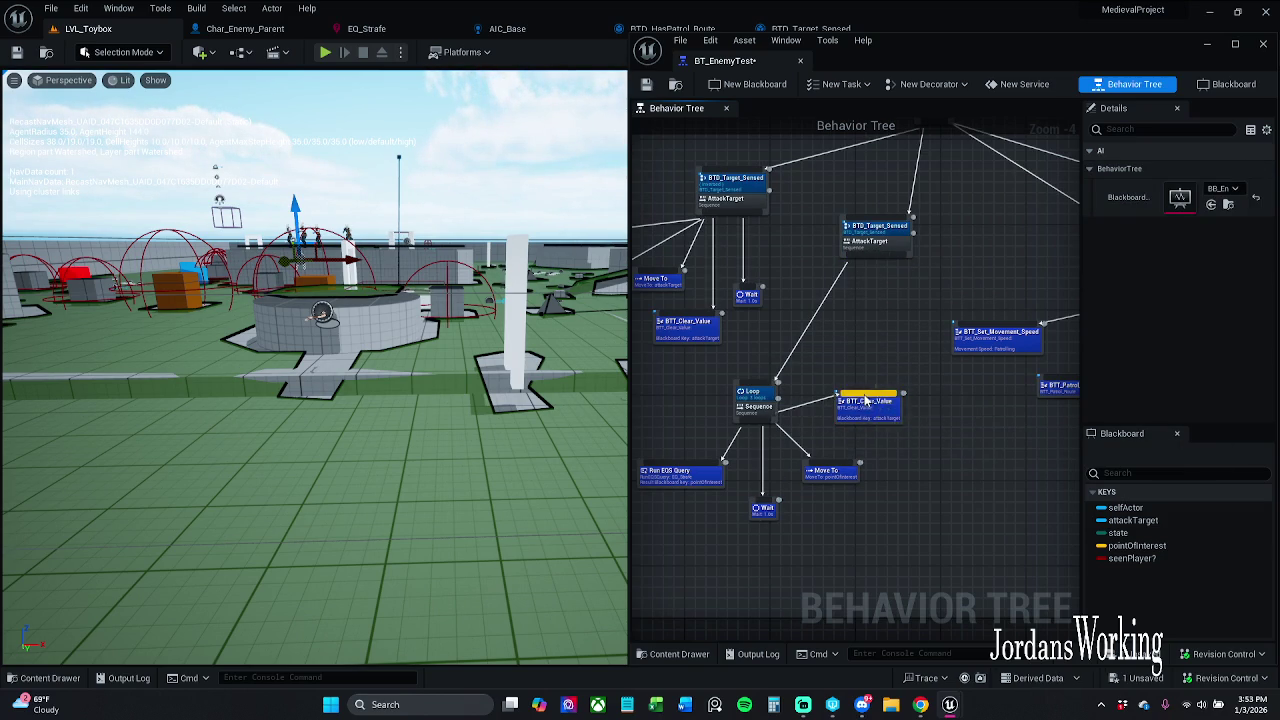
click(646, 84)
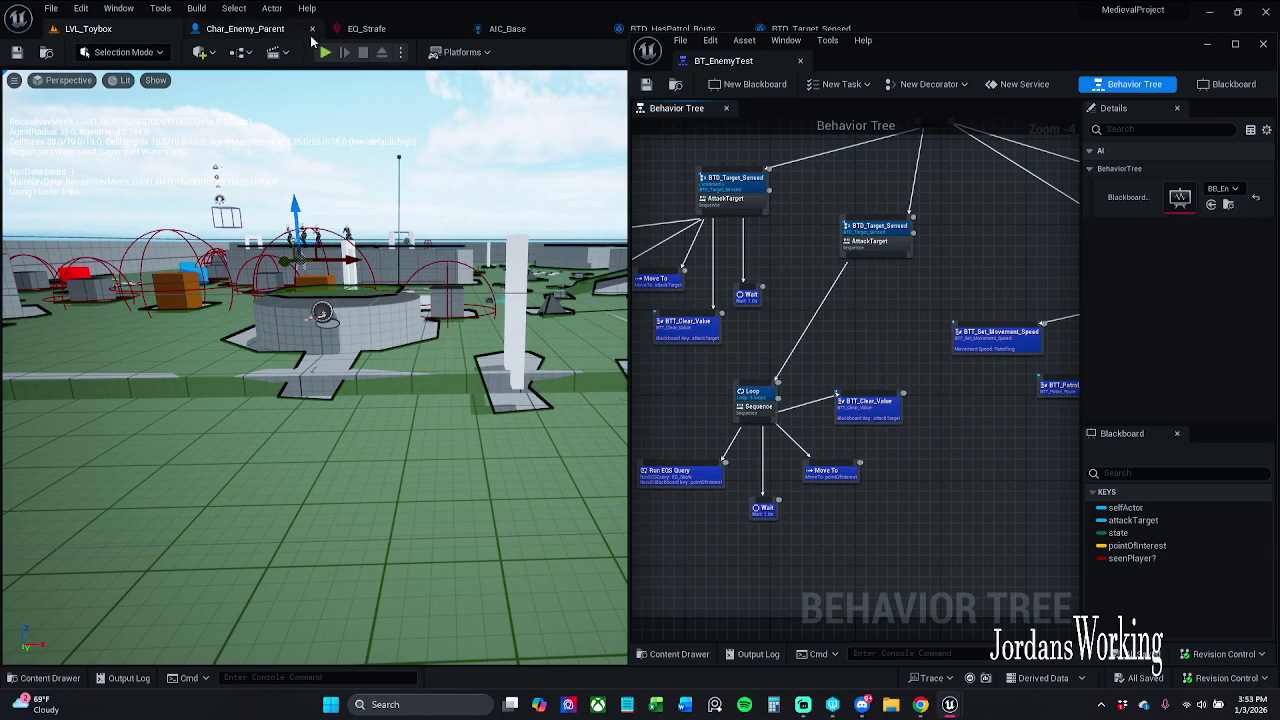
click(334, 52)
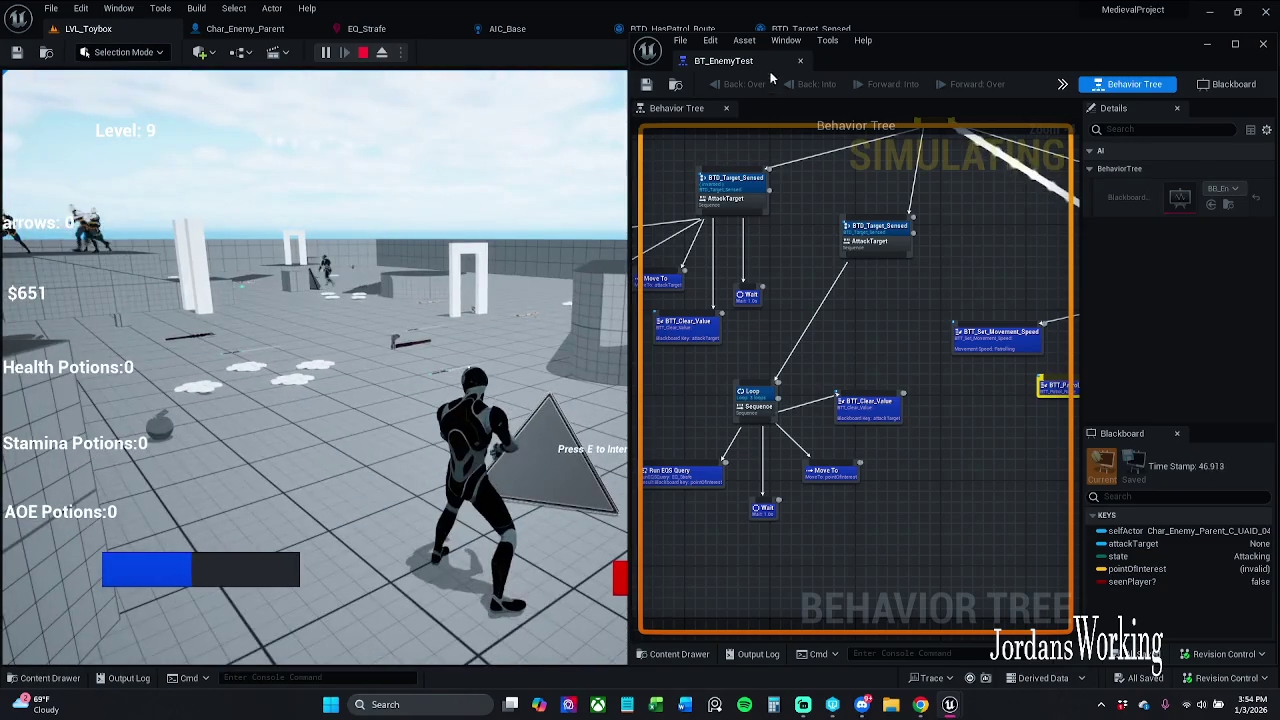
key(Escape)
drag(800, 55, 720, 60)
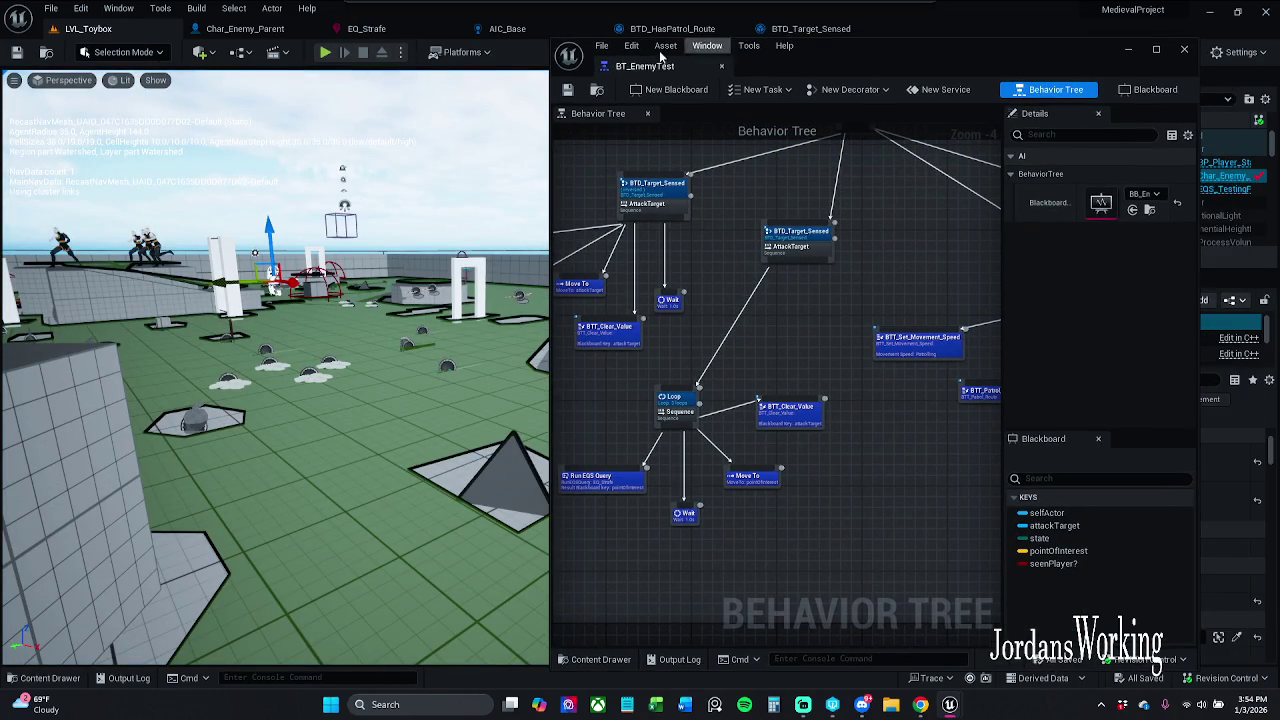
- Dock the BT_EnemyTest tab into the main editor and move the right AttackTarget sequence down-left
mouse_move(639, 67)
mouse_down()
mouse_move(696, 32)
mouse_move(421, 38)
mouse_up()
drag(241, 278, 339, 288)
click(352, 222)
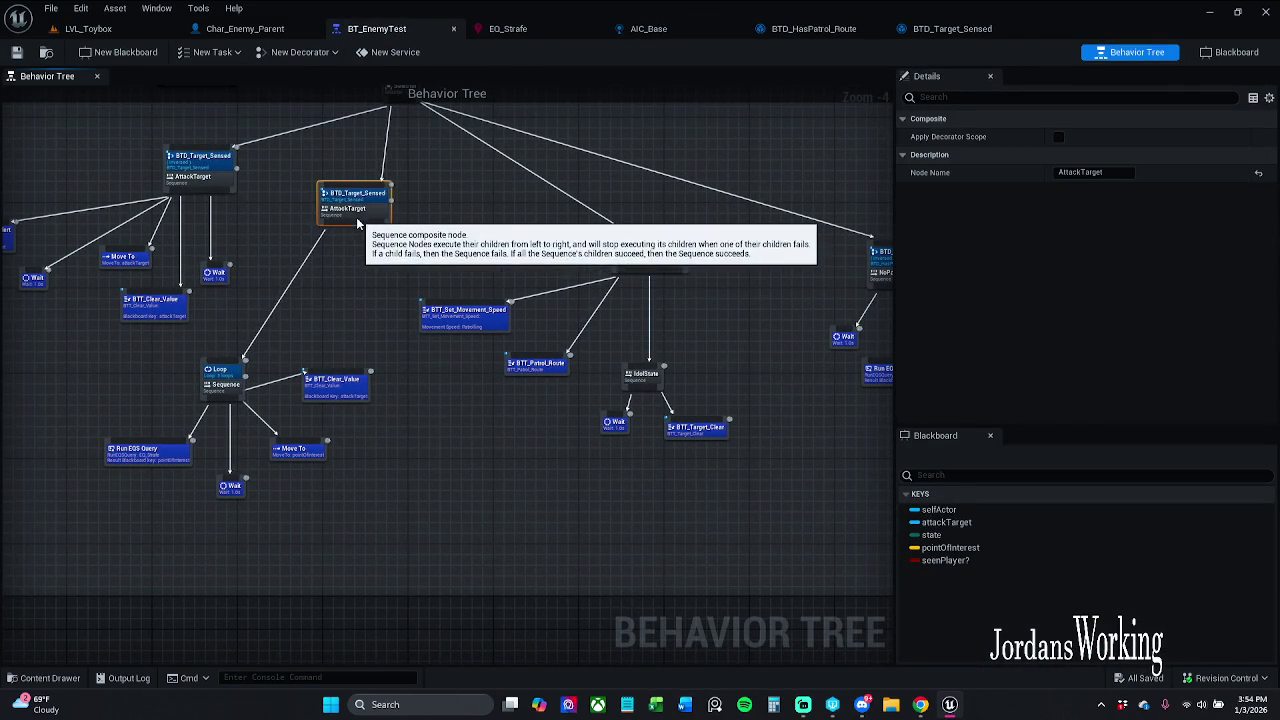
mouse_move(350, 235)
mouse_down()
mouse_move(311, 311)
mouse_move(285, 320)
mouse_up()
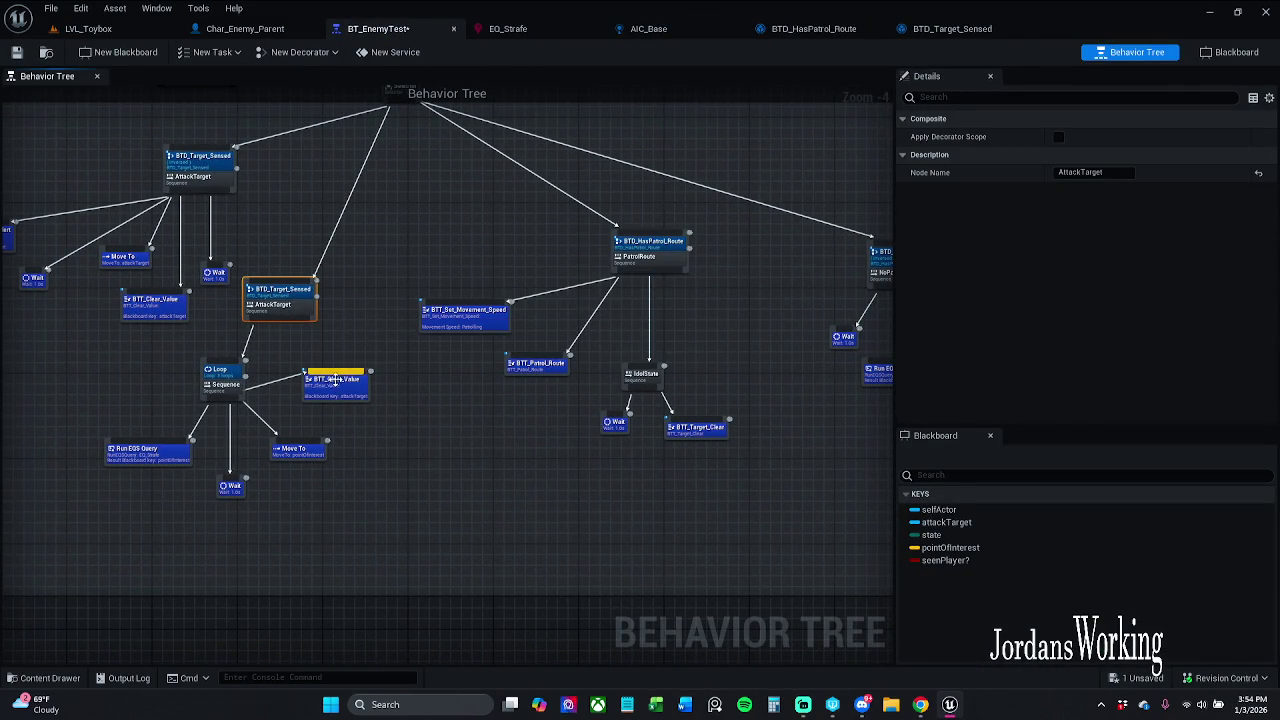
- Reorder the Loop's children so BTT_Clear_Value follows Move To, then File > Save All
mouse_move(304, 501)
mouse_down()
mouse_move(378, 376)
mouse_move(350, 433)
mouse_up()
drag(230, 490, 198, 487)
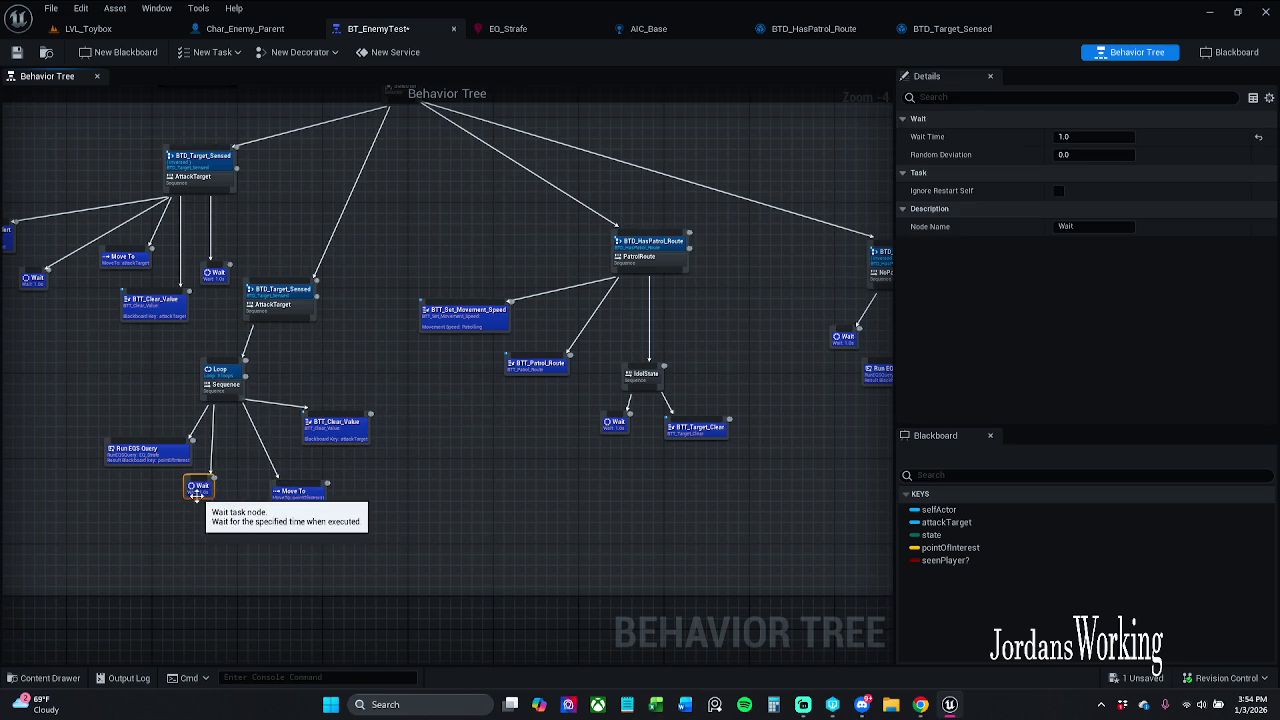
drag(292, 491, 275, 497)
drag(357, 436, 362, 455)
click(458, 429)
mouse_move(231, 416)
mouse_down()
mouse_move(405, 405)
mouse_move(438, 389)
mouse_up()
click(495, 364)
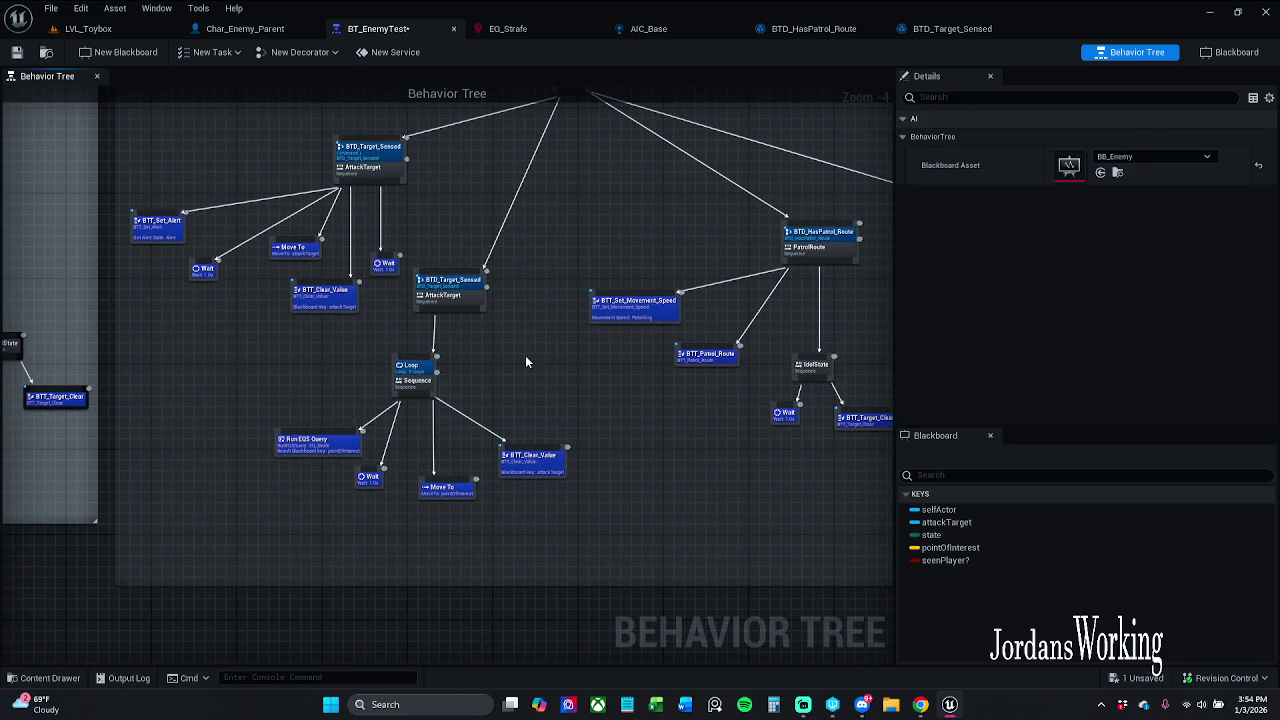
click(50, 8)
click(90, 86)
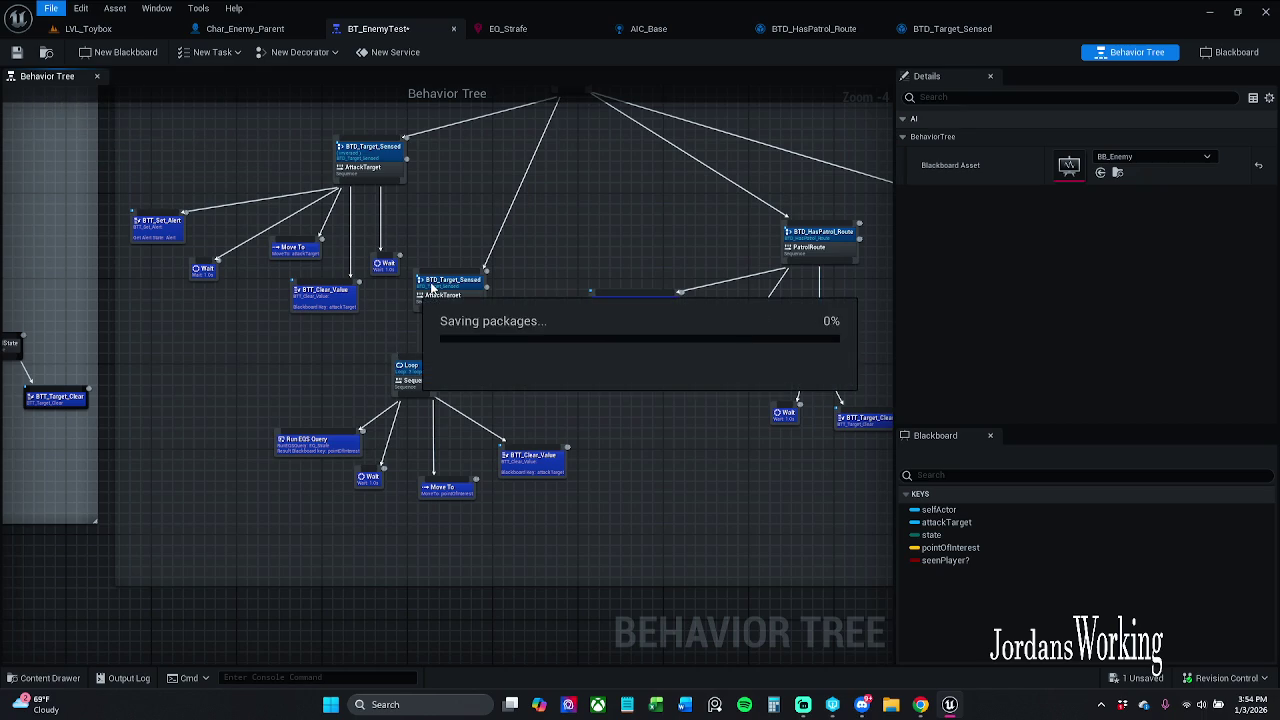
- Choose Submit Content from the Revision Control menu in the status bar
click(1238, 683)
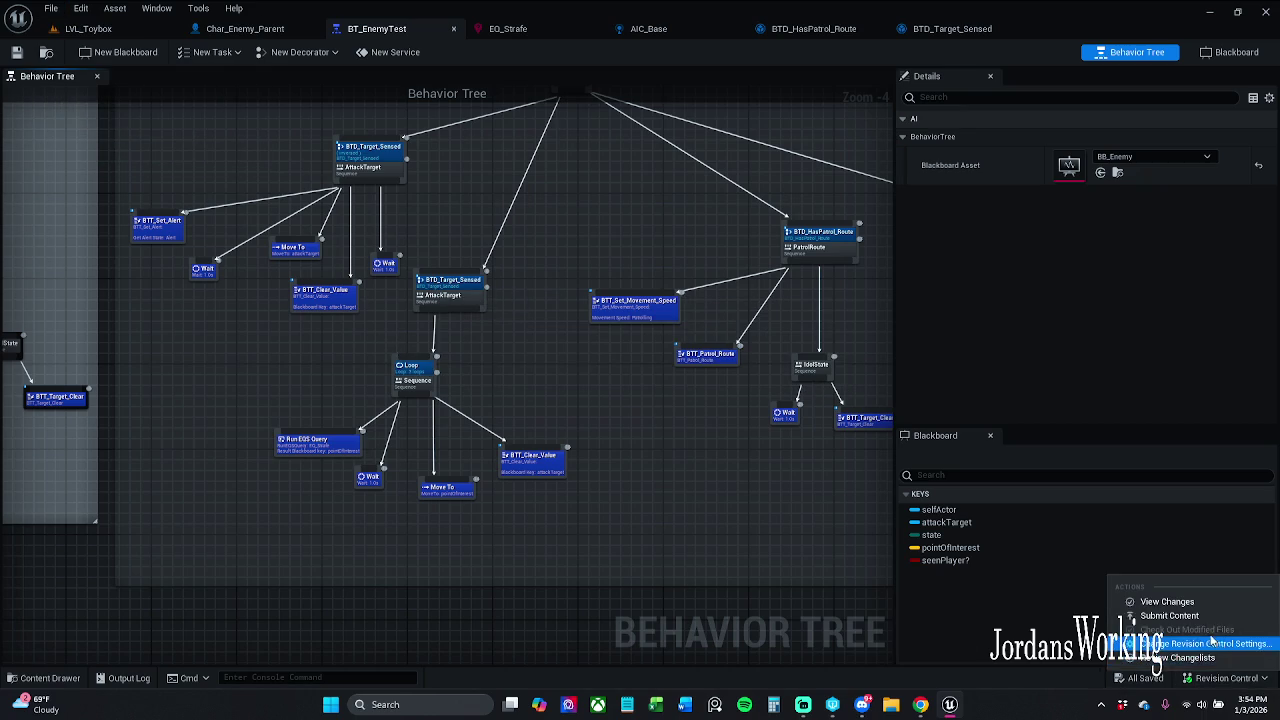
click(1160, 606)
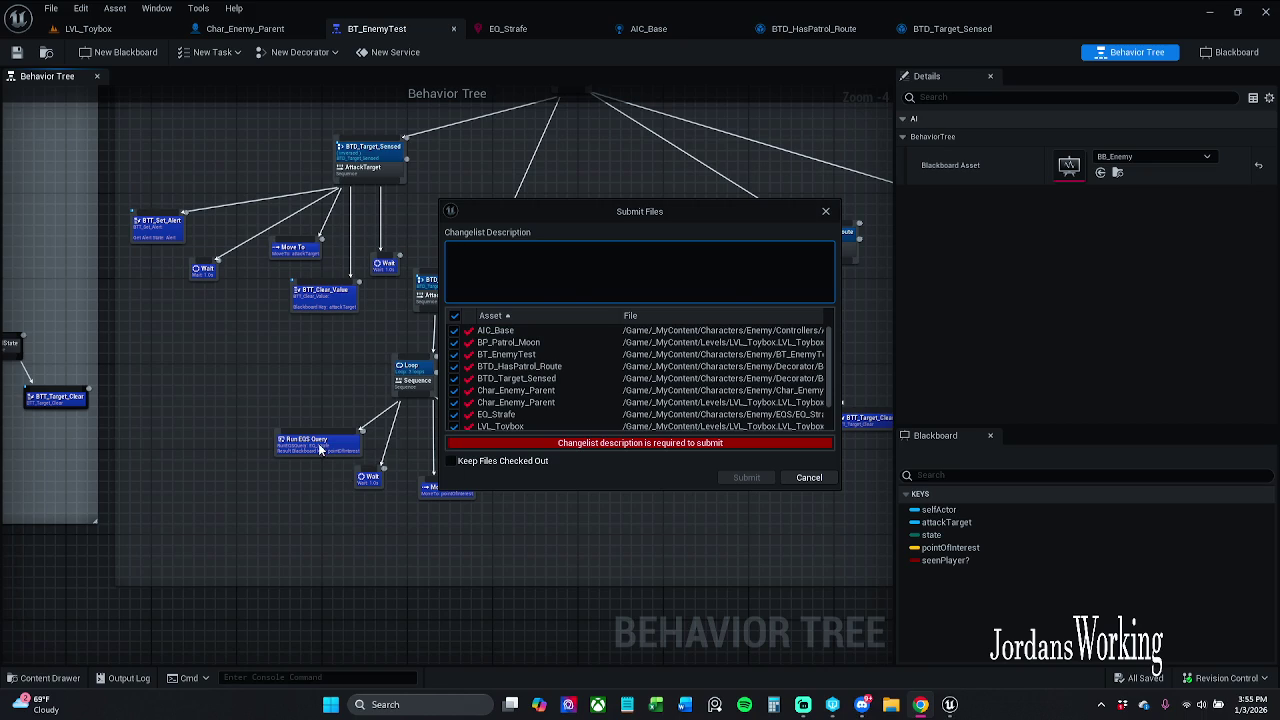
- Describe the changelist as 'Enemy now forgets the player and goes back to patrolling' and submit
scroll(714, 374, down, 2)
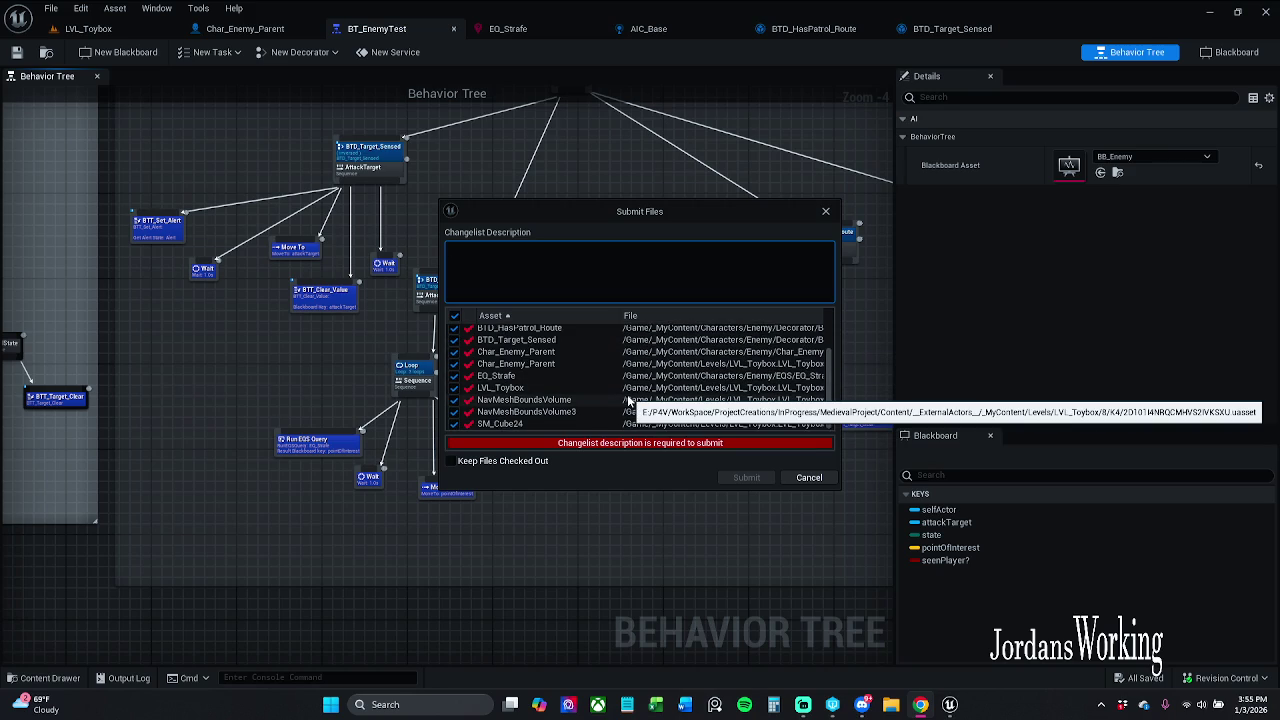
scroll(628, 400, up, 2)
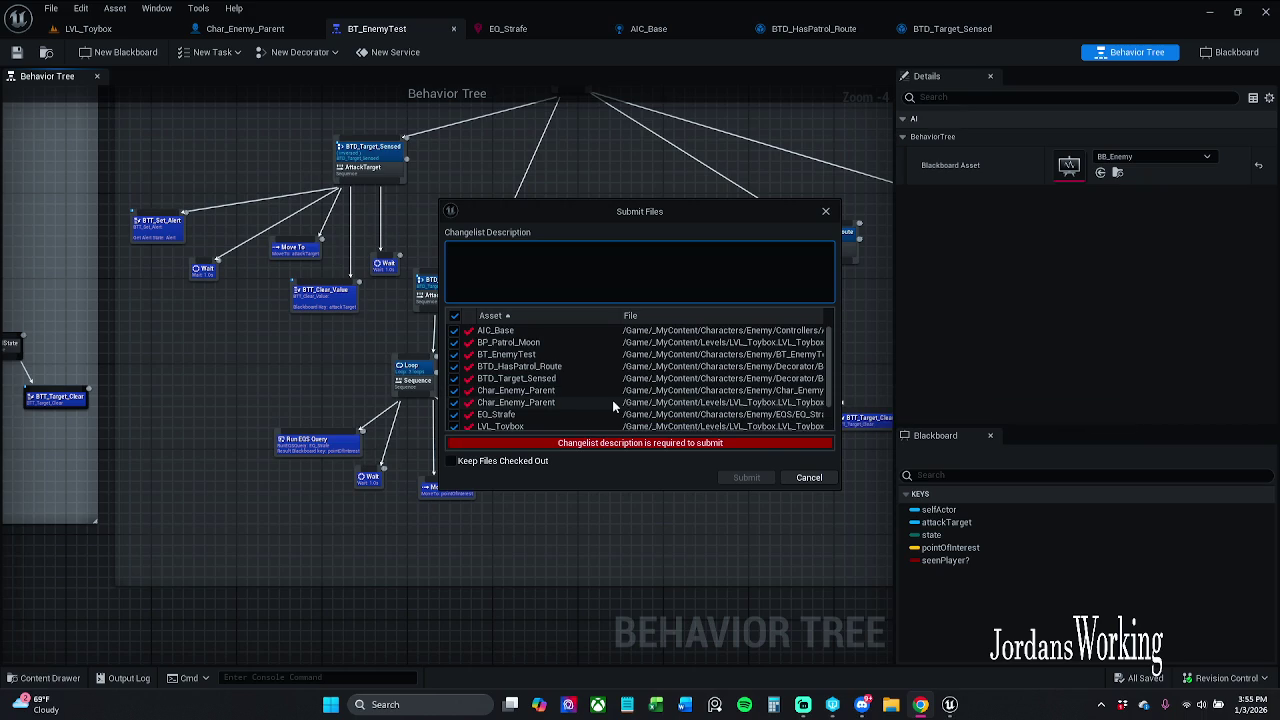
drag(677, 214, 624, 210)
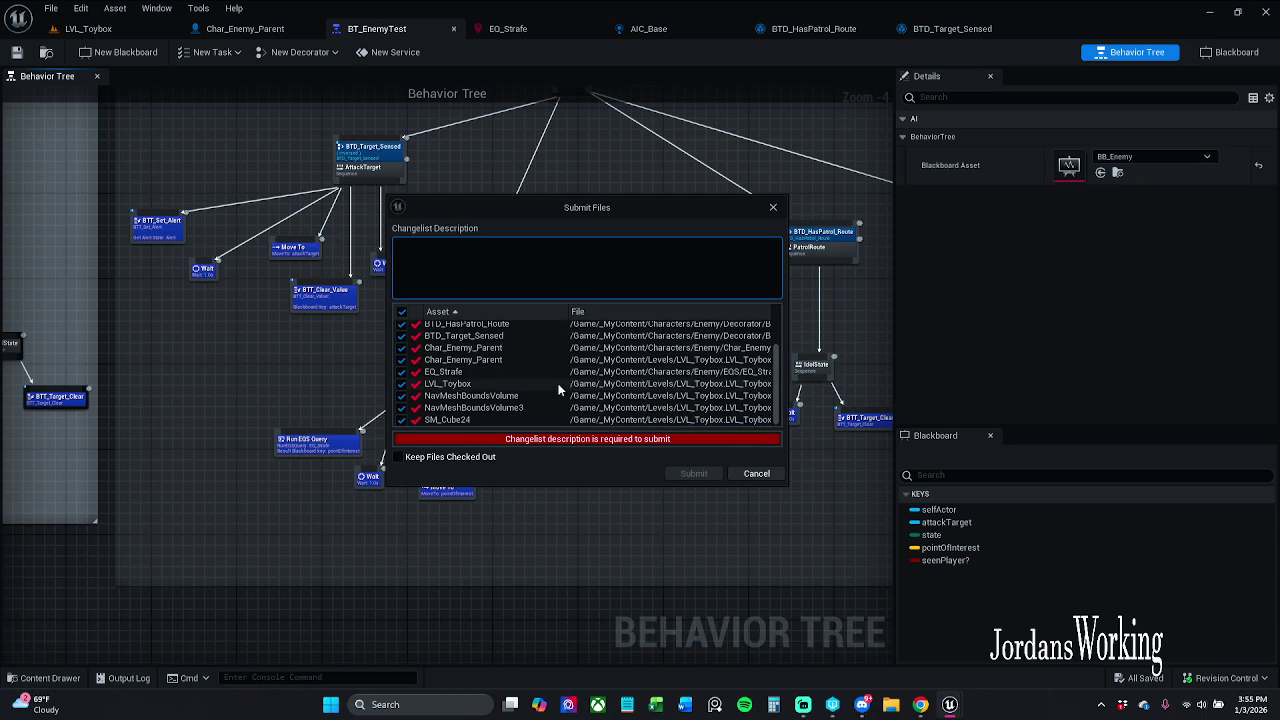
click(567, 296)
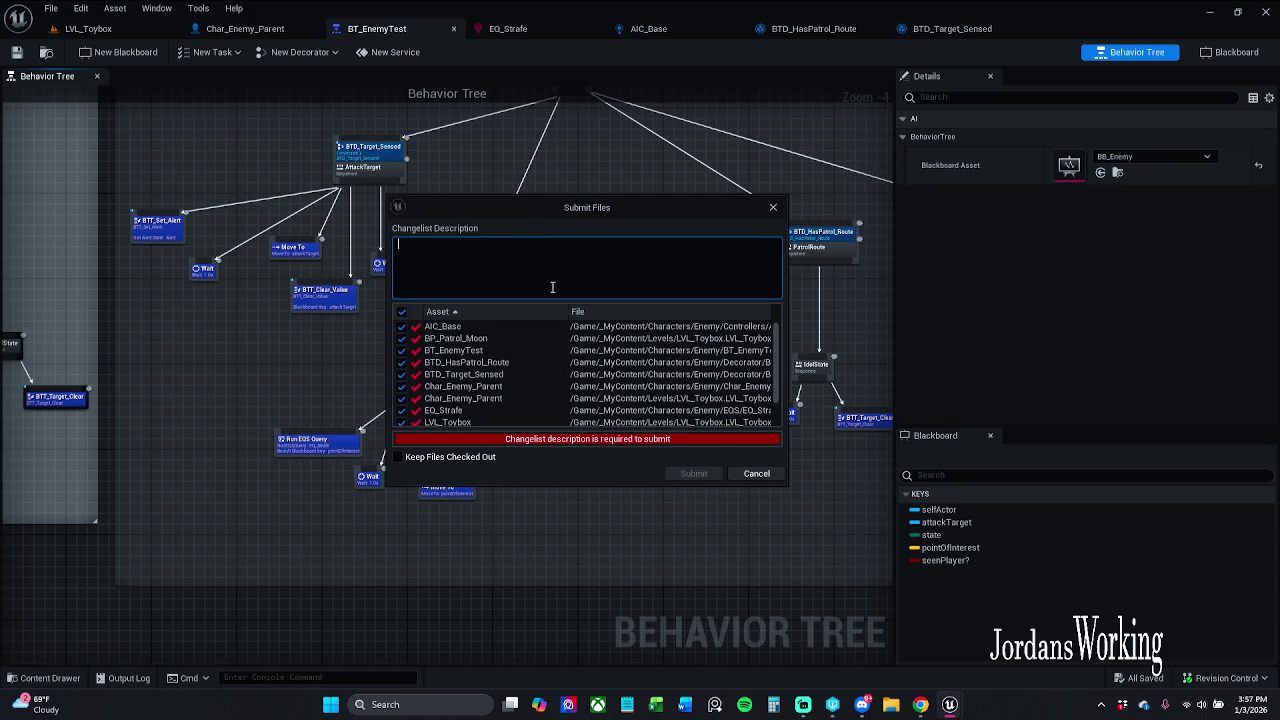
text(Enem)
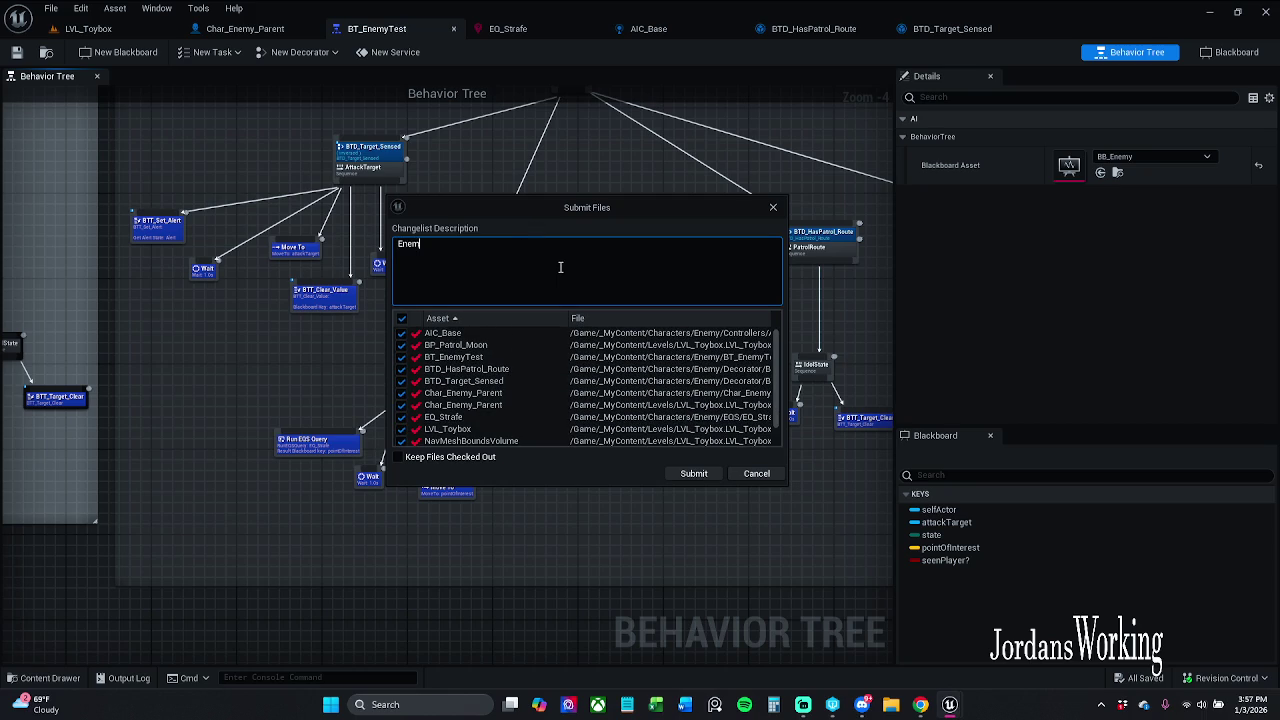
text(y forgets t)
text(he plaue)
key(BackSpace)
key(BackSpace)
text(yer)
text( now)
click(659, 259)
text(and goes)
text( pa)
key(BackSpace)
key(BackSpace)
text(back to patroll)
text(ing)
click(693, 473)
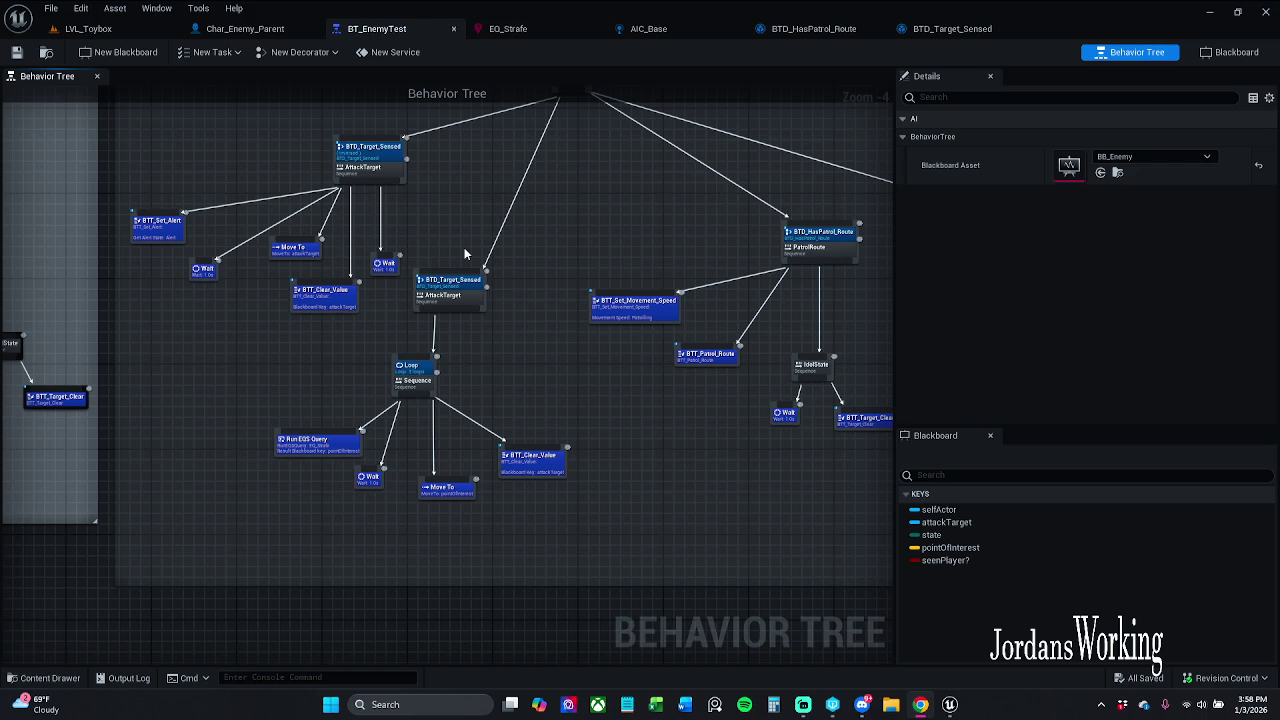
- Open Windows Task Manager with Ctrl+Shift+Esc
key(ctrl+shift+Escape)
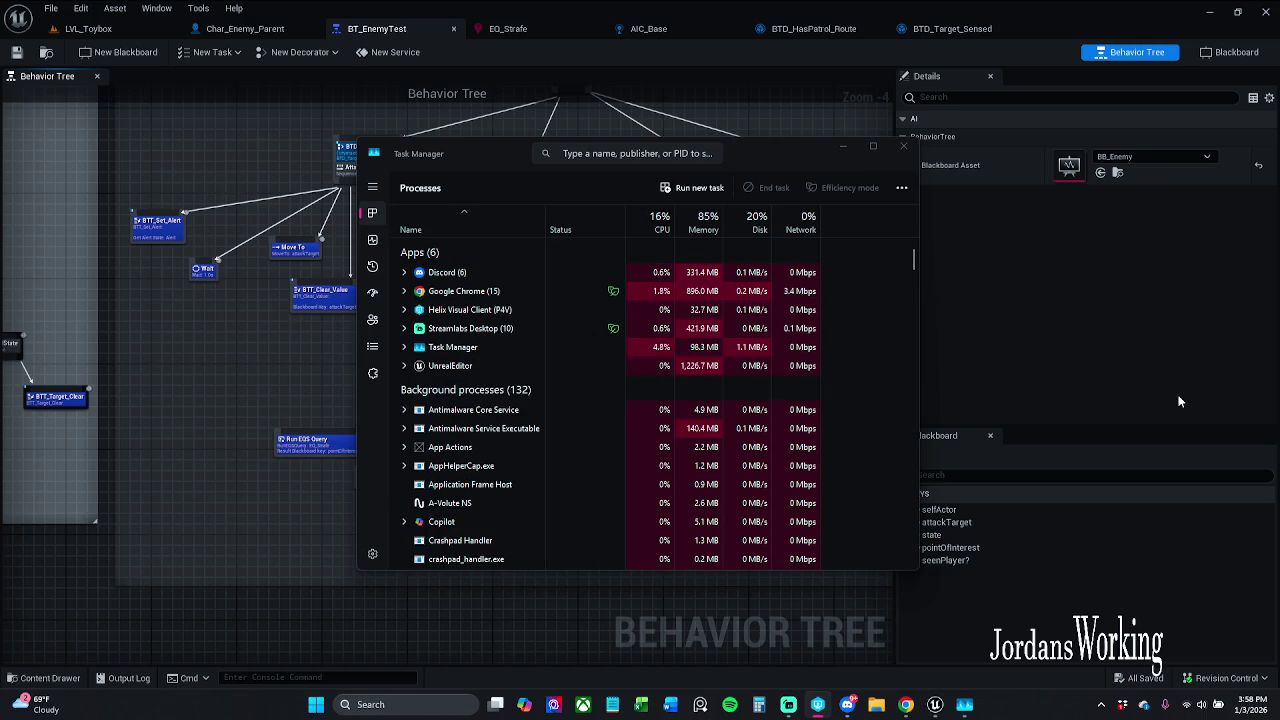
- End the UnrealEditor task from Task Manager's Processes list and minimise Task Manager
right_click(475, 368)
click(565, 392)
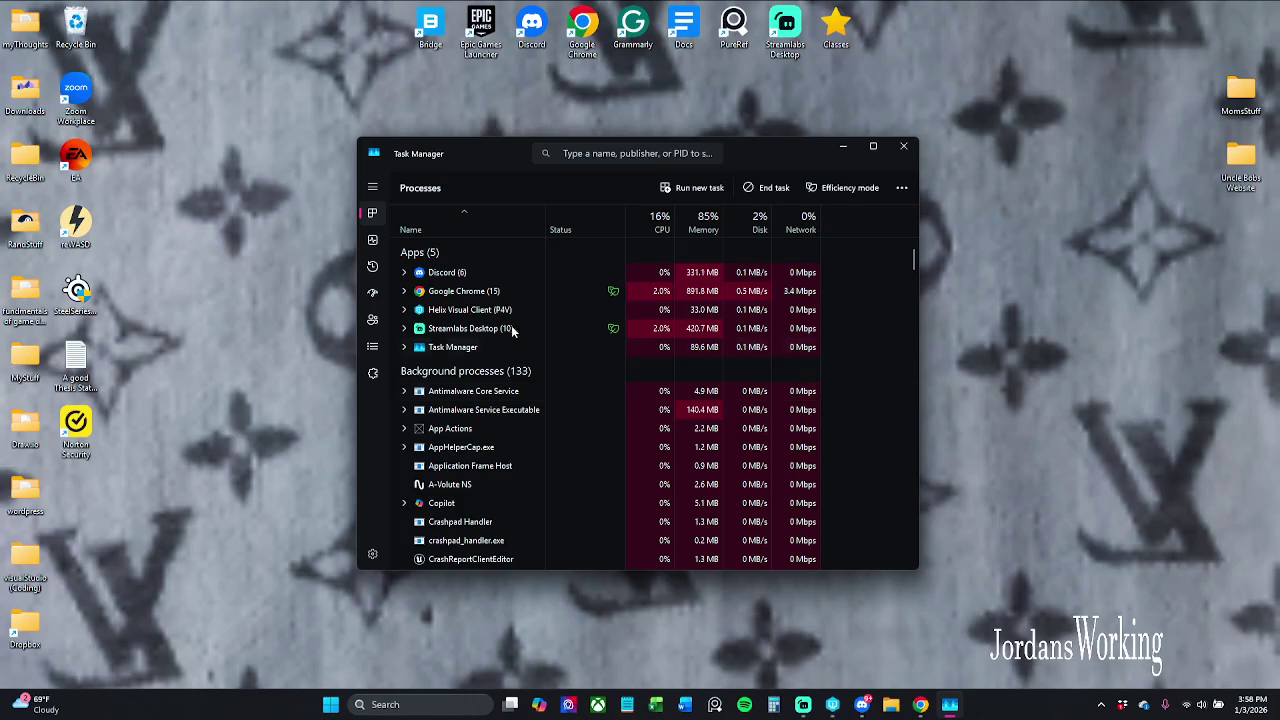
click(832, 704)
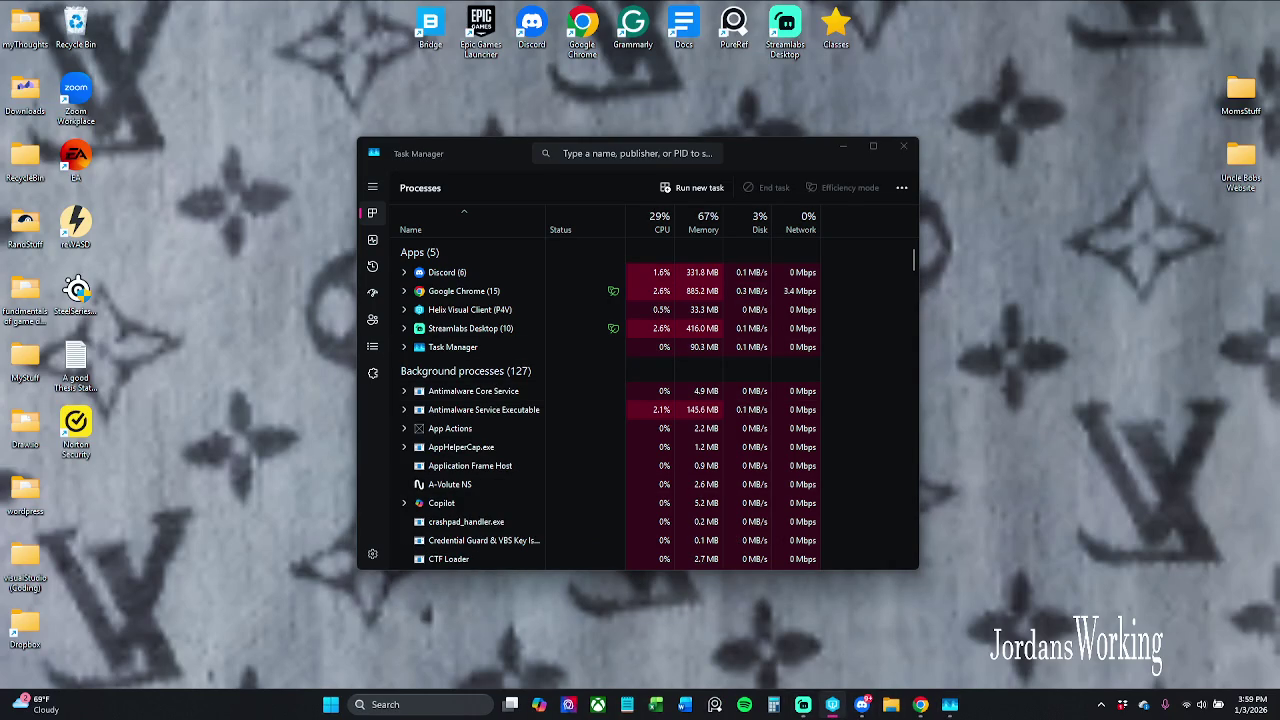
click(854, 146)
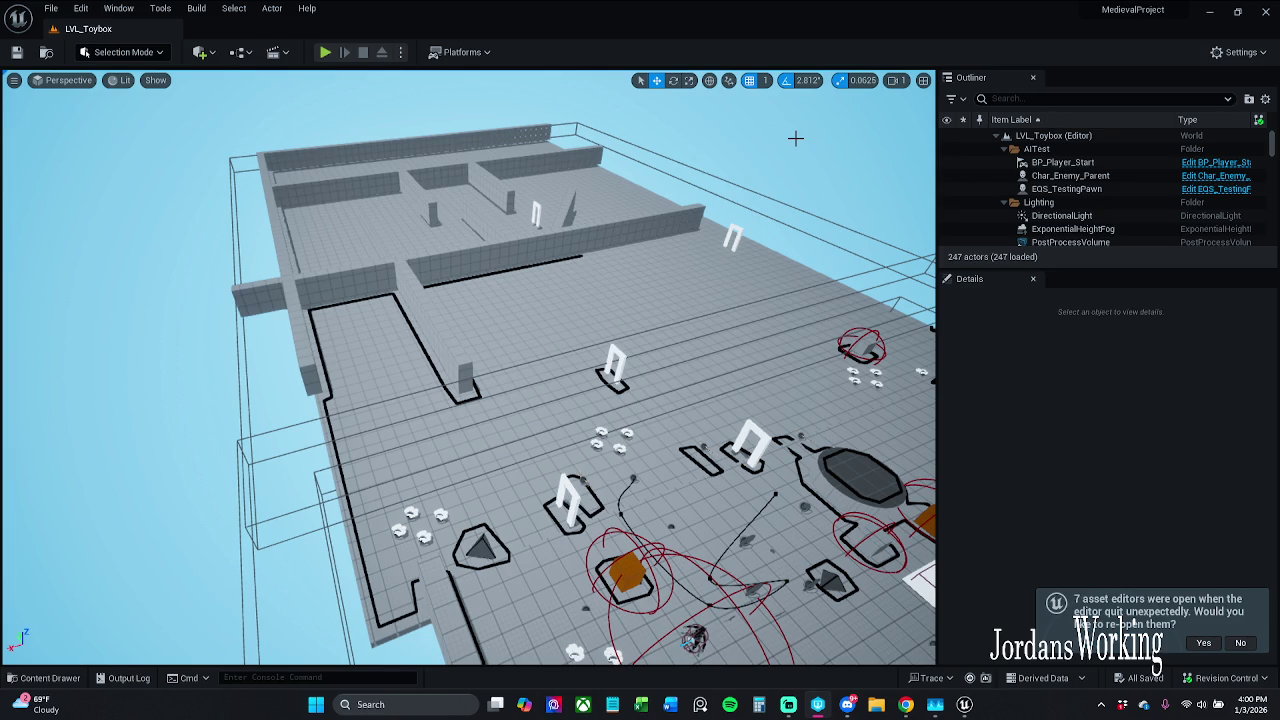
- Show the navigation mesh and restore the asset editors that were open before the crash
key(p)
scroll(600, 400, up, 3)
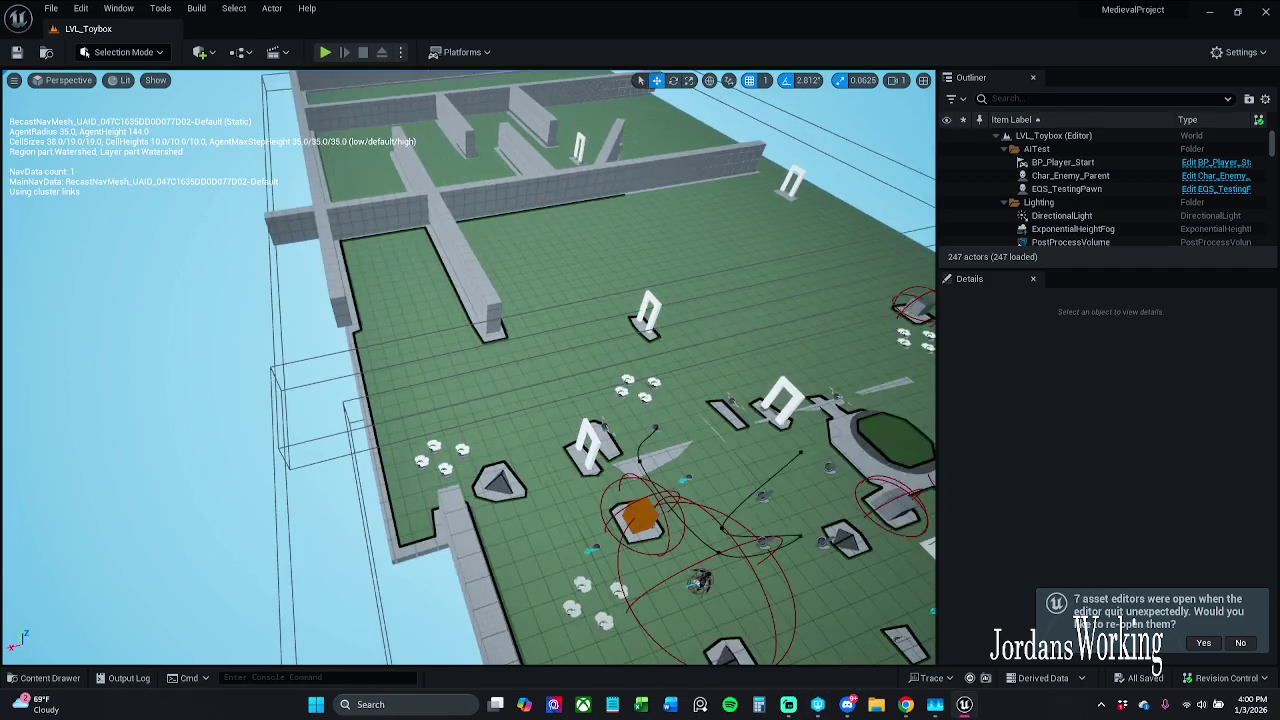
click(1197, 645)
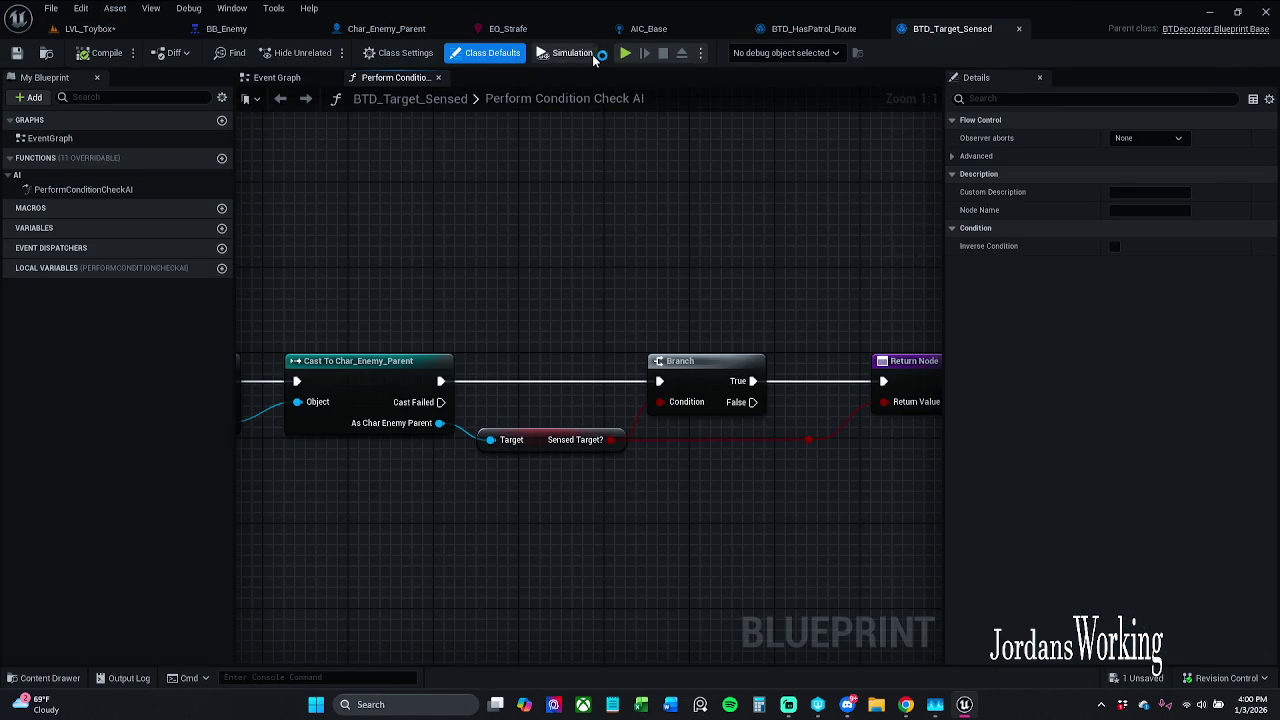
- Close the BB_Enemy, Char_Enemy_Parent, EQ_Strafe, AIC_Base, BTD_HasPatrol_Route and BTD_Target_Sensed editors
click(144, 31)
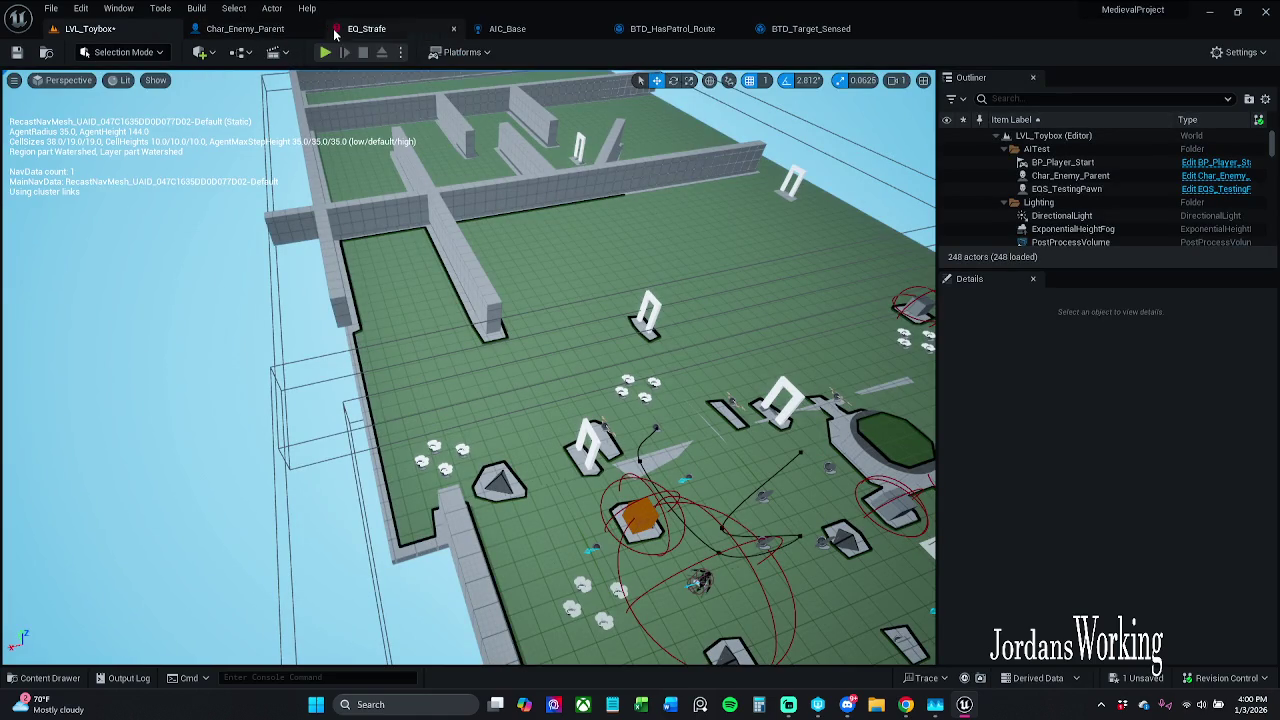
click(311, 30)
click(312, 30)
click(312, 30)
click(313, 30)
click(313, 30)
click(313, 30)
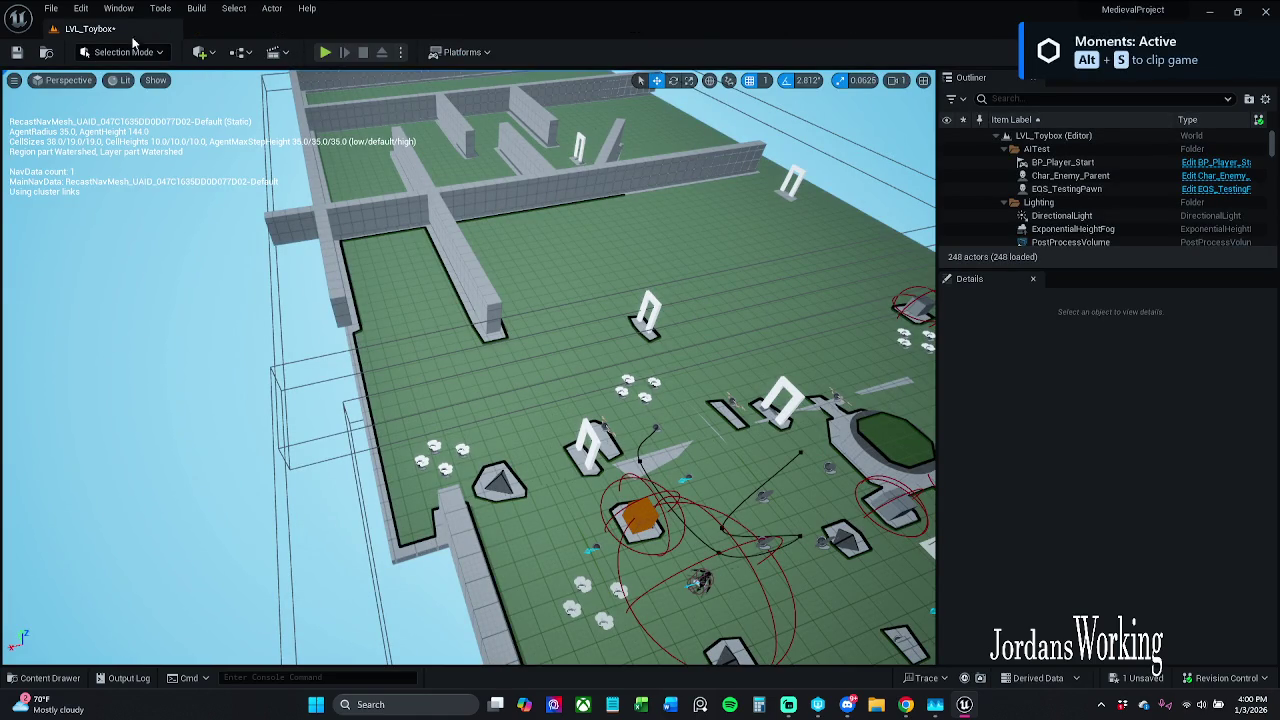
click(47, 10)
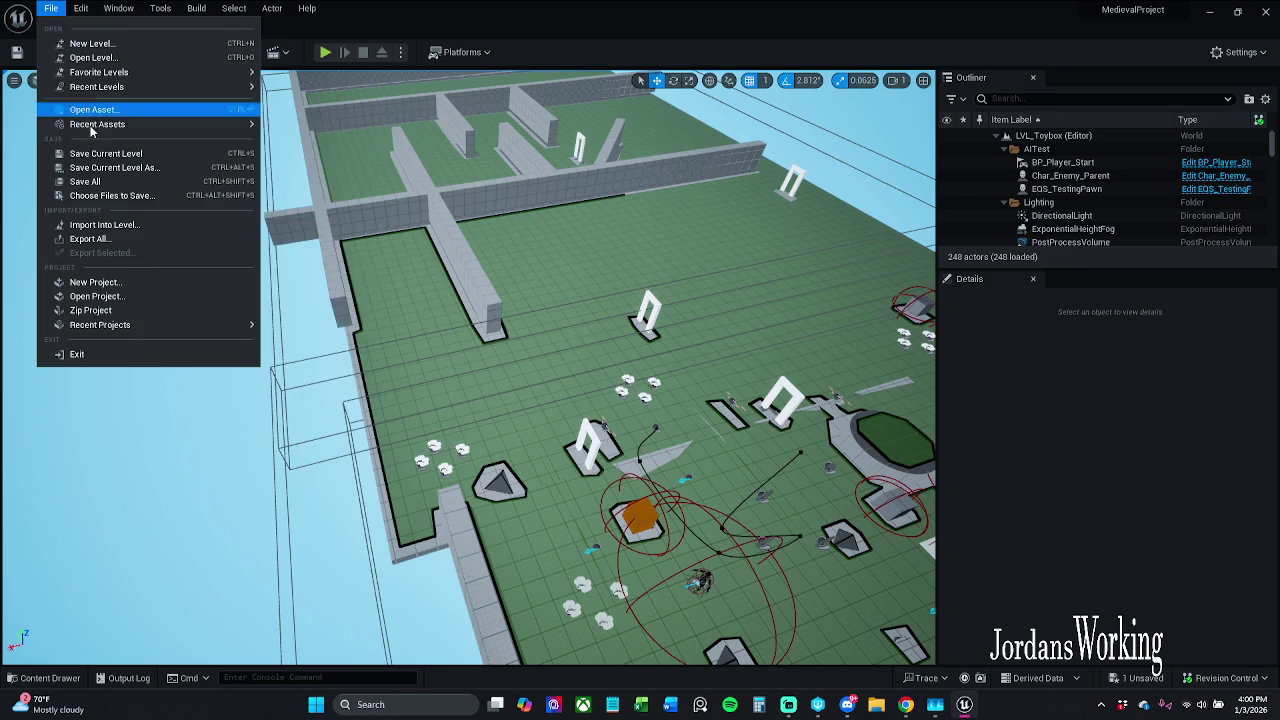
- Save all with LVL_Toybox checked out, then open Char_Player from the Characters > Player folder
click(88, 181)
click(652, 502)
click(60, 680)
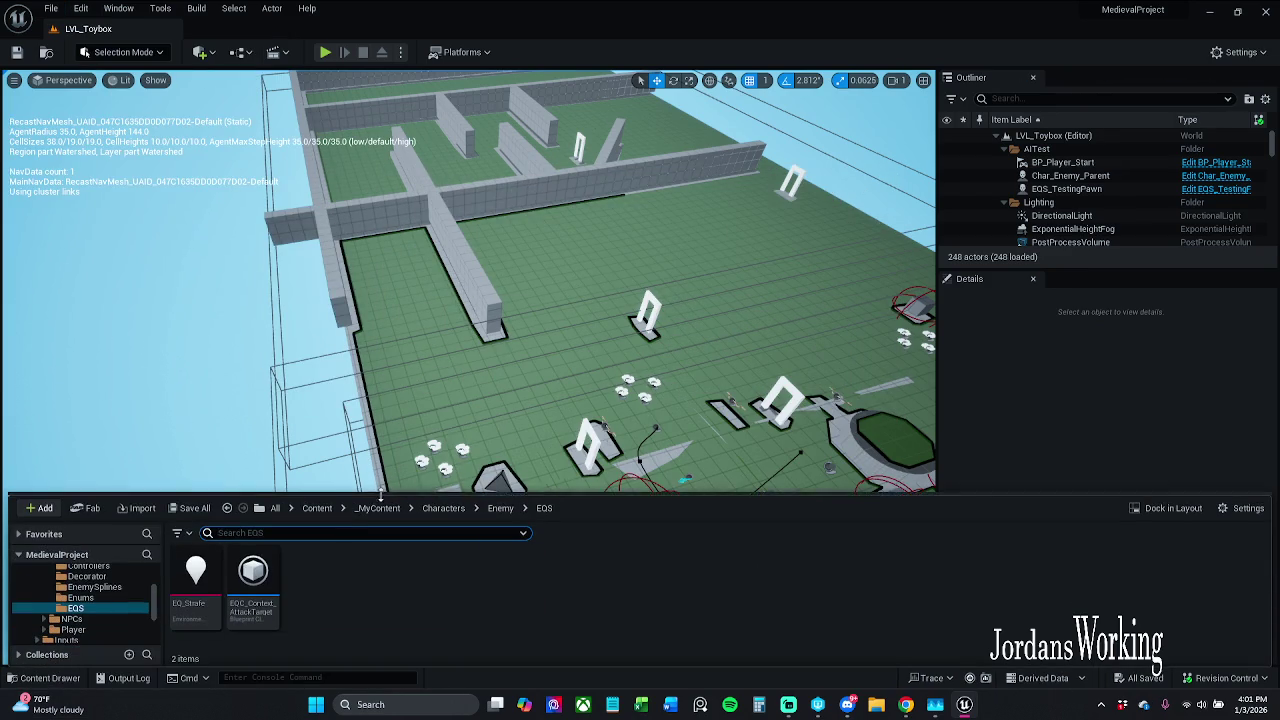
click(440, 508)
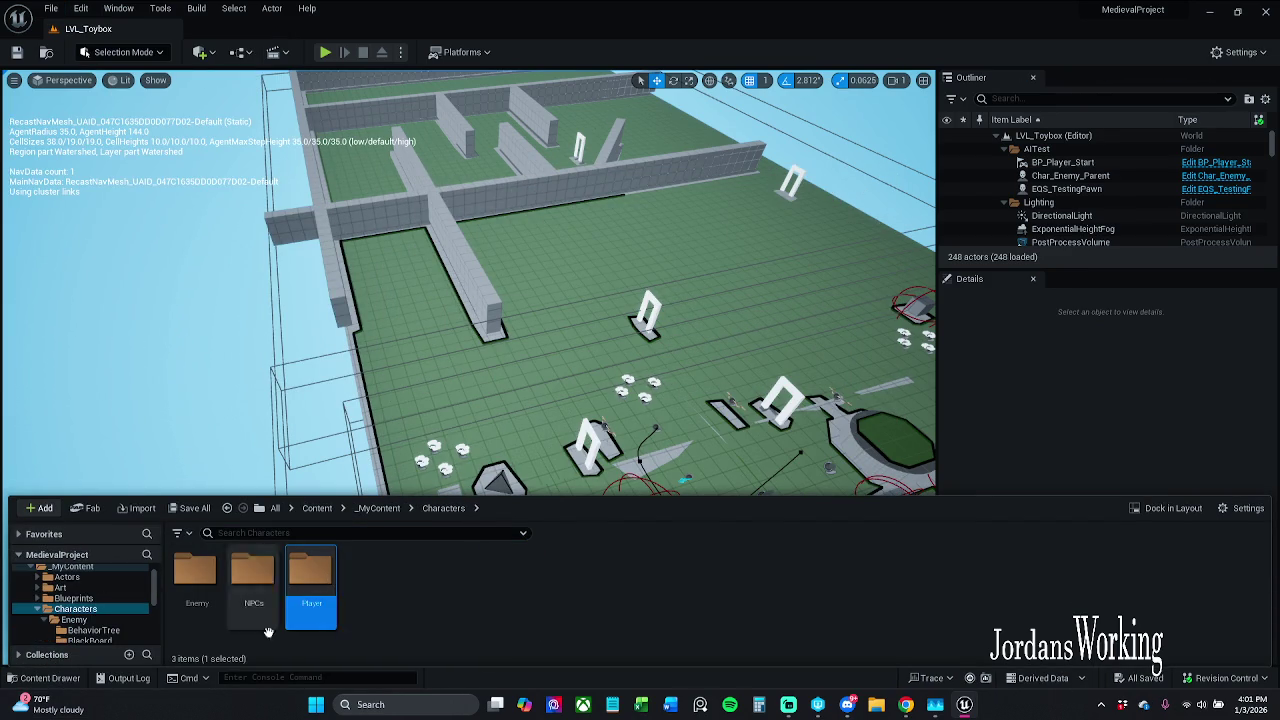
double_click(325, 588)
double_click(257, 585)
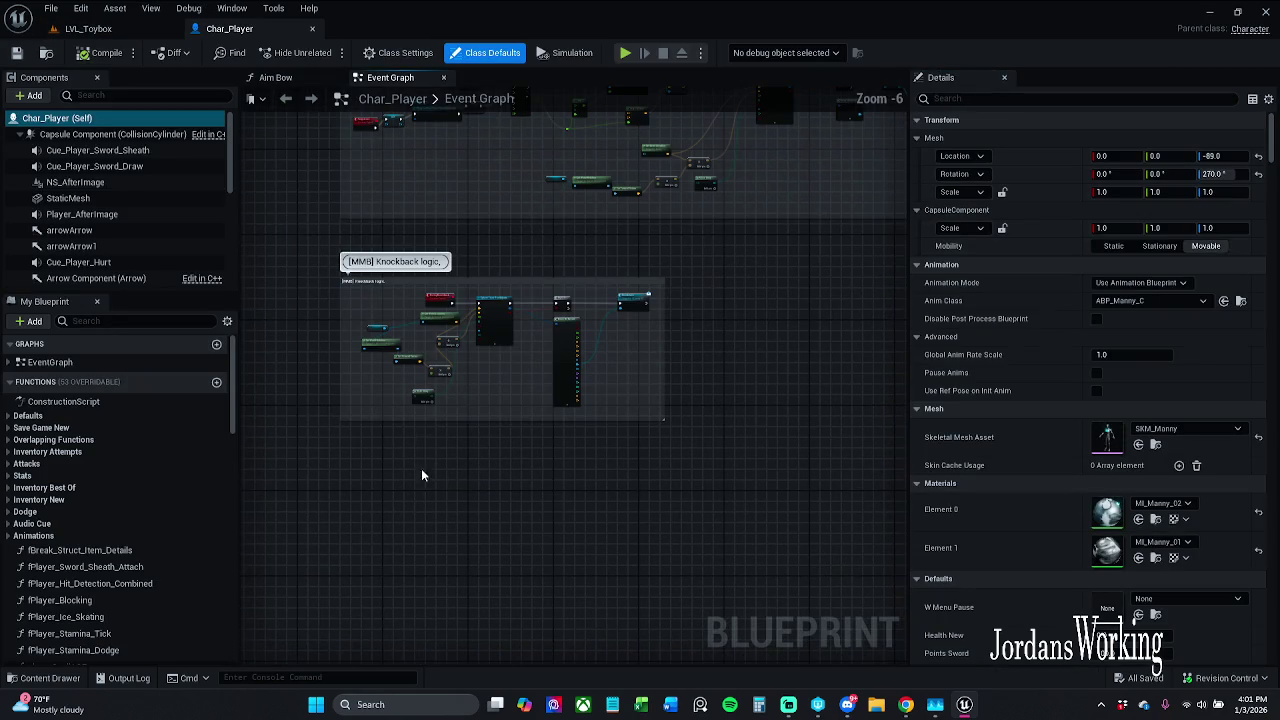
scroll(430, 416, down, 5)
mouse_move(433, 414)
mouse_down()
mouse_move(450, 651)
mouse_move(493, 637)
mouse_up()
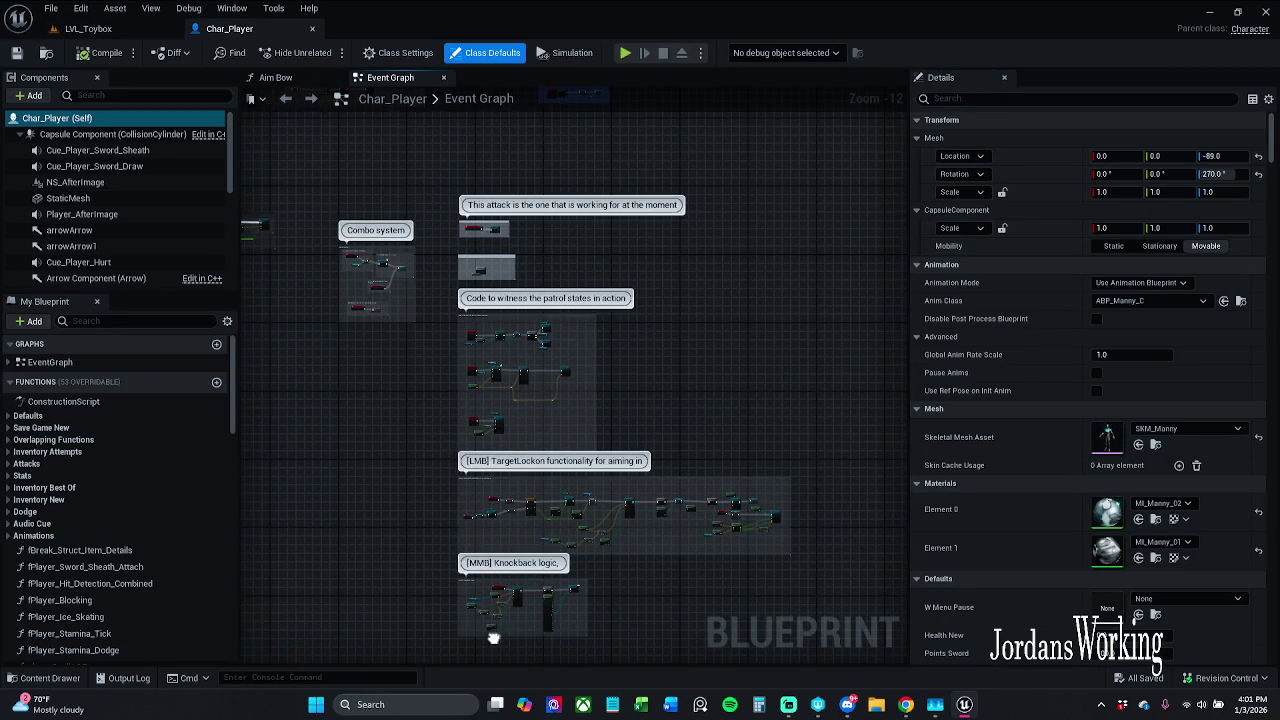
scroll(450, 315, up, 12)
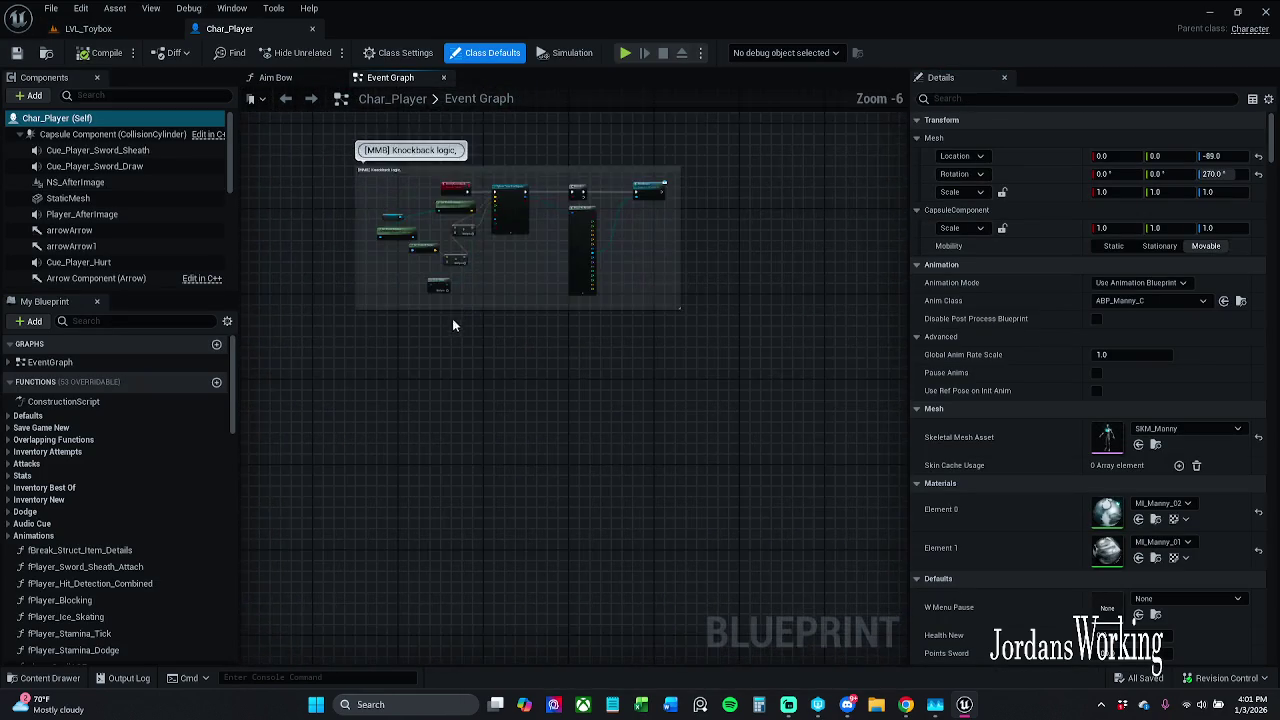
right_click(501, 353)
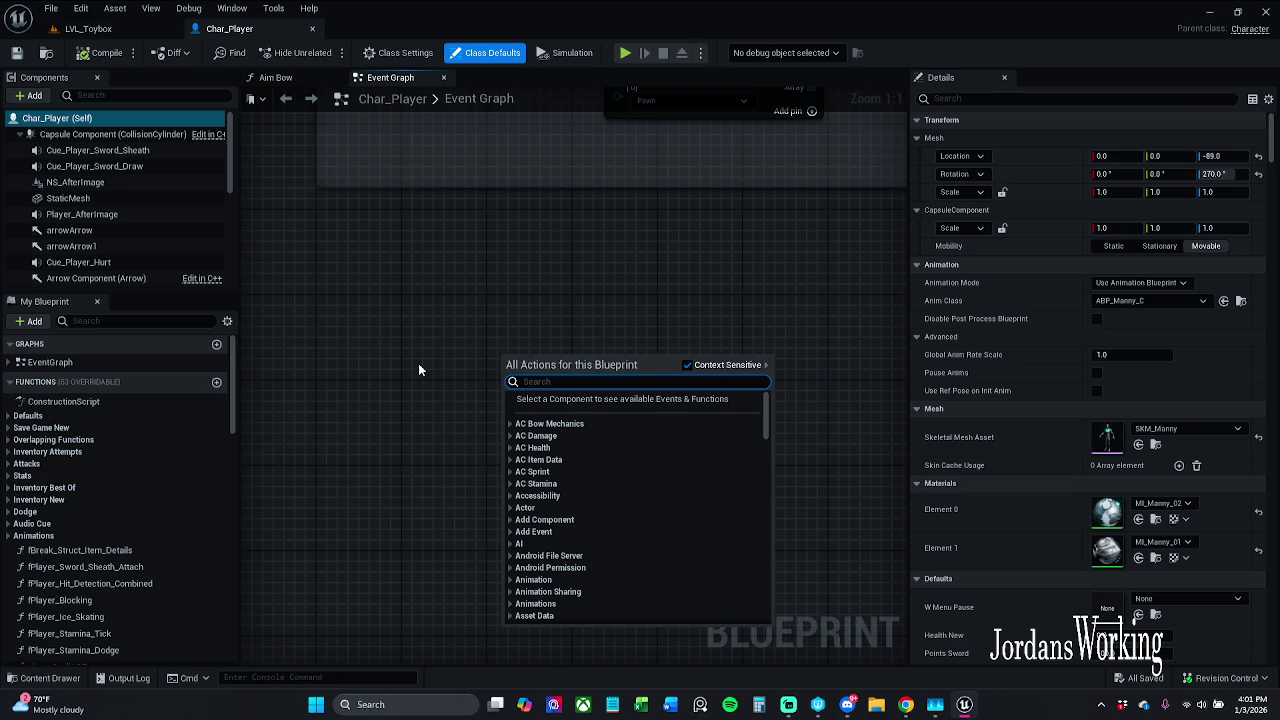
- Place a Y keyboard event node found through the 'Y keyboard' node search
text(Y ka)
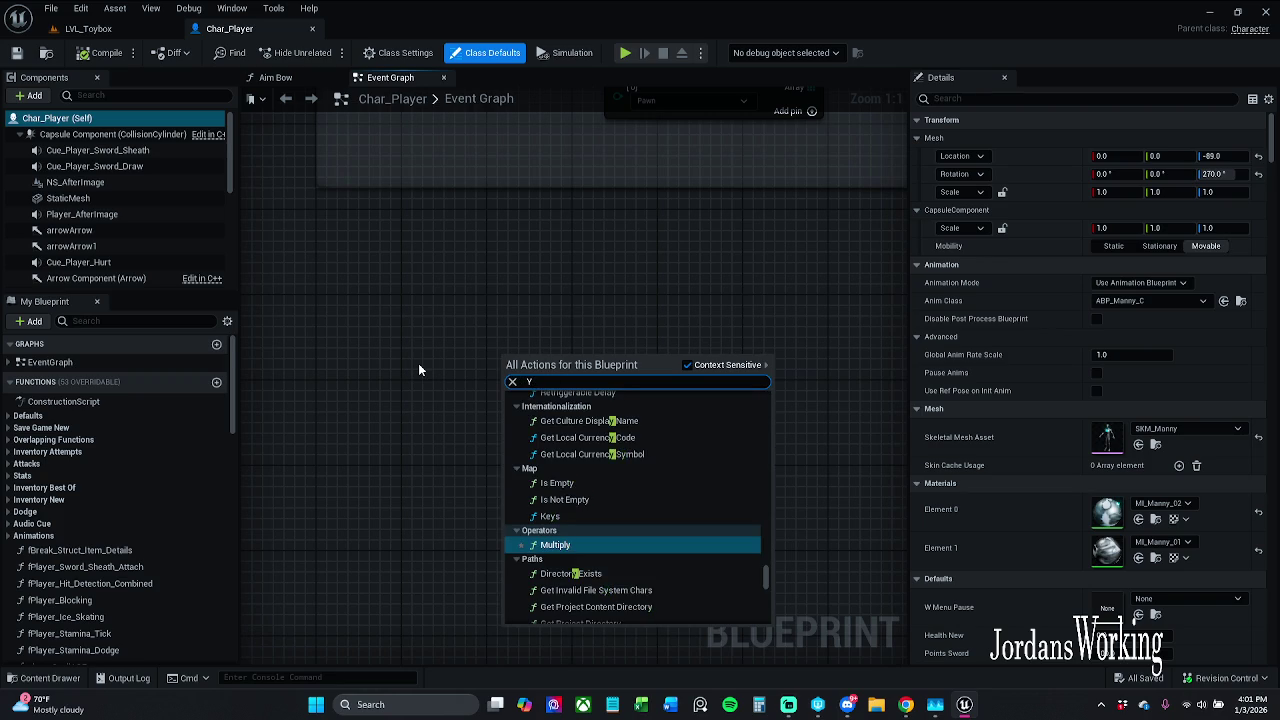
key(BackSpace)
text(eyboard)
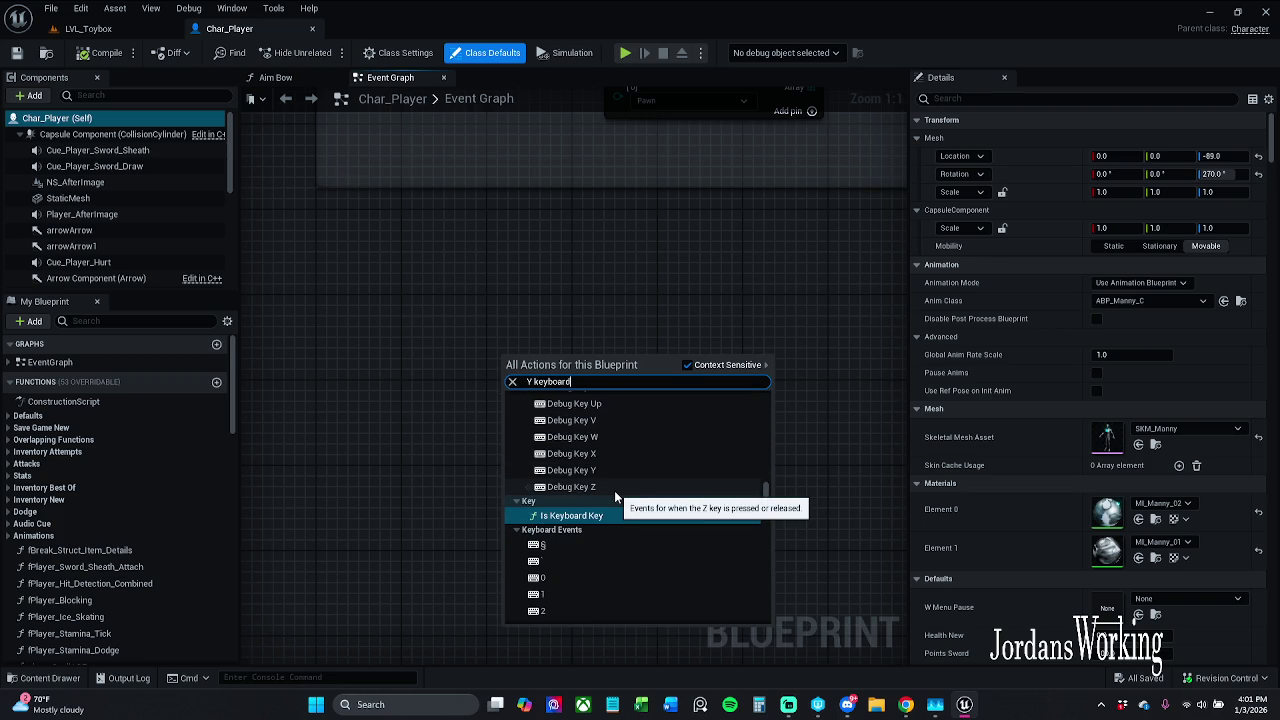
scroll(603, 527, down, 5)
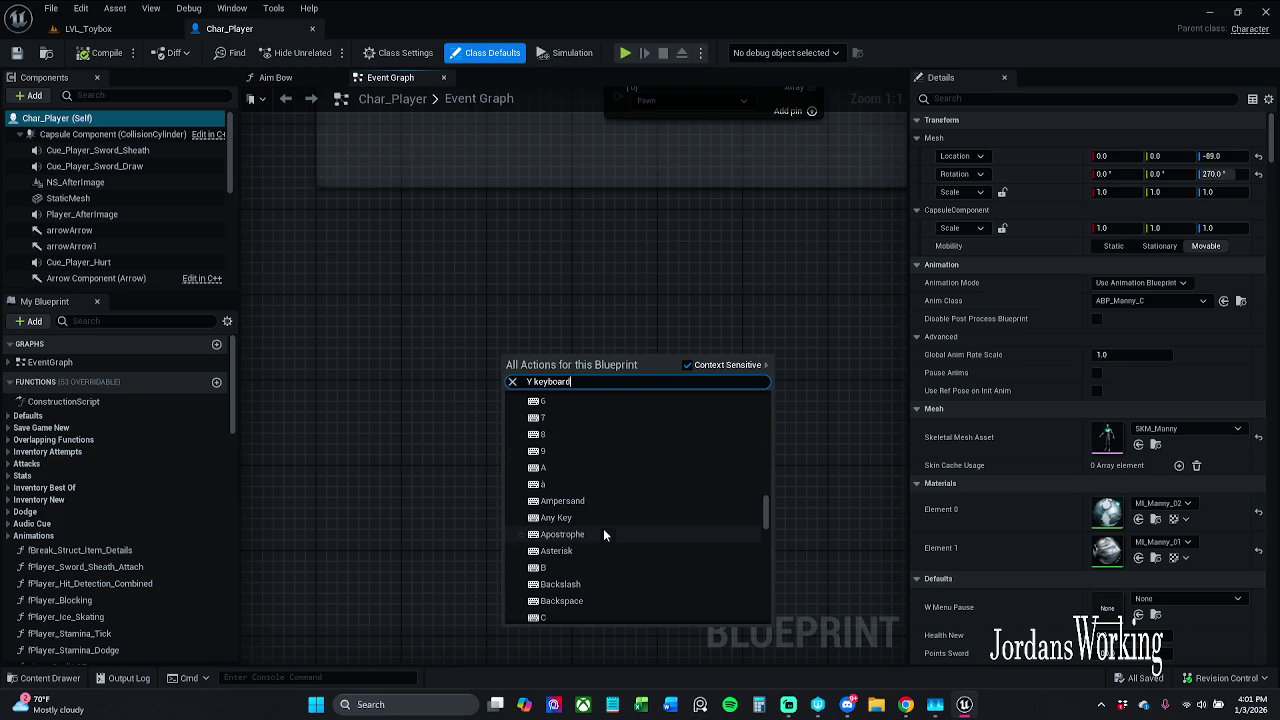
scroll(603, 530, down, 4)
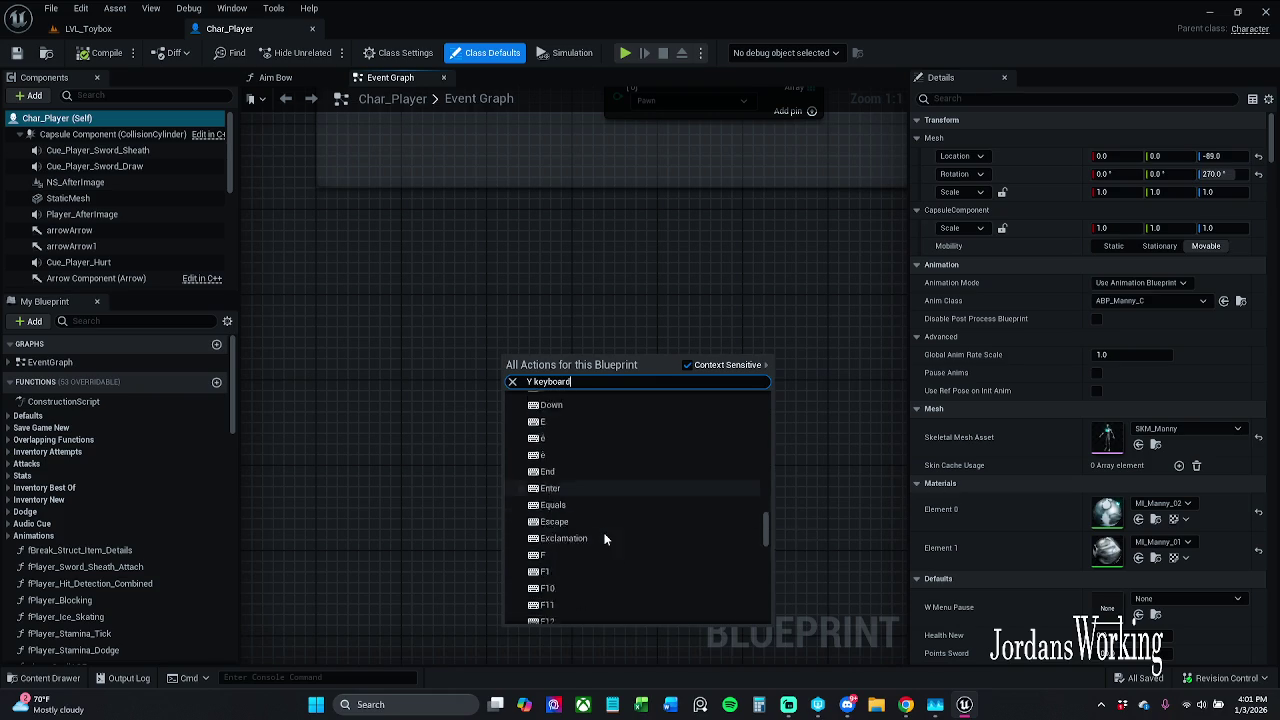
click(640, 381)
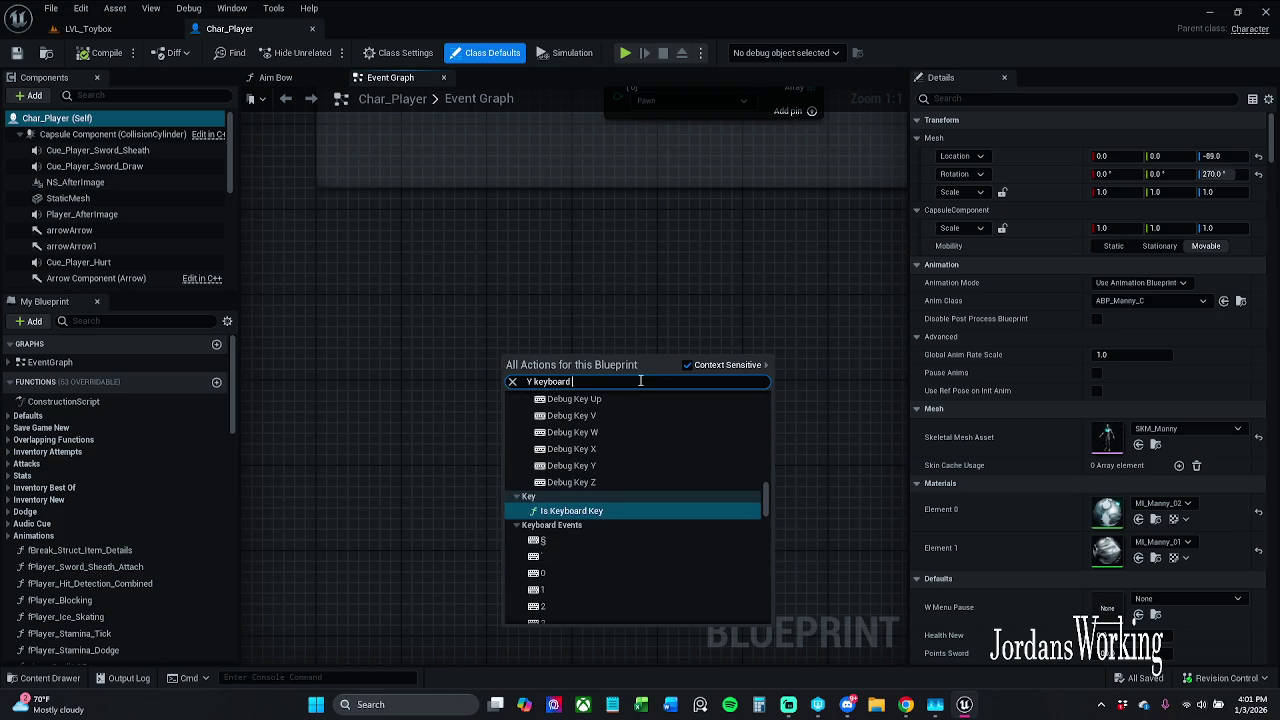
text(eve)
key(Return)
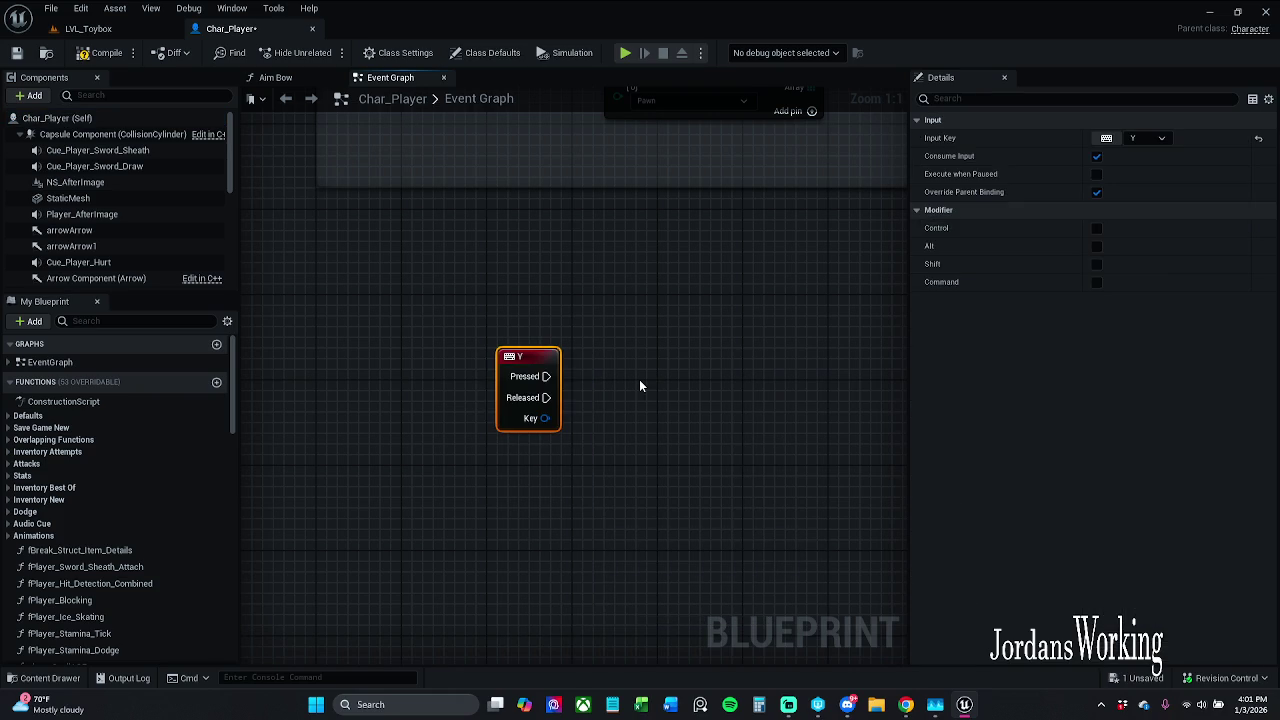
drag(520, 372, 509, 400)
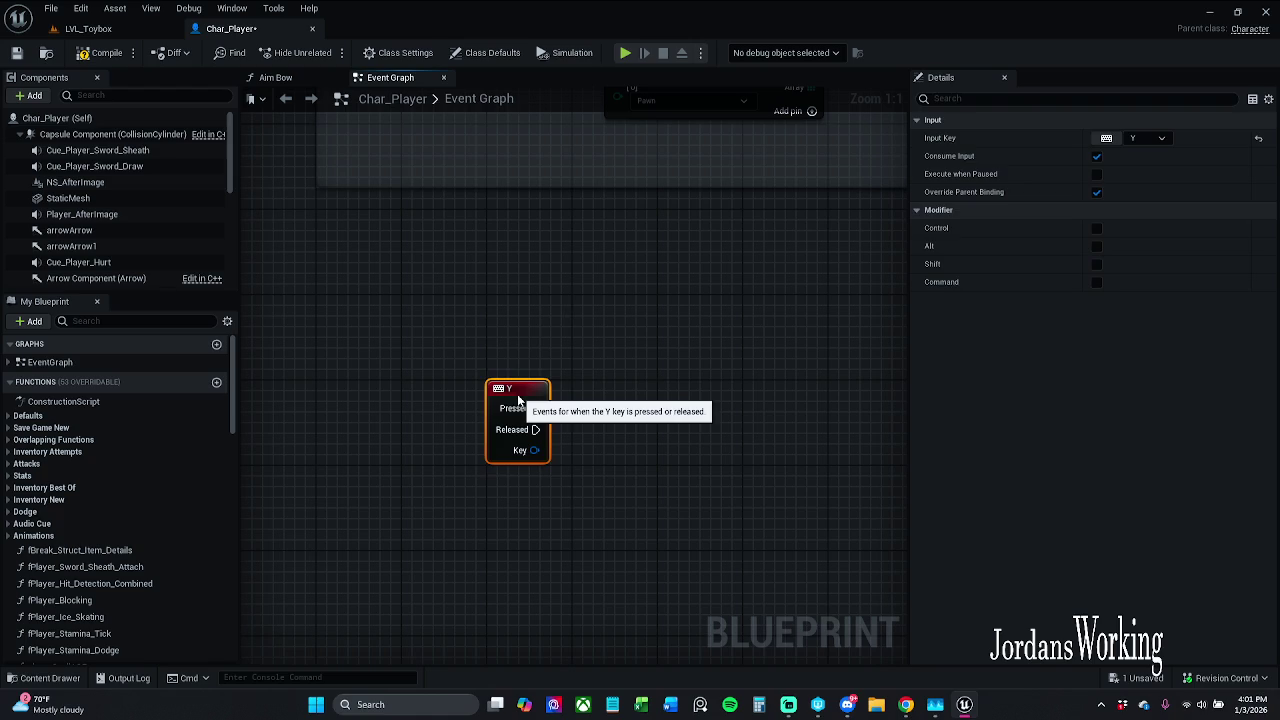
click(544, 314)
- Drag the Capsule Component from the Components list into the graph as a reference
scroll(135, 206, down, 3)
scroll(136, 200, up, 3)
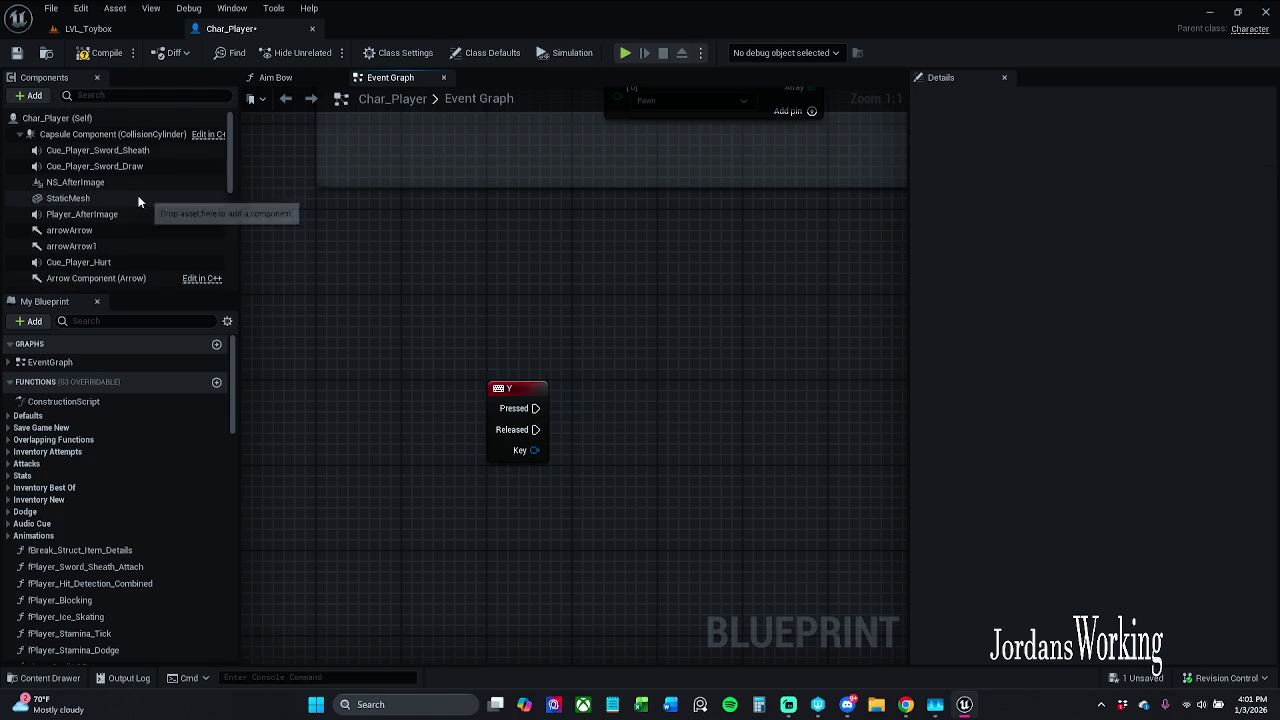
click(134, 136)
drag(135, 142, 608, 280)
- Add a Set Capsule Half Height node from Capsule Component and wire Y Pressed into it
drag(698, 286, 710, 350)
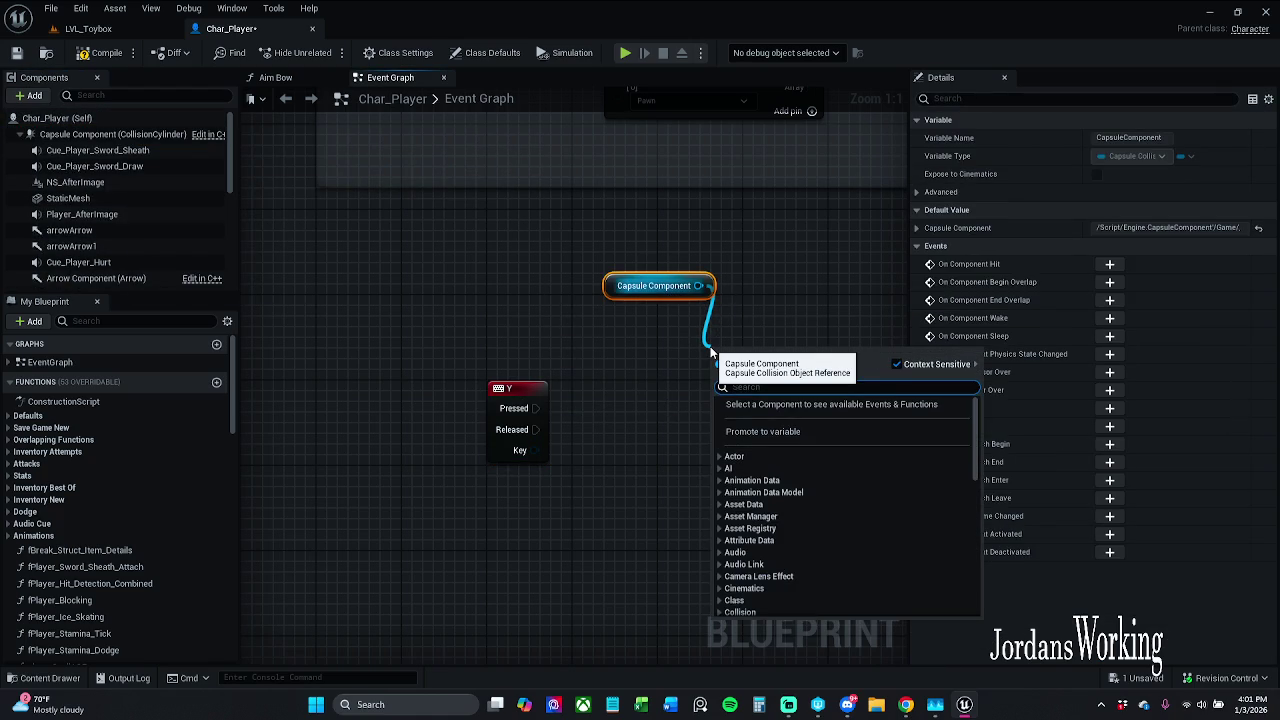
text(set)
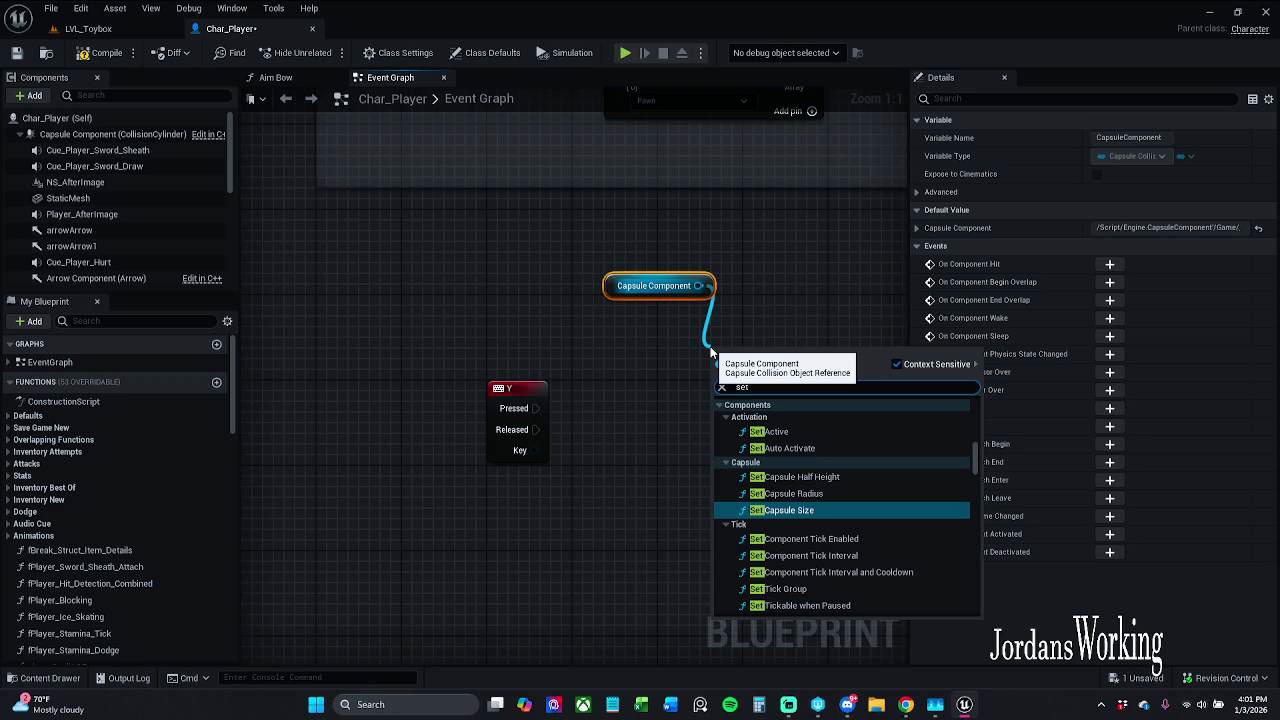
click(862, 477)
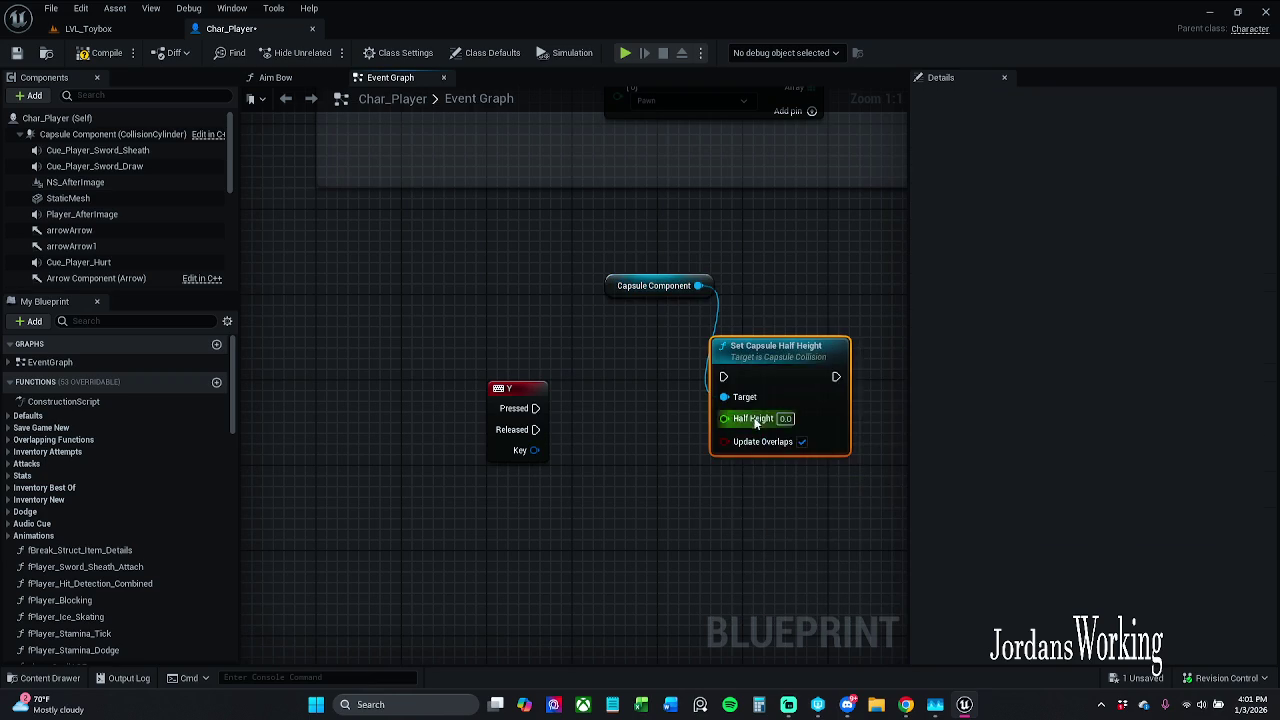
mouse_move(726, 377)
mouse_down()
mouse_move(593, 410)
mouse_move(536, 408)
mouse_up()
mouse_move(791, 354)
mouse_down()
mouse_move(791, 397)
mouse_move(796, 381)
mouse_up()
drag(607, 290, 652, 348)
click(783, 293)
drag(789, 309, 760, 261)
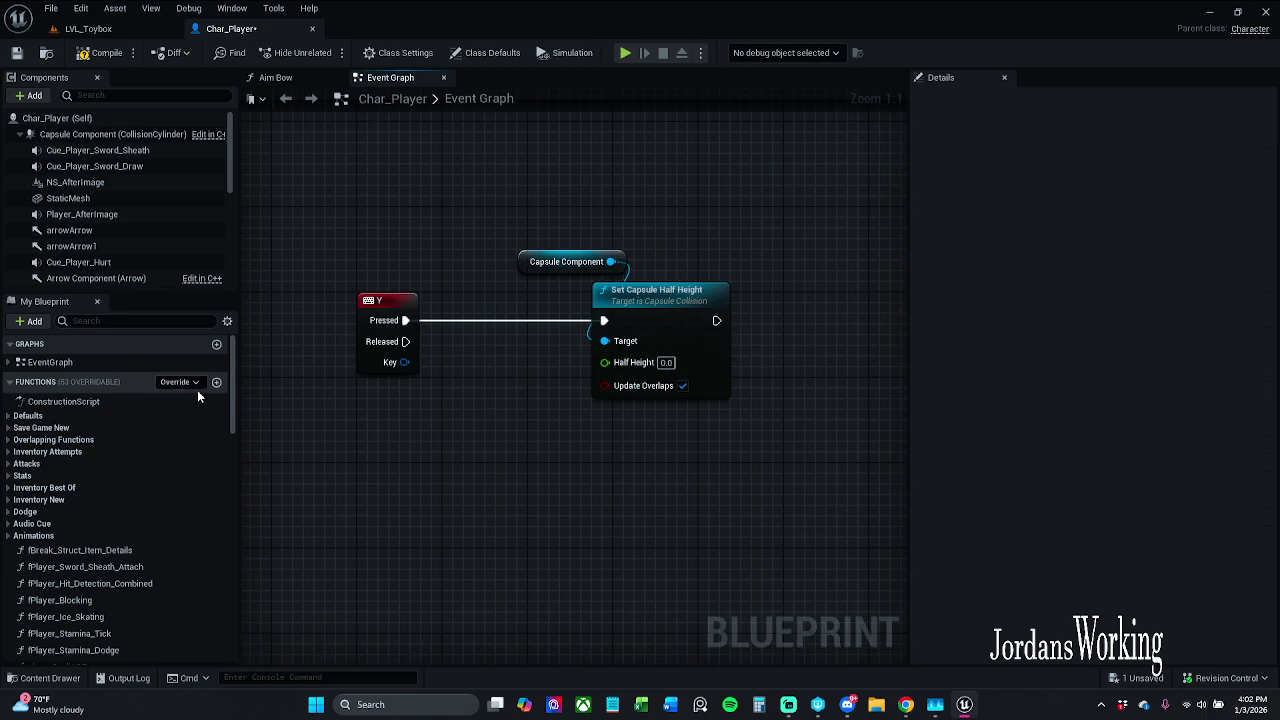
- Set the node's Half Height to 60 and compile Char_Player
click(530, 262)
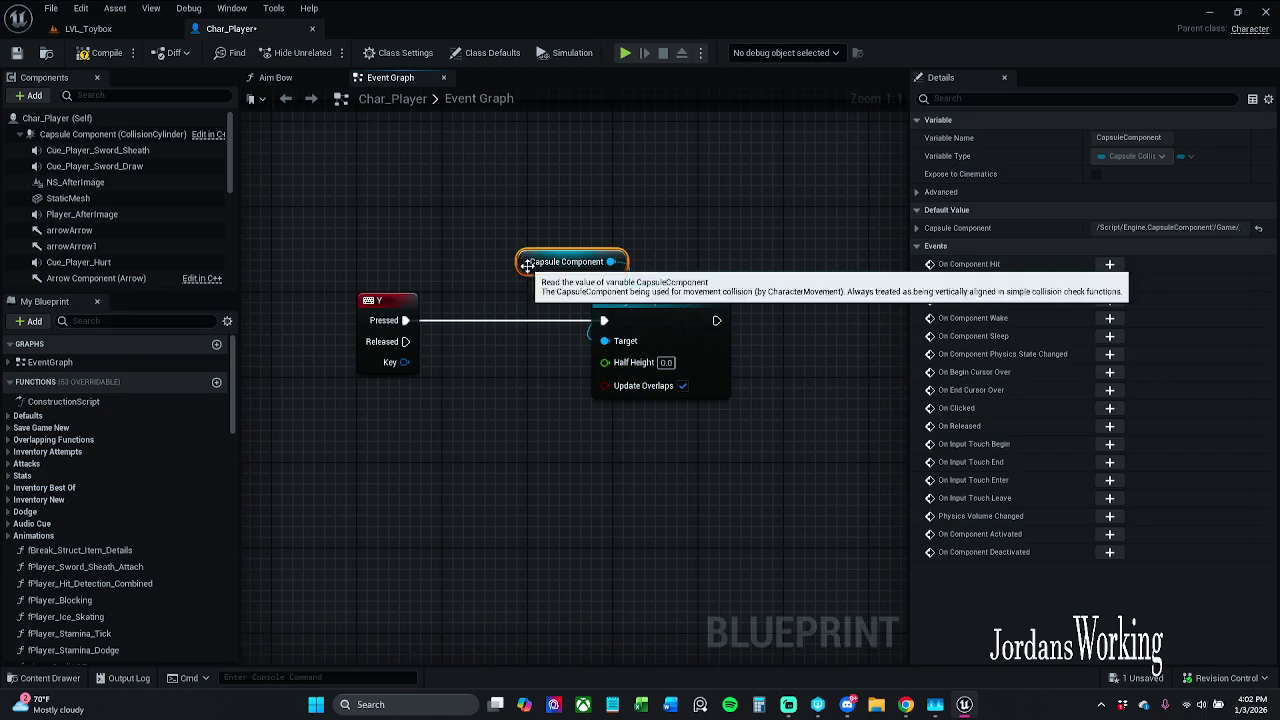
click(917, 192)
click(917, 192)
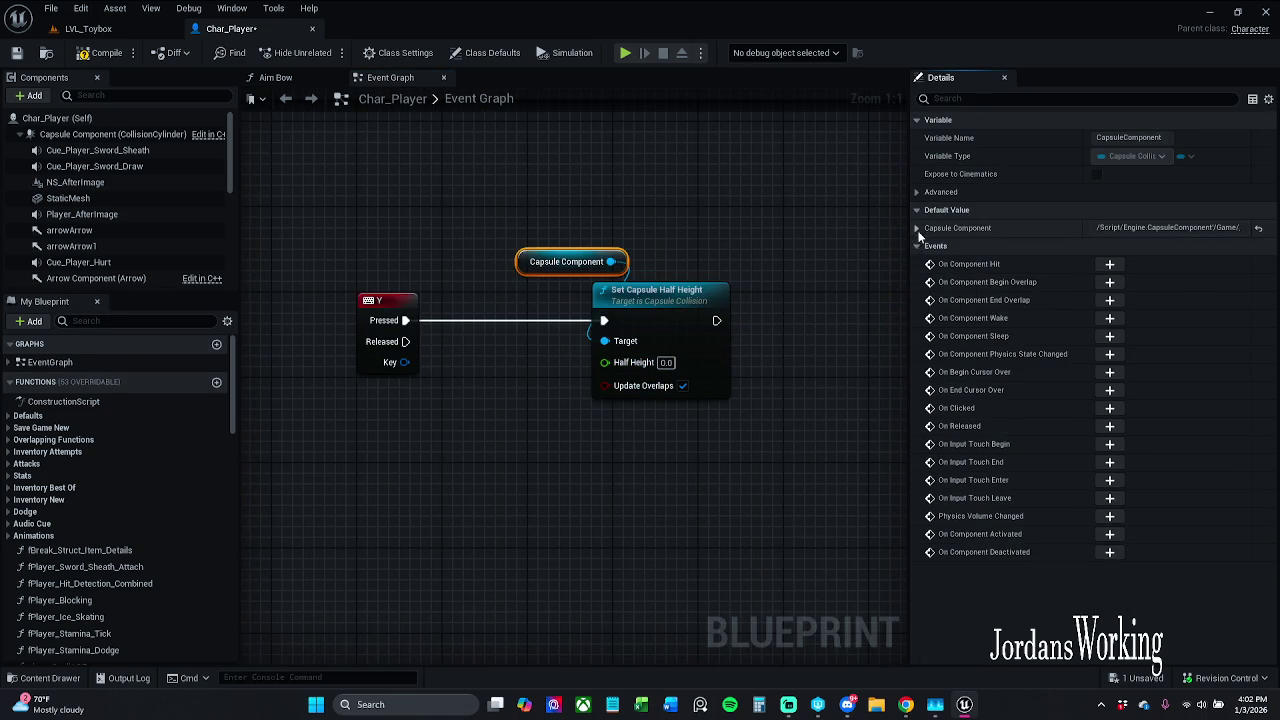
click(917, 228)
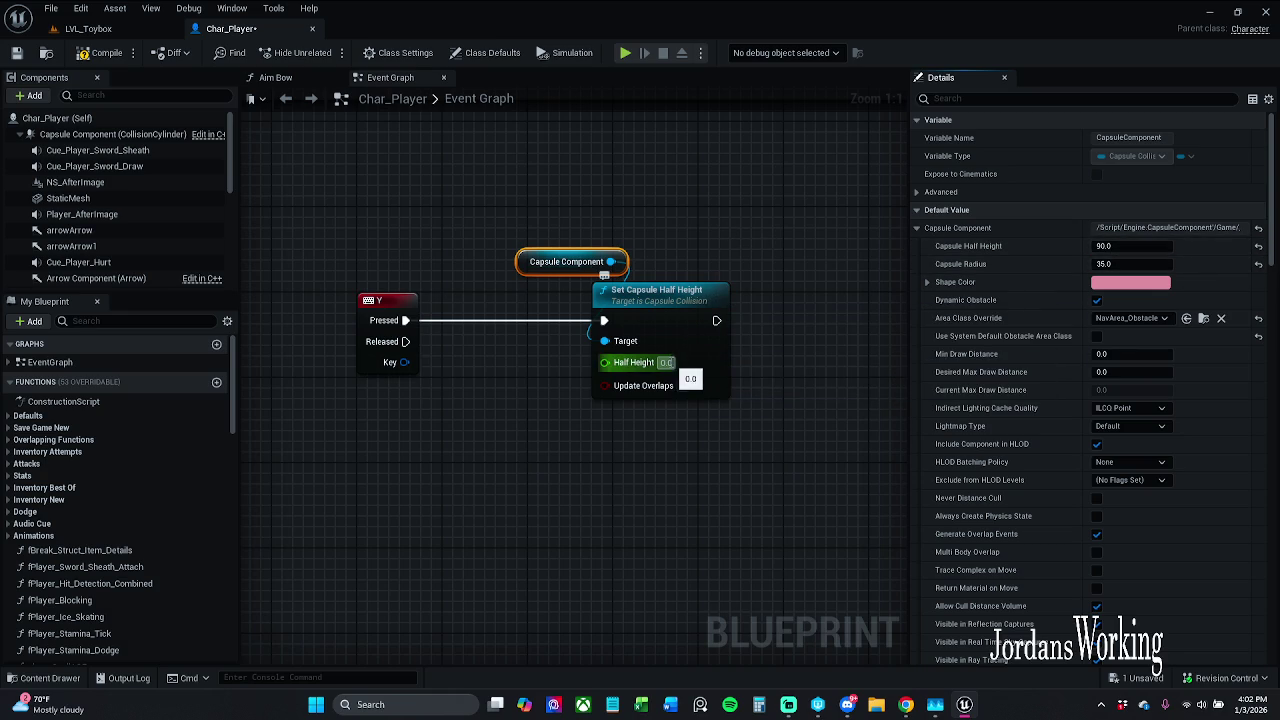
click(666, 362)
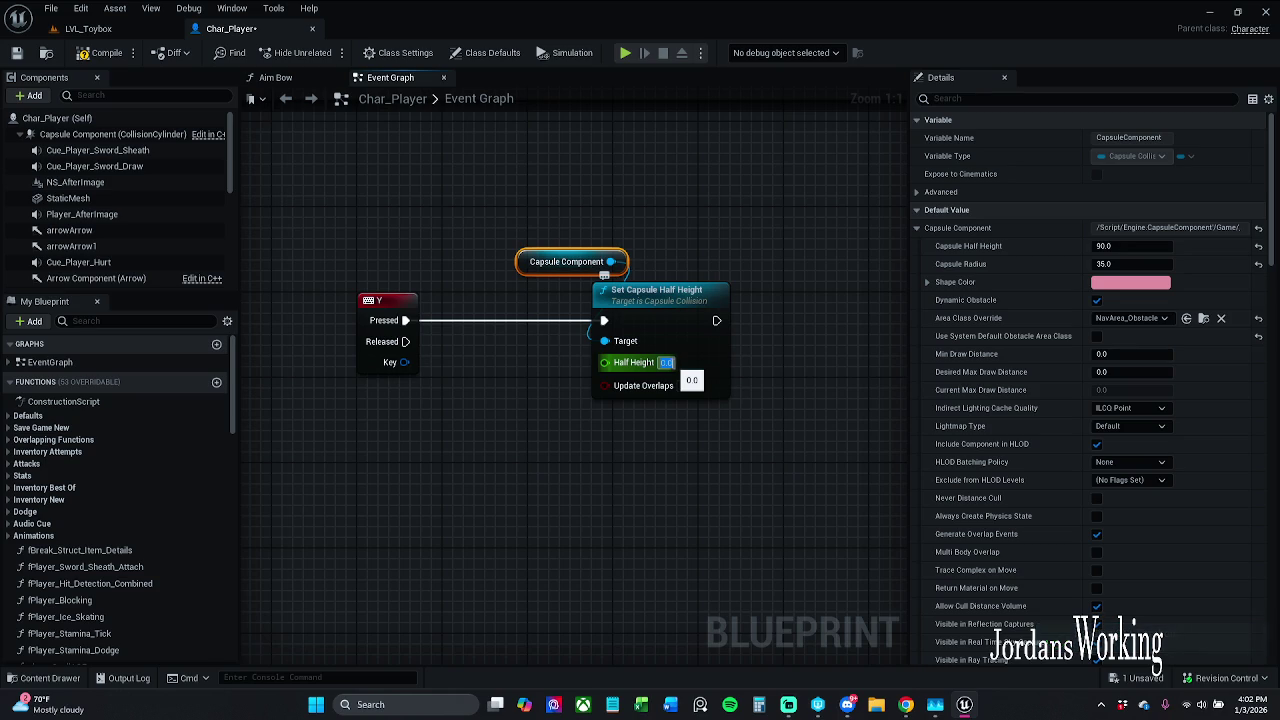
text(60)
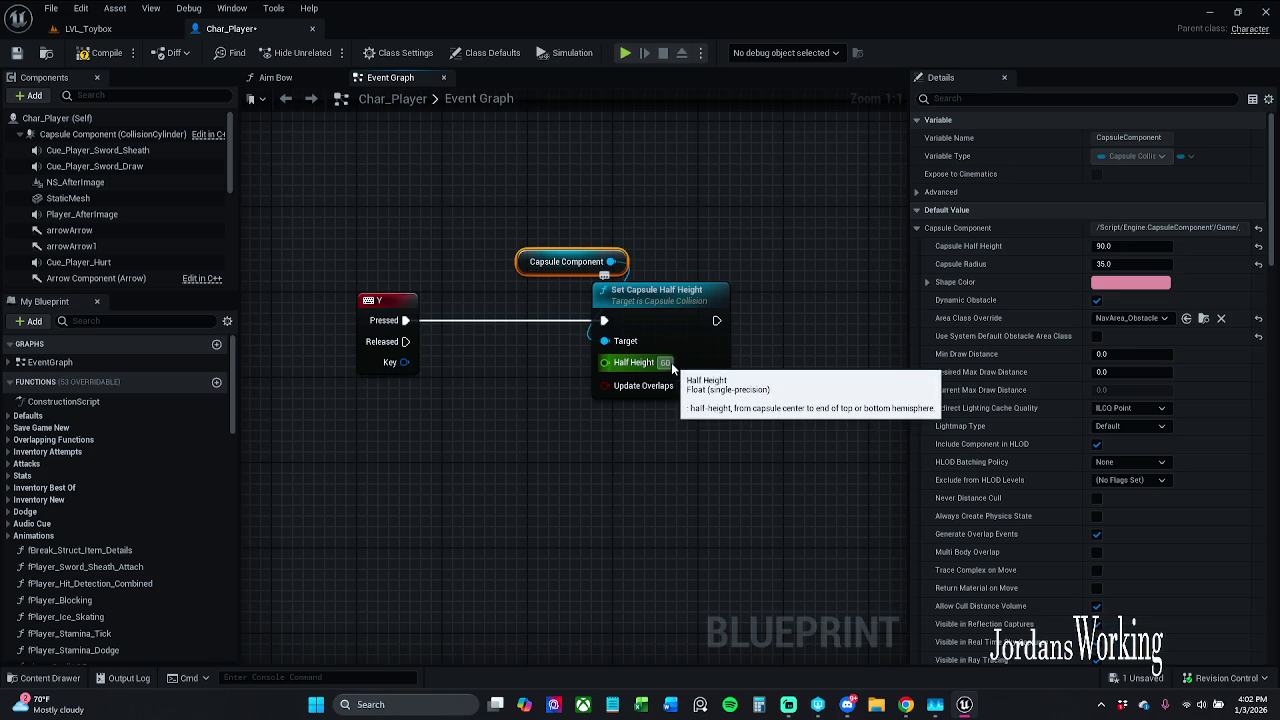
key(Return)
click(87, 54)
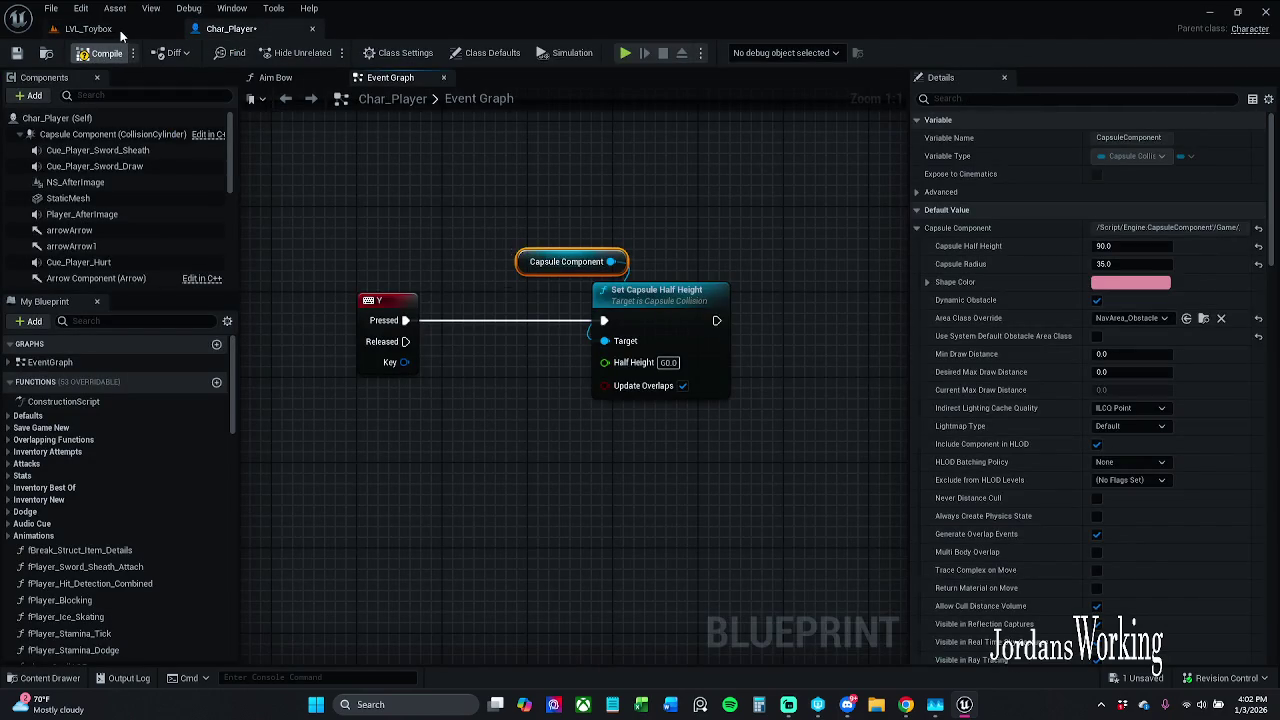
click(90, 28)
click(332, 60)
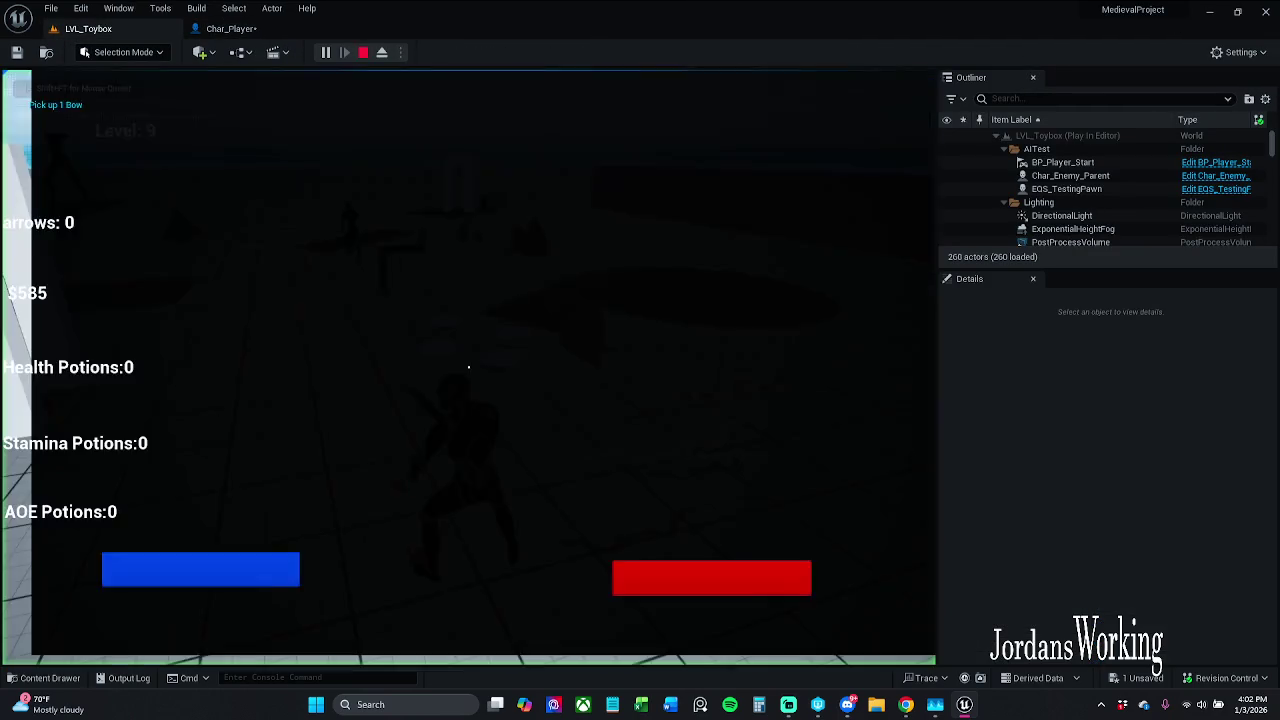
key(w)
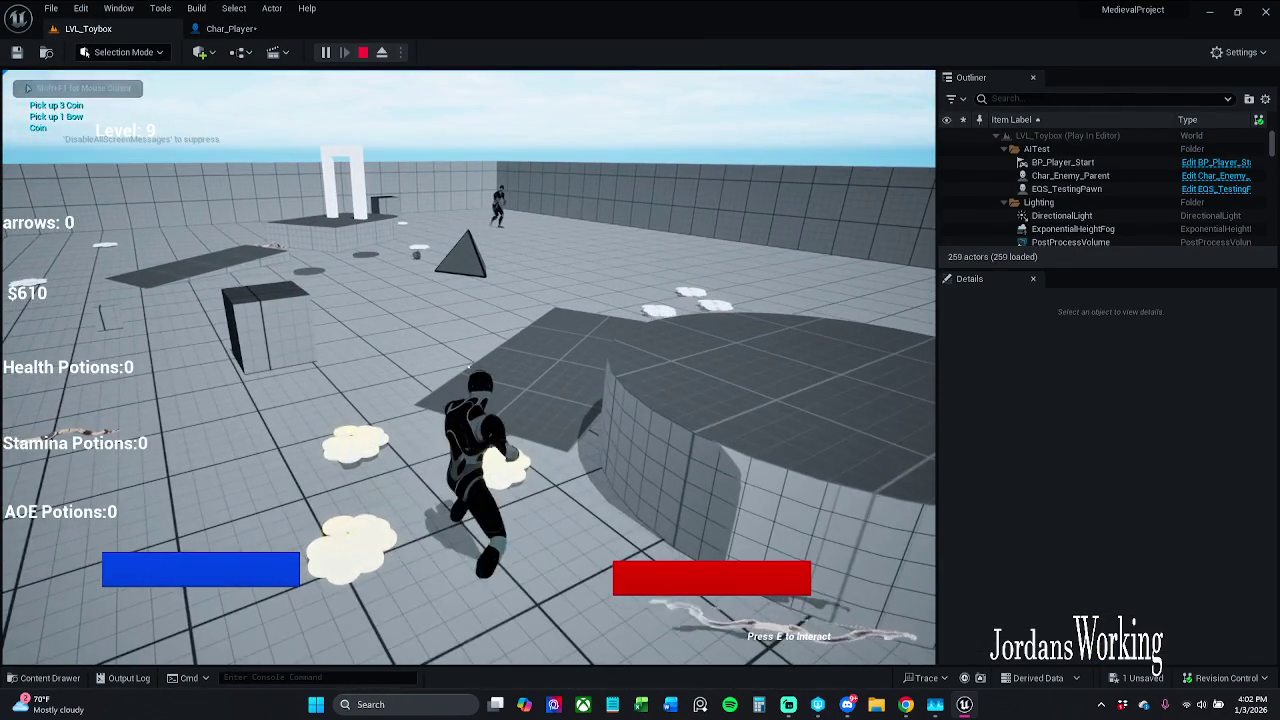
key(Escape)
click(262, 29)
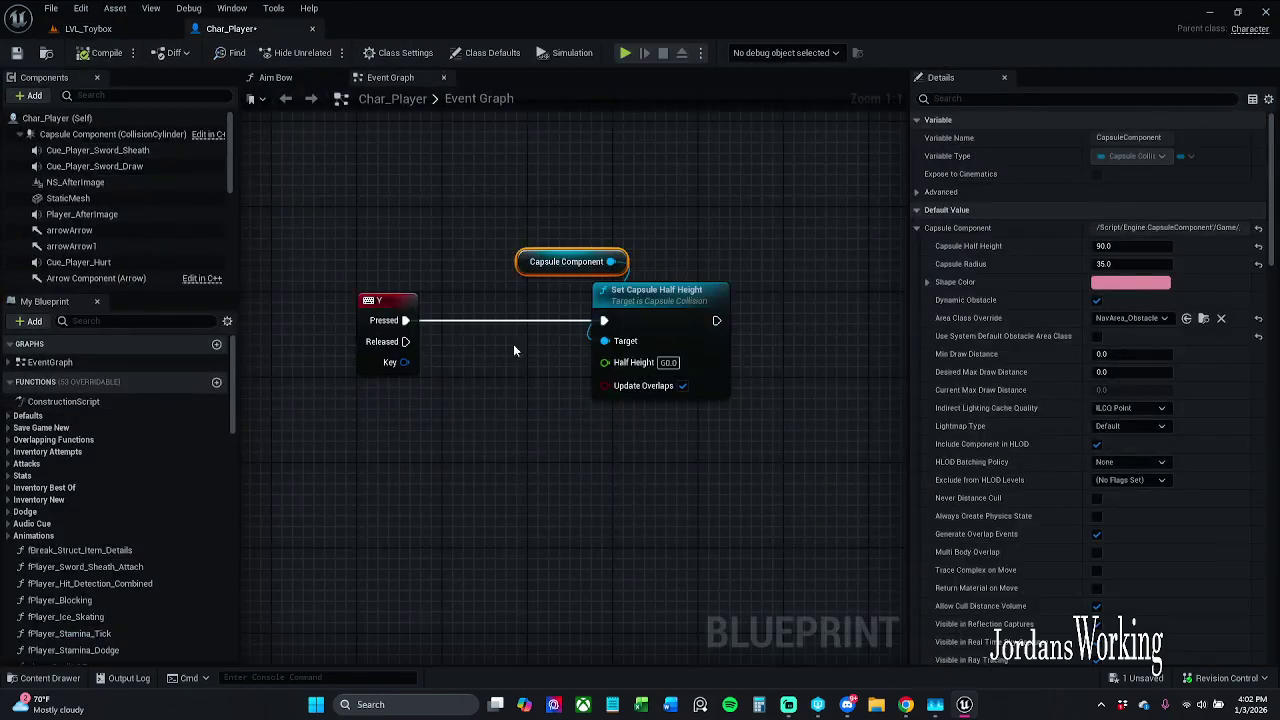
- Duplicate the Set Capsule Half Height node and place the copy below it
mouse_move(383, 293)
mouse_down()
mouse_move(580, 377)
mouse_move(804, 377)
mouse_up()
click(700, 283)
click(745, 356)
key(ctrl+c)
key(ctrl+v)
drag(763, 436, 637, 424)
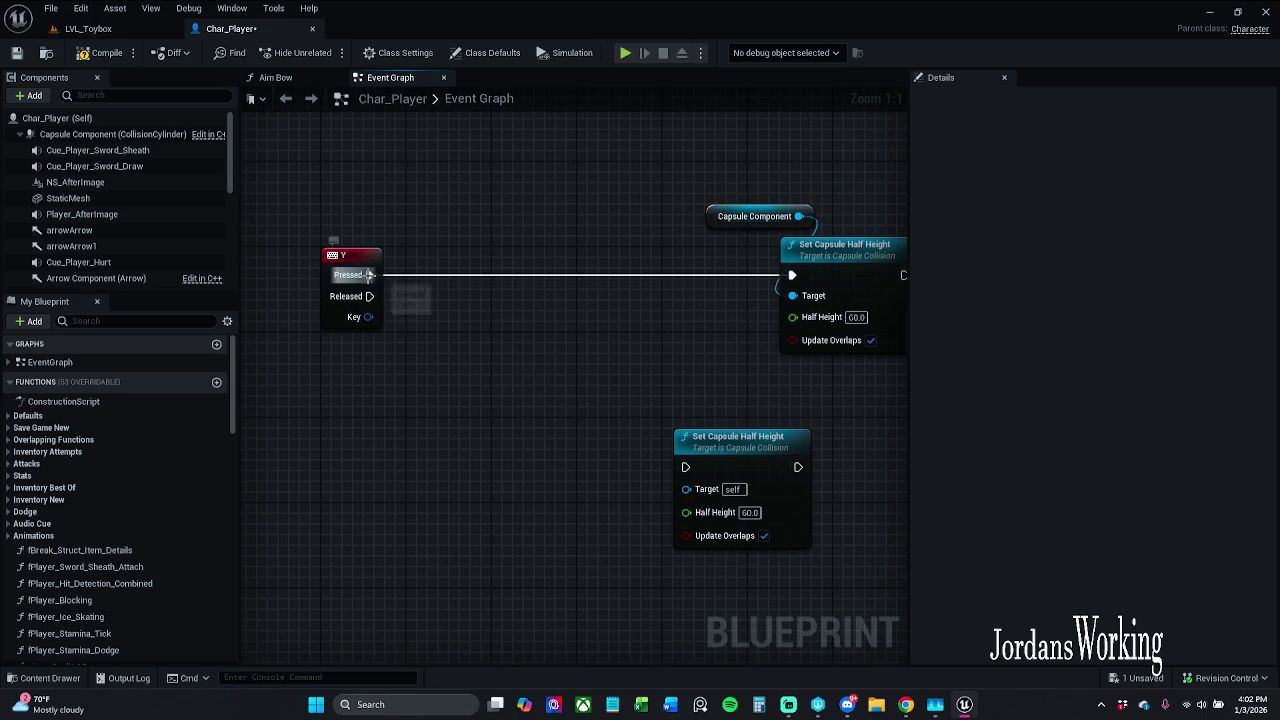
- Insert a Flip Flop node after Y Pressed
drag(368, 275, 464, 300)
text(flip)
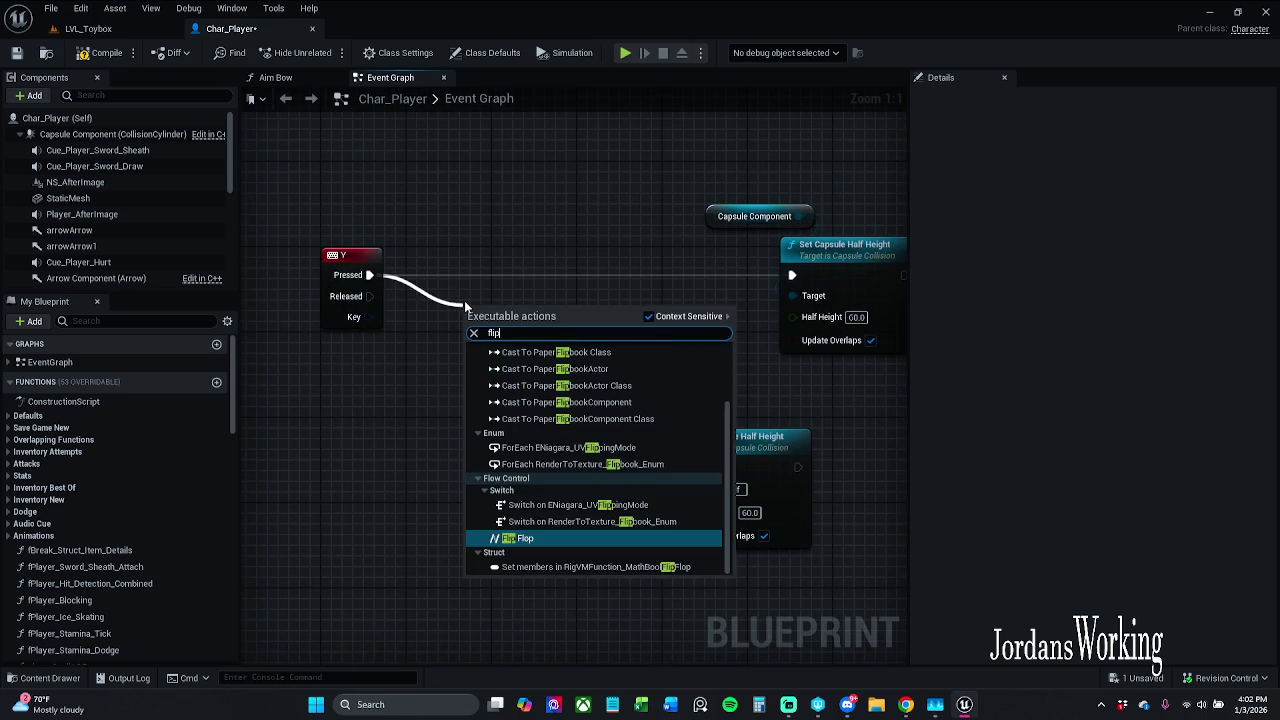
key(Return)
drag(495, 308, 508, 256)
click(590, 272)
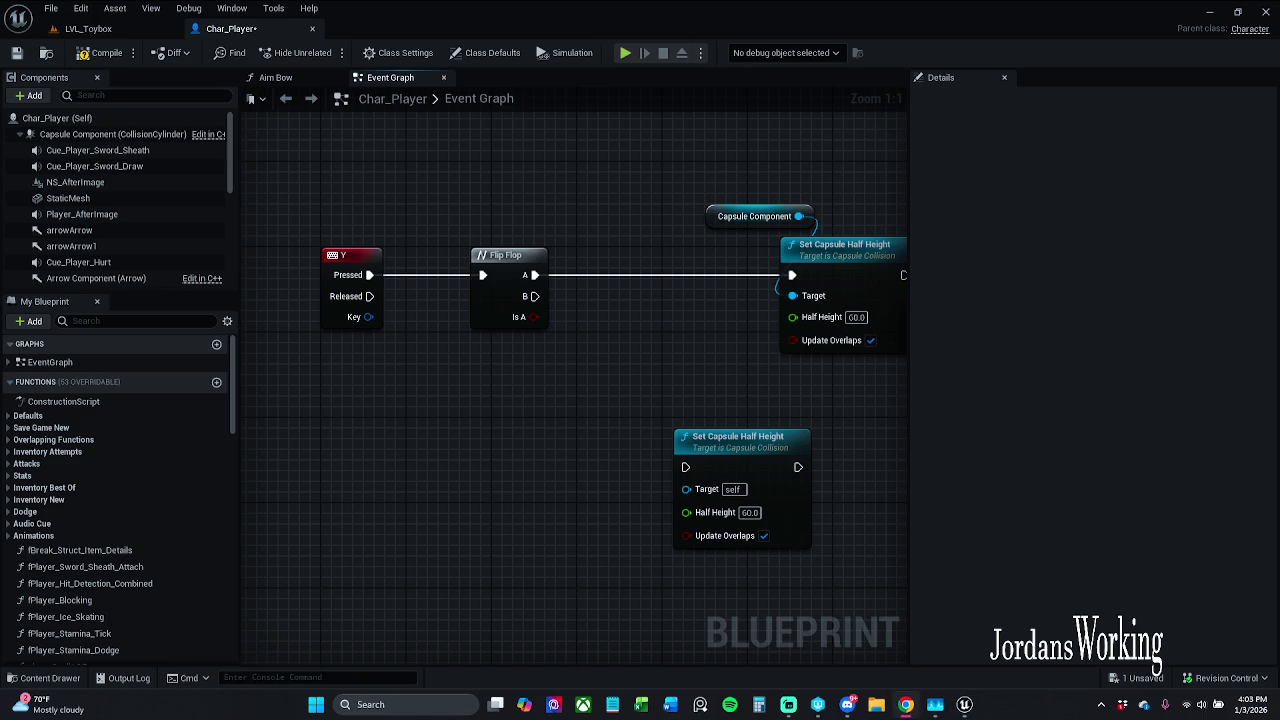
mouse_move(451, 522)
mouse_down()
mouse_move(443, 491)
mouse_move(597, 459)
mouse_up()
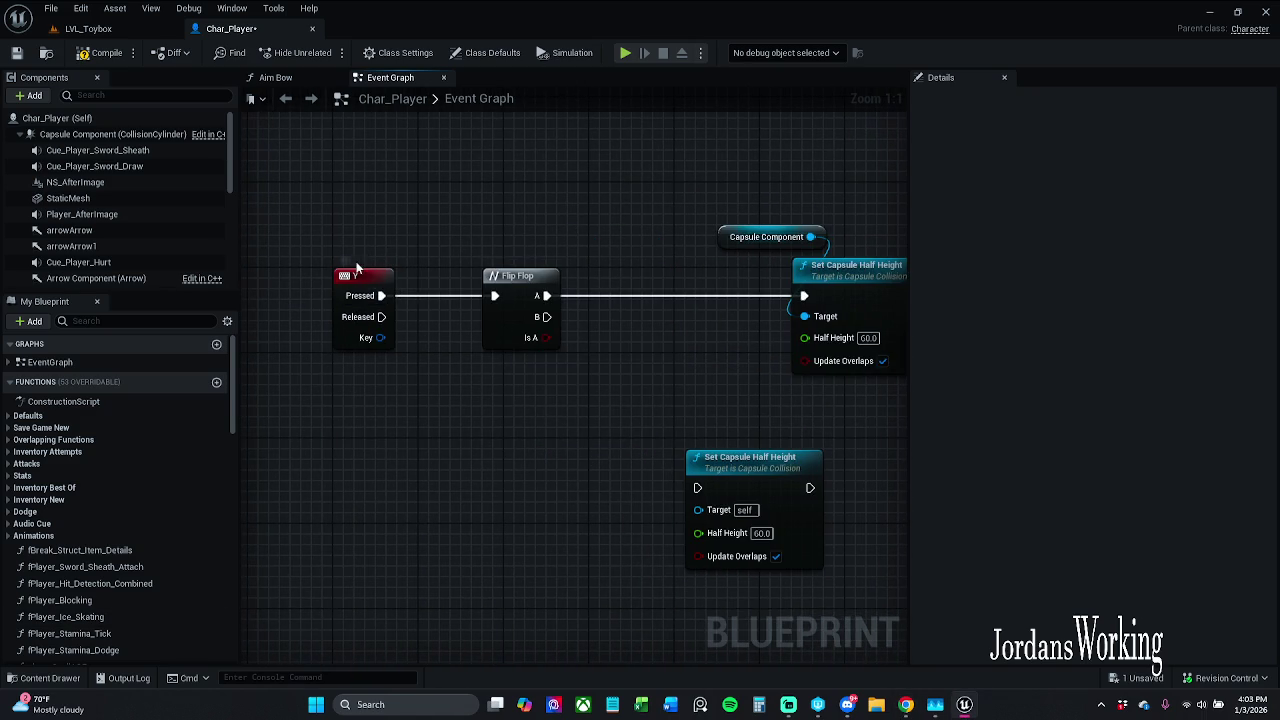
mouse_move(563, 266)
mouse_down()
mouse_move(477, 200)
mouse_move(880, 354)
mouse_up()
click(829, 360)
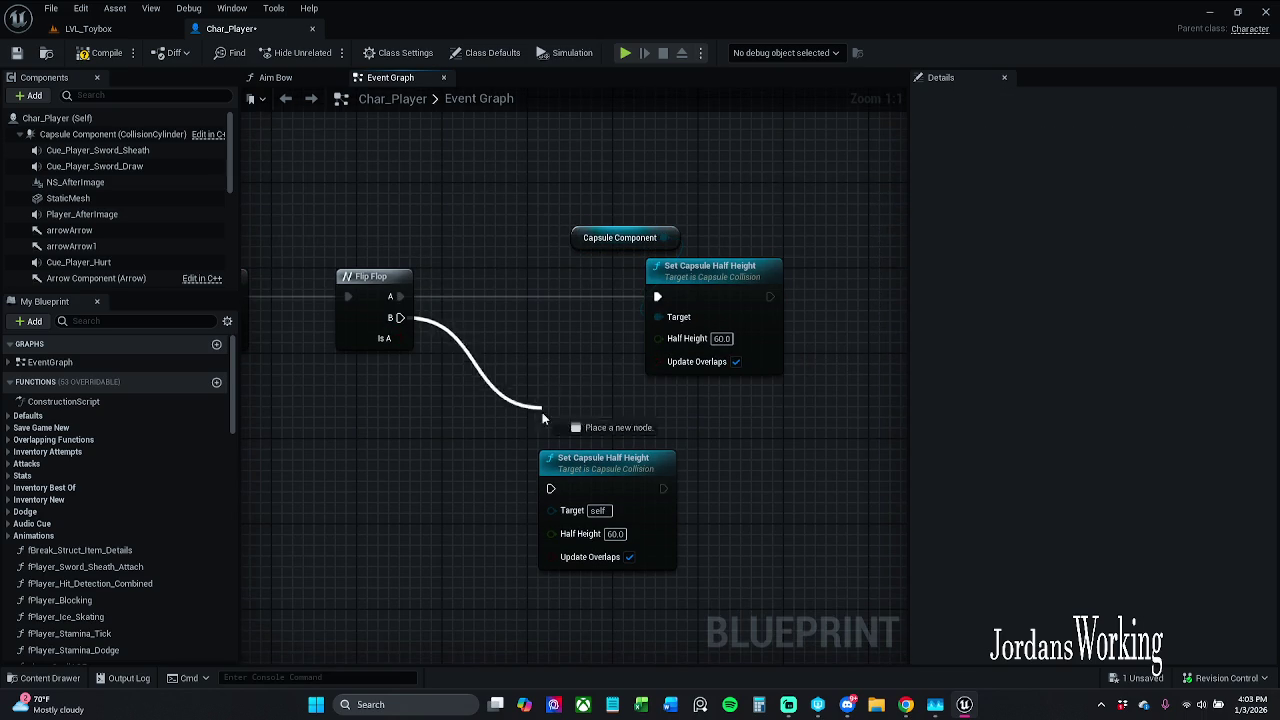
- Wire Flip Flop B to the copy, set its half height to 90, and target Capsule Component
drag(563, 497, 555, 489)
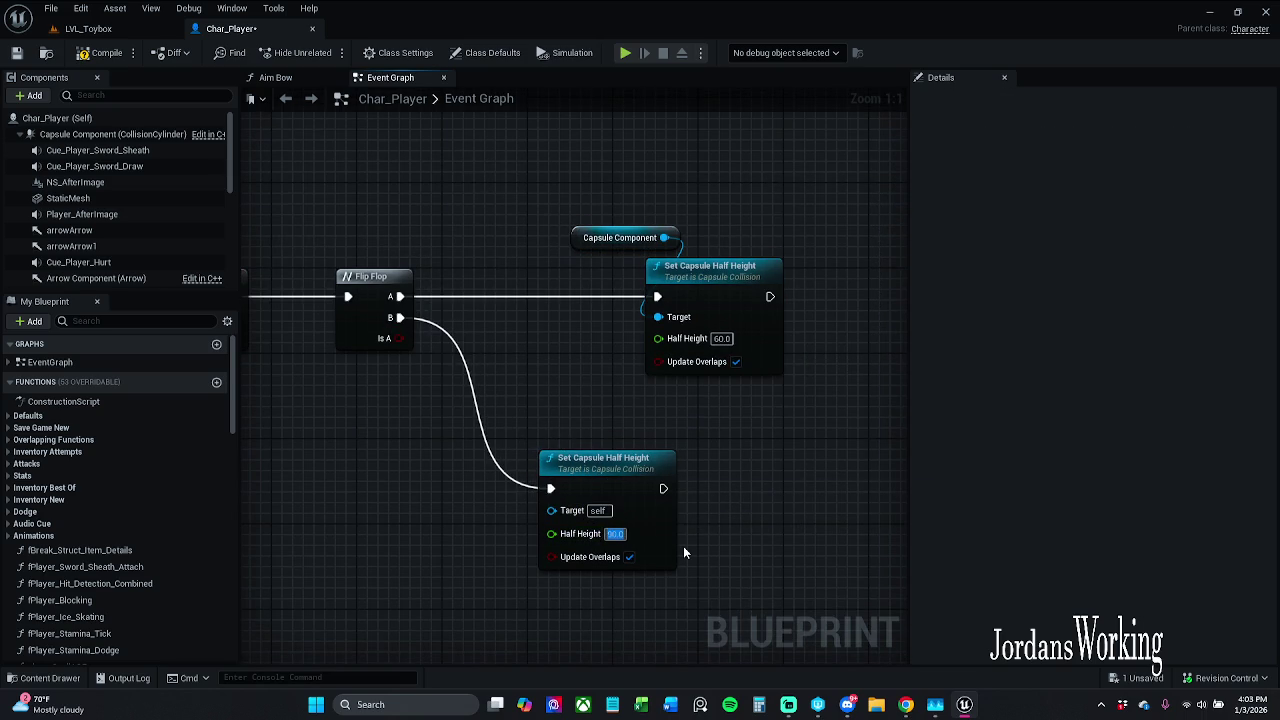
text(90)
key(Return)
mouse_move(570, 242)
mouse_down()
mouse_move(535, 365)
mouse_move(500, 398)
mouse_up()
mouse_move(590, 397)
mouse_down()
mouse_move(522, 541)
mouse_move(552, 510)
mouse_up()
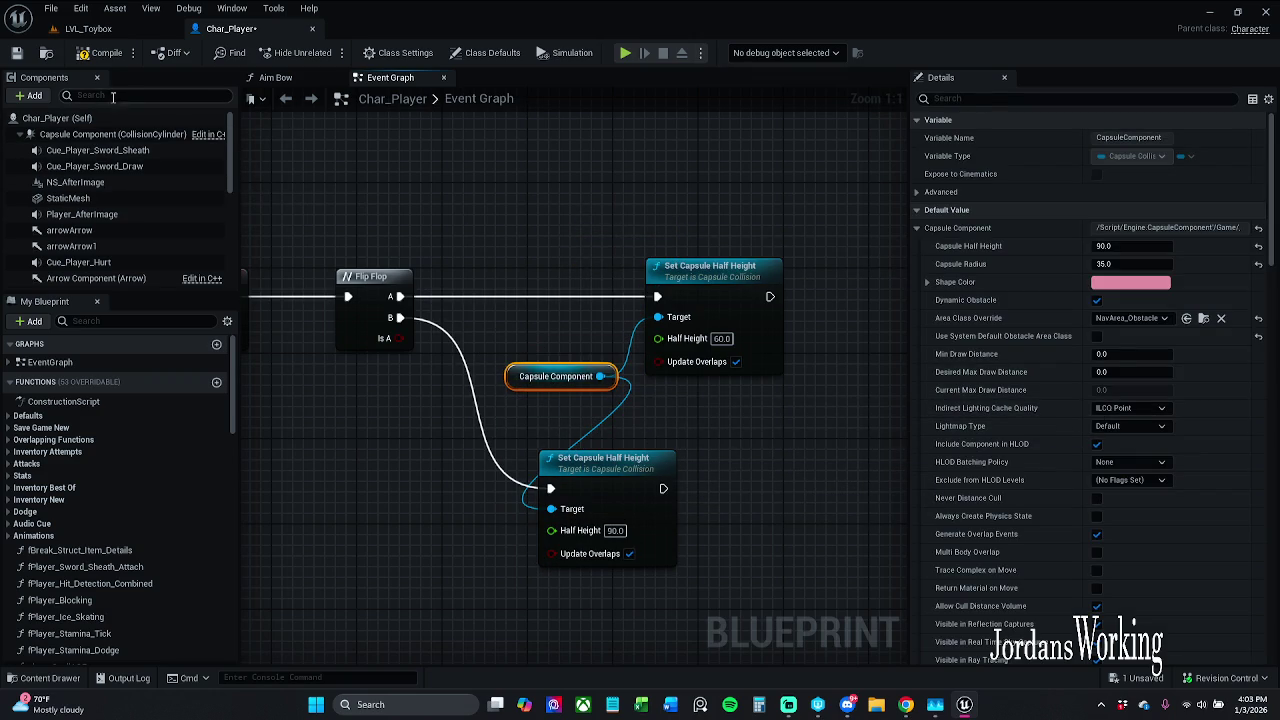
- Compile Char_Player, check it out to save, and return to LVL_Toybox
click(95, 57)
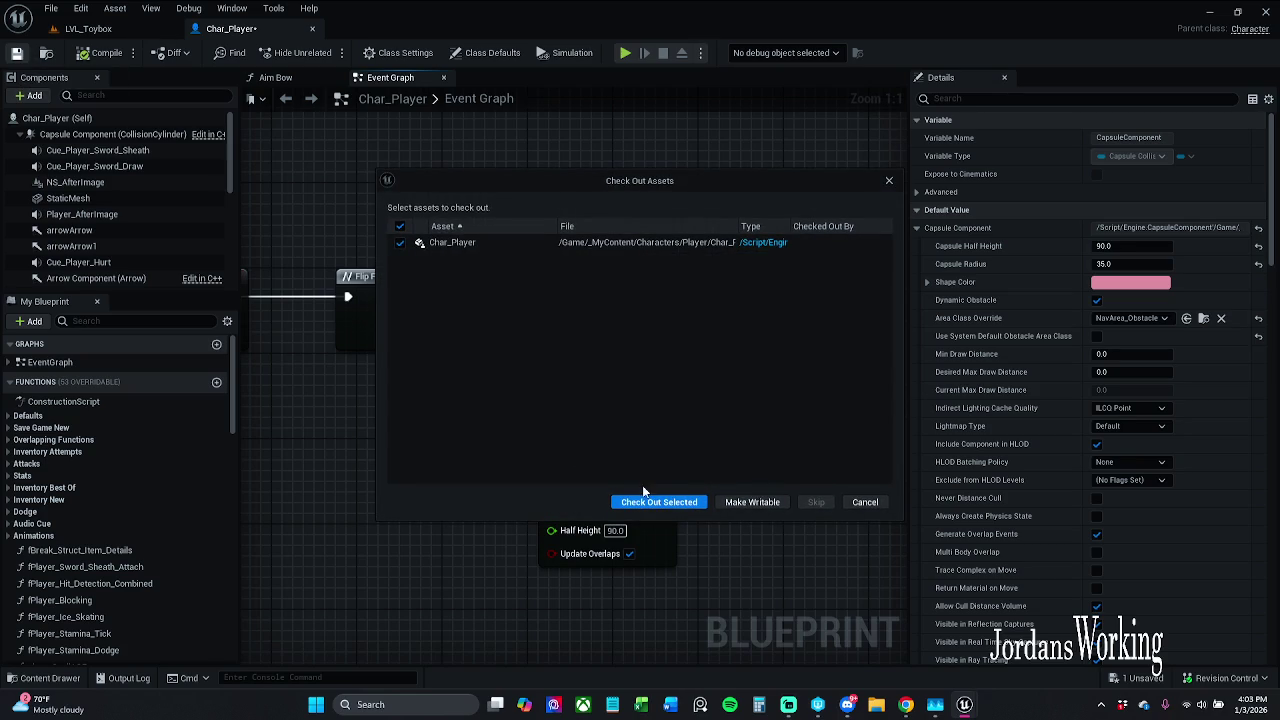
click(652, 502)
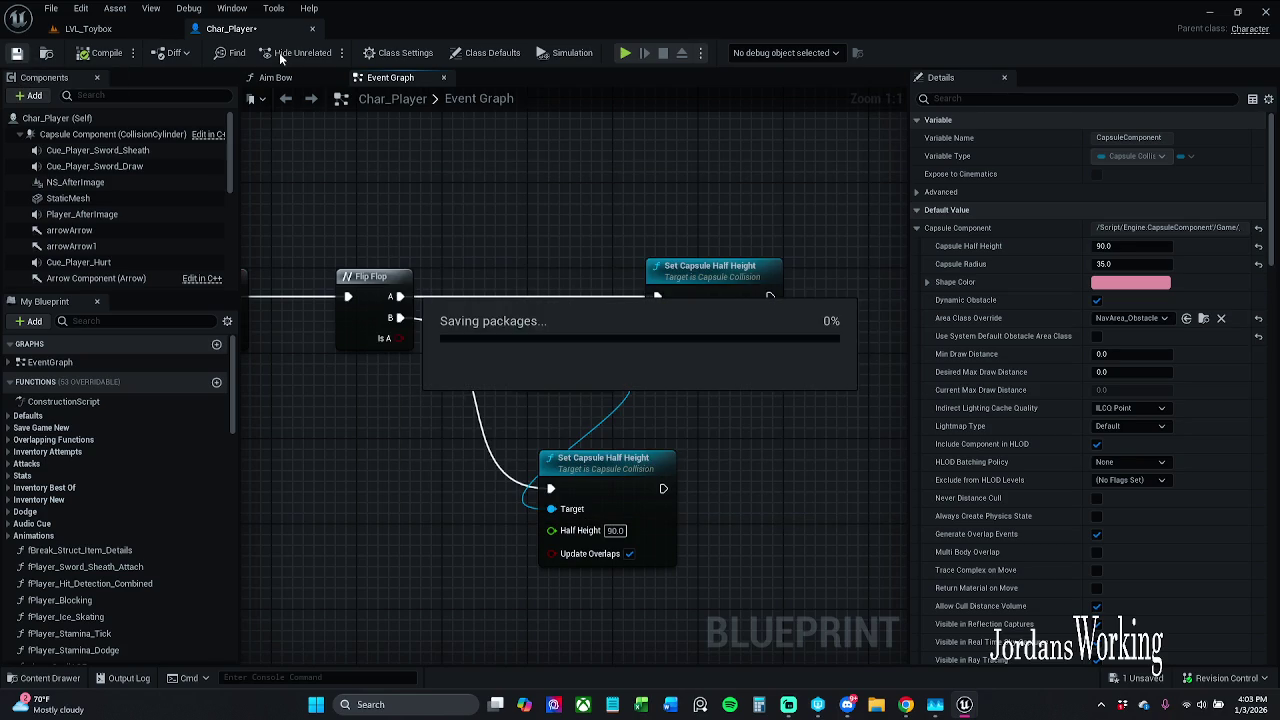
click(143, 31)
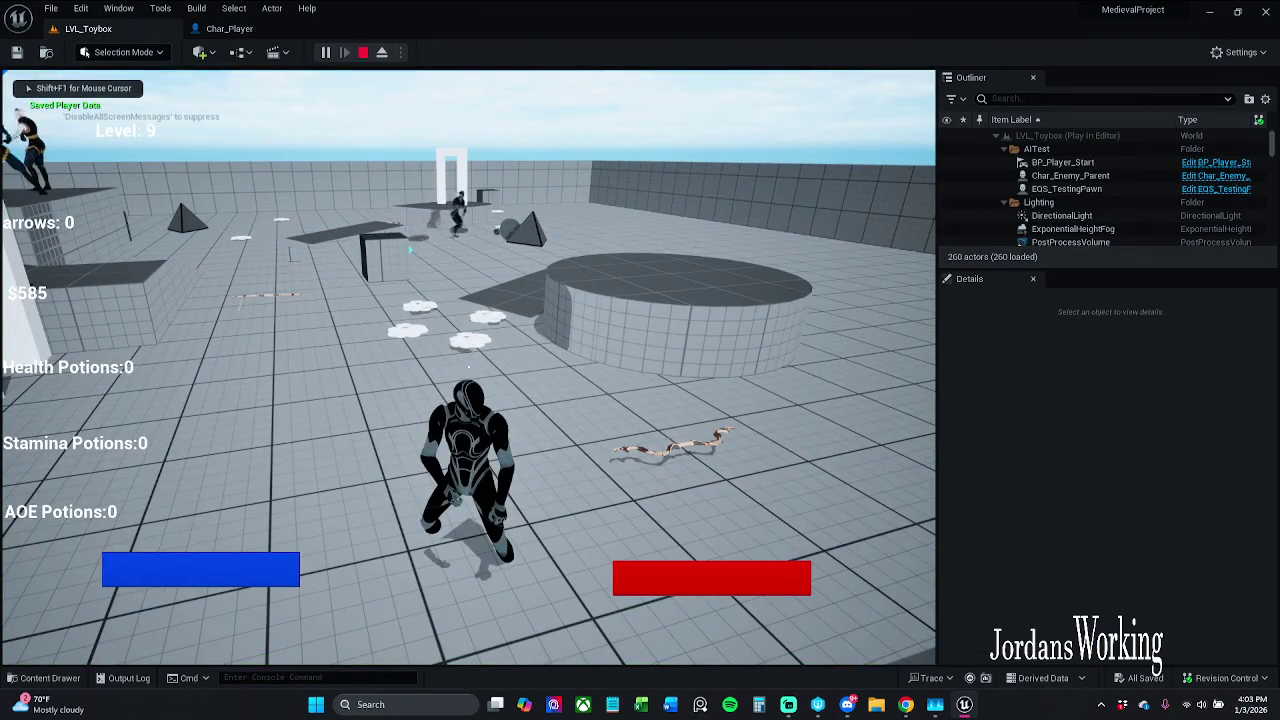
- Run the character through the doorway, up ramps and across platforms collecting coins, then stop playing
key(w)
key(d)
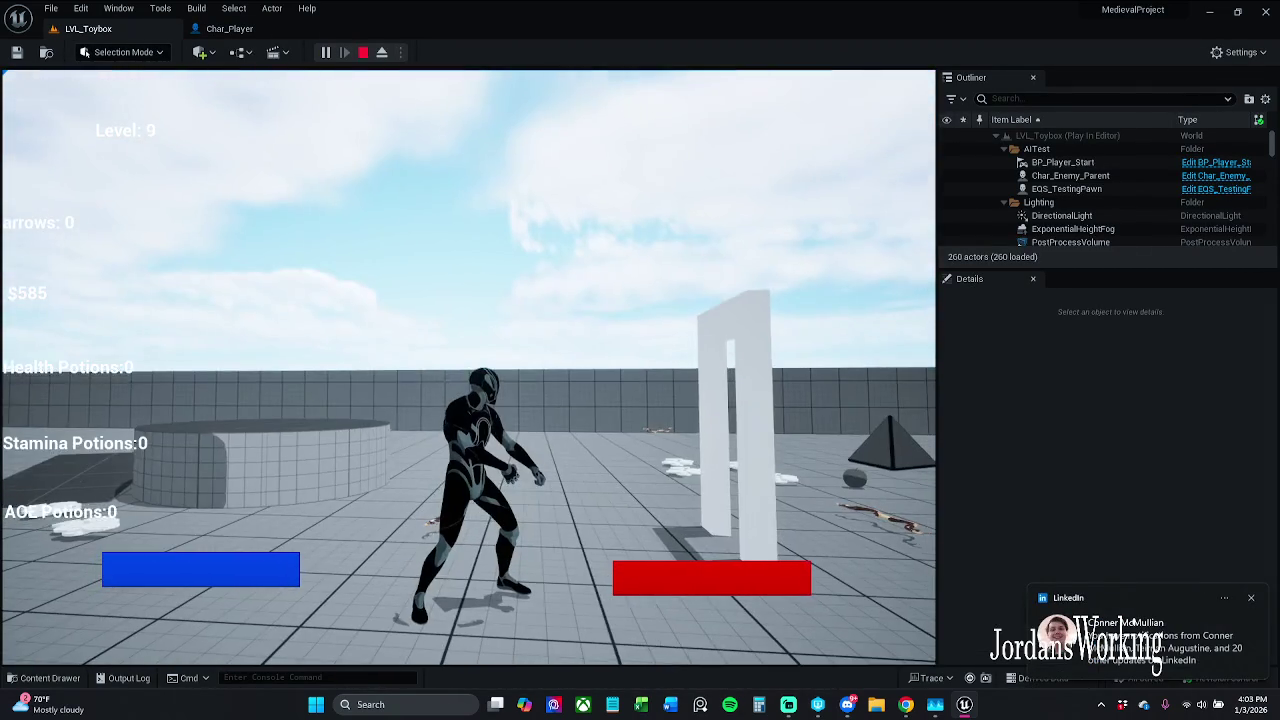
key(w)
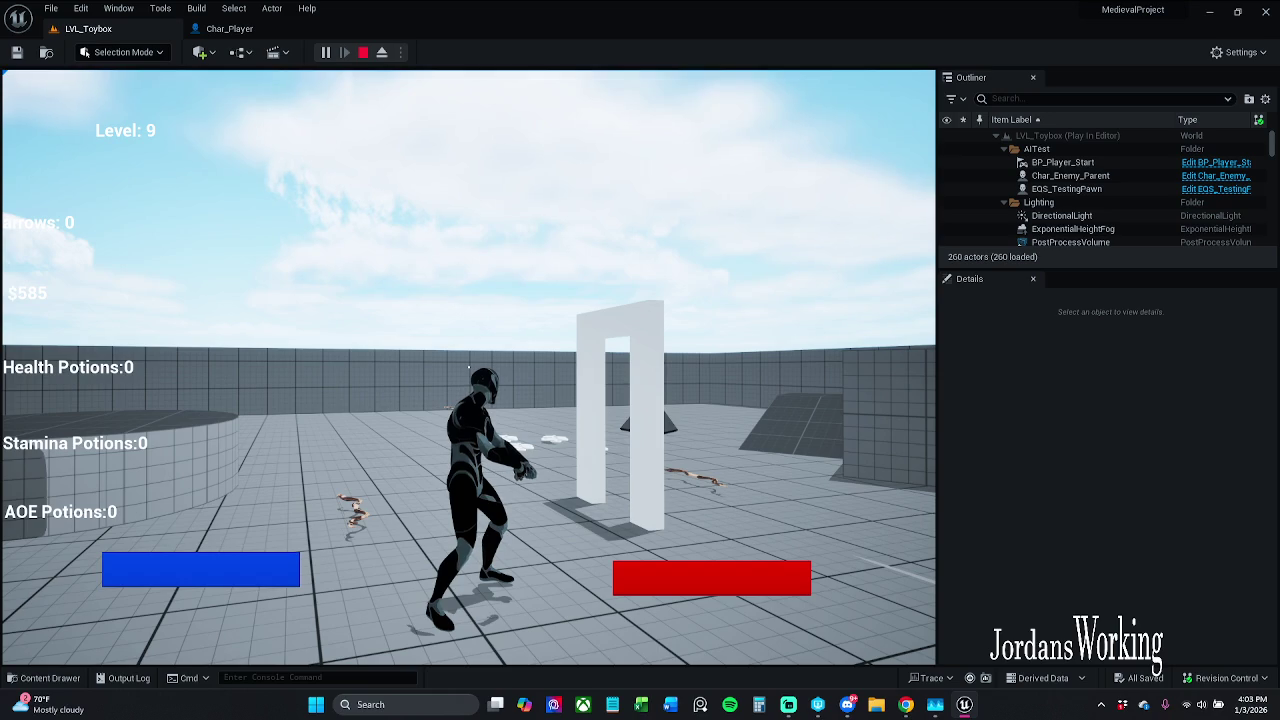
key(w)
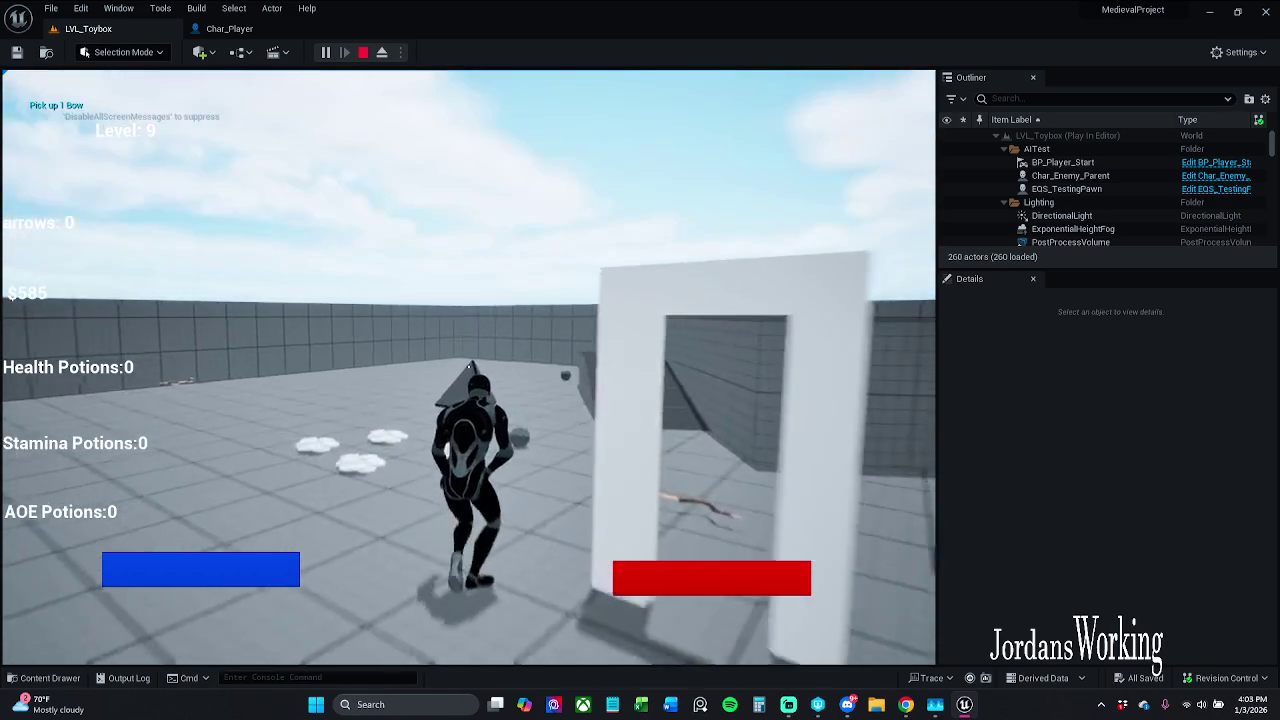
key(w)
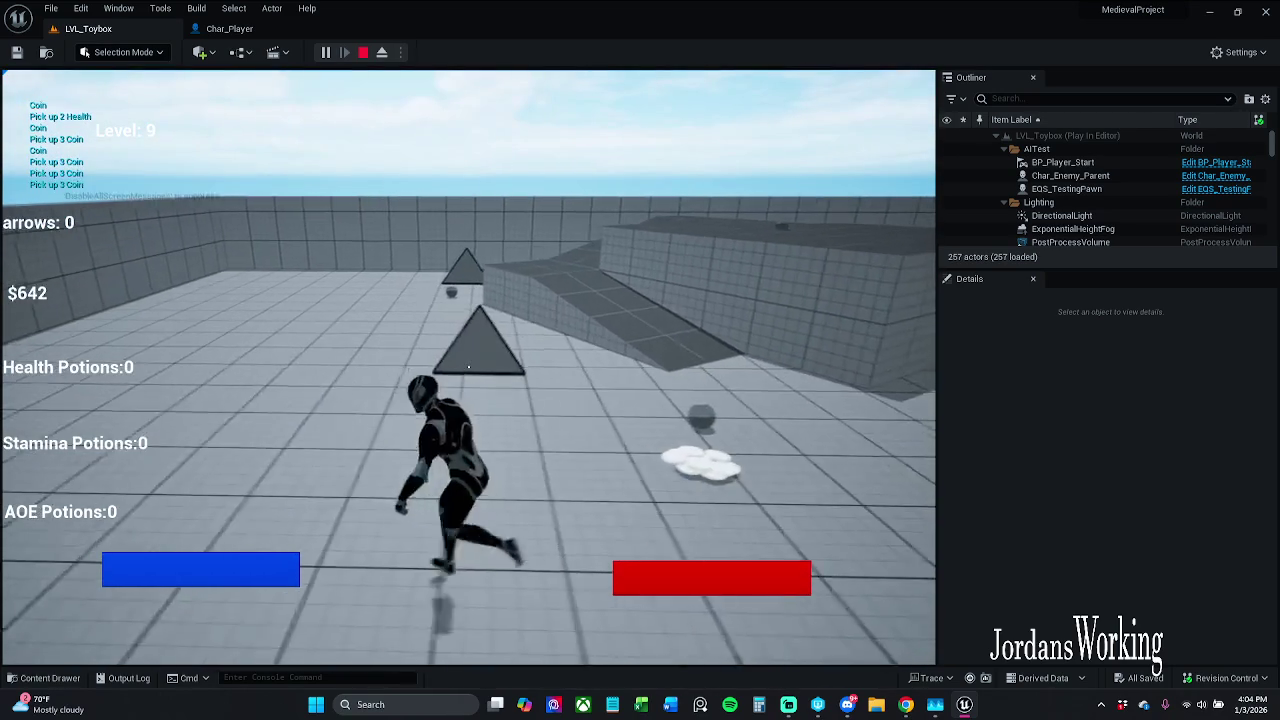
key(w)
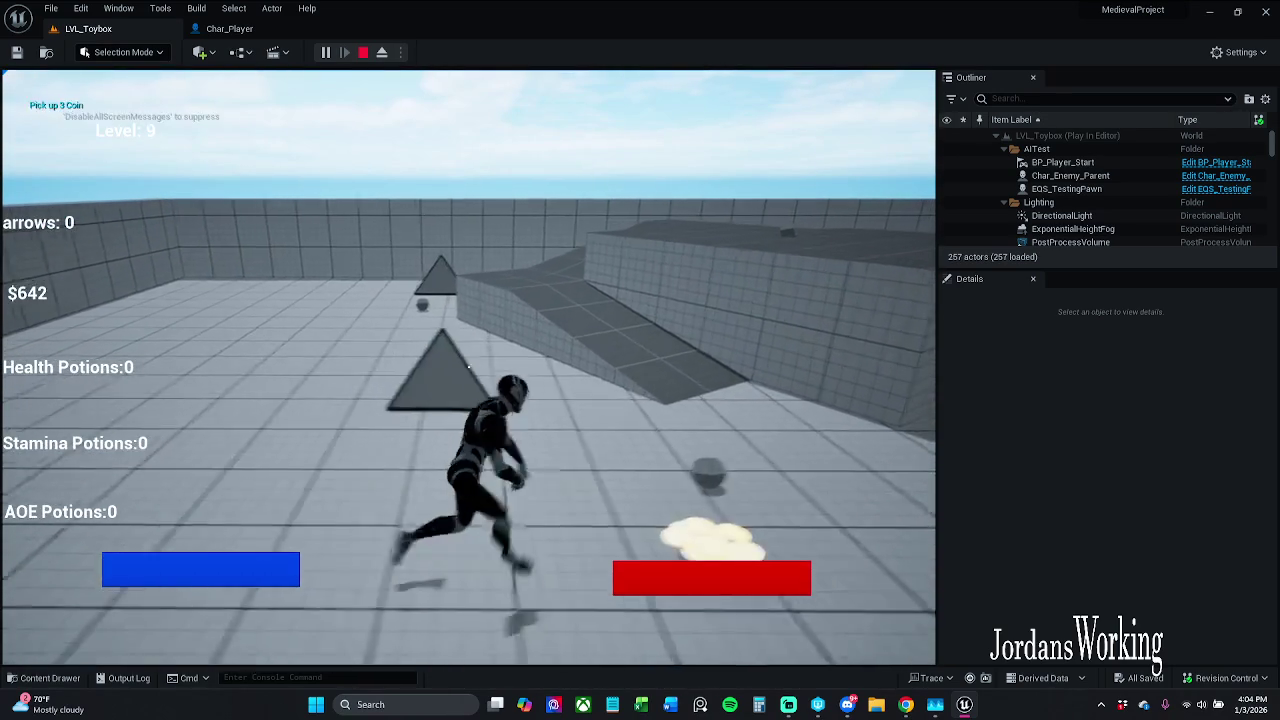
key(w)
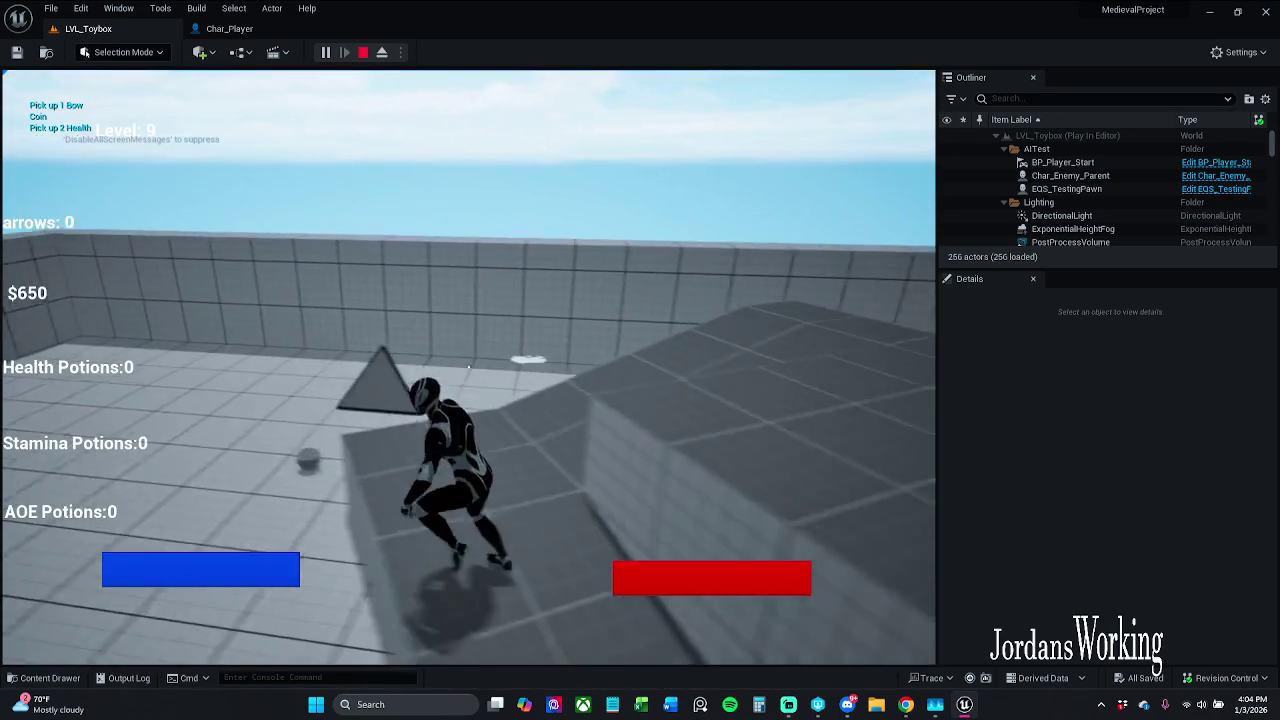
key(w)
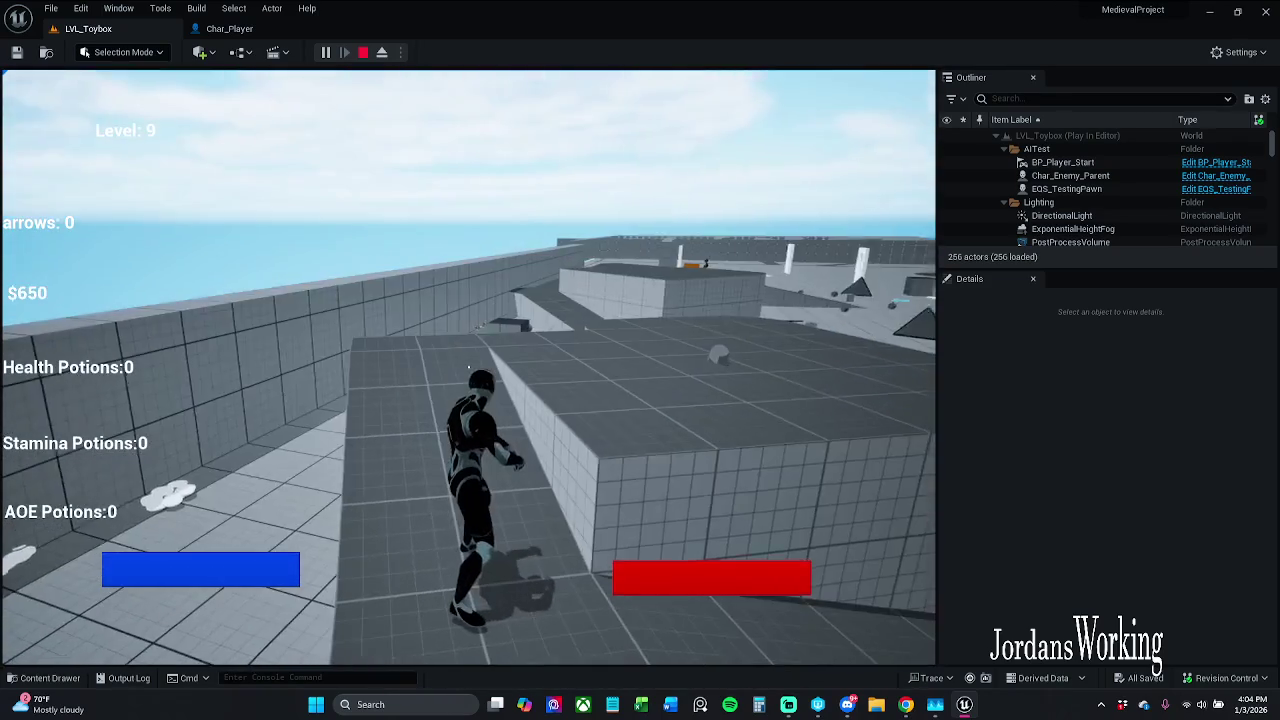
key(w)
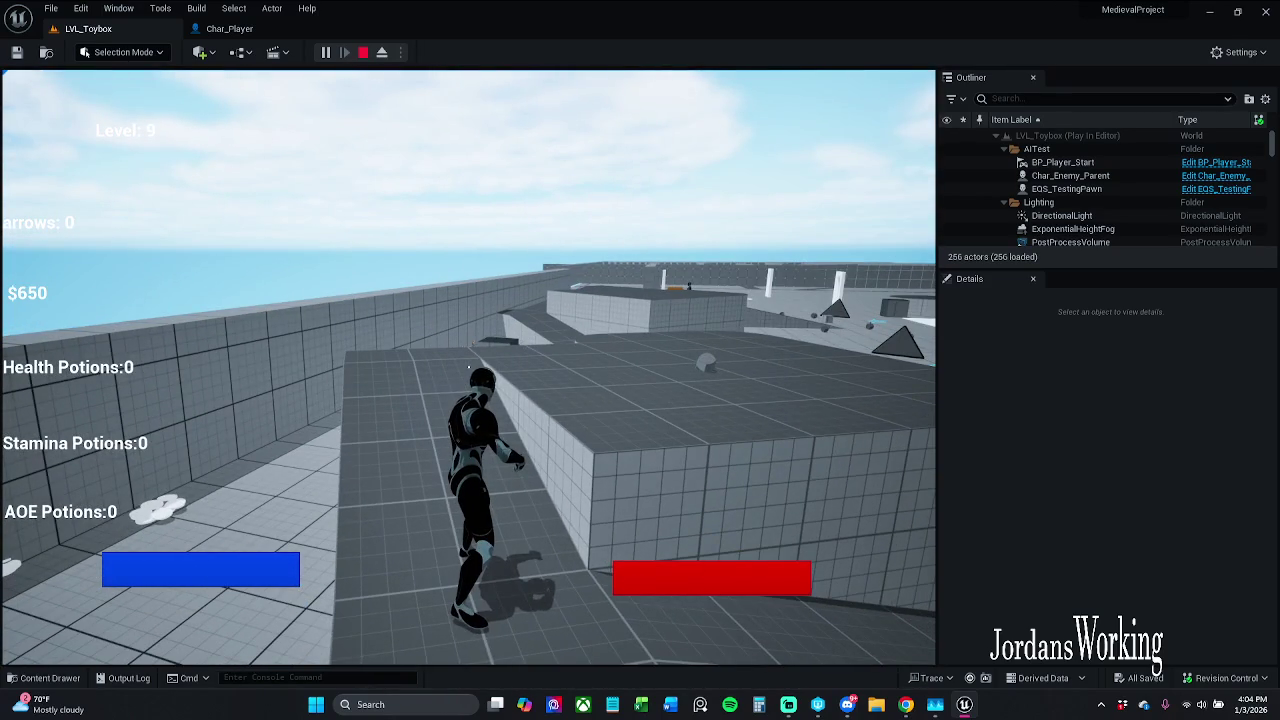
key(w)
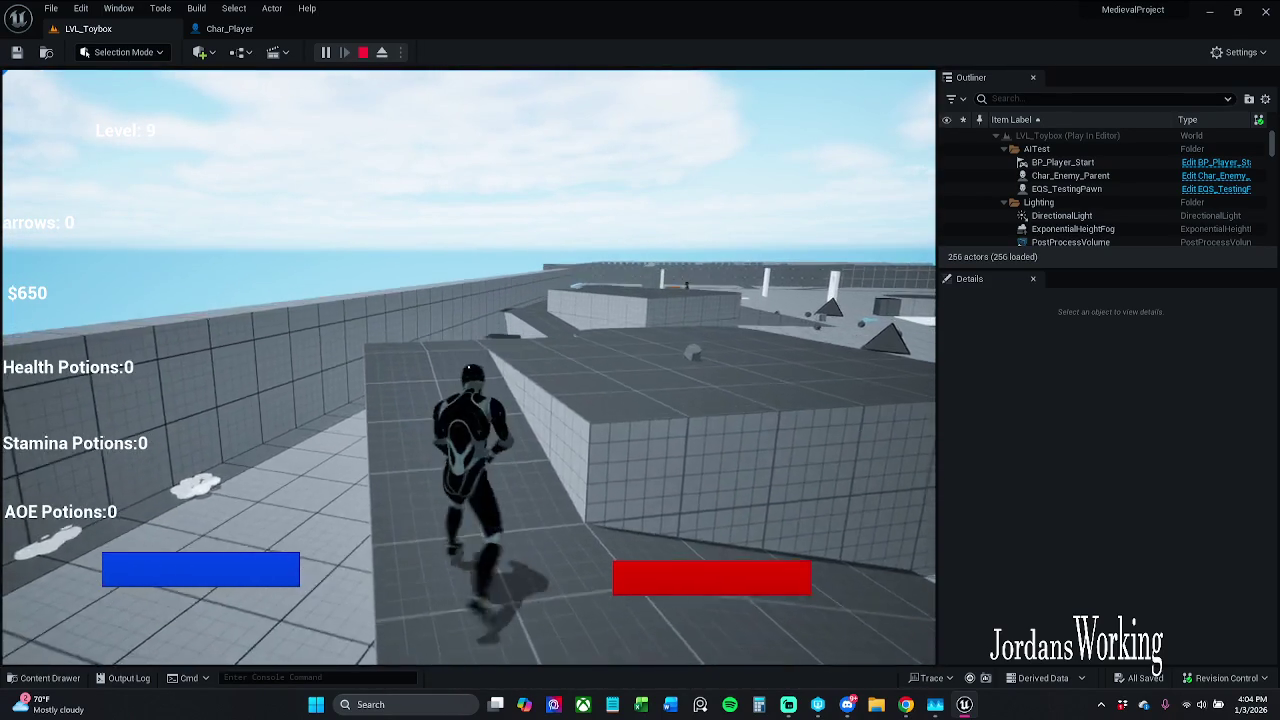
key(w)
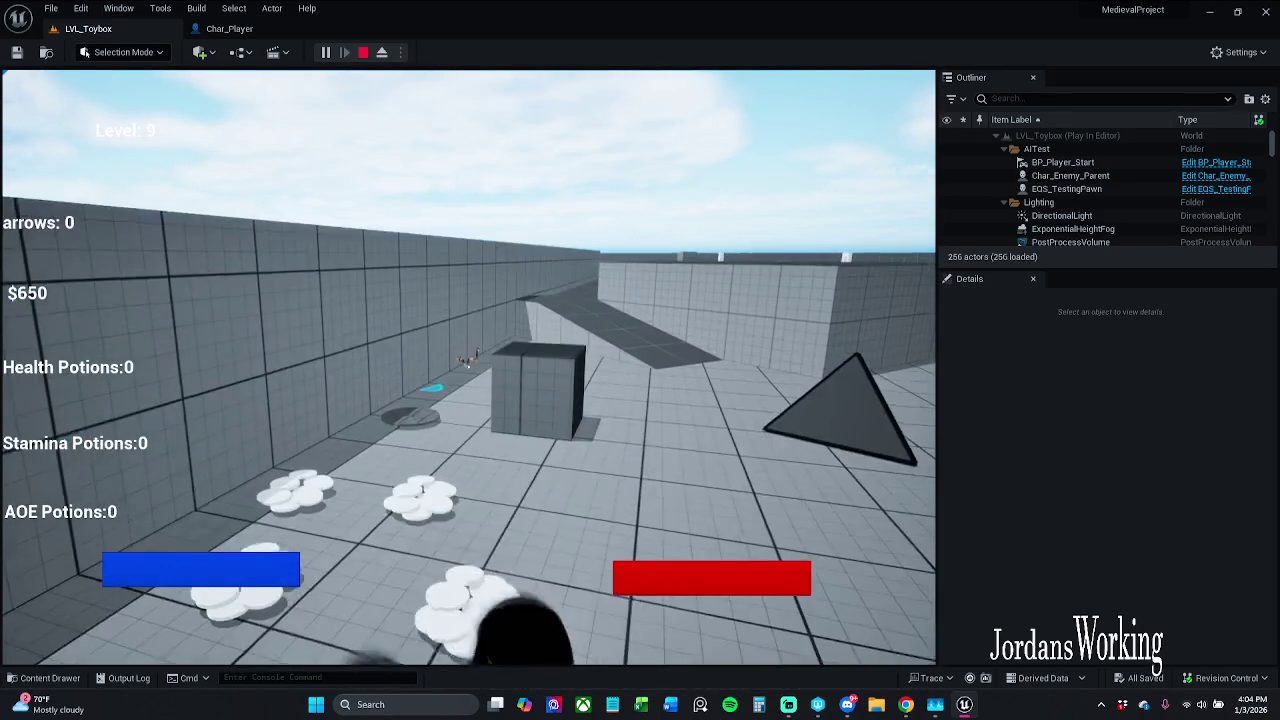
key(w)
key(w)
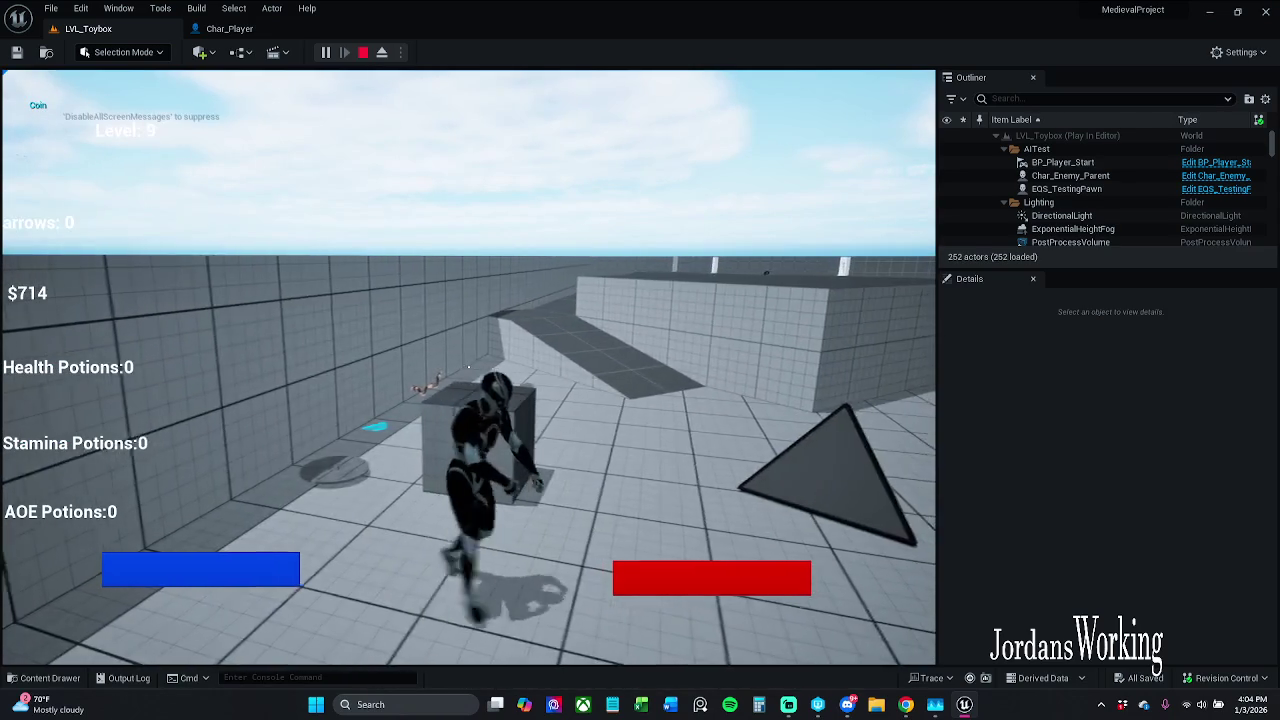
key(w)
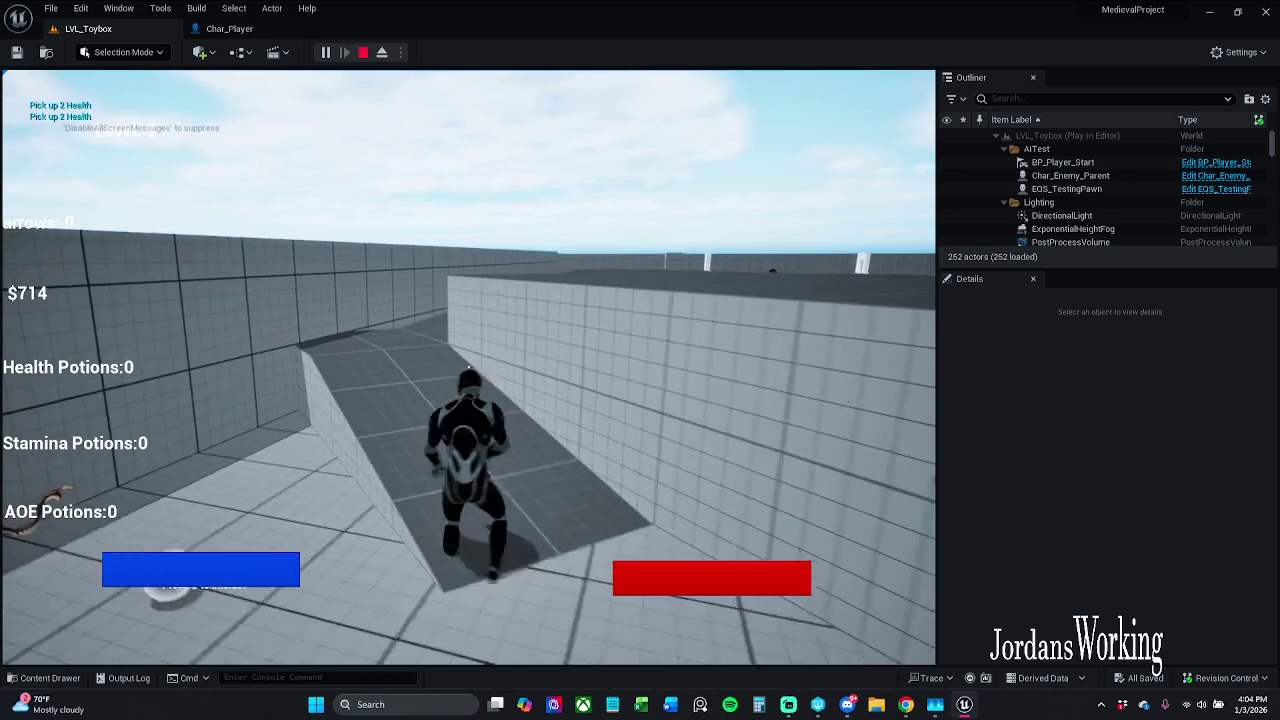
key(w)
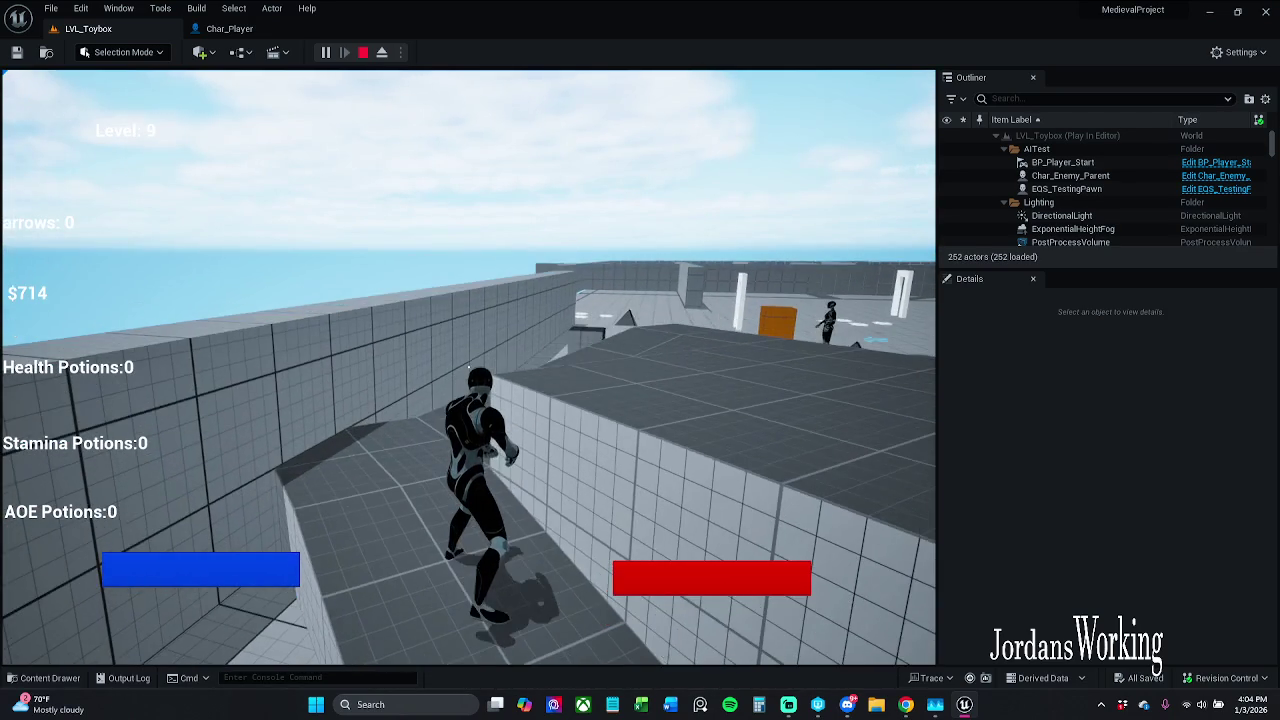
key(w)
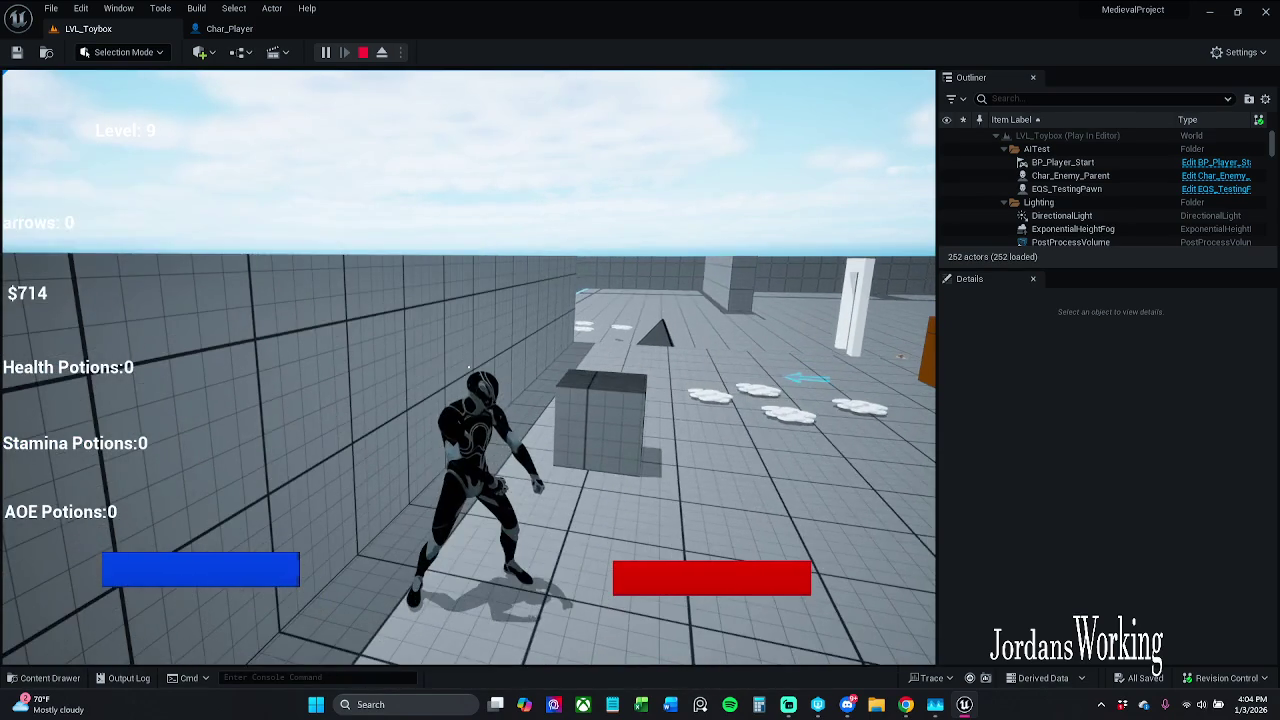
key(Escape)
click(257, 31)
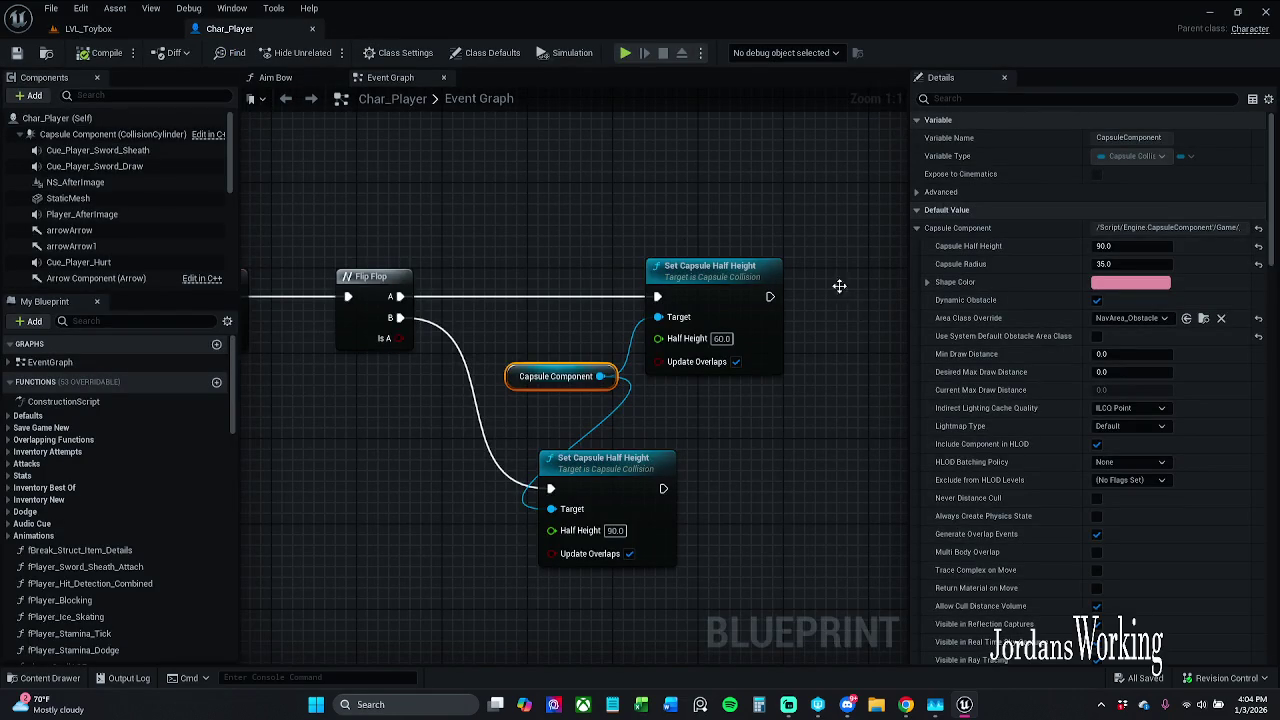
- Change the upper Set Capsule Half Height to 35.0, compile and save Char_Player
click(816, 266)
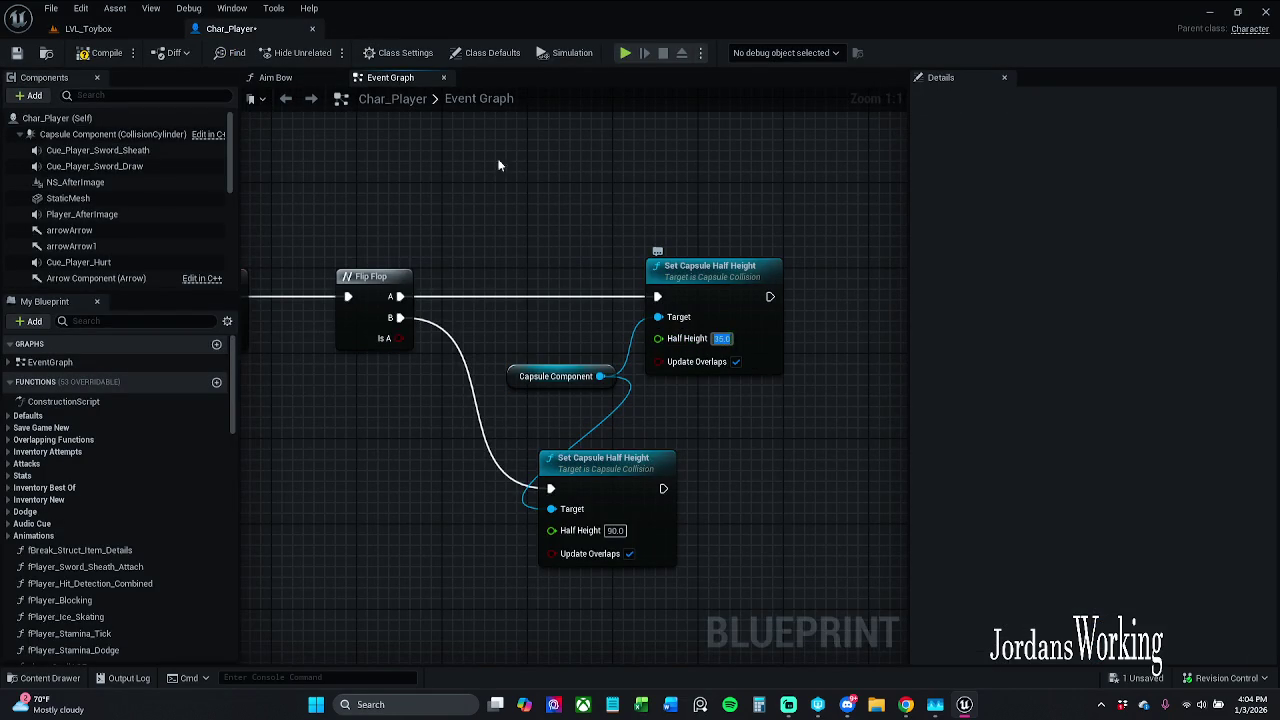
click(97, 62)
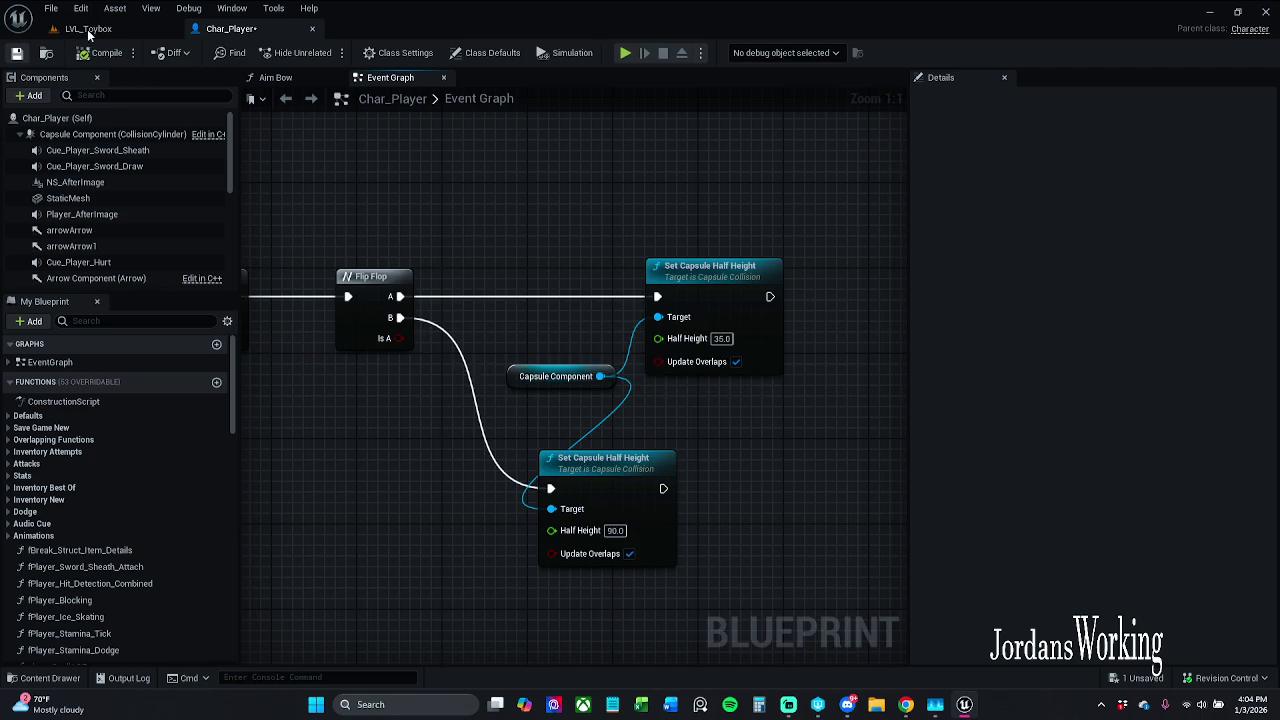
key(ctrl+s)
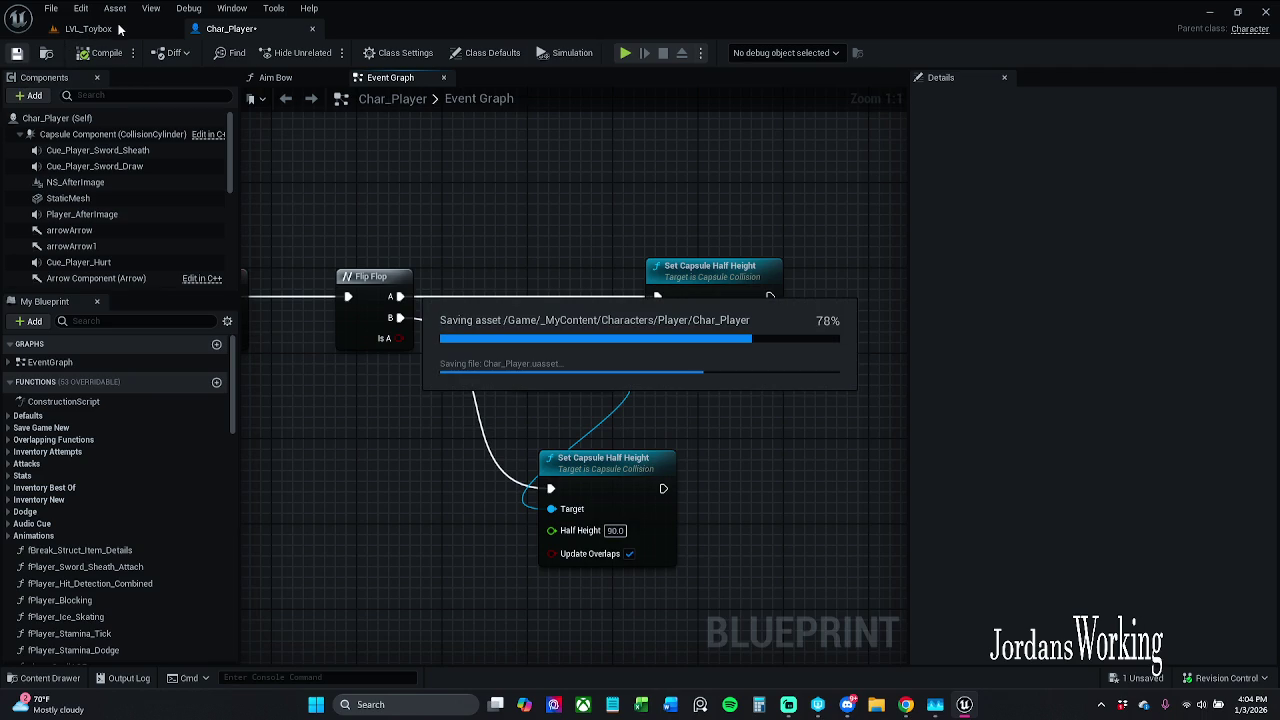
click(118, 30)
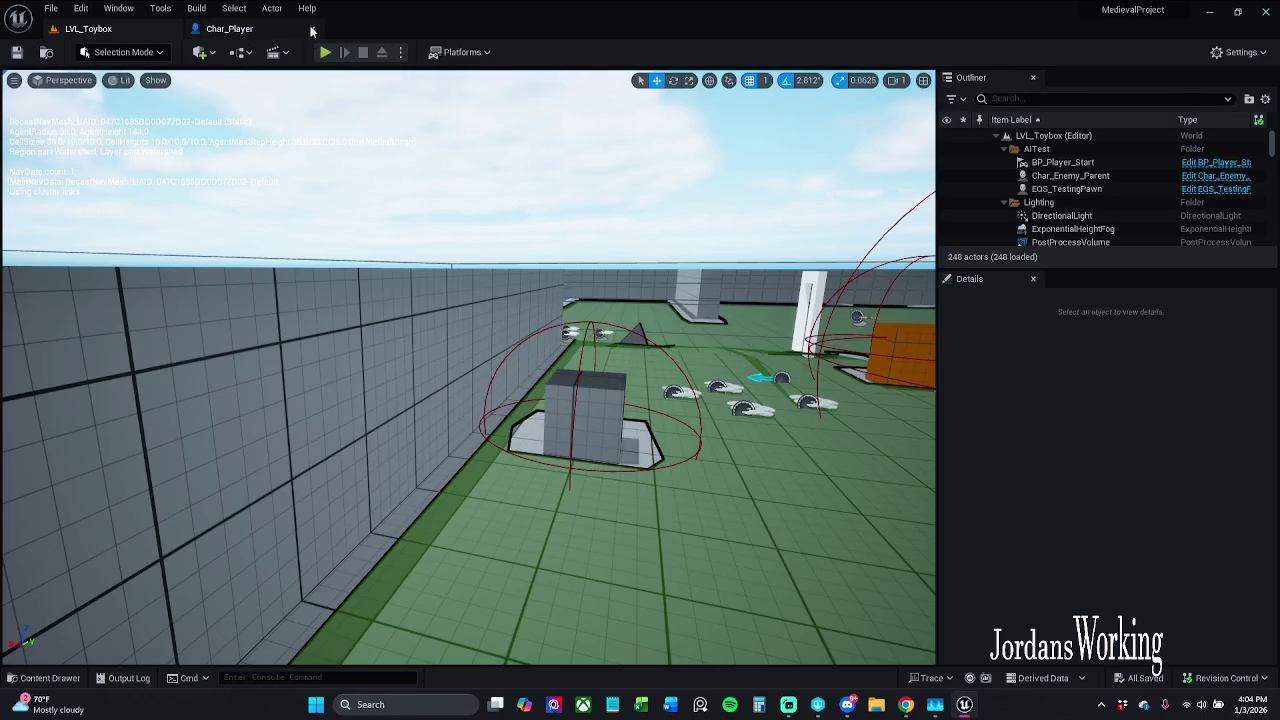
- Play LVL_Toybox, running, jumping and crouching past pillars to the orange crate, then stop
key(alt+p)
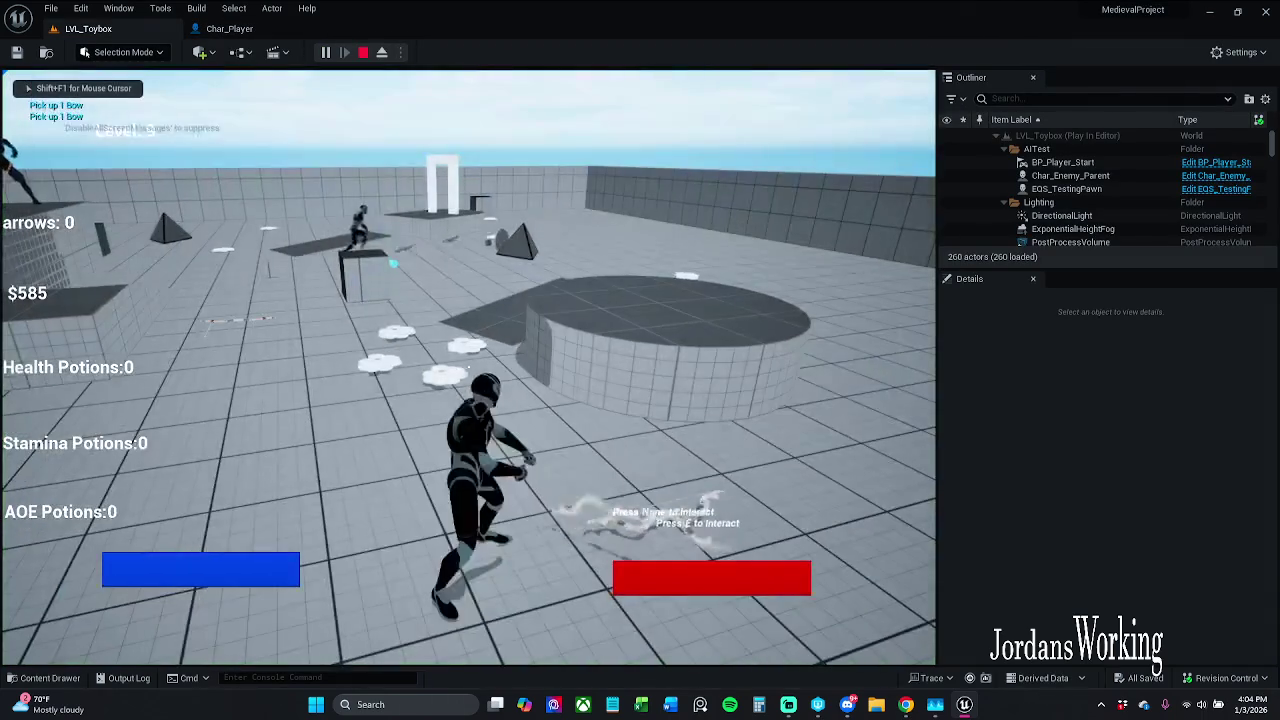
key(w)
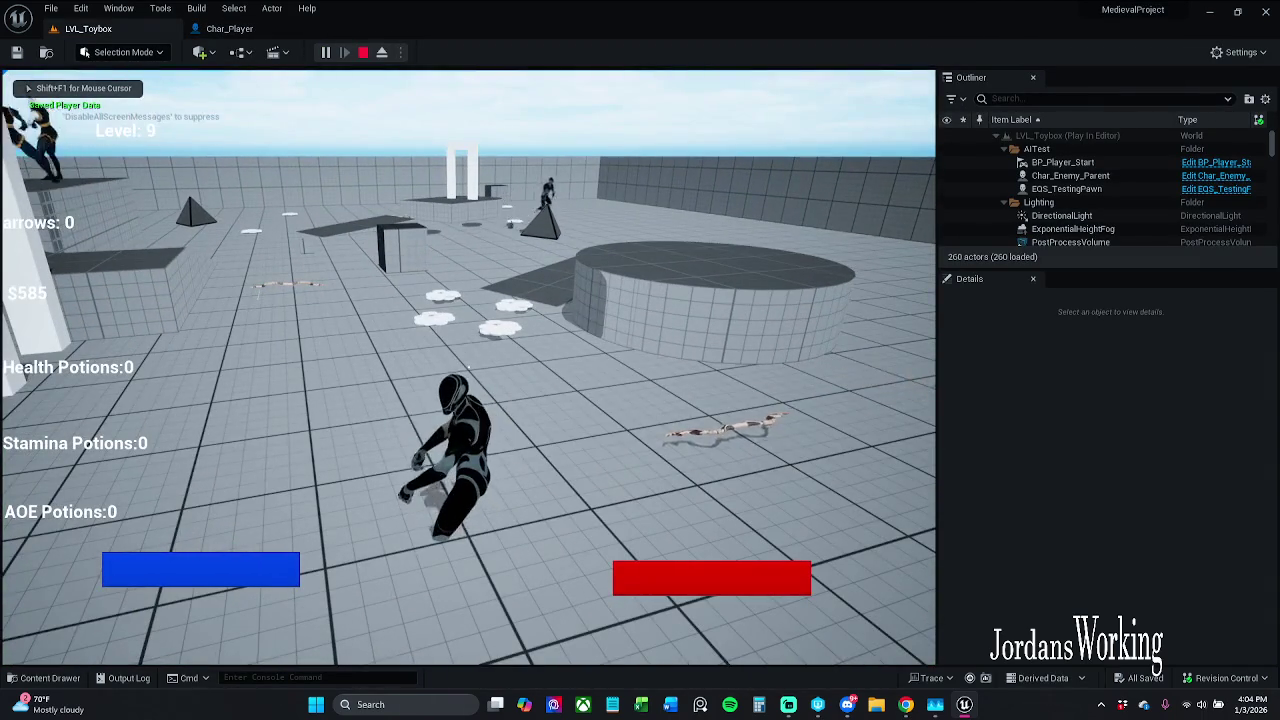
key(w)
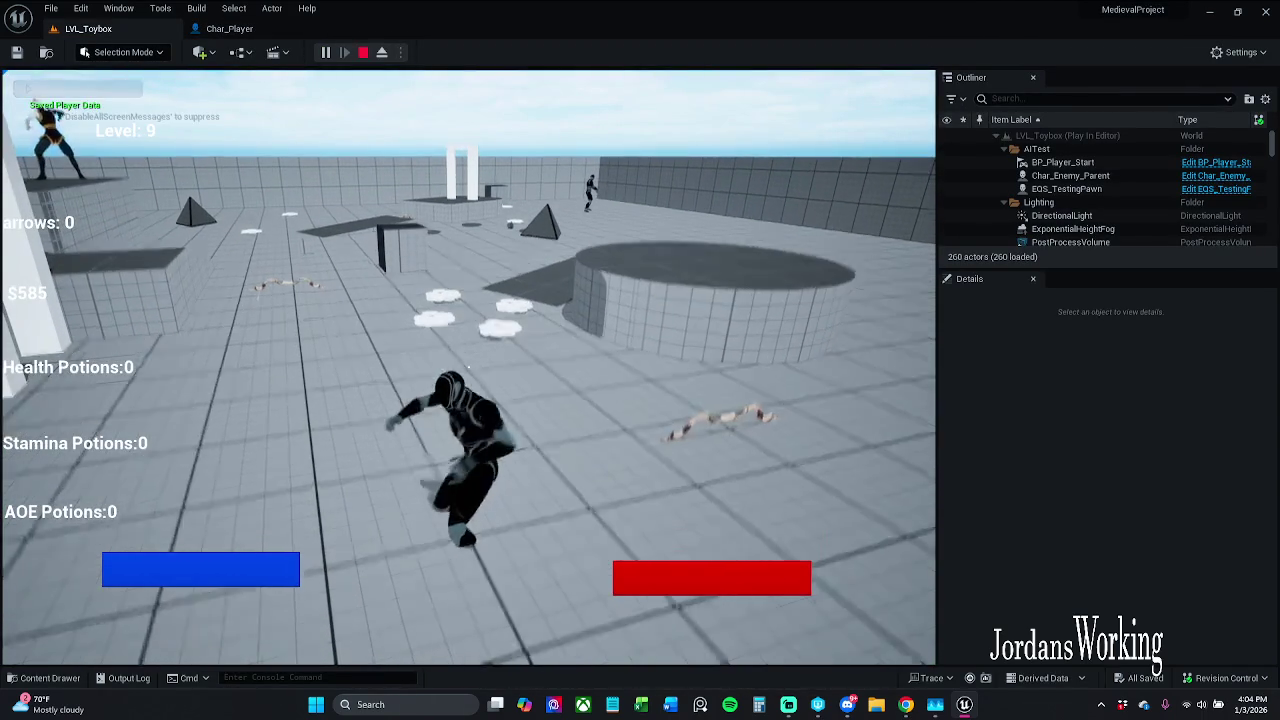
key(w)
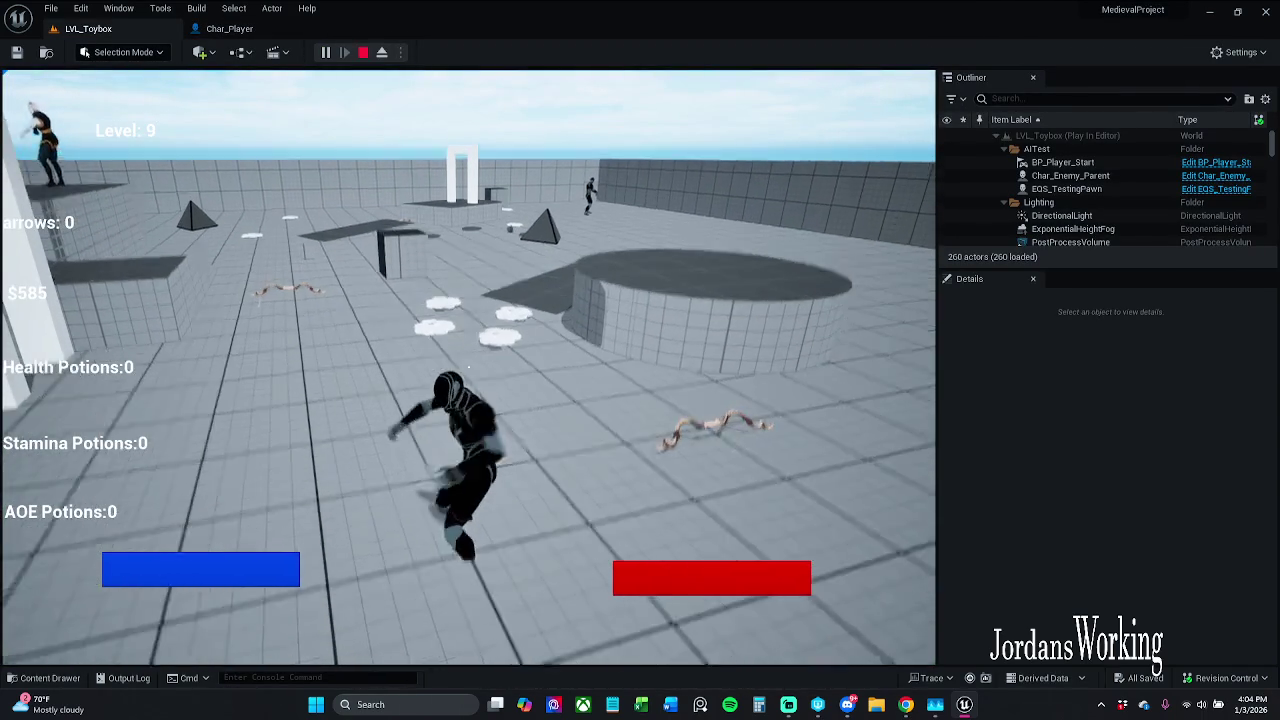
key(space)
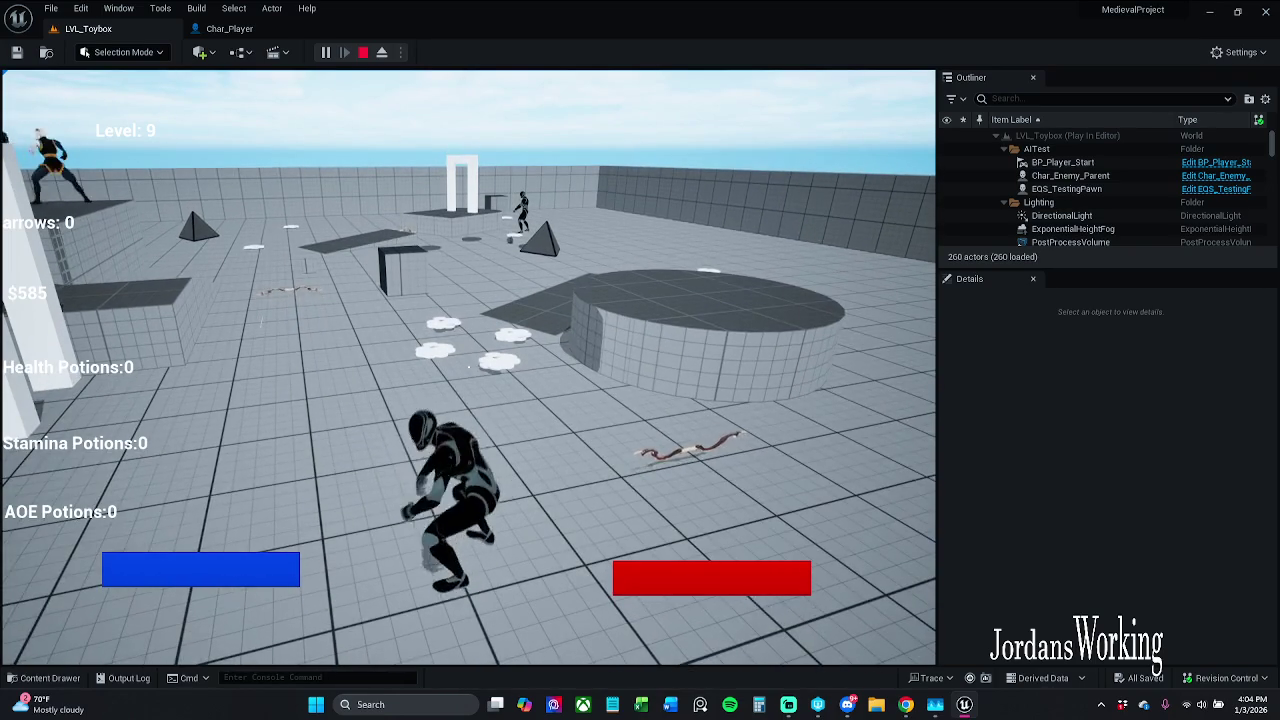
mouse_move(468, 366)
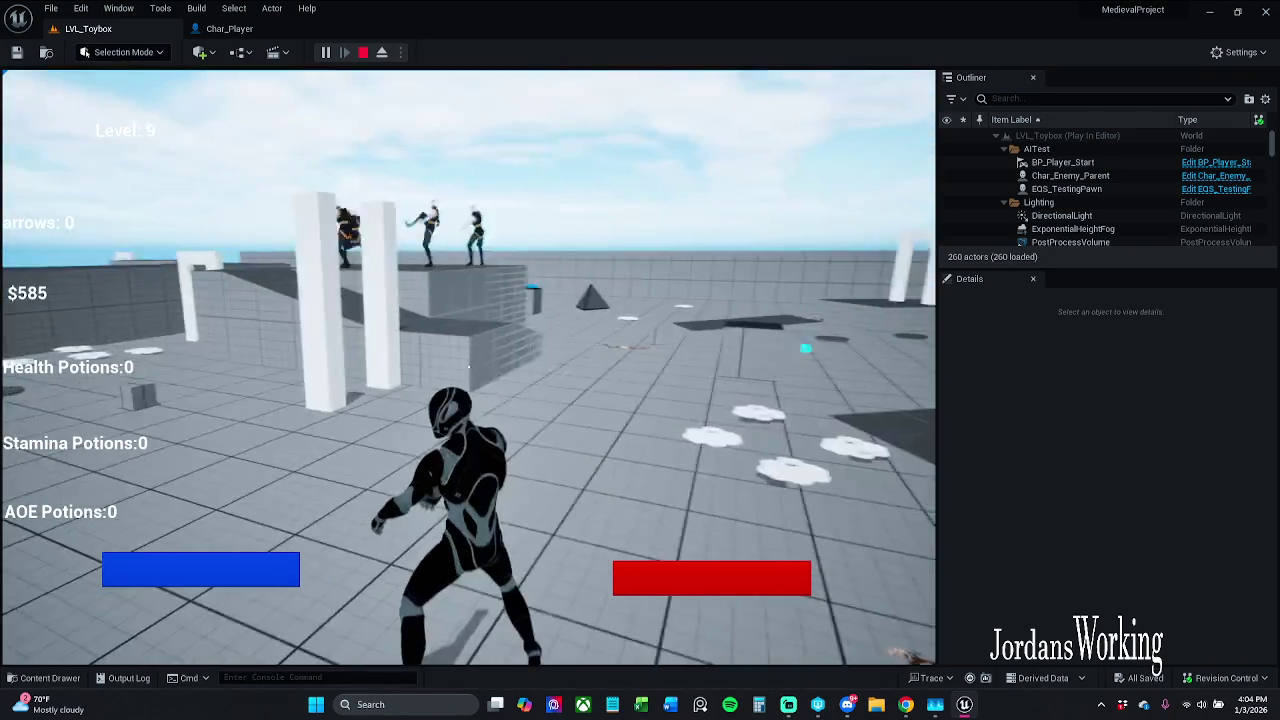
key(w)
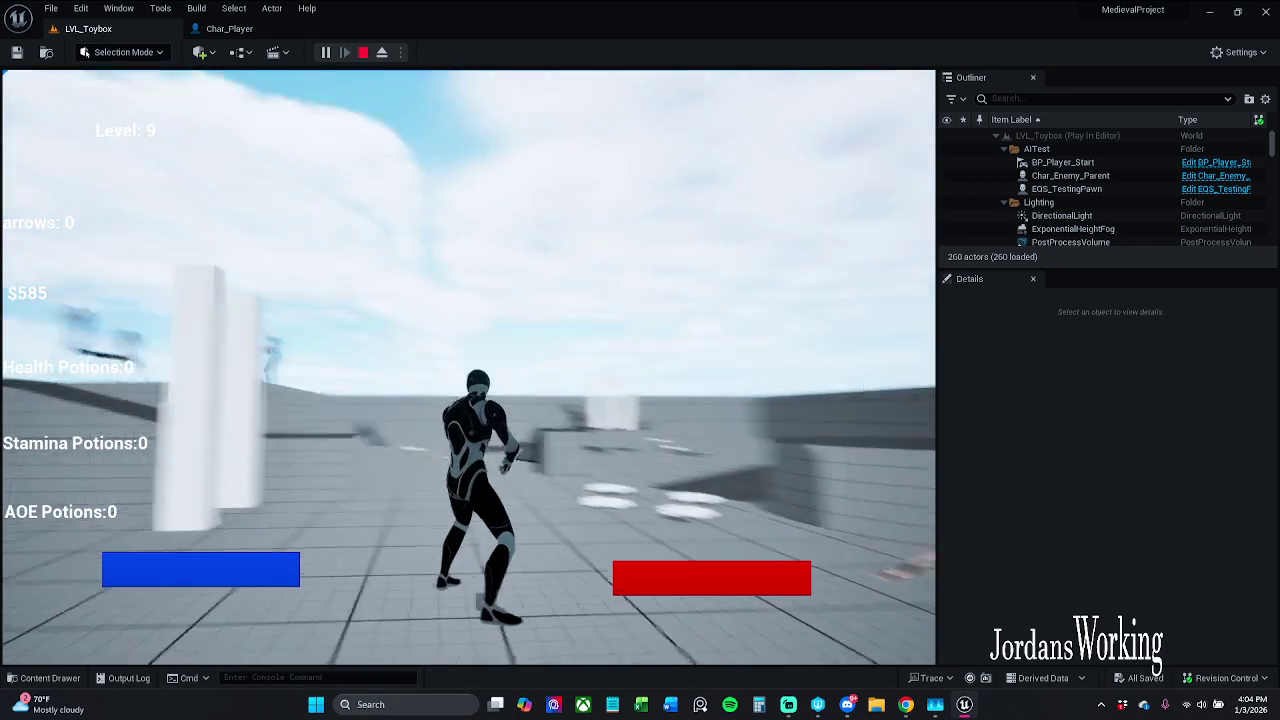
key(w)
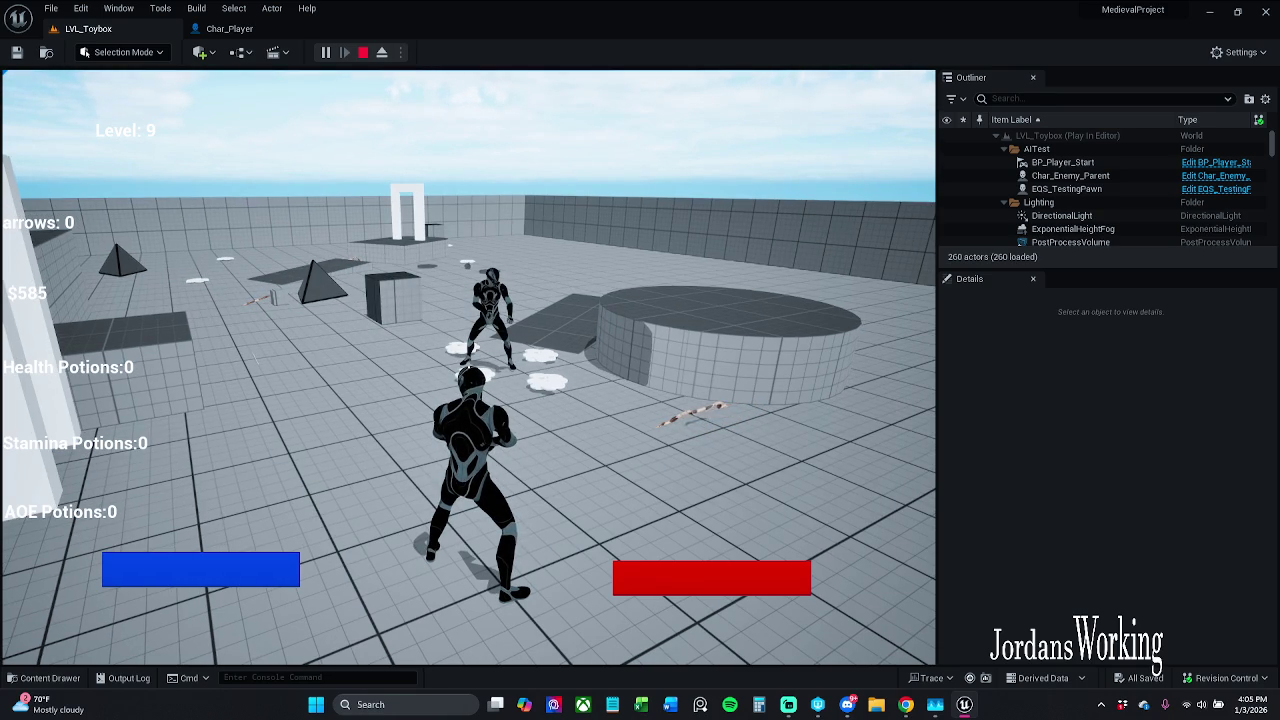
key(w)
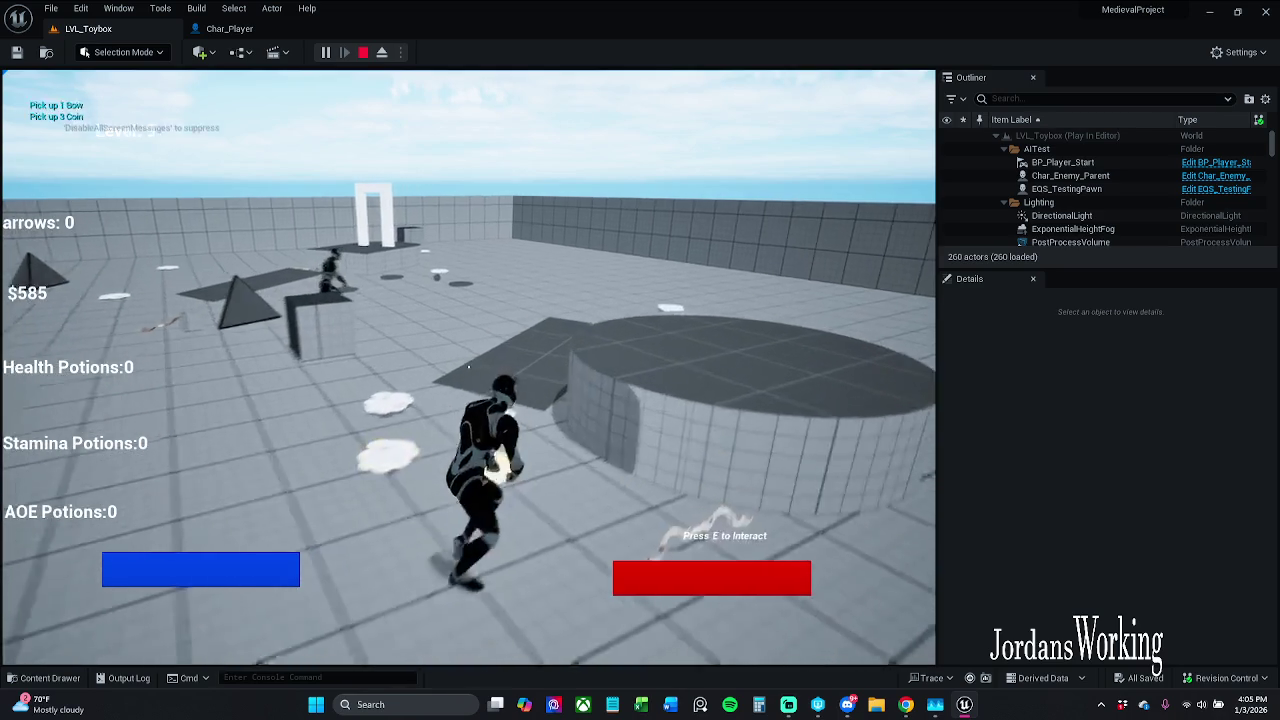
key(w)
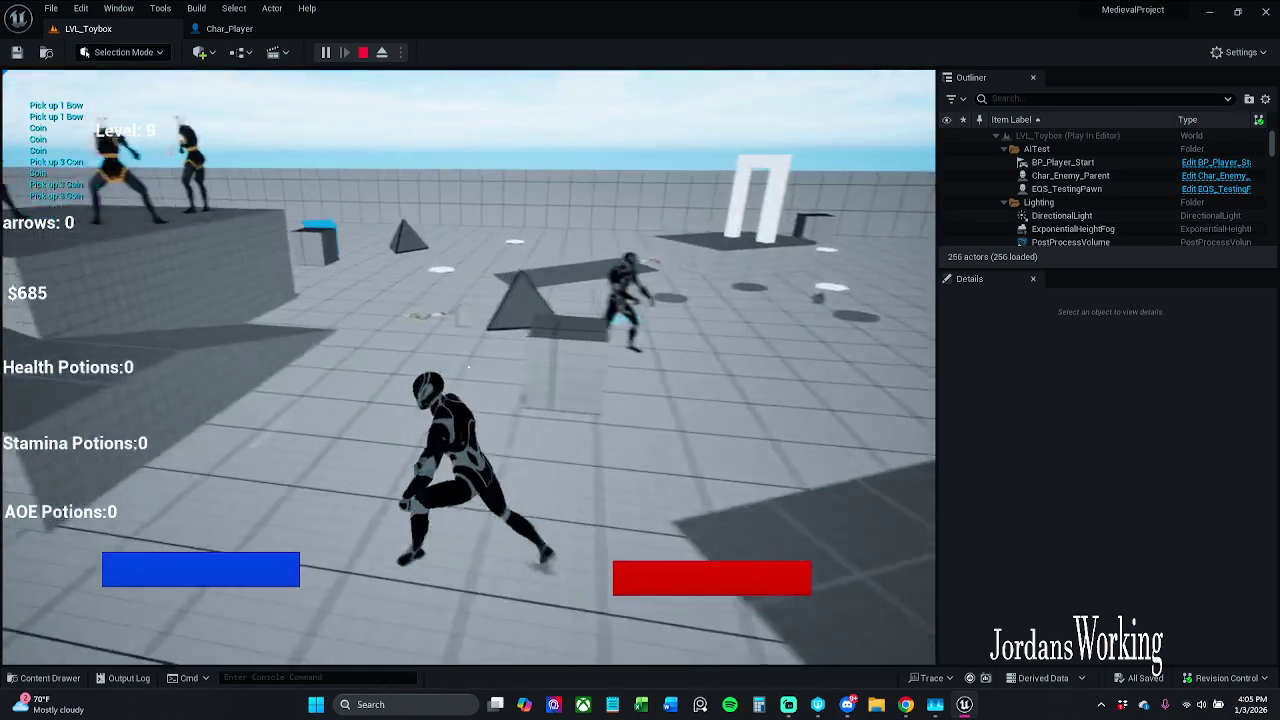
key(w)
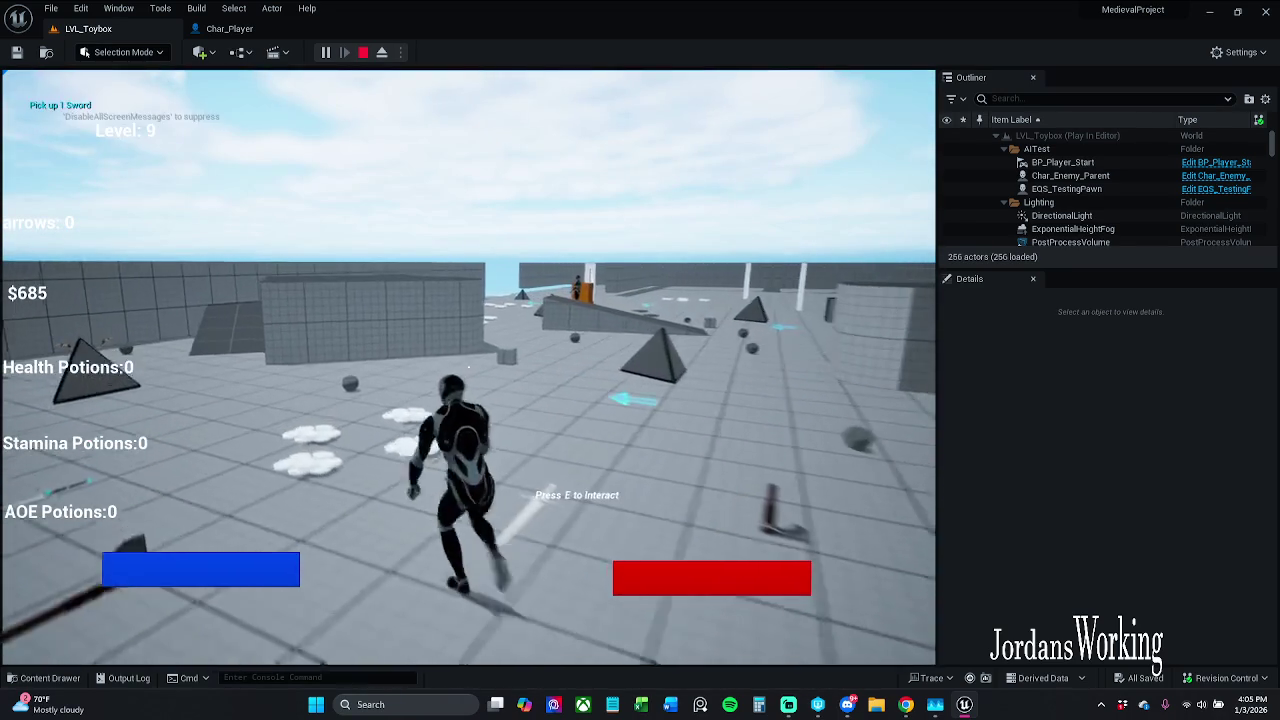
key(w)
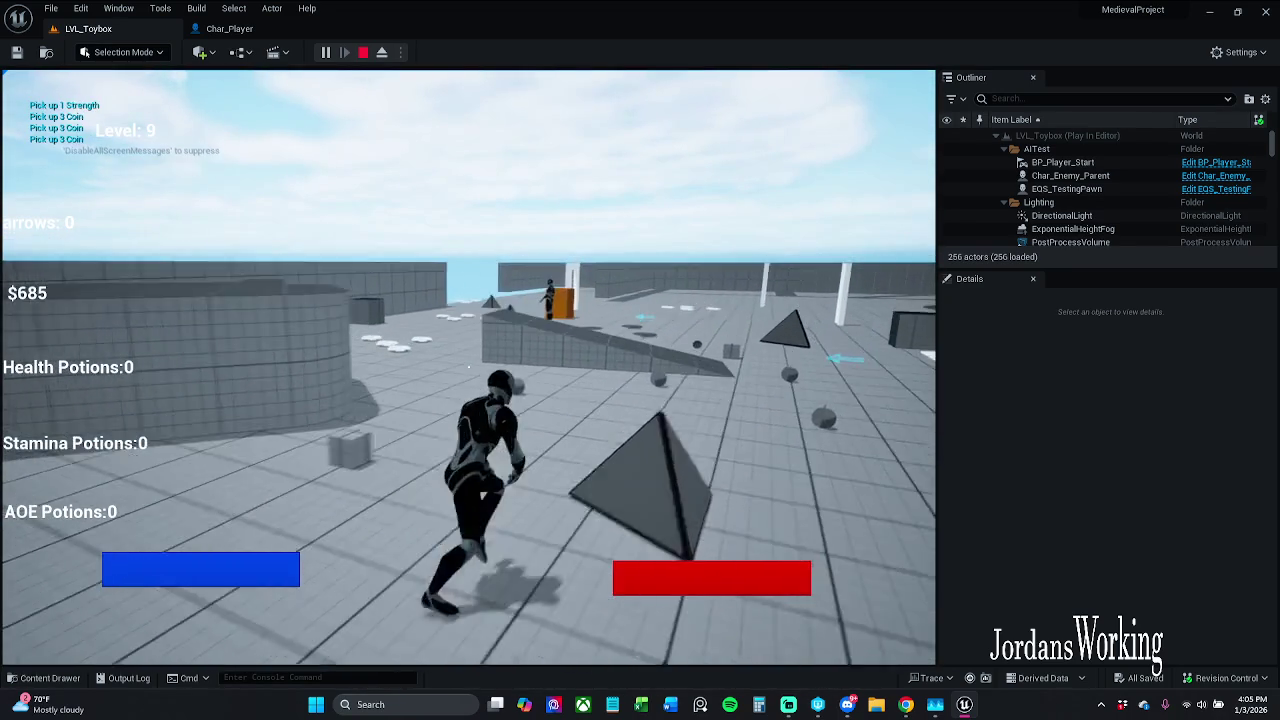
key(w)
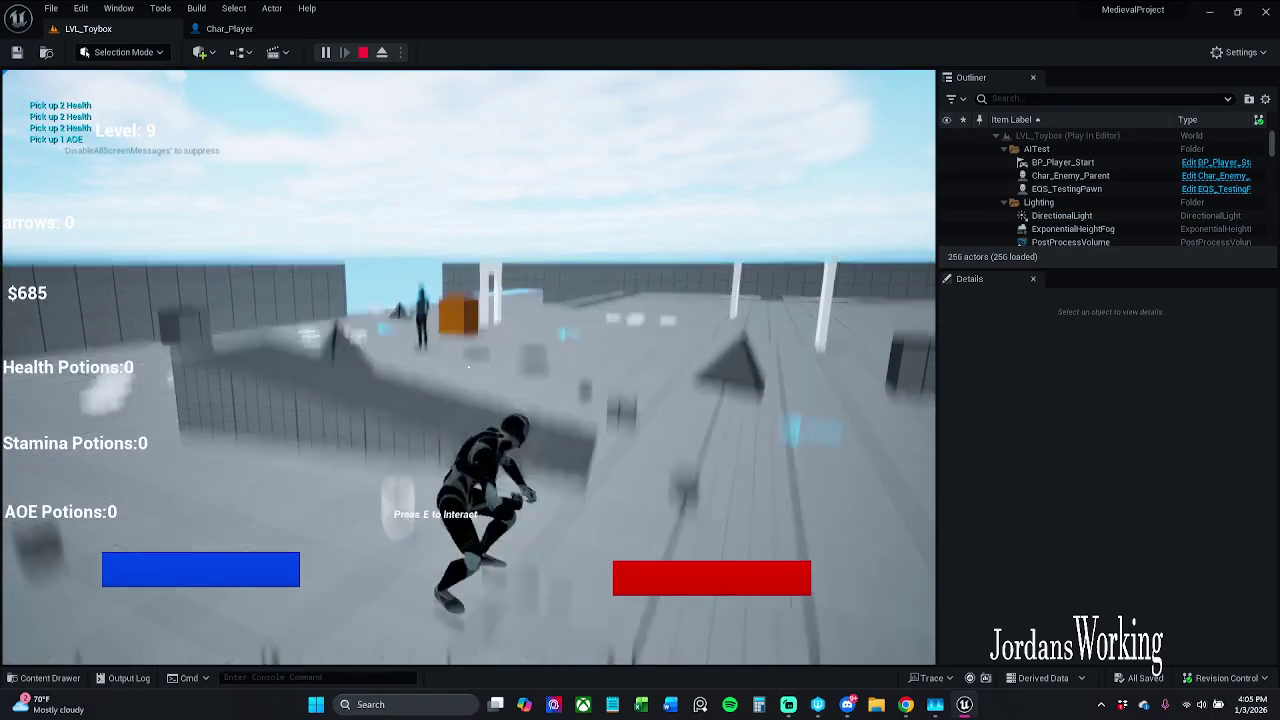
key(space)
key(w)
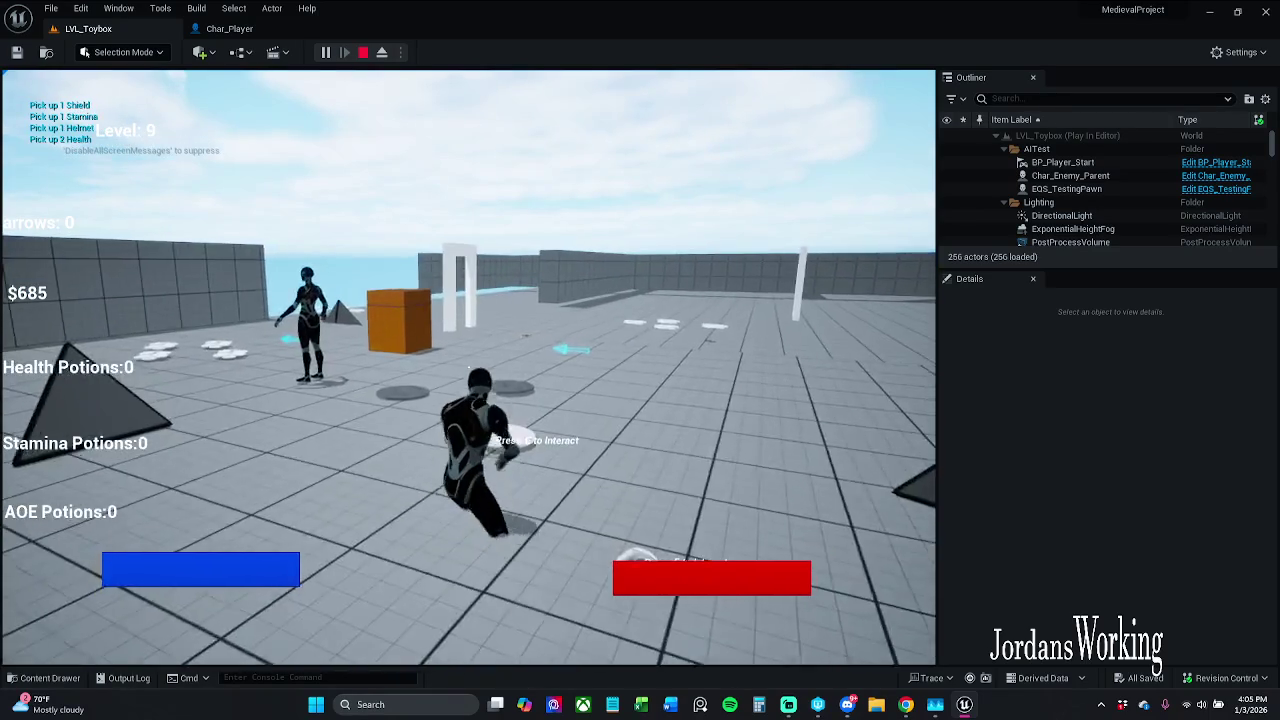
key(space)
key(w)
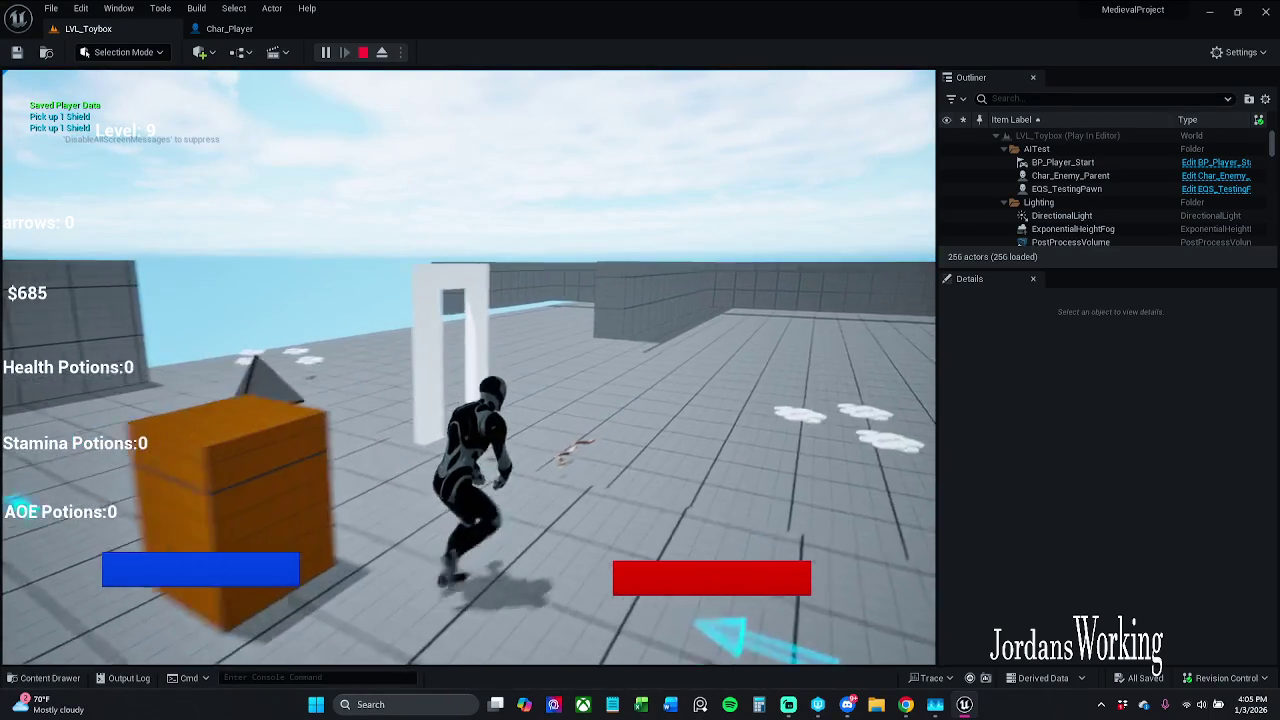
key(space)
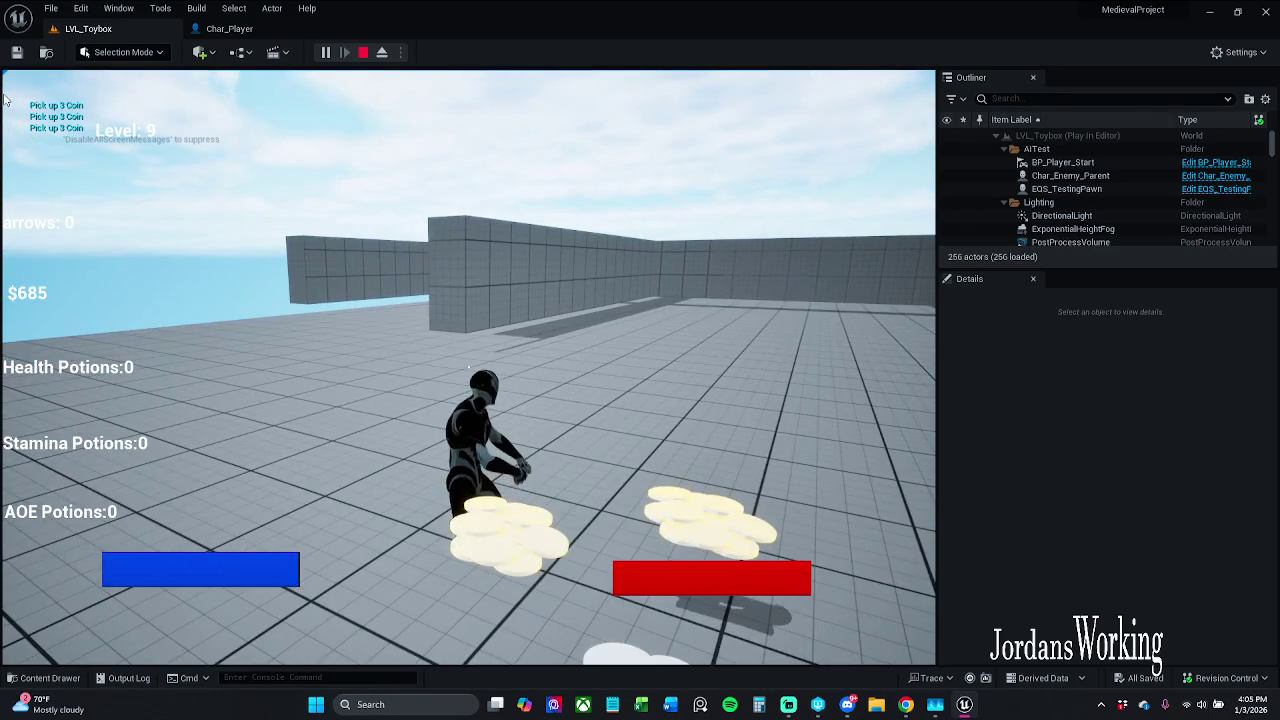
key(Escape)
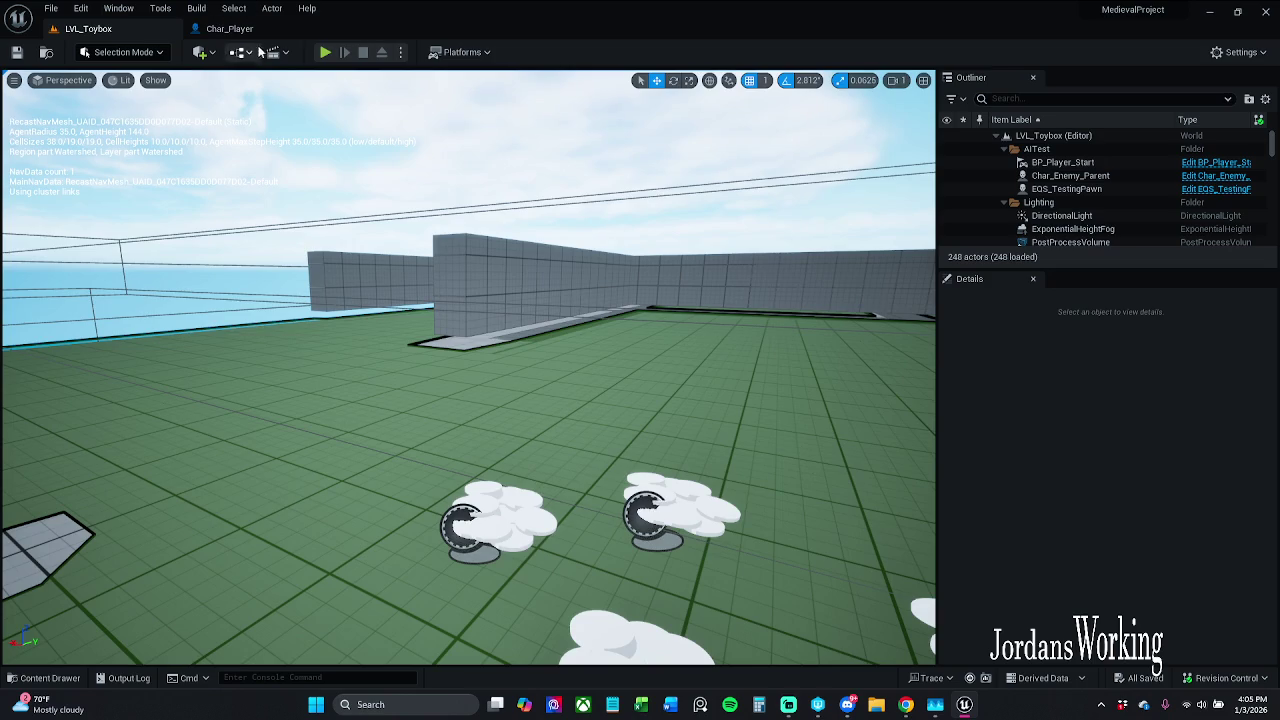
- Add a 0.2-second Delay node fed by Flip Flop A
click(229, 28)
drag(346, 240, 599, 494)
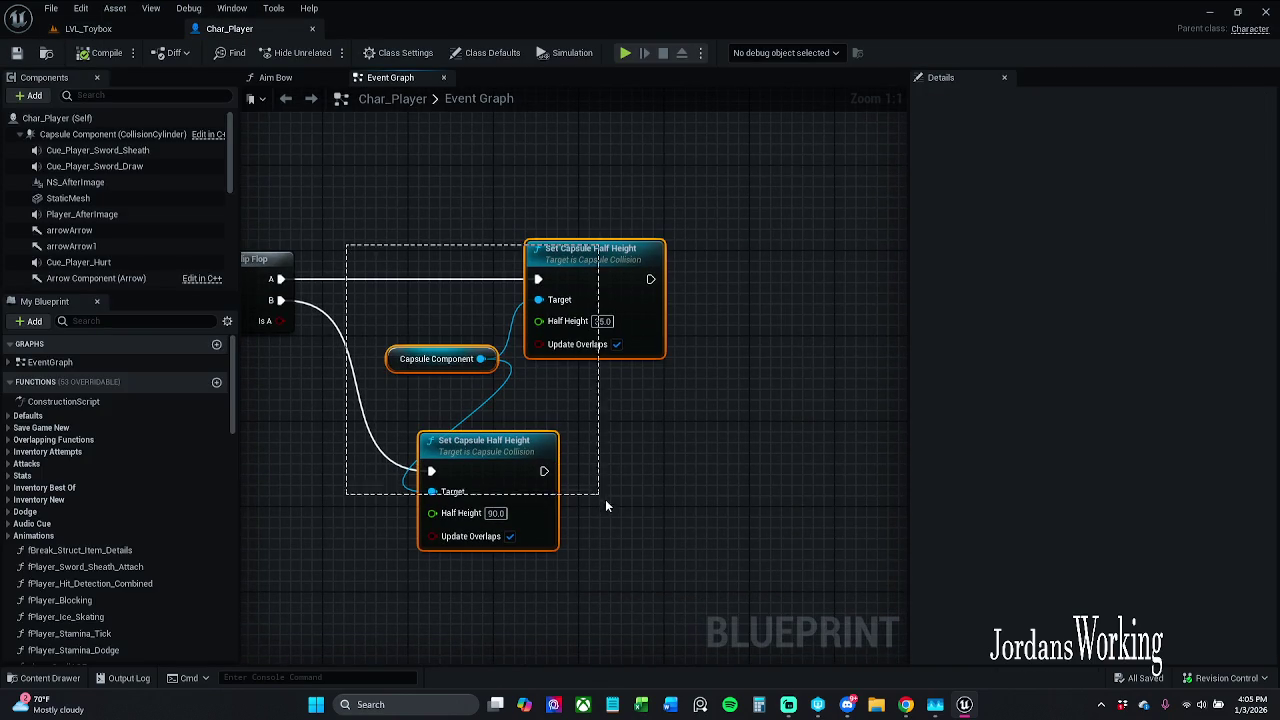
mouse_move(600, 297)
mouse_down()
mouse_move(666, 270)
mouse_move(677, 280)
mouse_up()
click(565, 280)
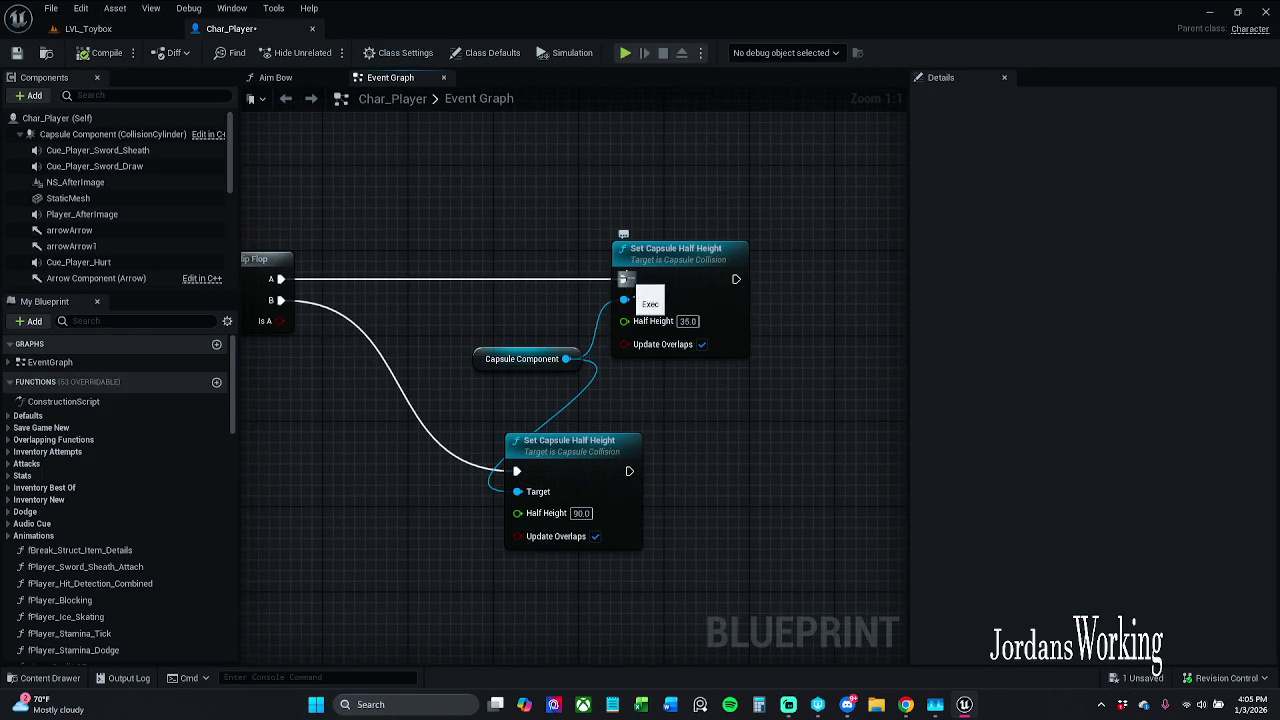
click(625, 282)
drag(552, 264, 276, 282)
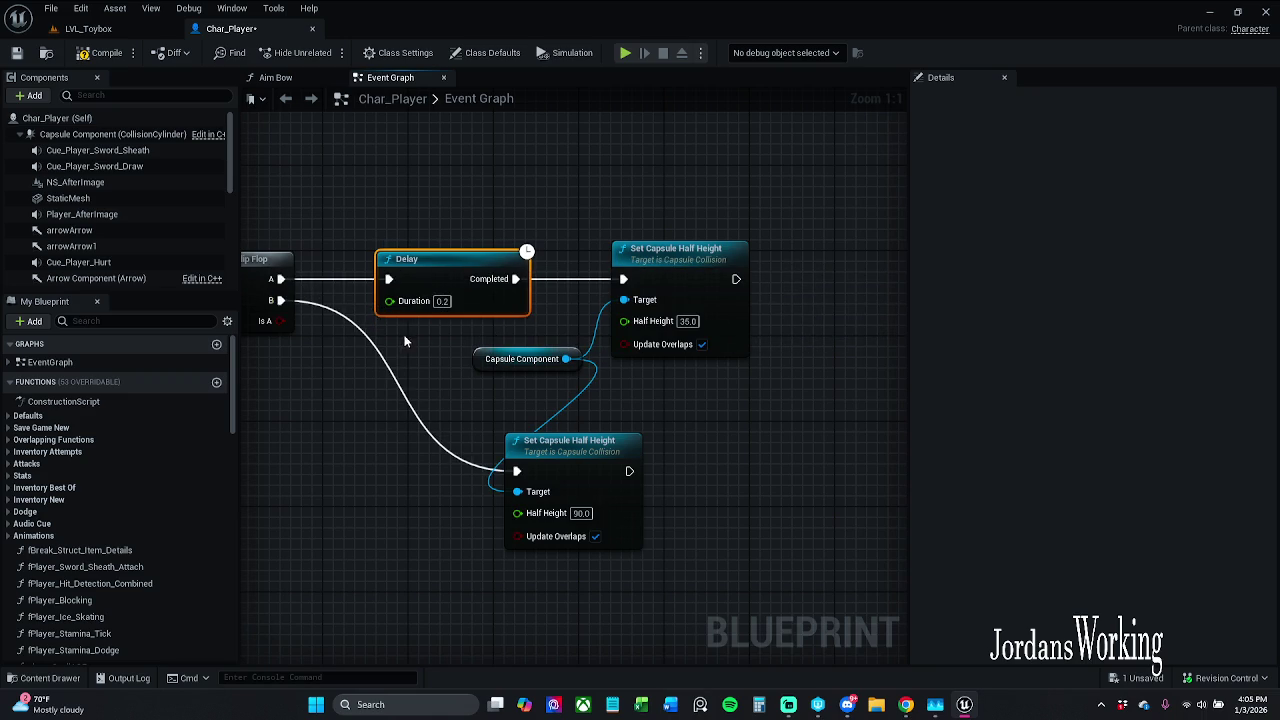
- Duplicate the Delay and connect it to the 90.0 half-height node
click(452, 279)
key(ctrl+c)
key(ctrl+v)
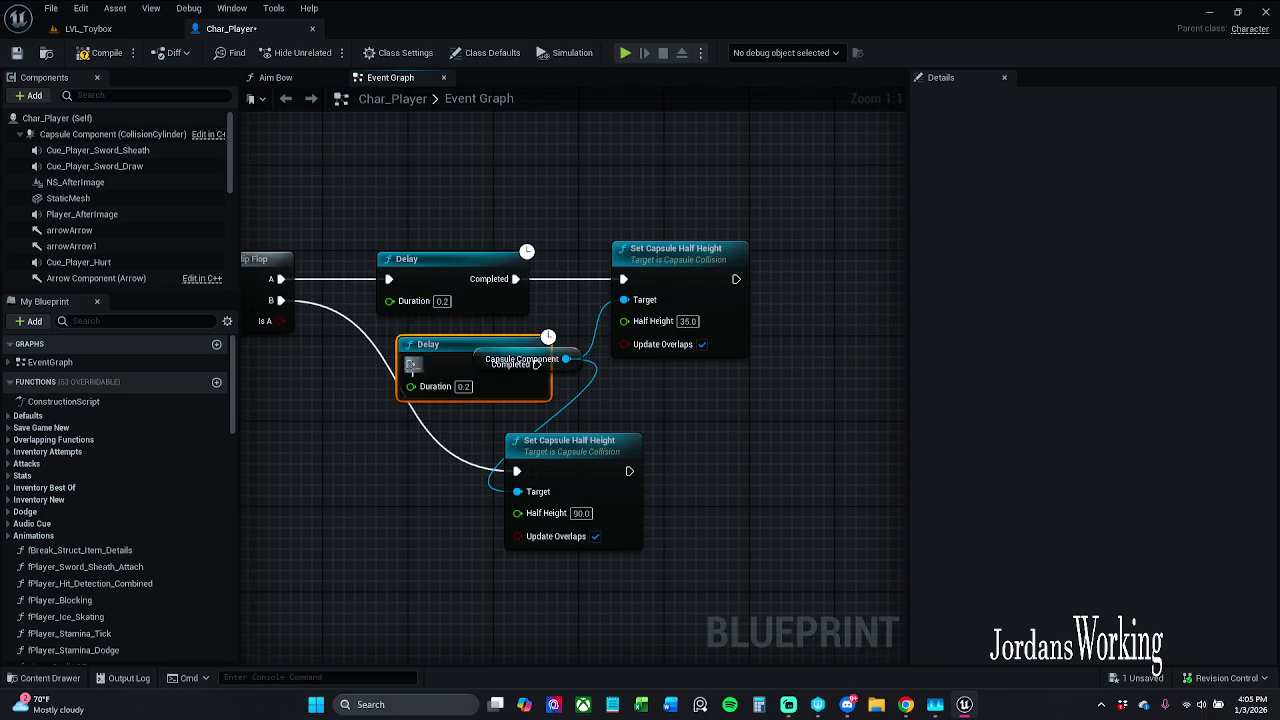
mouse_move(410, 350)
mouse_down()
mouse_move(353, 403)
mouse_move(290, 355)
mouse_move(283, 312)
mouse_up()
drag(498, 432, 518, 472)
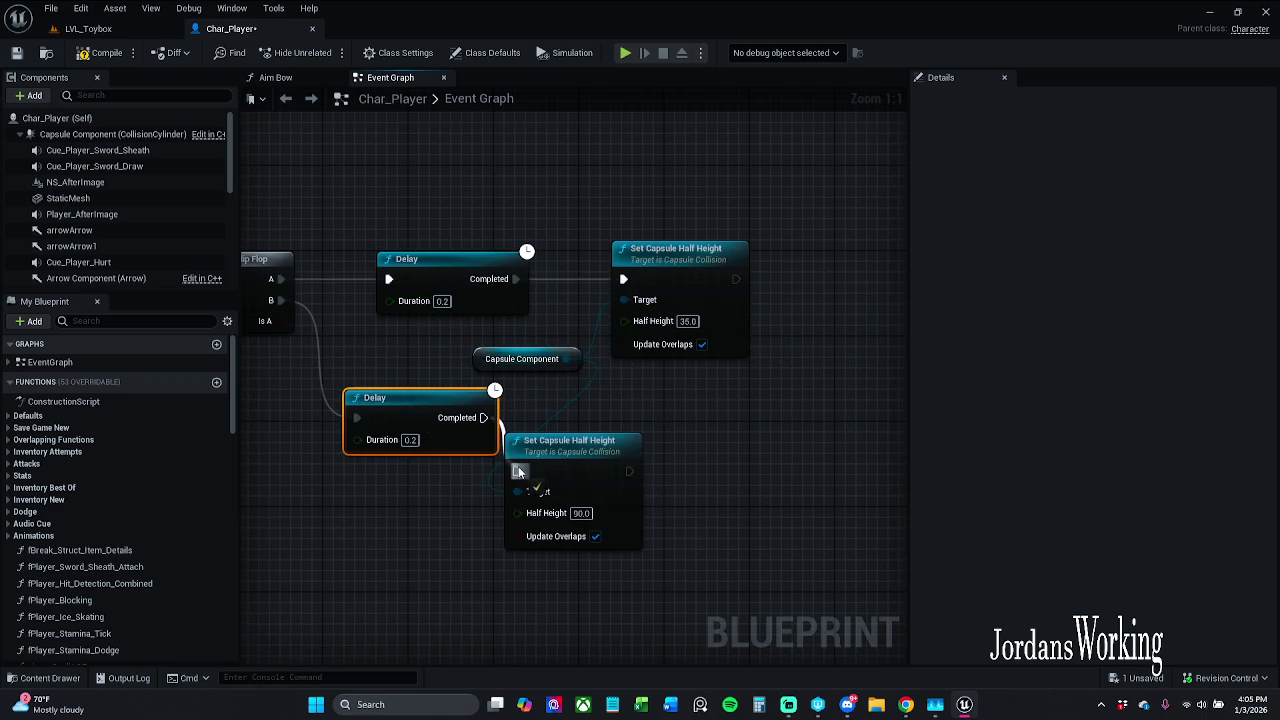
drag(429, 418, 387, 450)
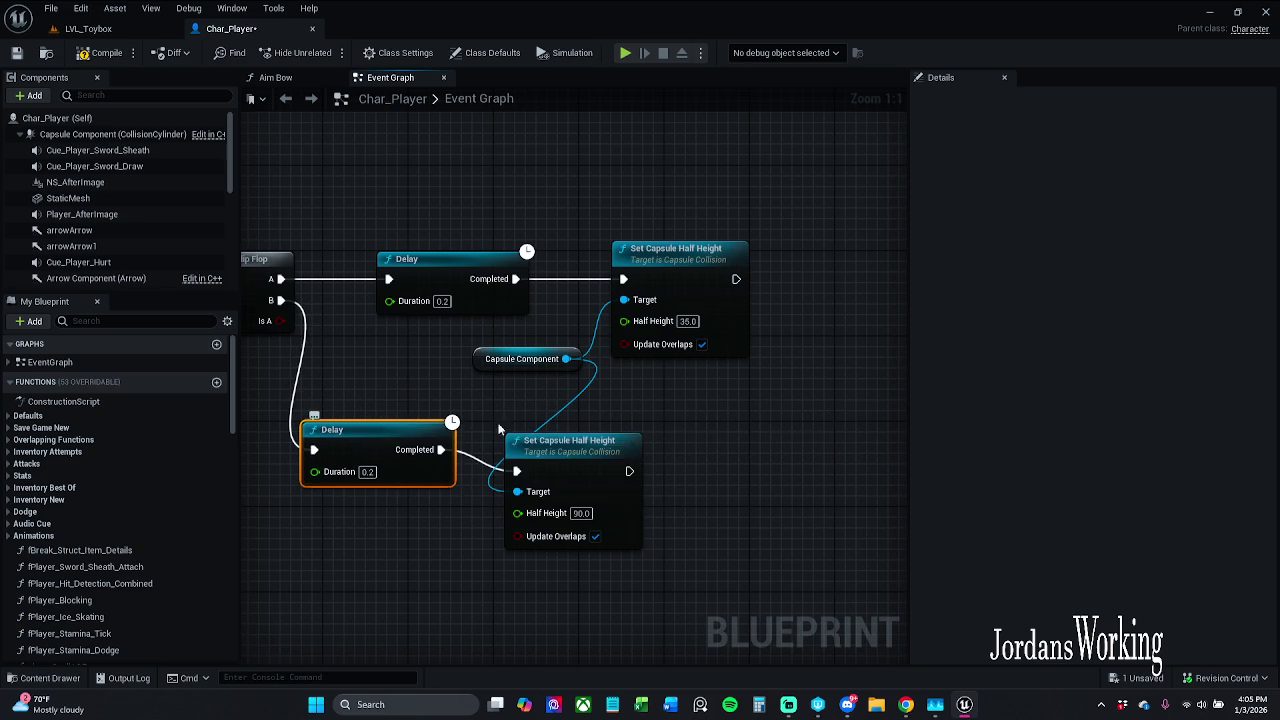
click(104, 30)
click(228, 28)
- Play-test the delayed crouch in LVL_Toybox, running forward and crouching with S, then stop
click(107, 30)
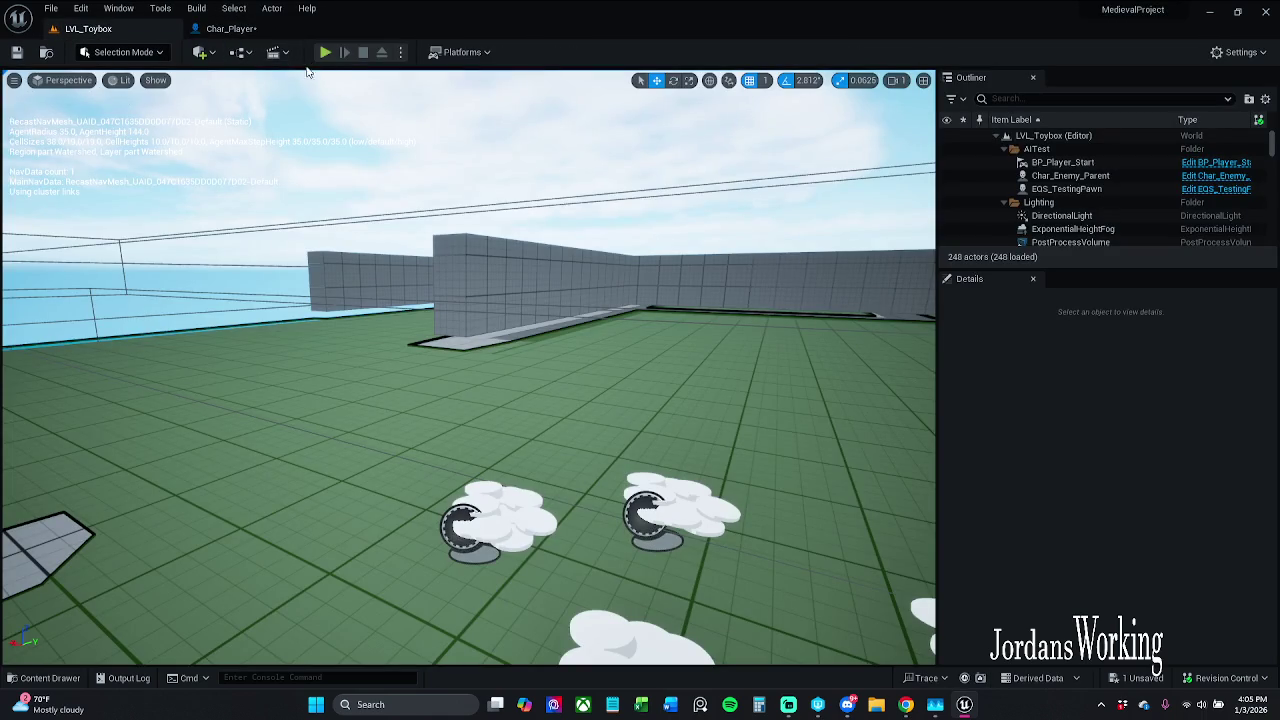
click(324, 54)
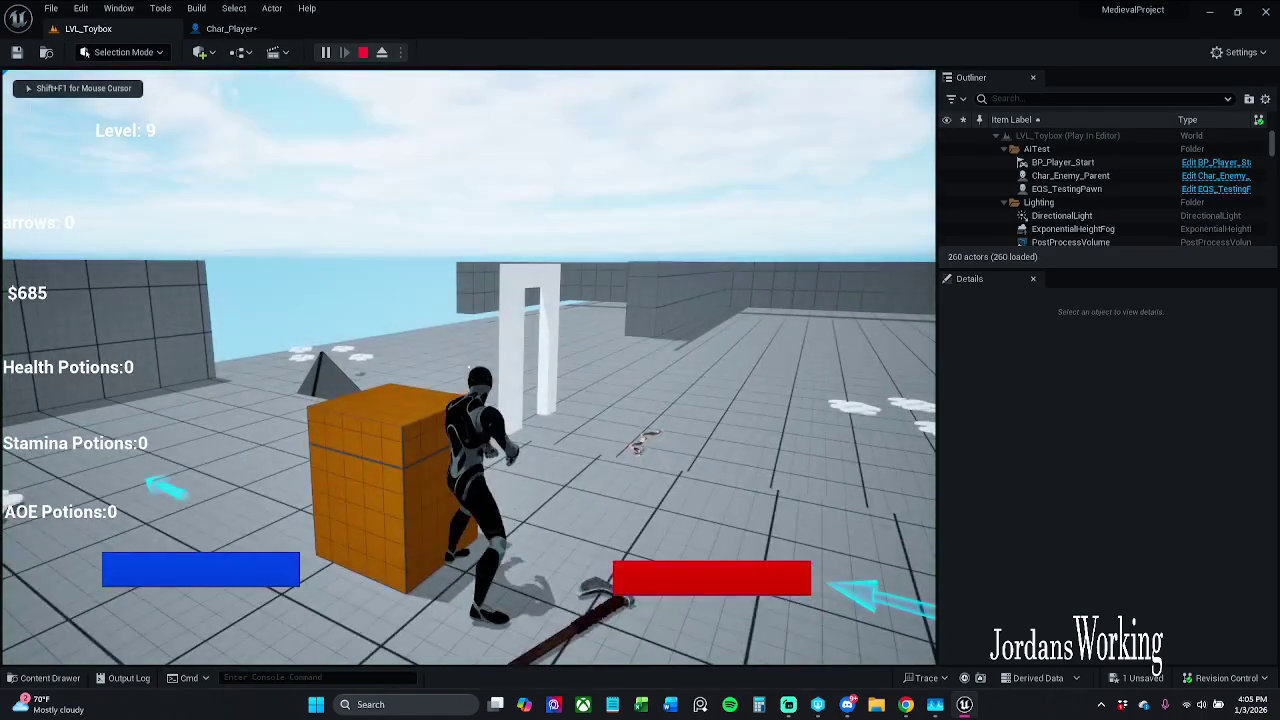
key(w)
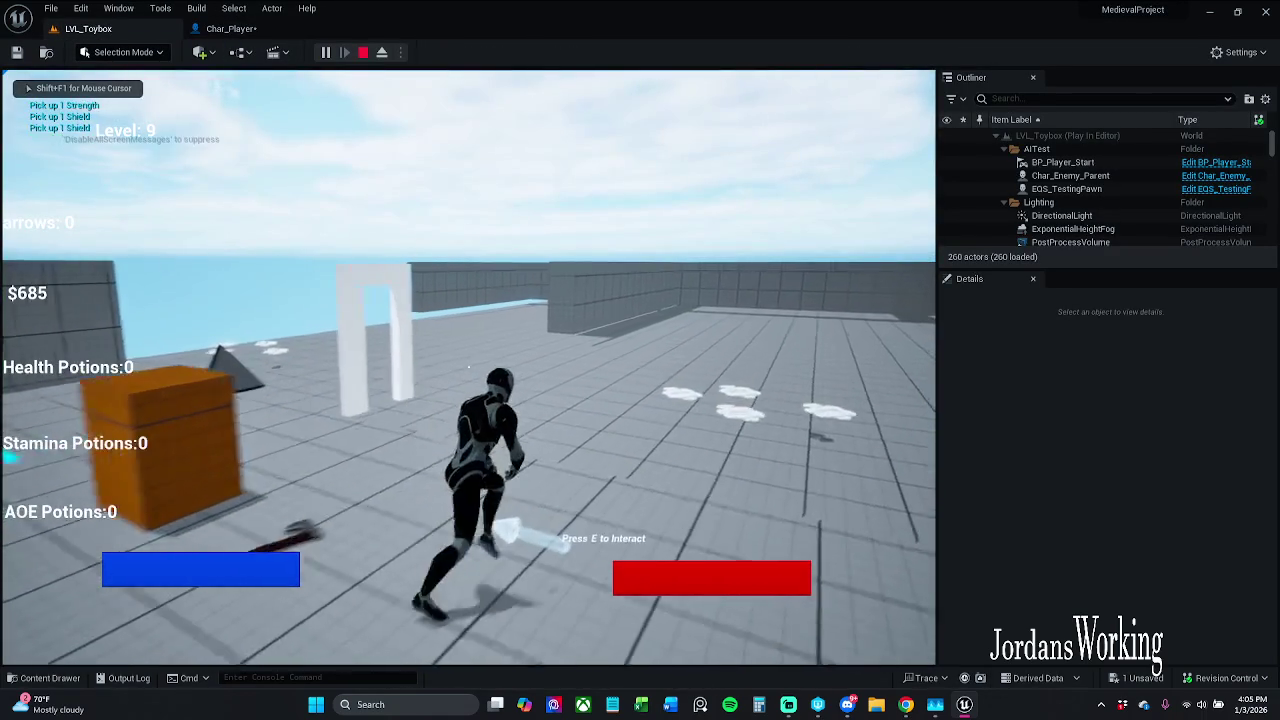
key(s)
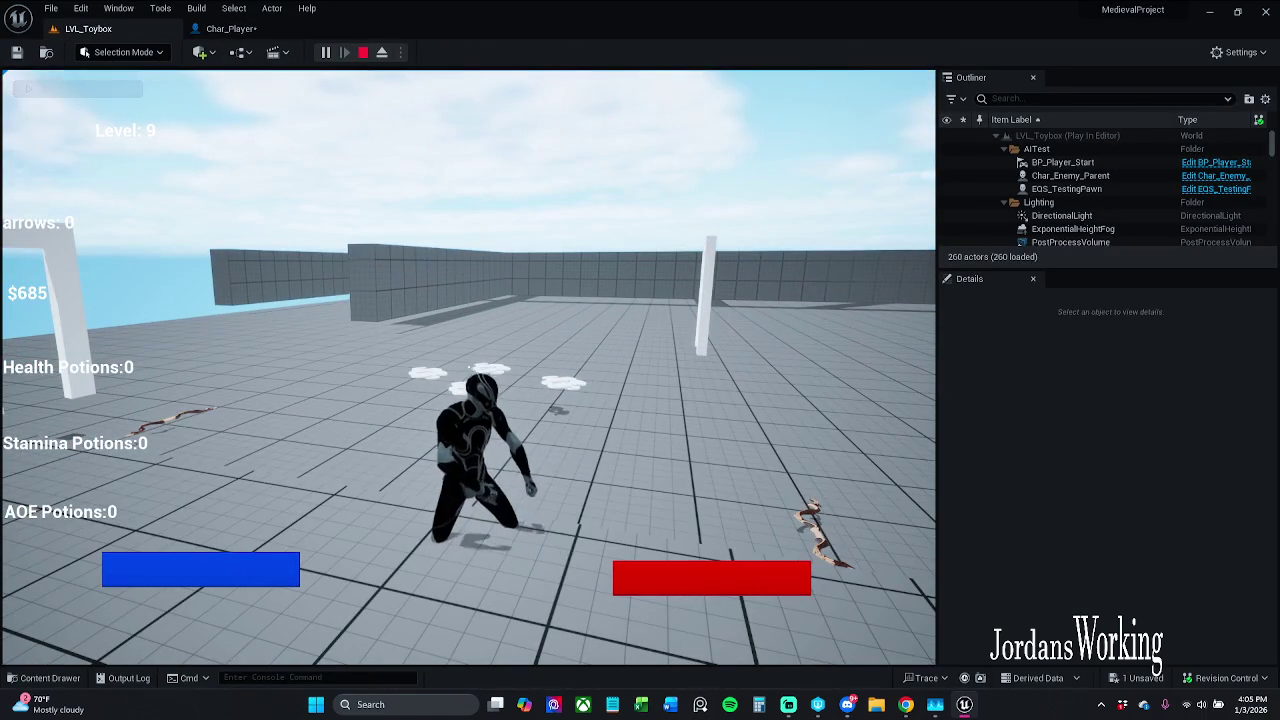
key(s)
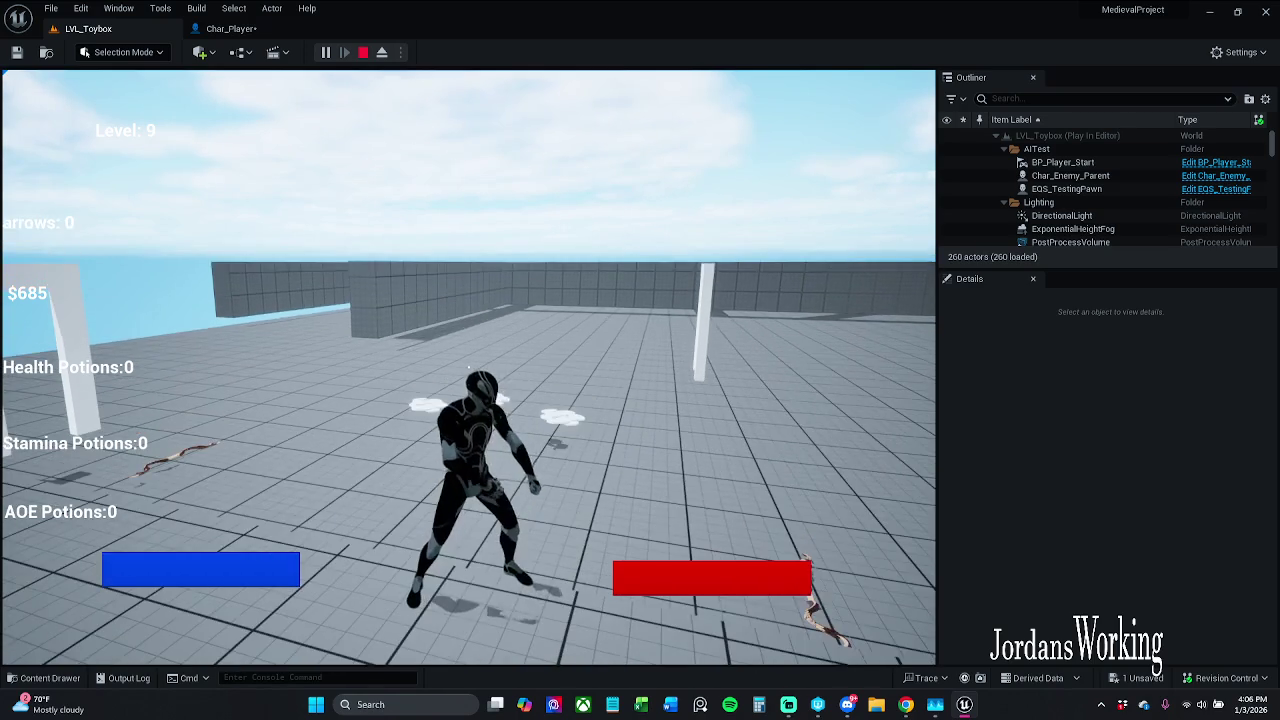
key(Escape)
- Delete both 0.2-second Delay nodes from Char_Player's Event Graph
click(231, 28)
drag(430, 208, 368, 496)
key(Delete)
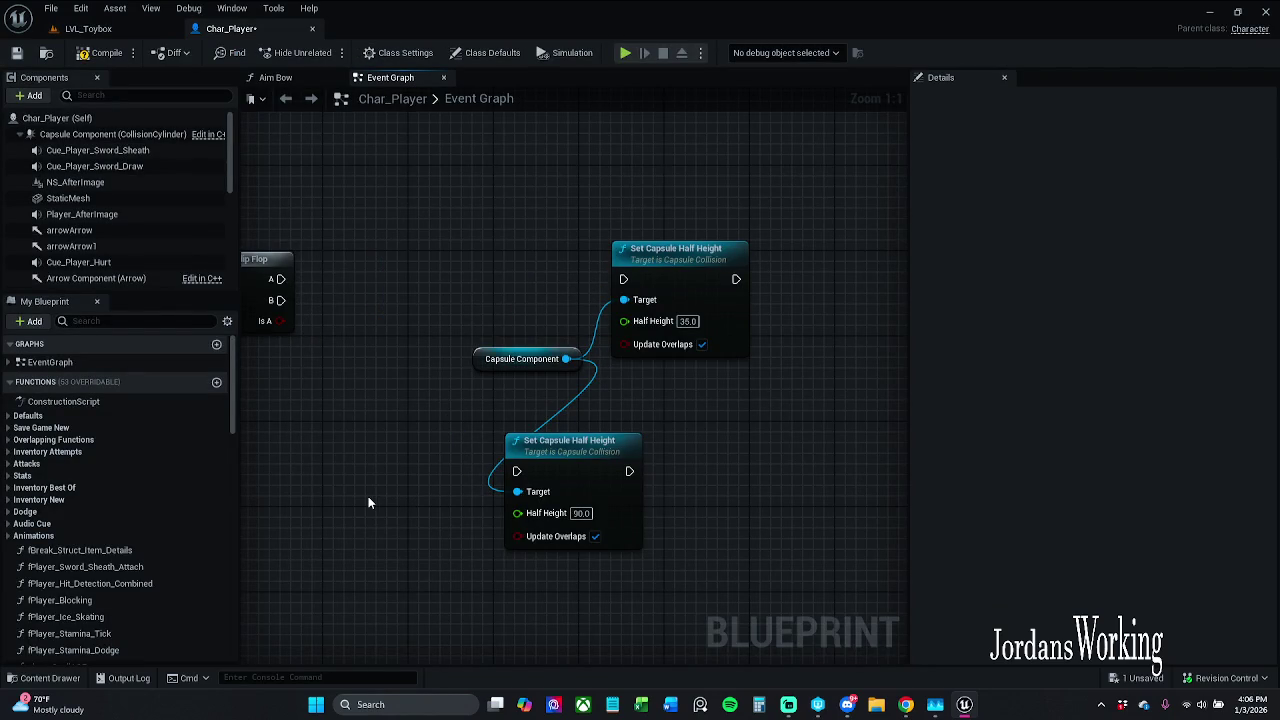
- Wire Flip Flop A to the 35.0 height node and B to the 90.0 node, then save
mouse_move(280, 280)
mouse_down()
mouse_move(615, 264)
mouse_move(623, 279)
mouse_up()
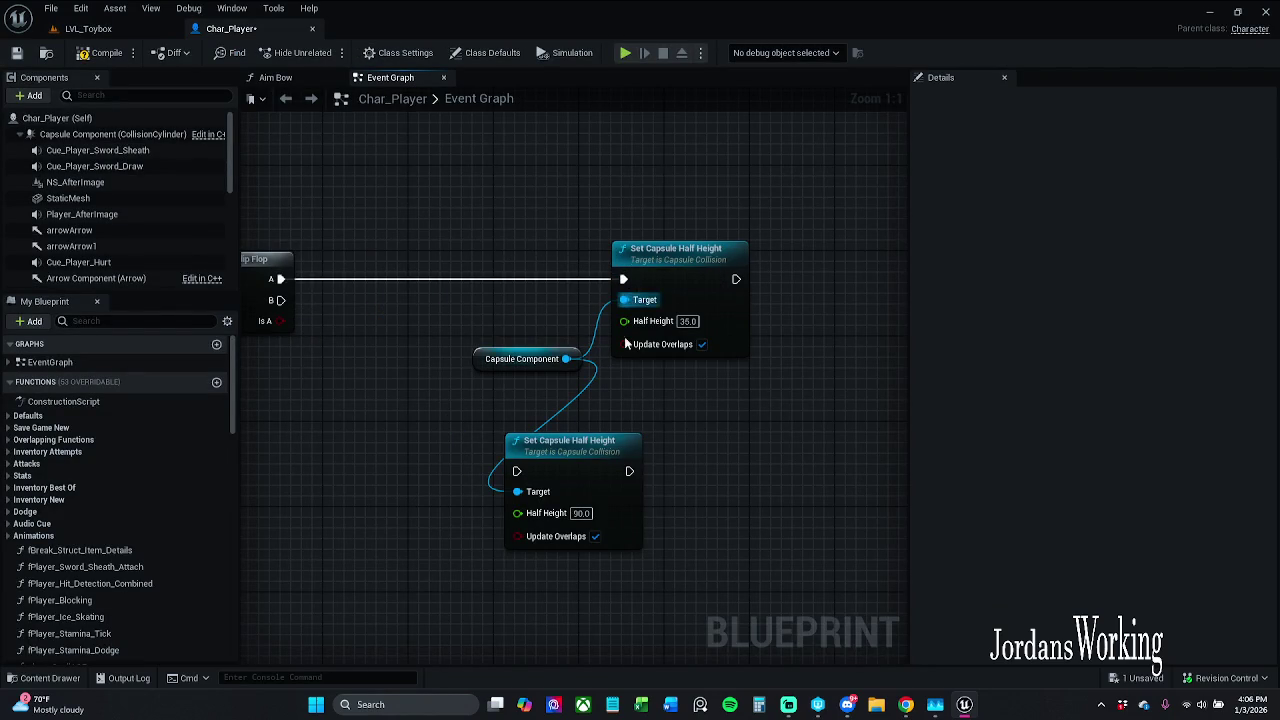
mouse_move(516, 471)
mouse_down()
mouse_move(376, 448)
mouse_move(349, 323)
mouse_move(331, 300)
mouse_up()
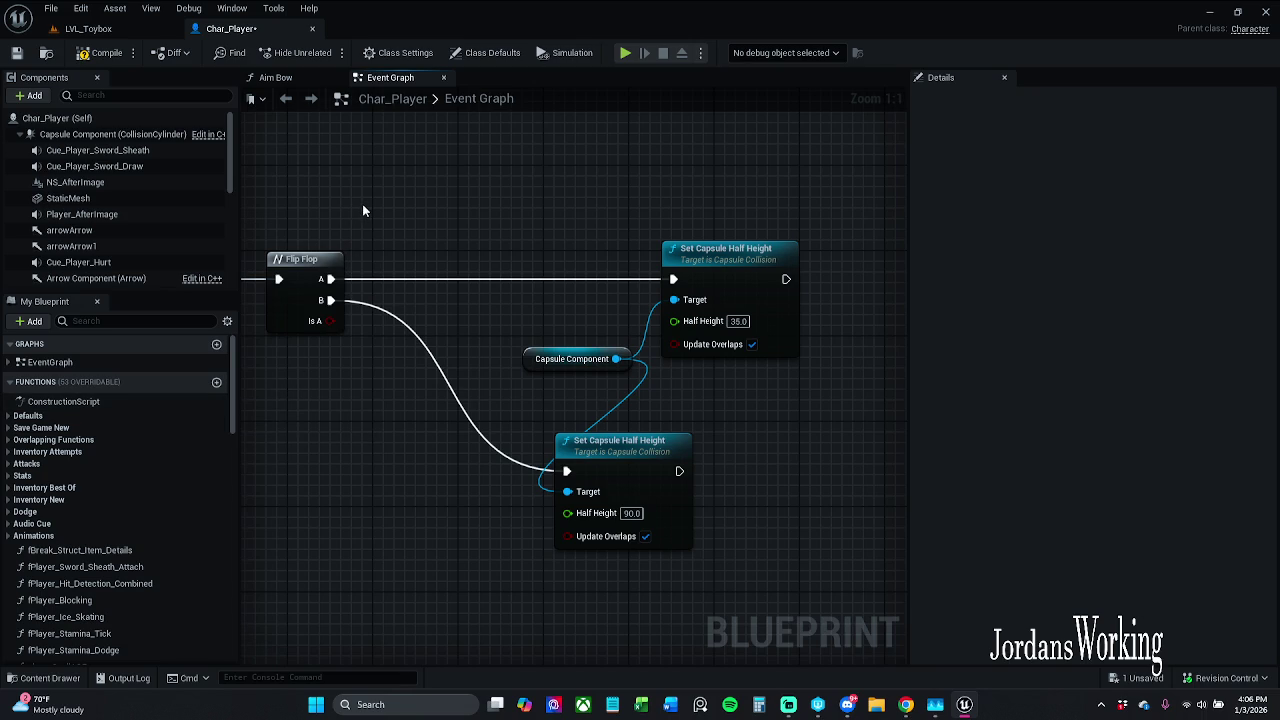
click(20, 54)
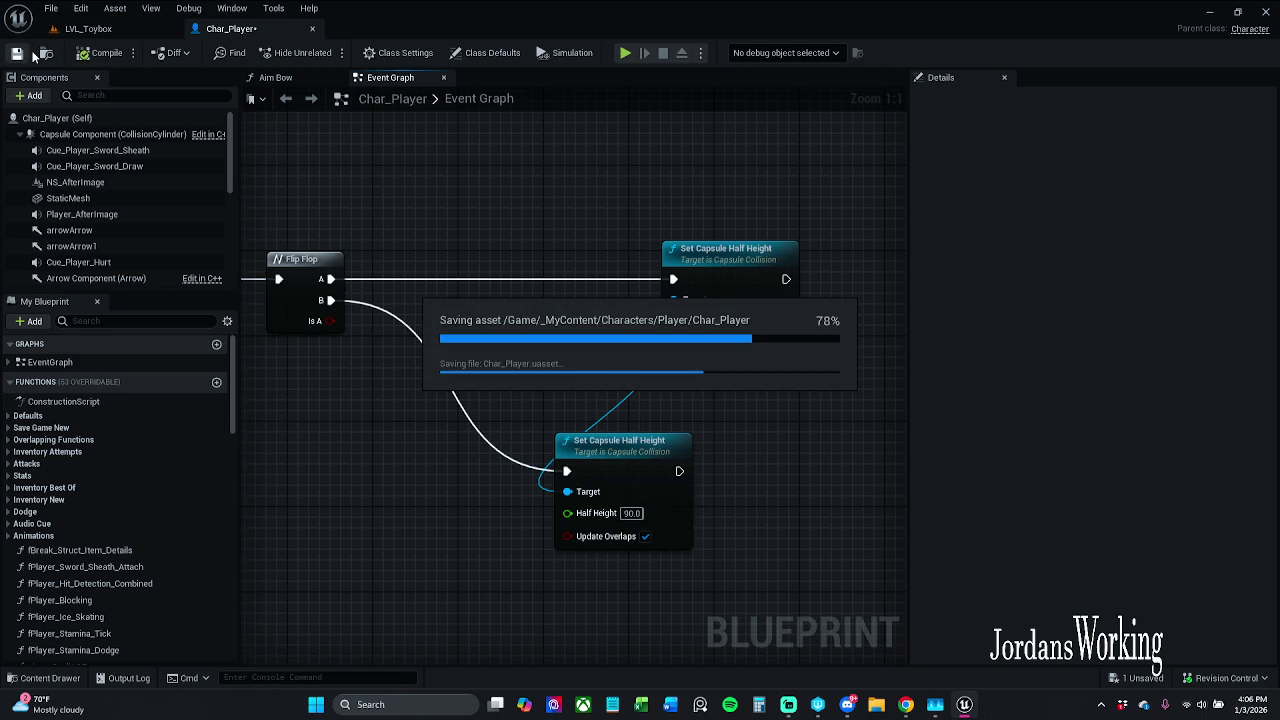
- Shift the Set Capsule Half Height nodes slightly left and save Char_Player again
mouse_move(354, 238)
mouse_down()
mouse_move(743, 220)
mouse_move(432, 199)
mouse_move(907, 558)
mouse_up()
drag(705, 250, 595, 250)
click(436, 170)
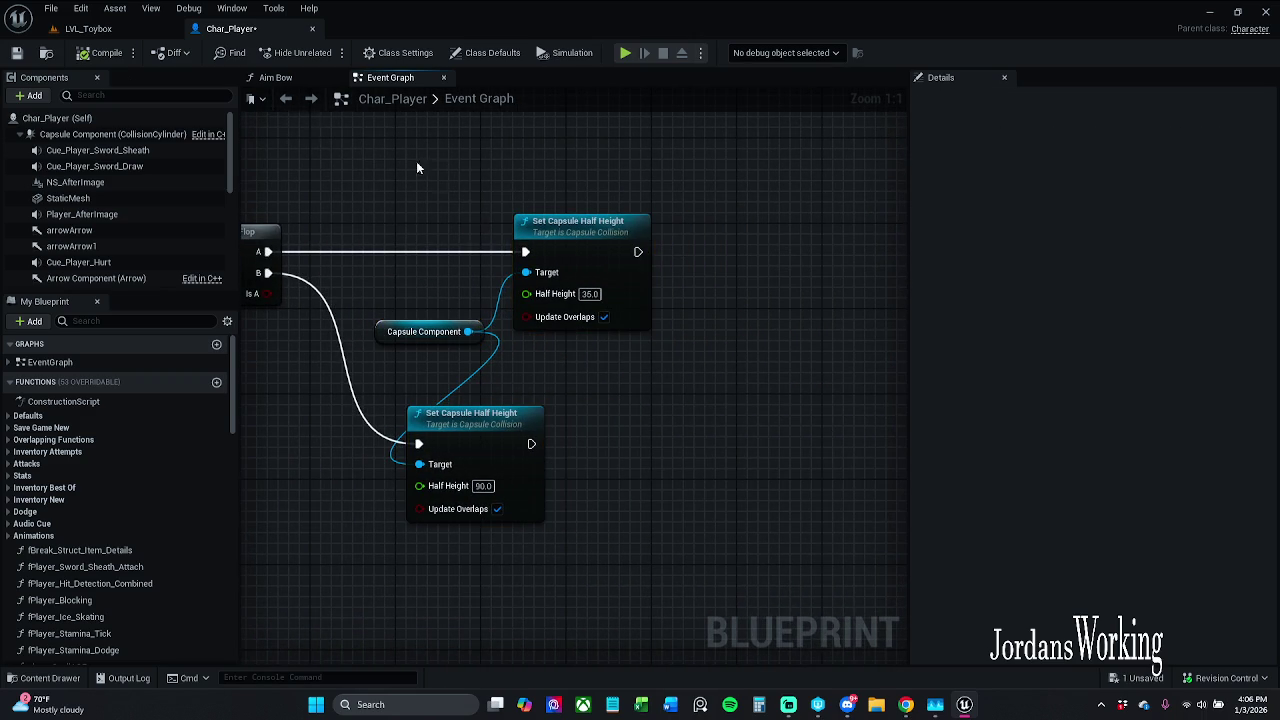
click(21, 57)
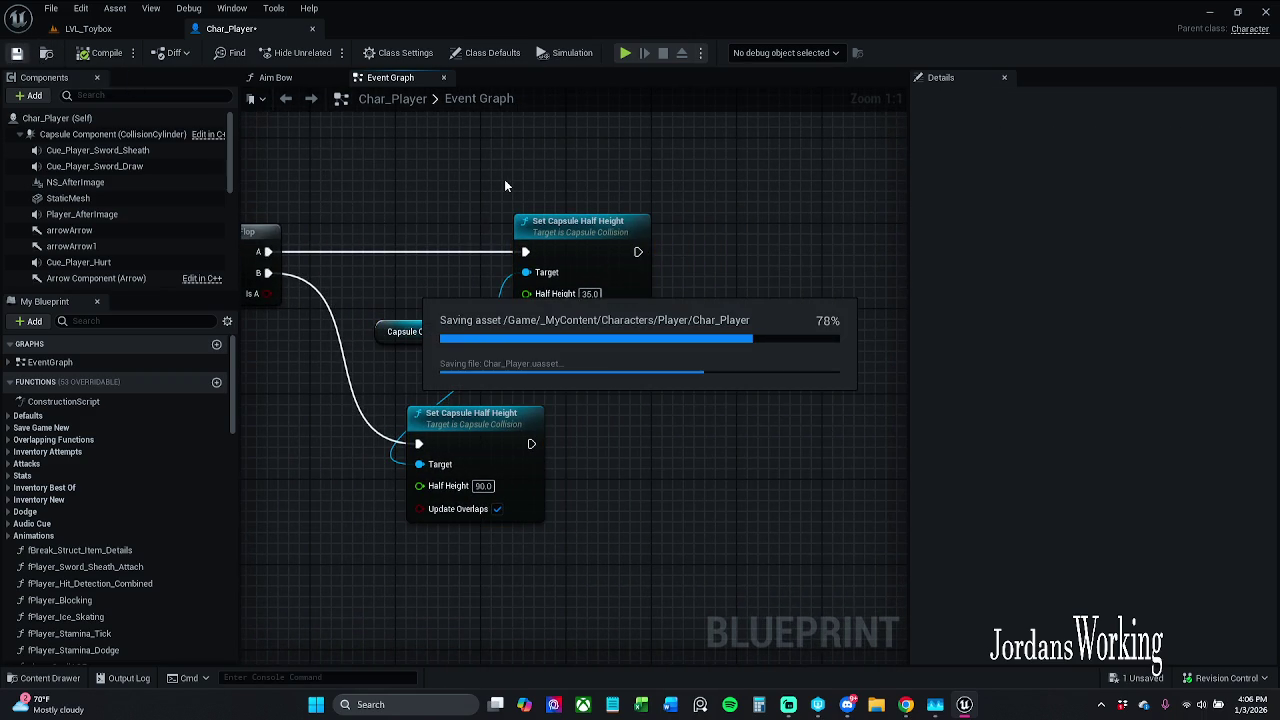
- Bring the Y input node into view and launch a play test of LVL_Toybox
drag(504, 179, 718, 203)
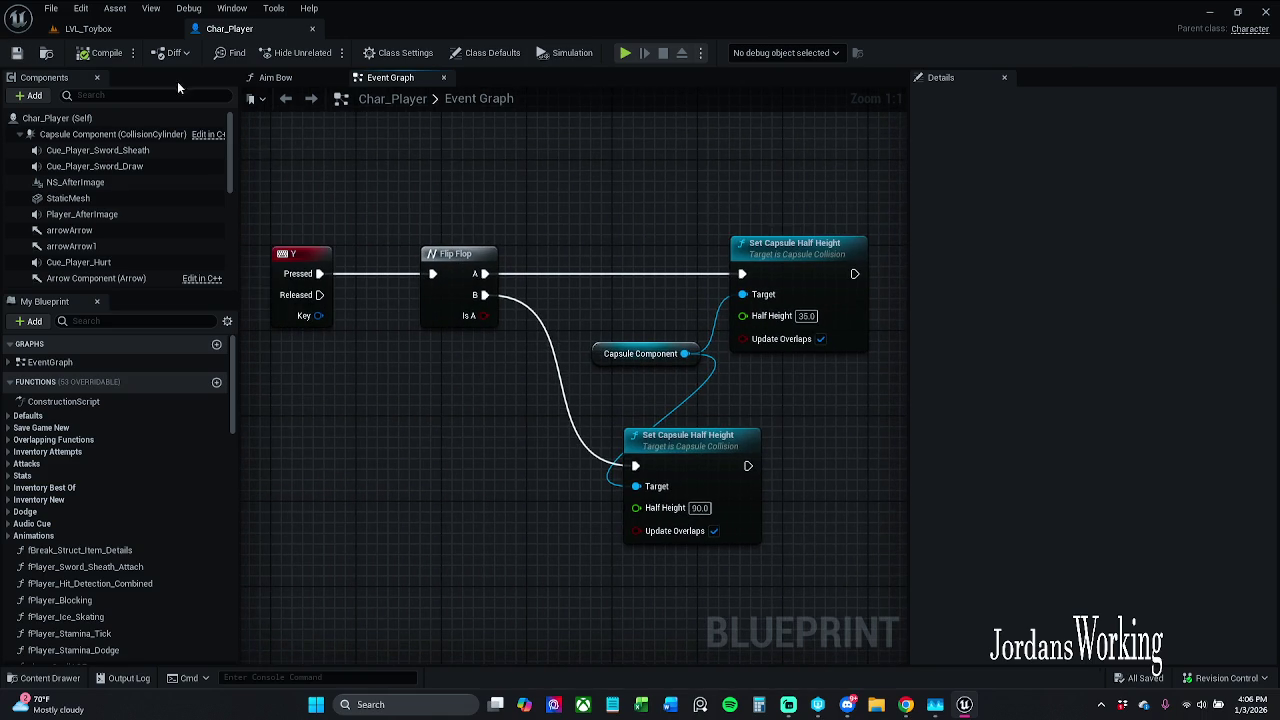
click(88, 28)
click(327, 52)
- Run, roll with Space, pick up items with E and shoot arrows through LVL_Toybox, then stop
key(w)
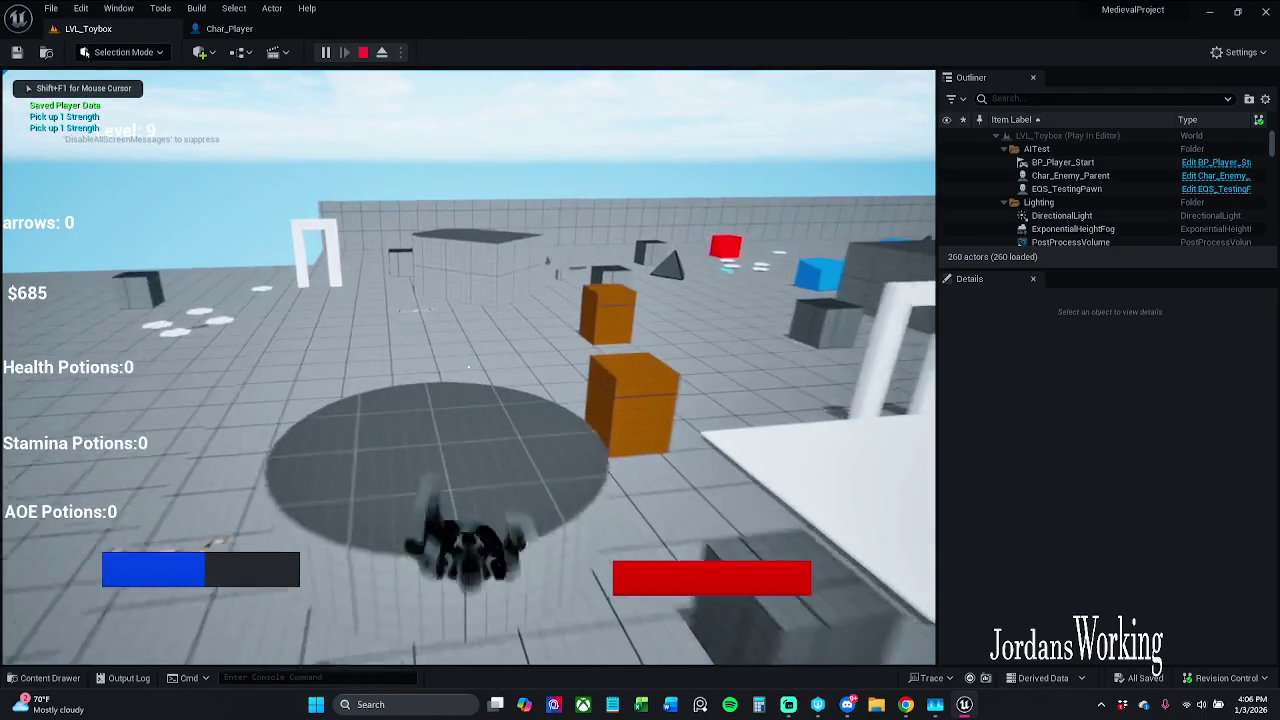
key(space)
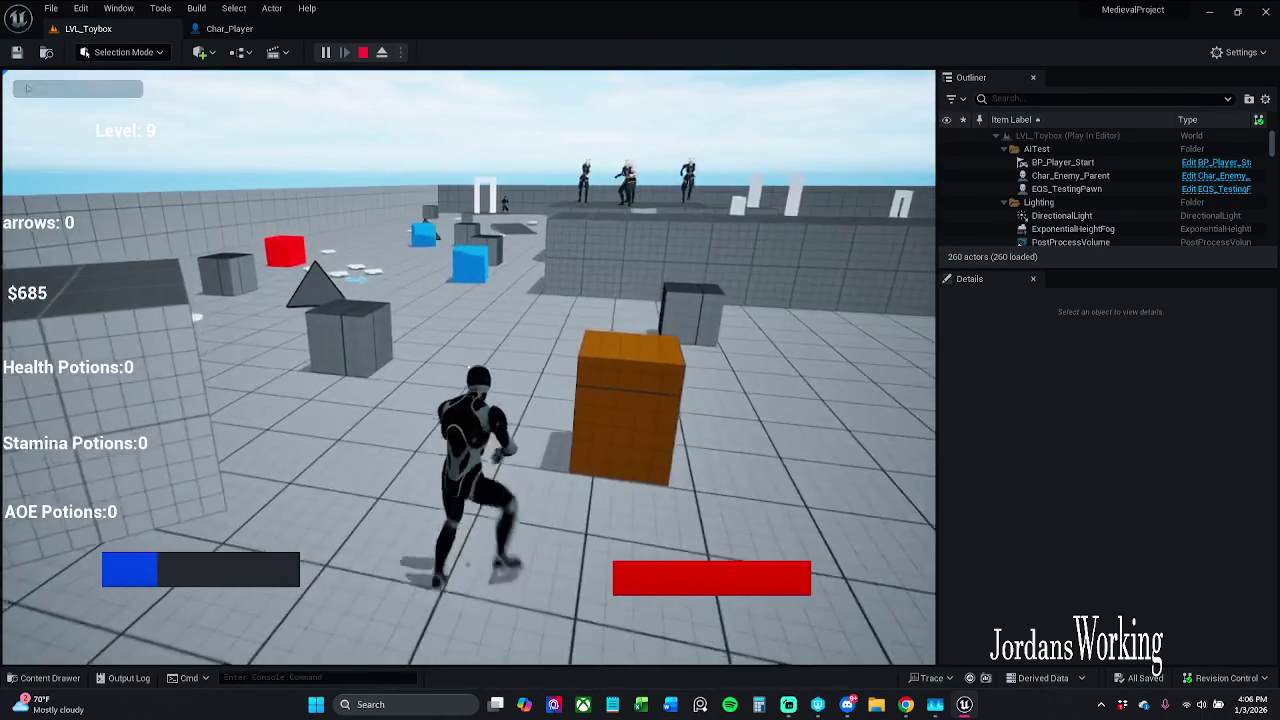
key(space)
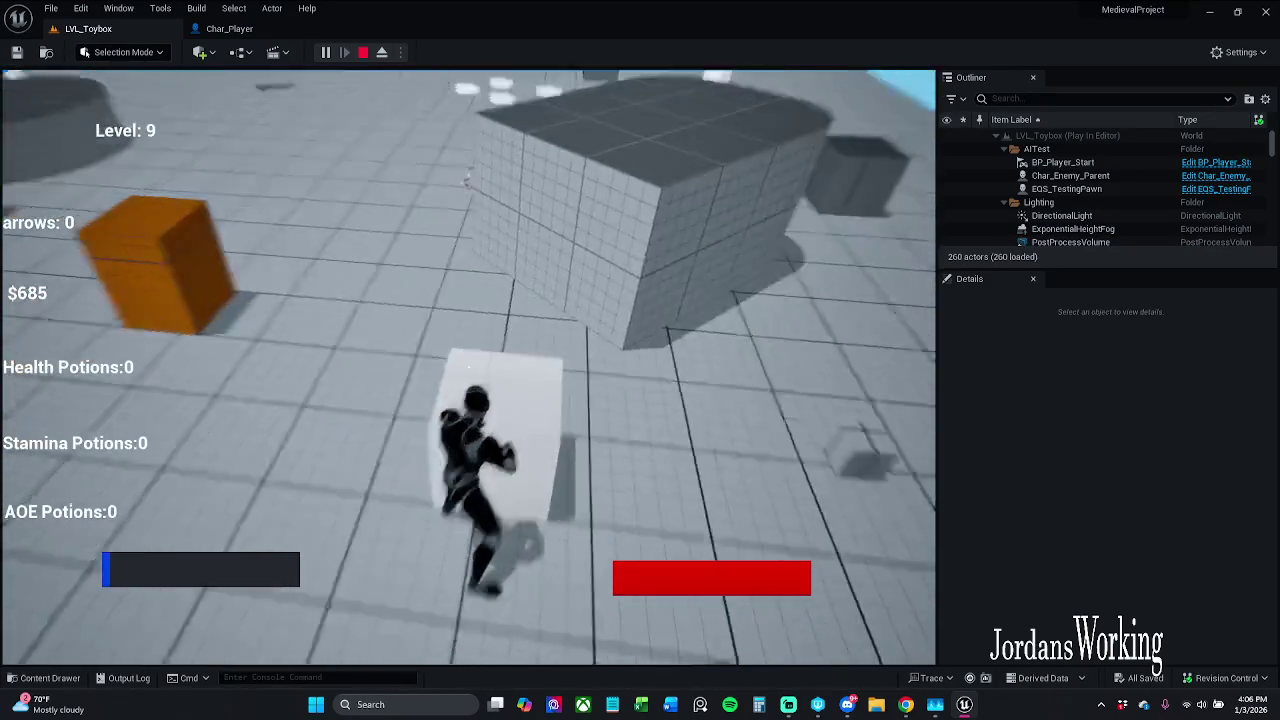
key(w)
key(e)
key(w)
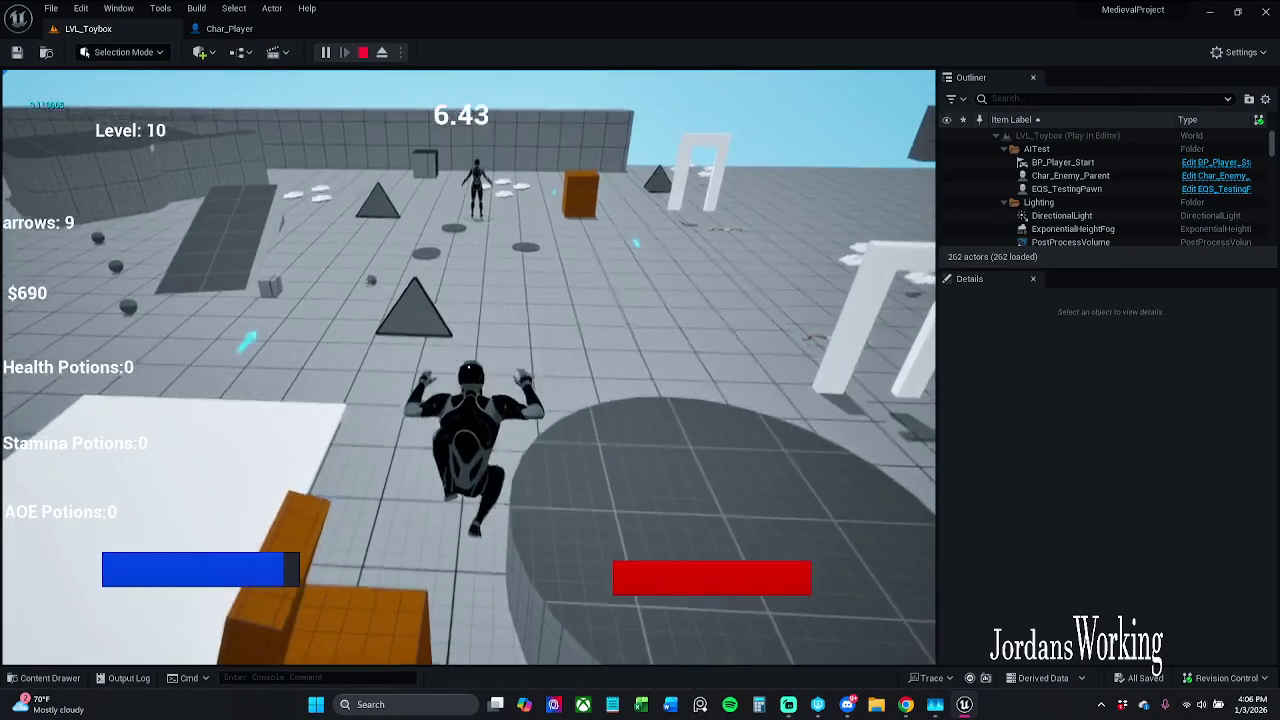
key(w)
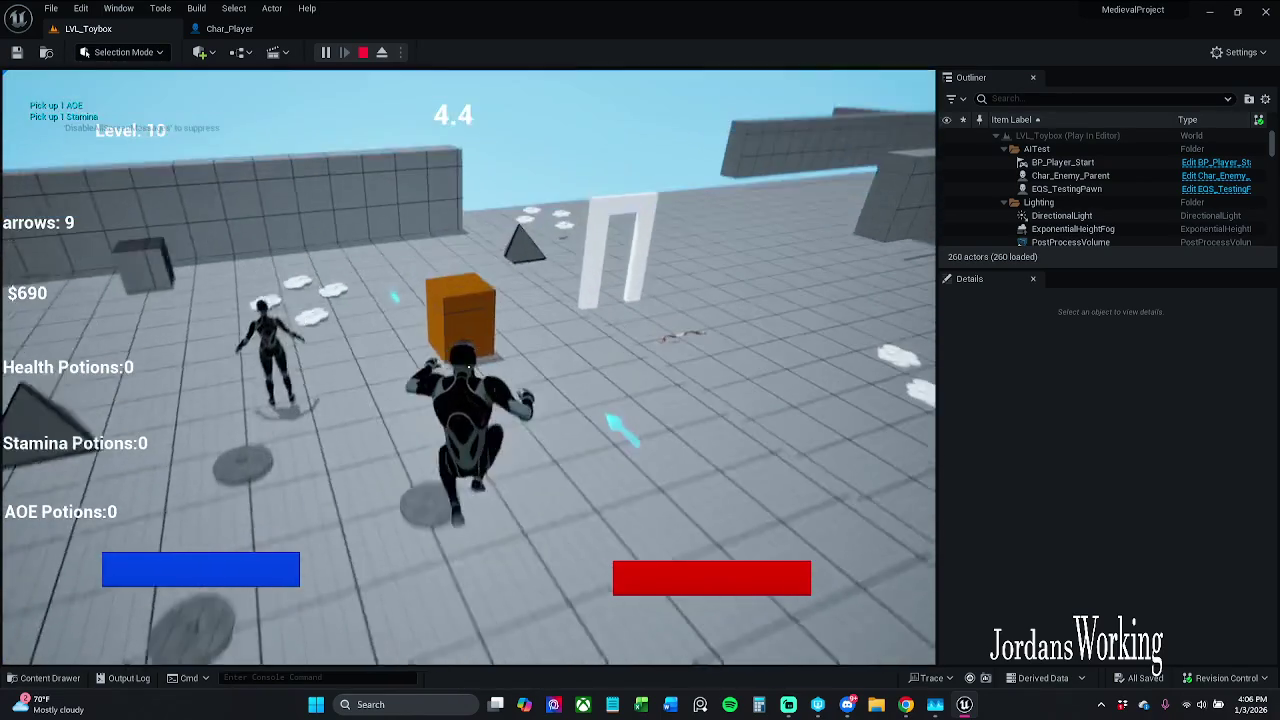
key(w)
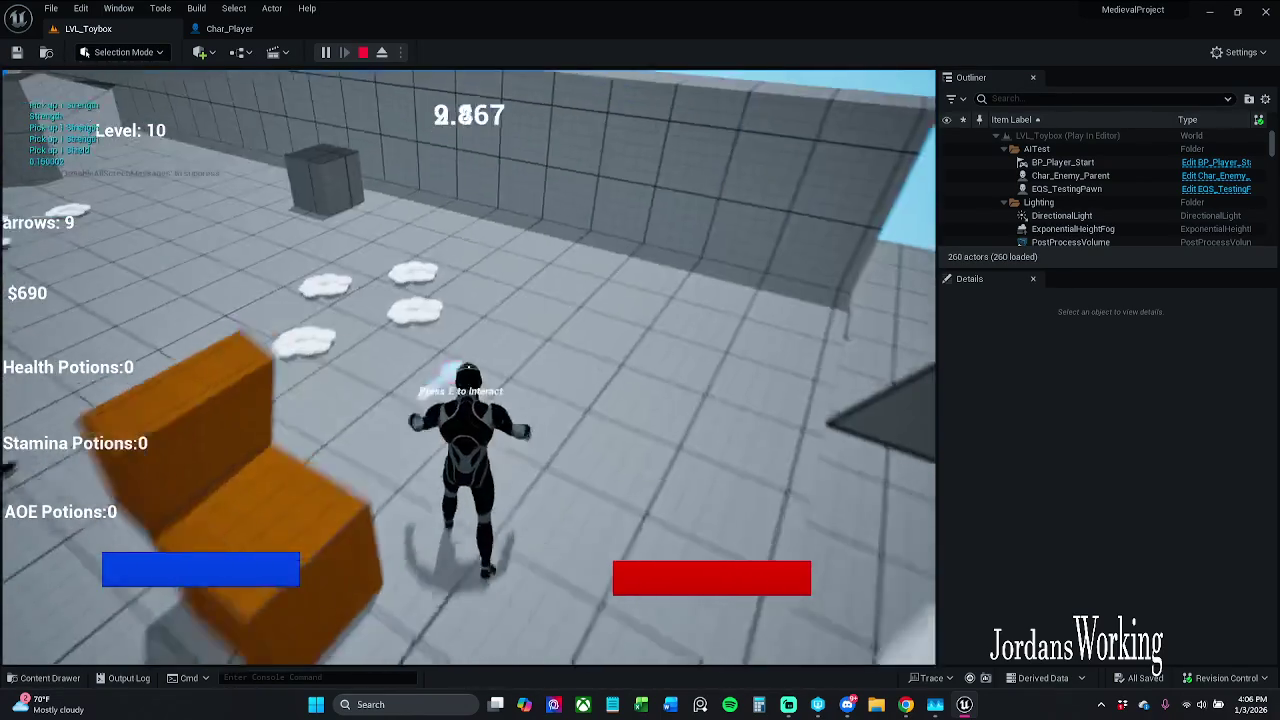
key(w)
key(w)
key(w)
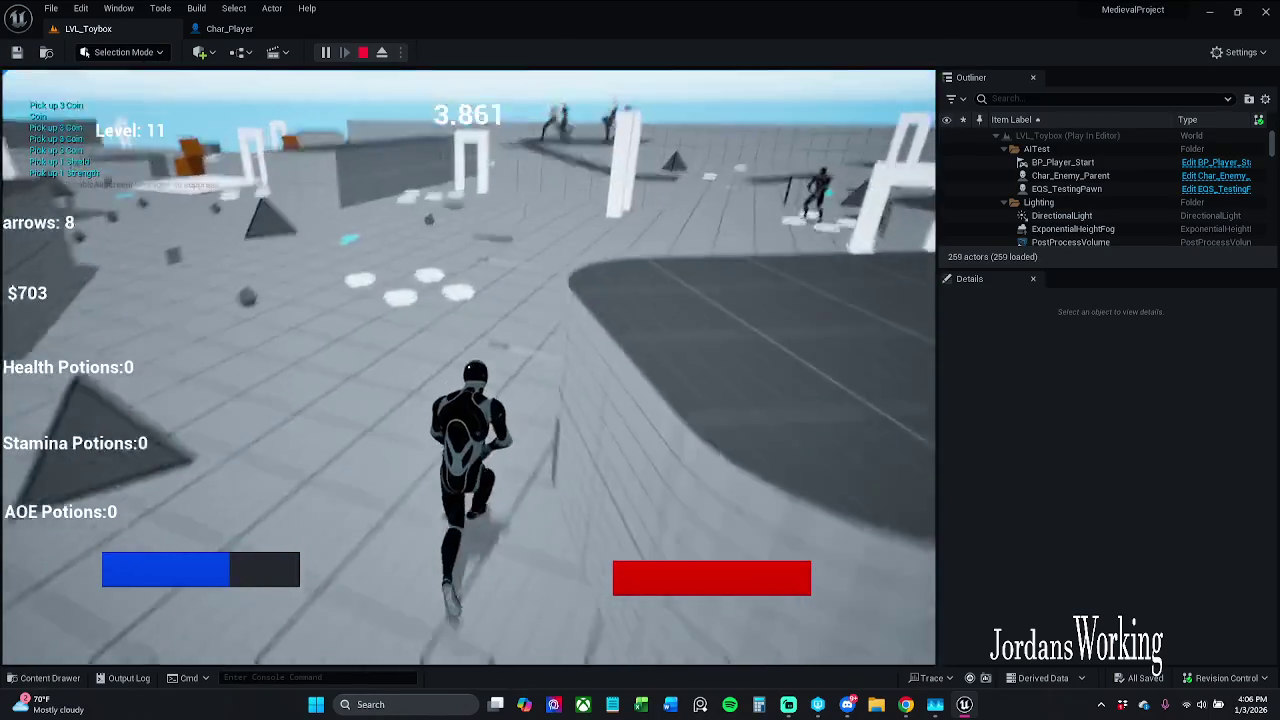
key(w)
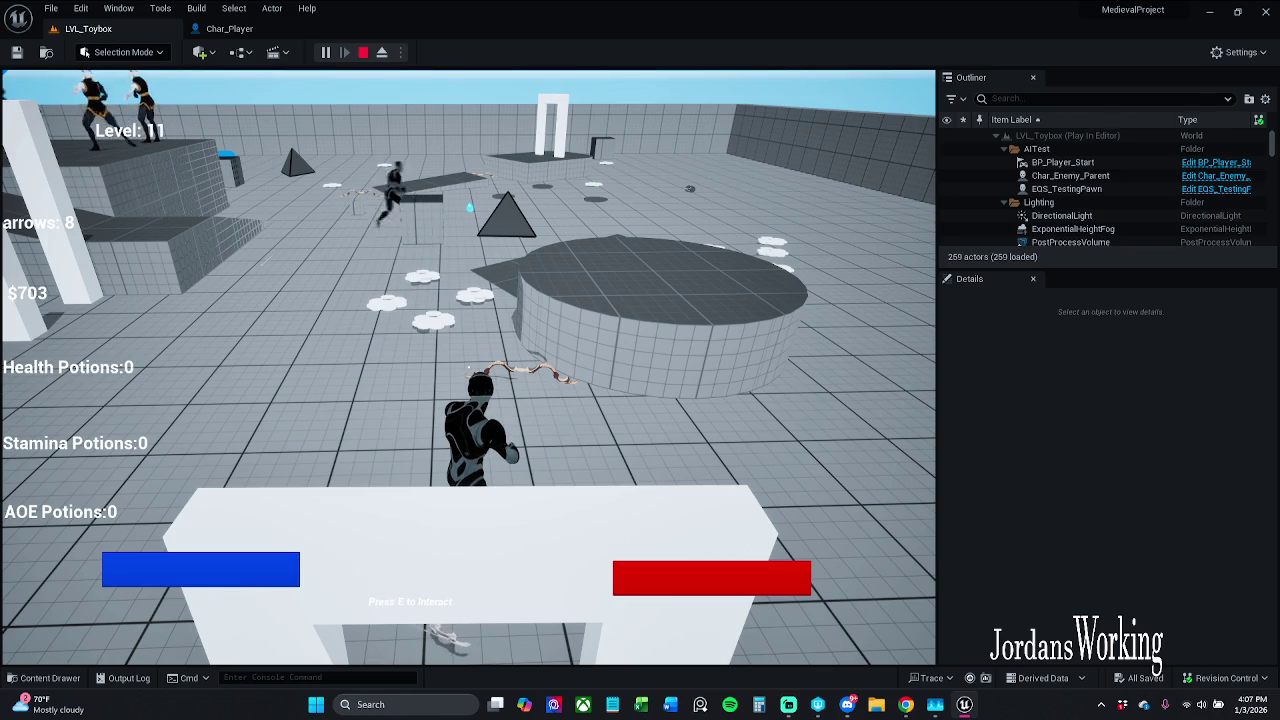
key(Escape)
click(244, 29)
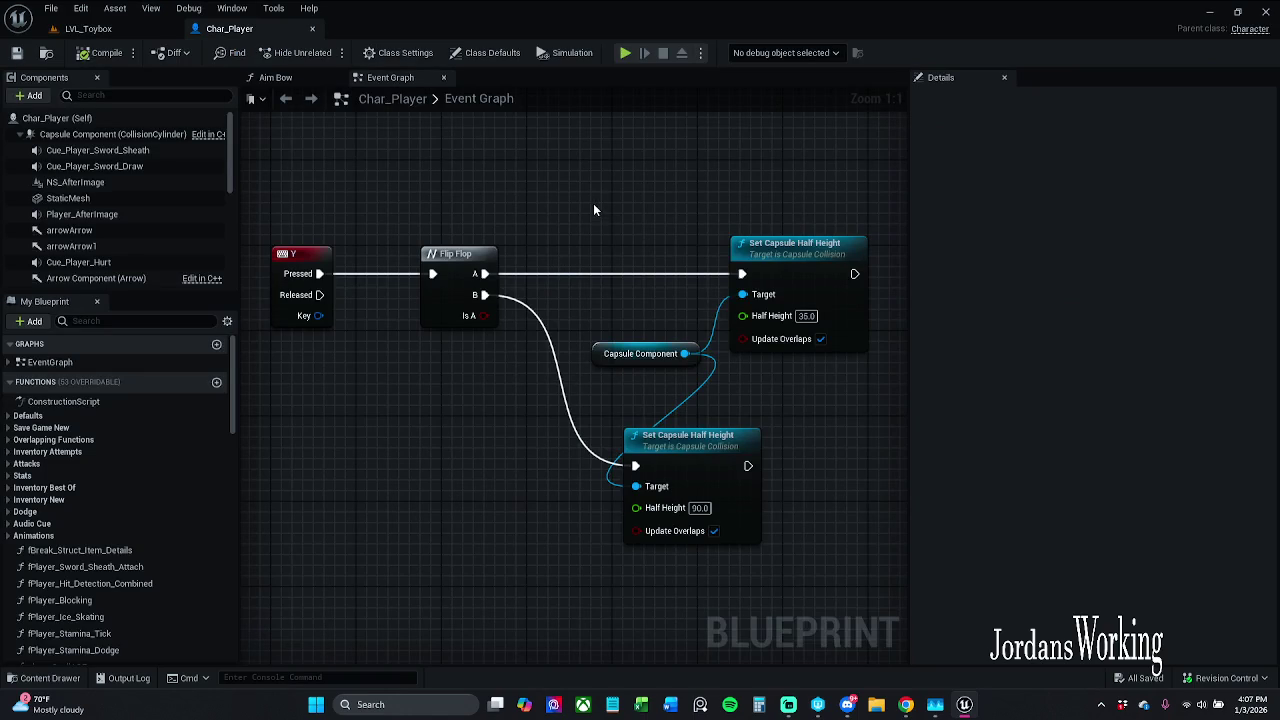
- Select and deselect the upper Set Capsule Half Height node, then save Char_Player
click(775, 269)
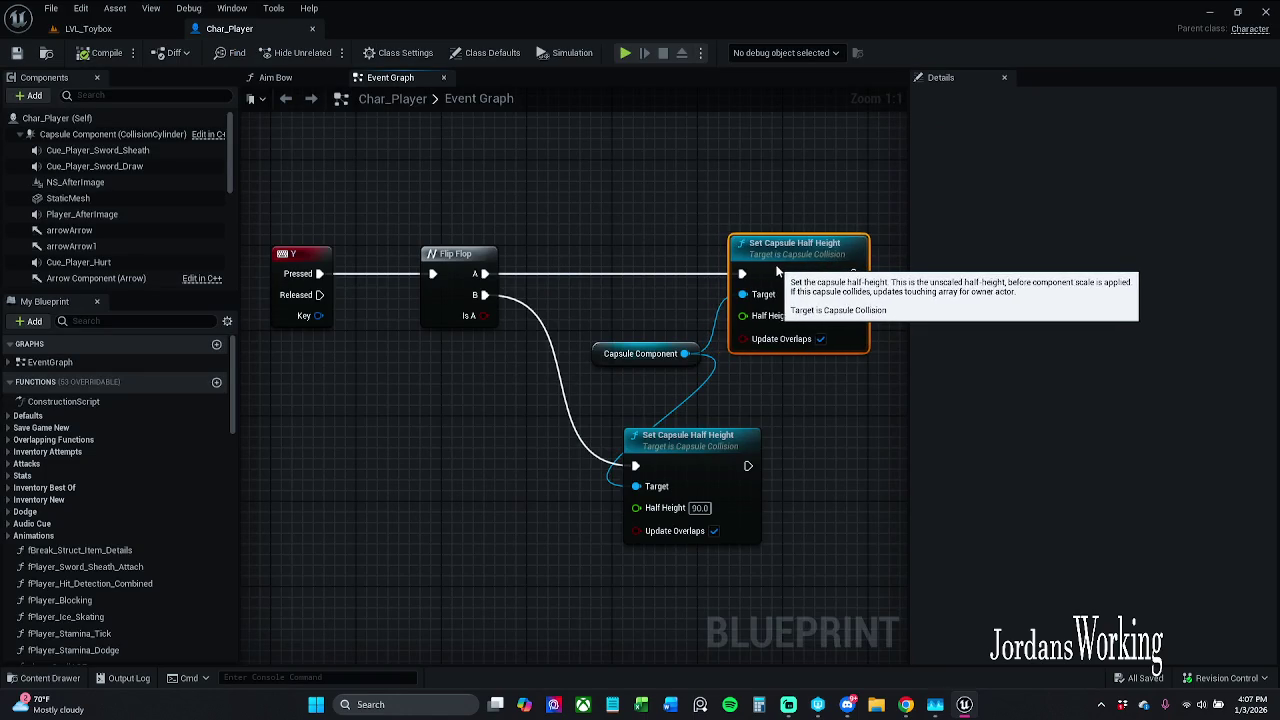
click(619, 204)
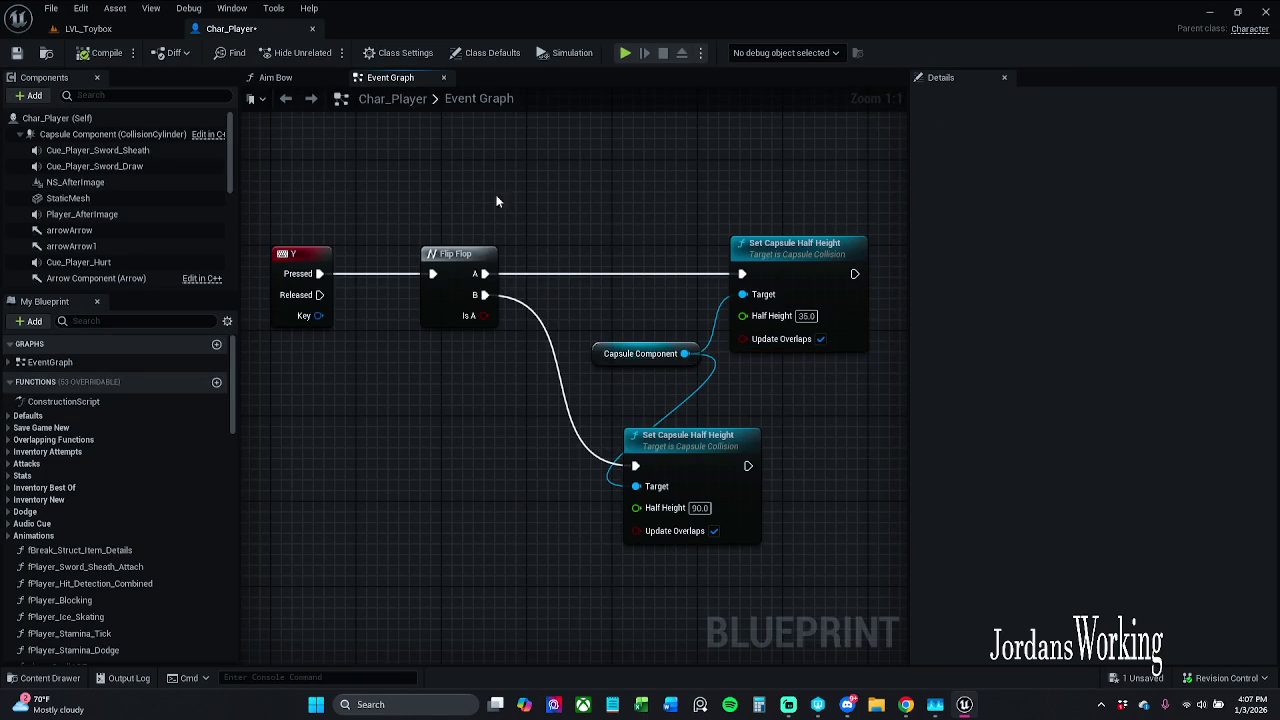
click(16, 52)
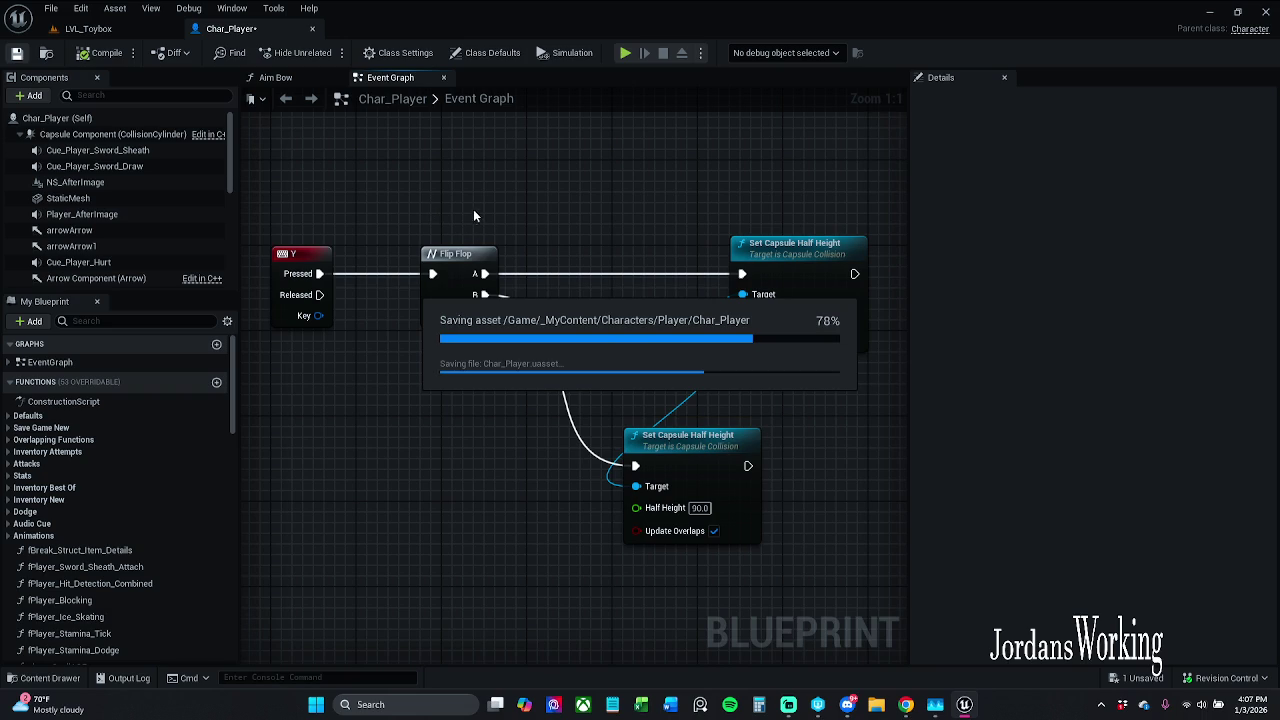
- Toggle between the LVL_Toybox and Char_Player tabs, then box-select the Player_AfterImage component
click(137, 28)
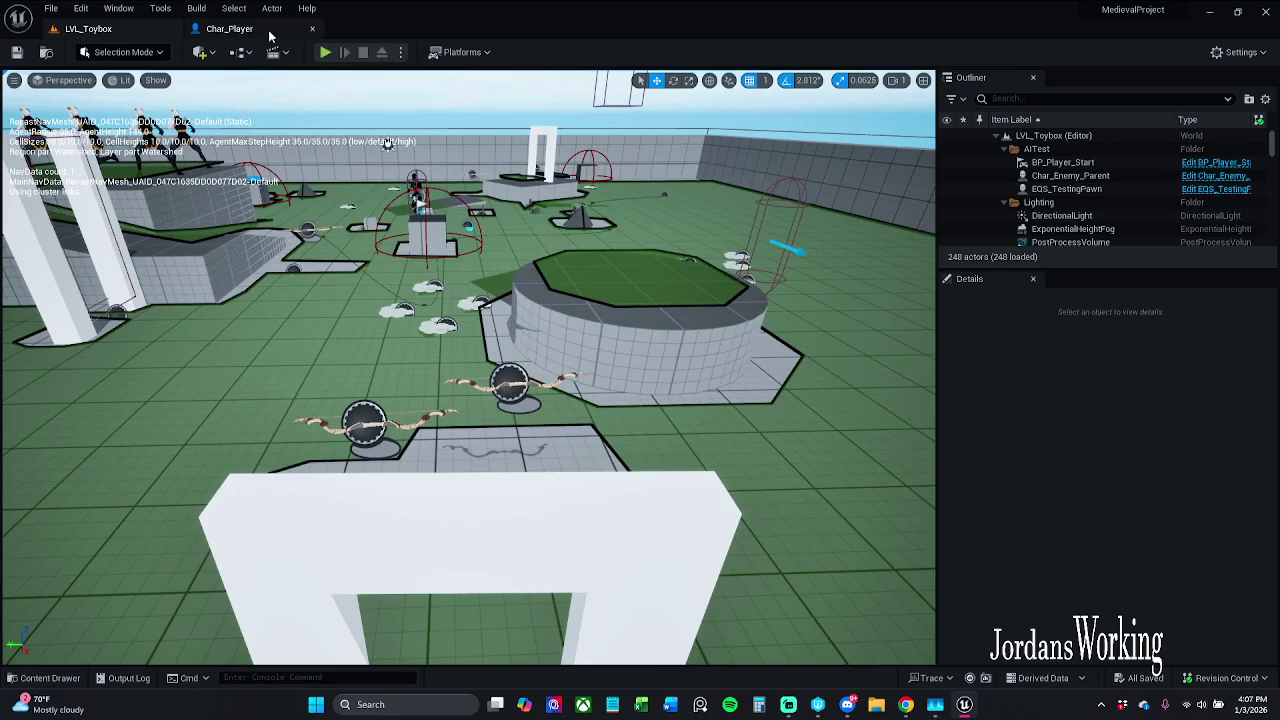
click(269, 30)
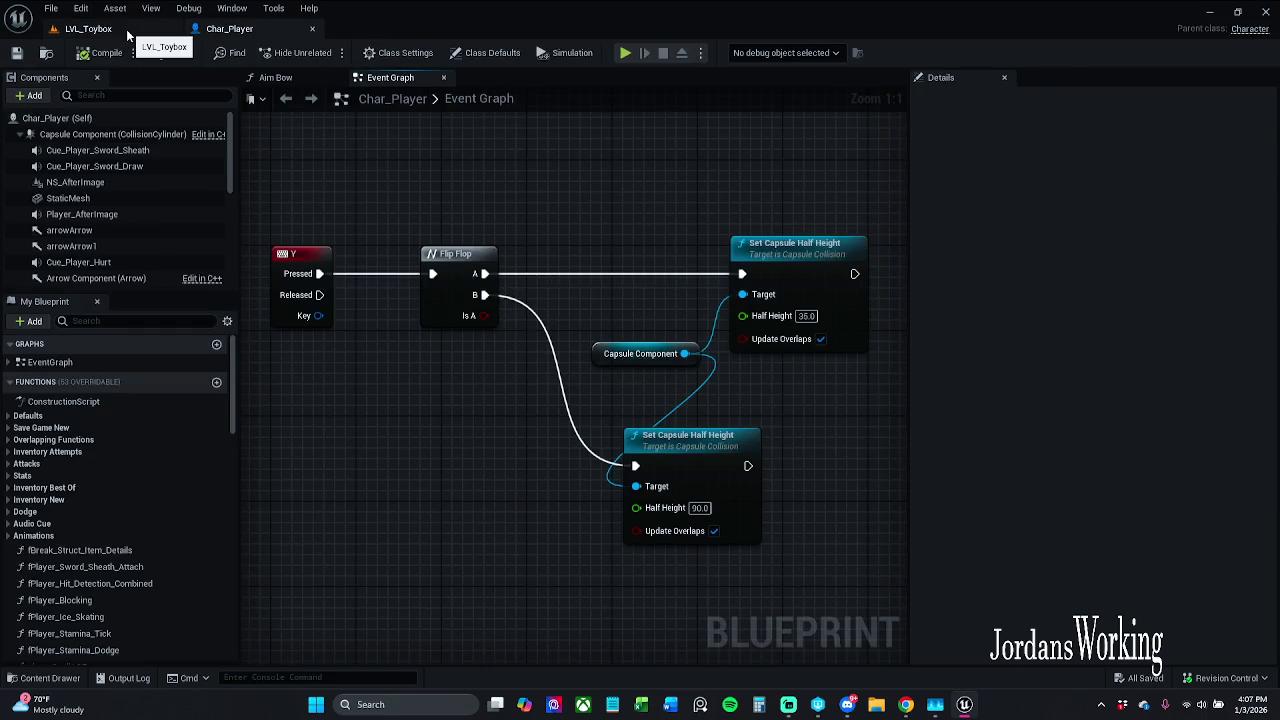
click(127, 30)
click(232, 29)
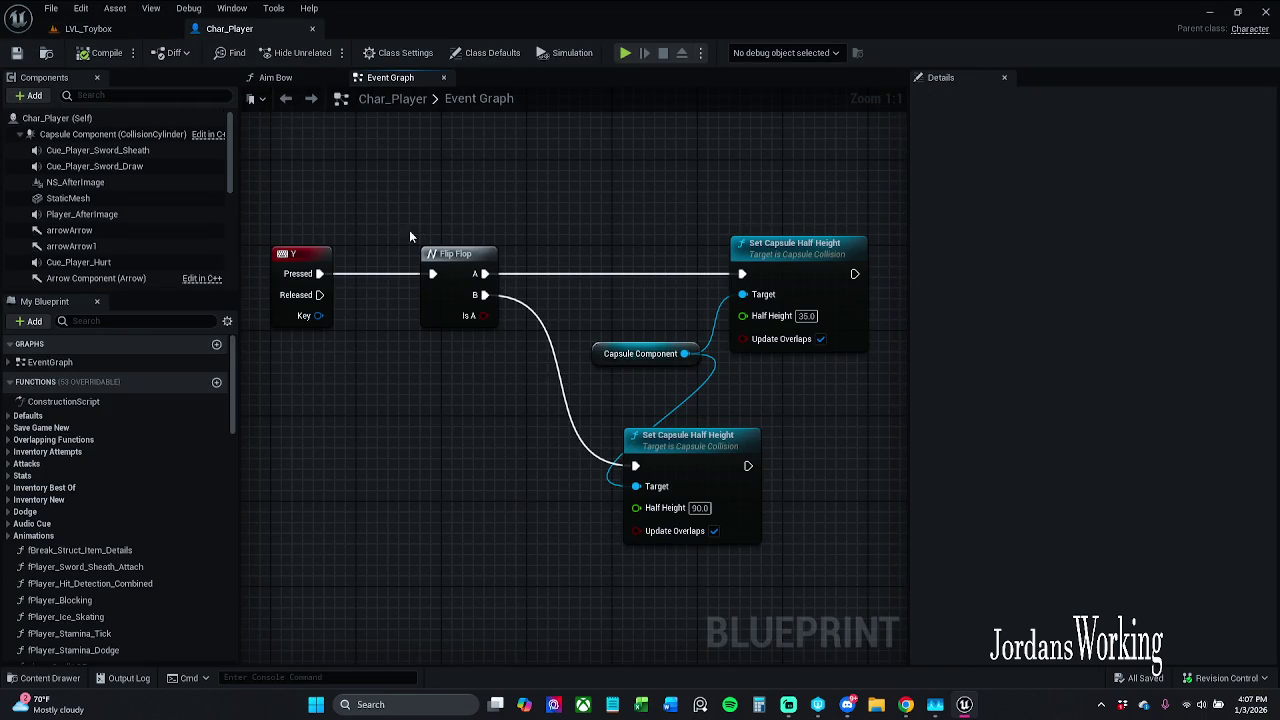
mouse_move(82, 214)
mouse_down()
mouse_move(592, 452)
mouse_move(551, 465)
mouse_up()
- Delete the Y key, Flip Flop and both Set Capsule Half Height nodes, then save
scroll(538, 467, down, 1)
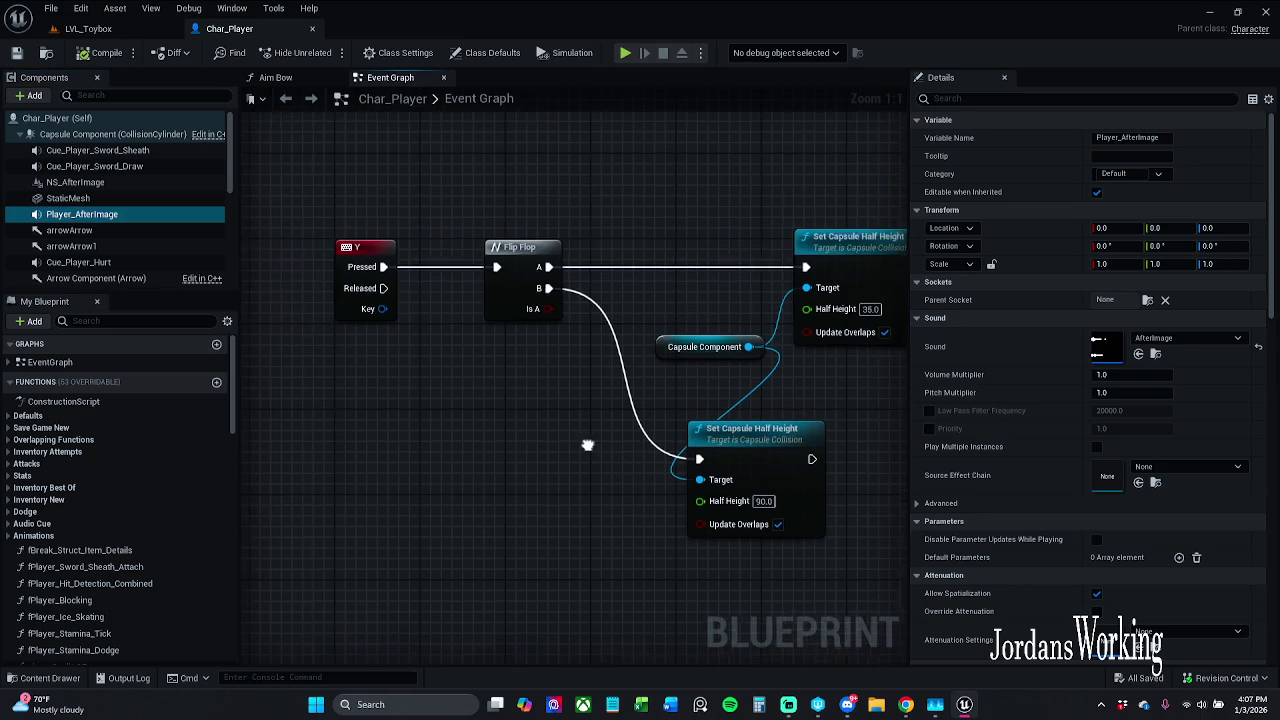
mouse_move(293, 200)
mouse_down()
mouse_move(311, 199)
mouse_move(809, 593)
mouse_up()
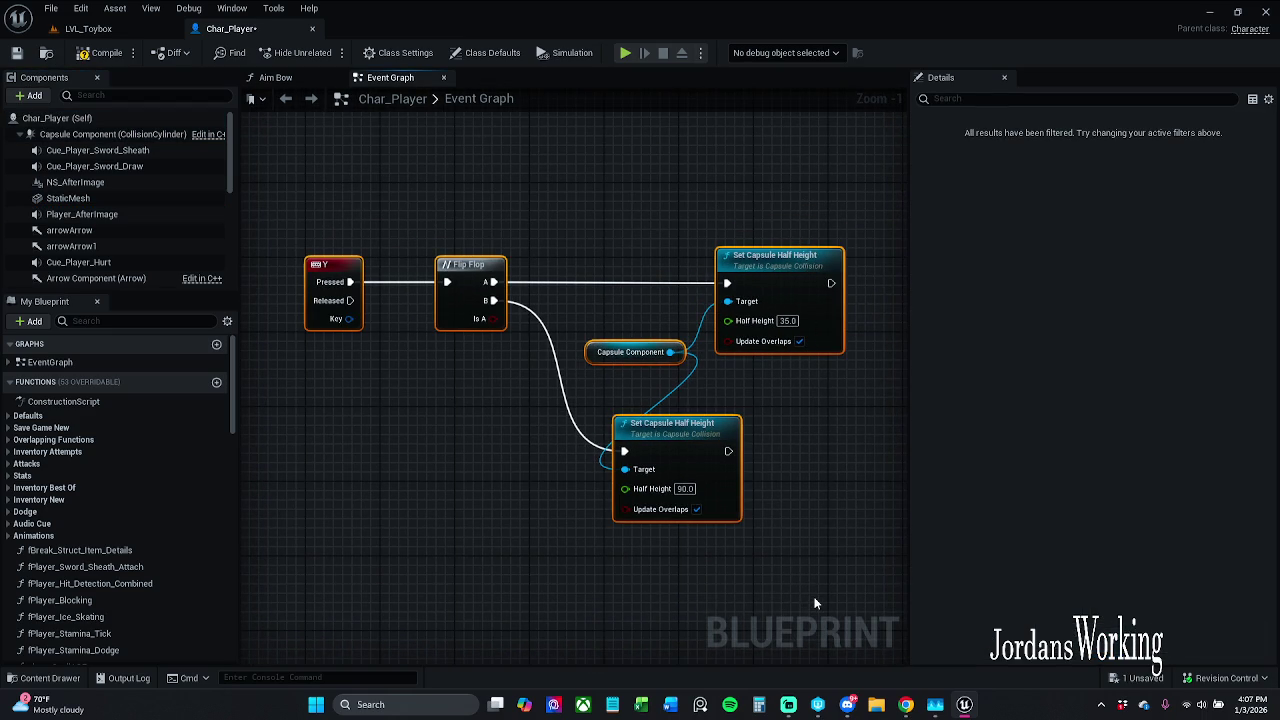
key(Delete)
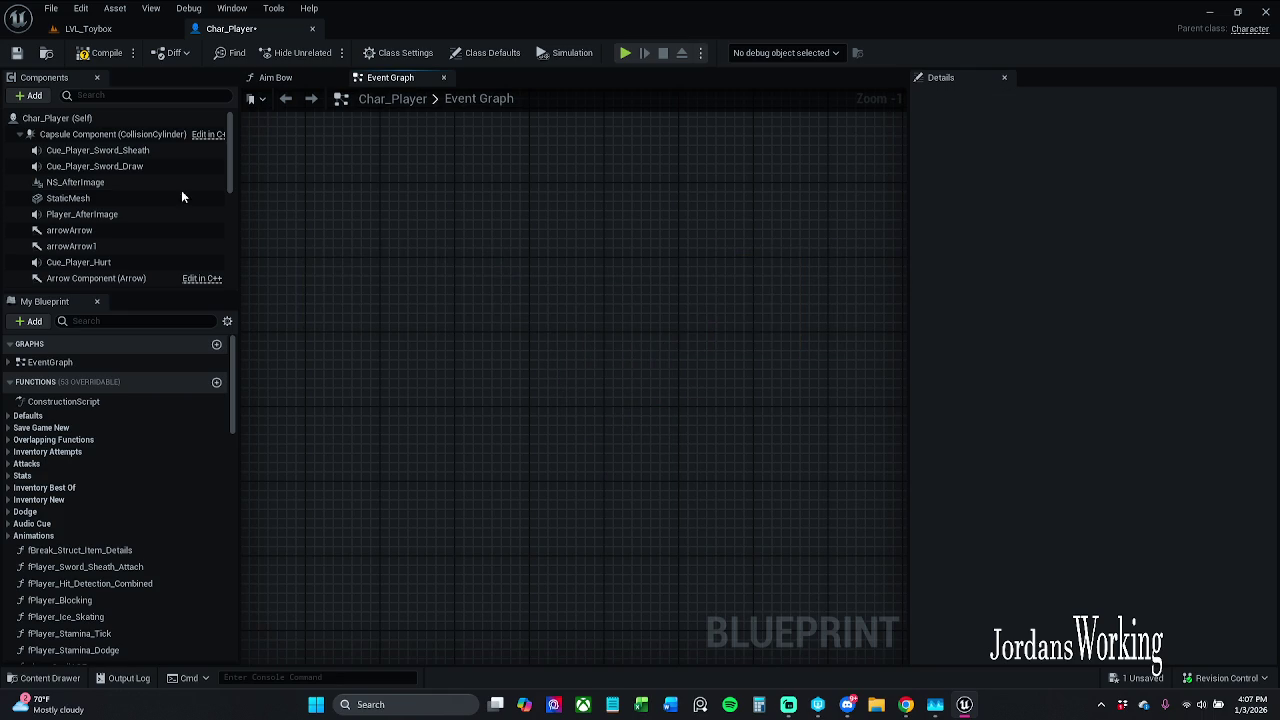
click(16, 55)
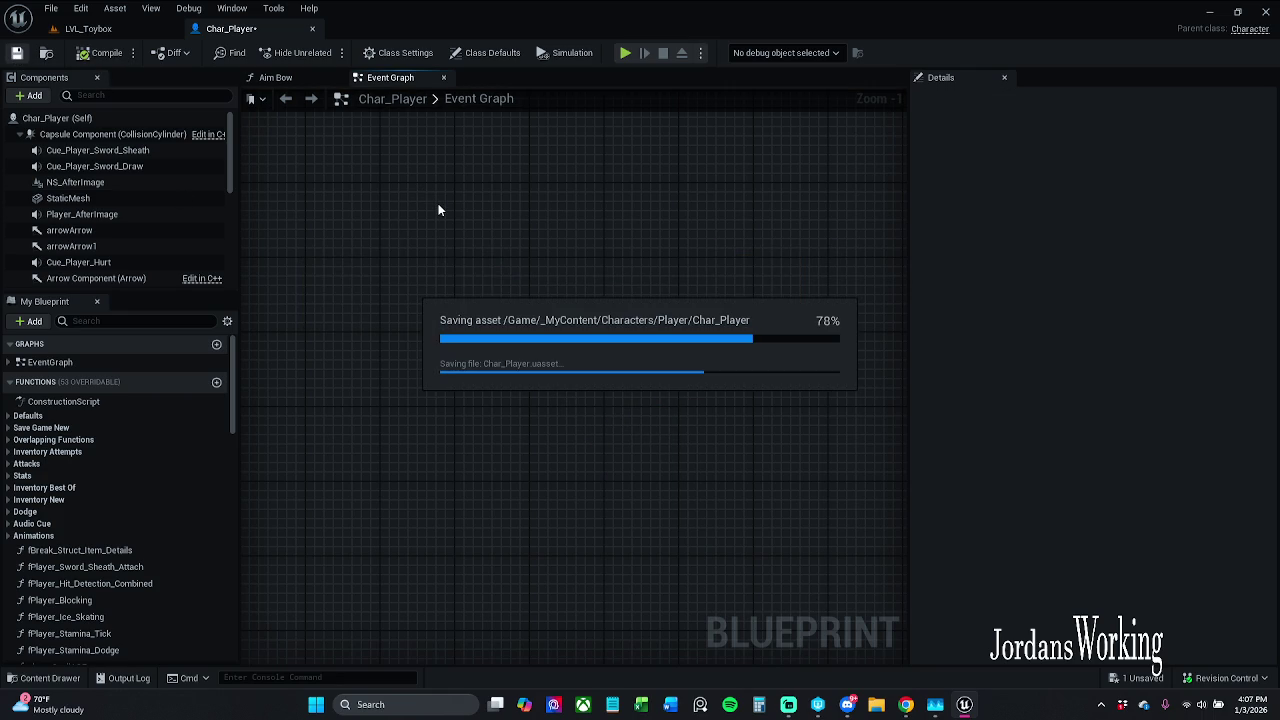
- Pan the graph to bring the [MMB] Knockback logic group up into view
scroll(400, 274, down, 3)
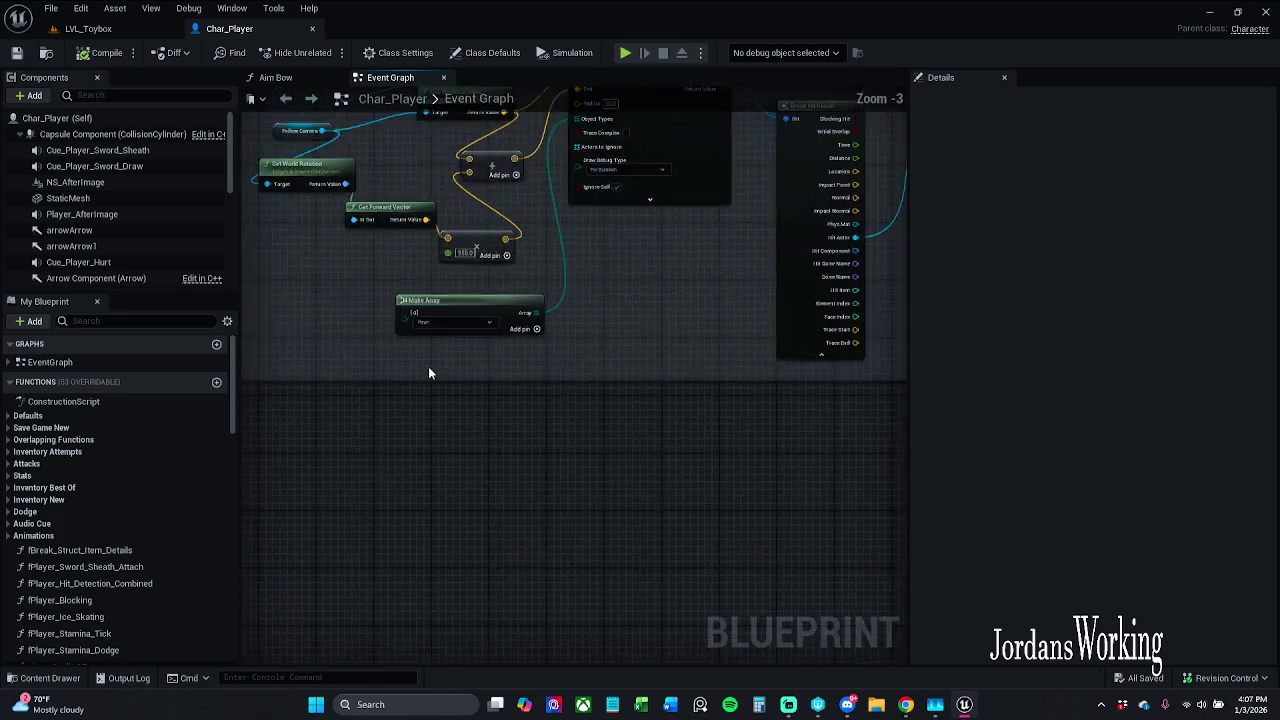
mouse_move(428, 371)
mouse_down()
mouse_move(417, 489)
mouse_move(428, 473)
mouse_up()
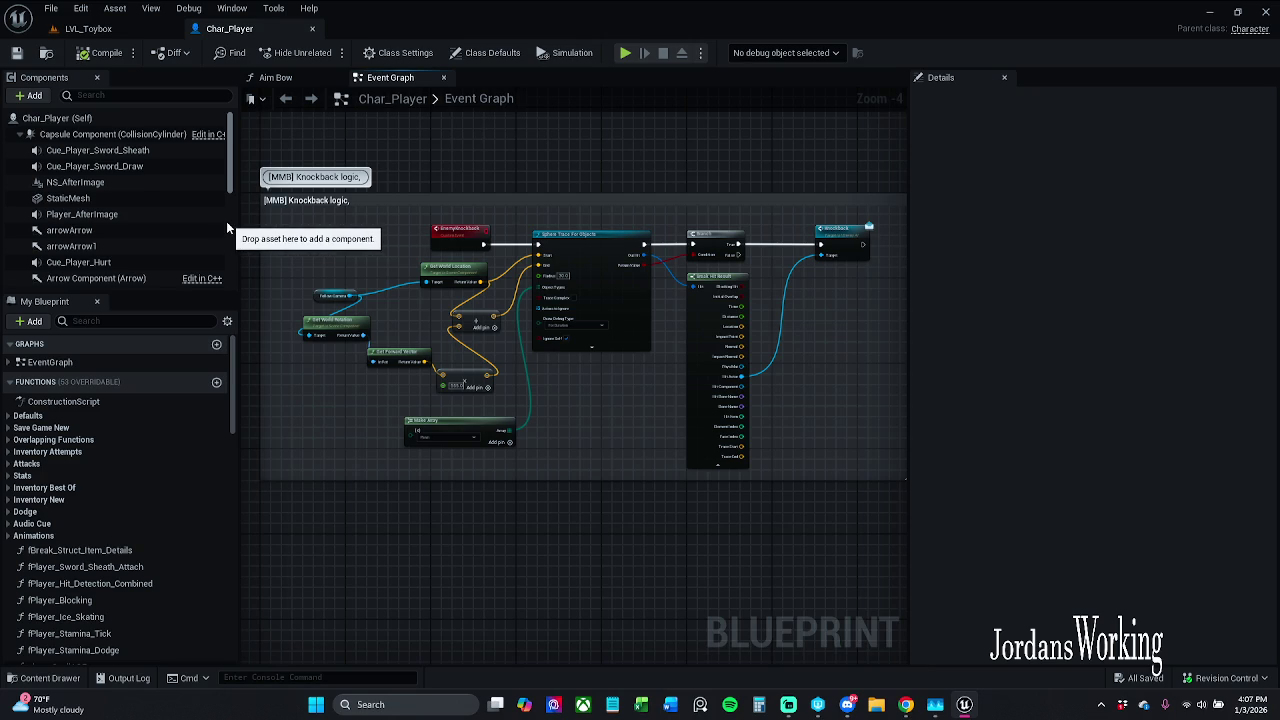
drag(400, 481, 408, 366)
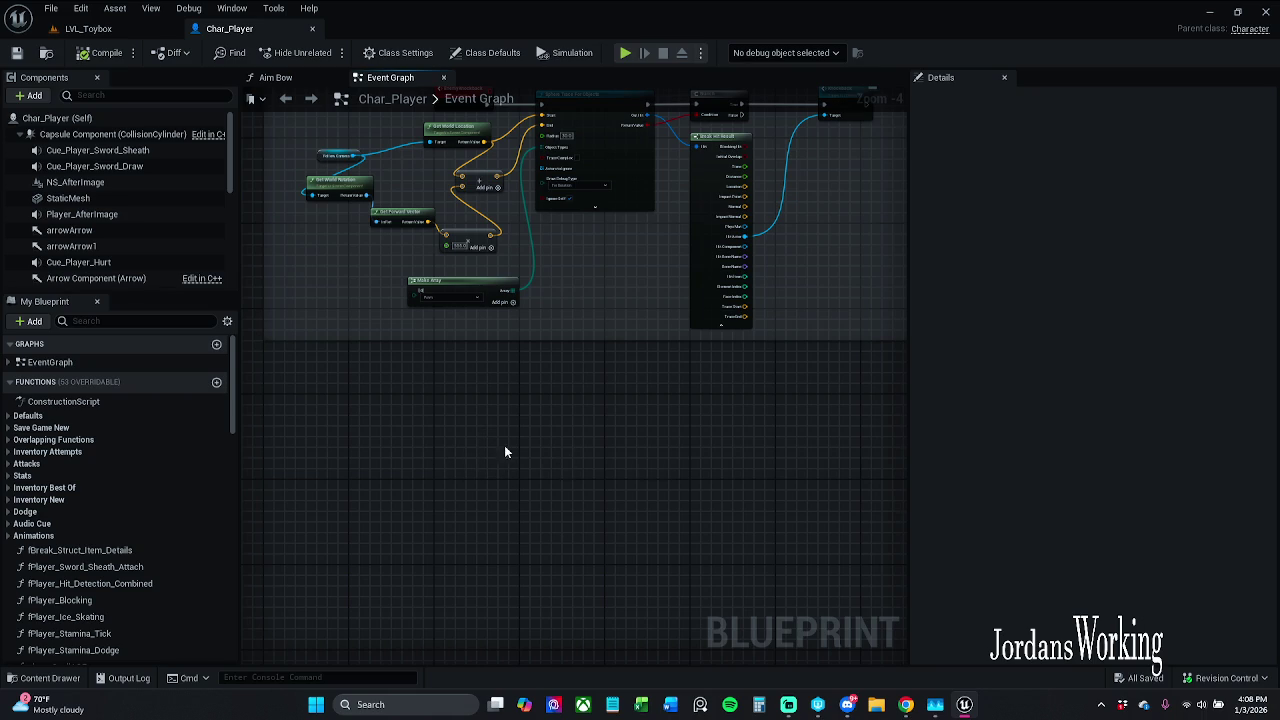
- Close the crashed editor and choose Send and Restart in the Crash Reporter
key(alt+F4)
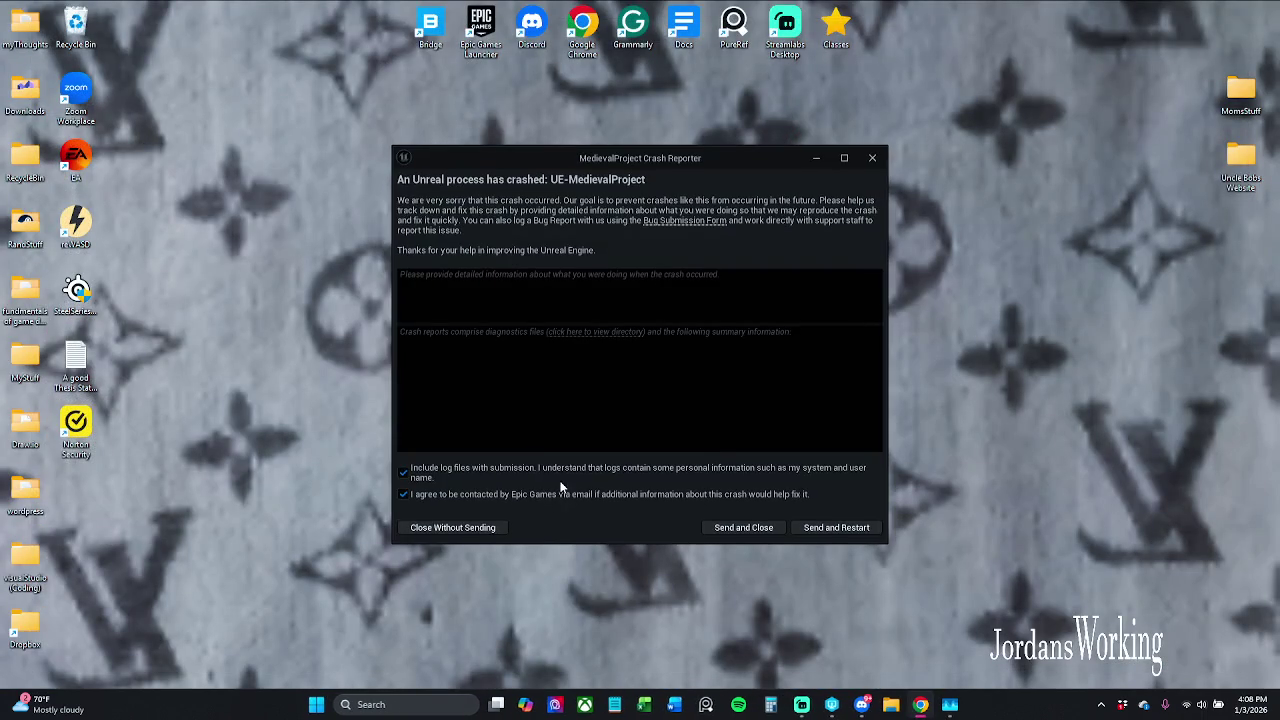
right_click(560, 470)
click(853, 527)
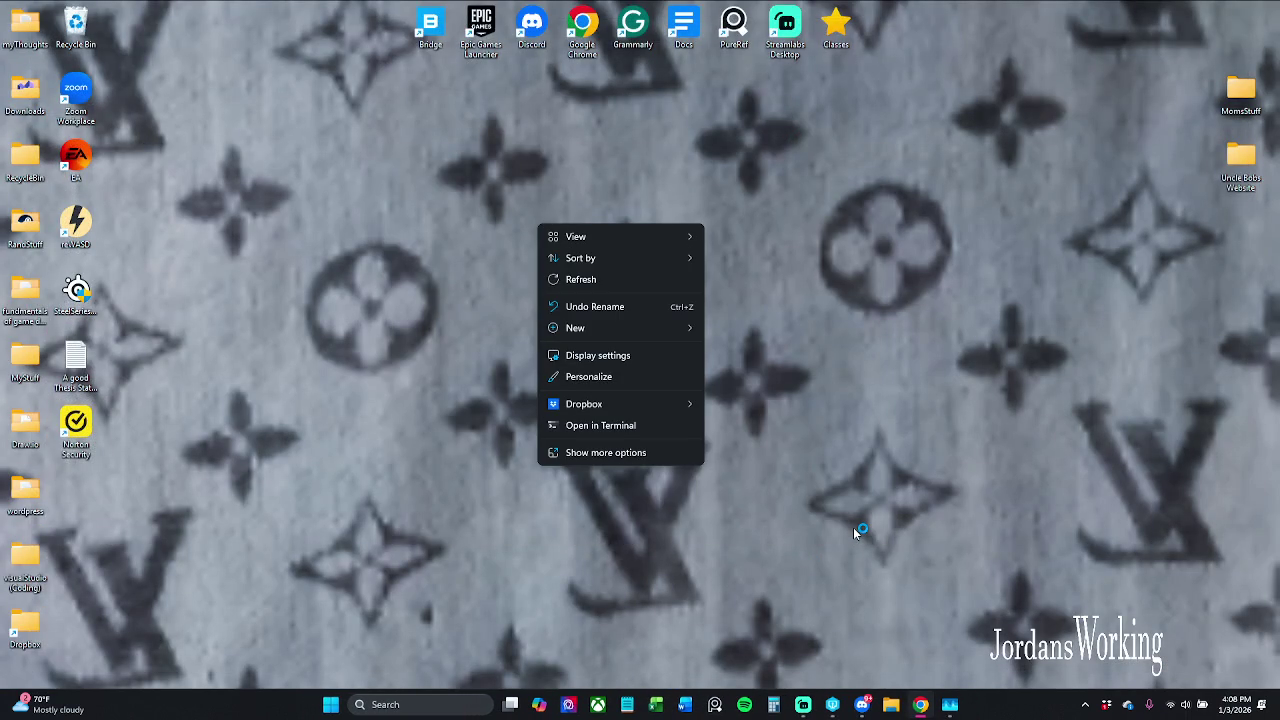
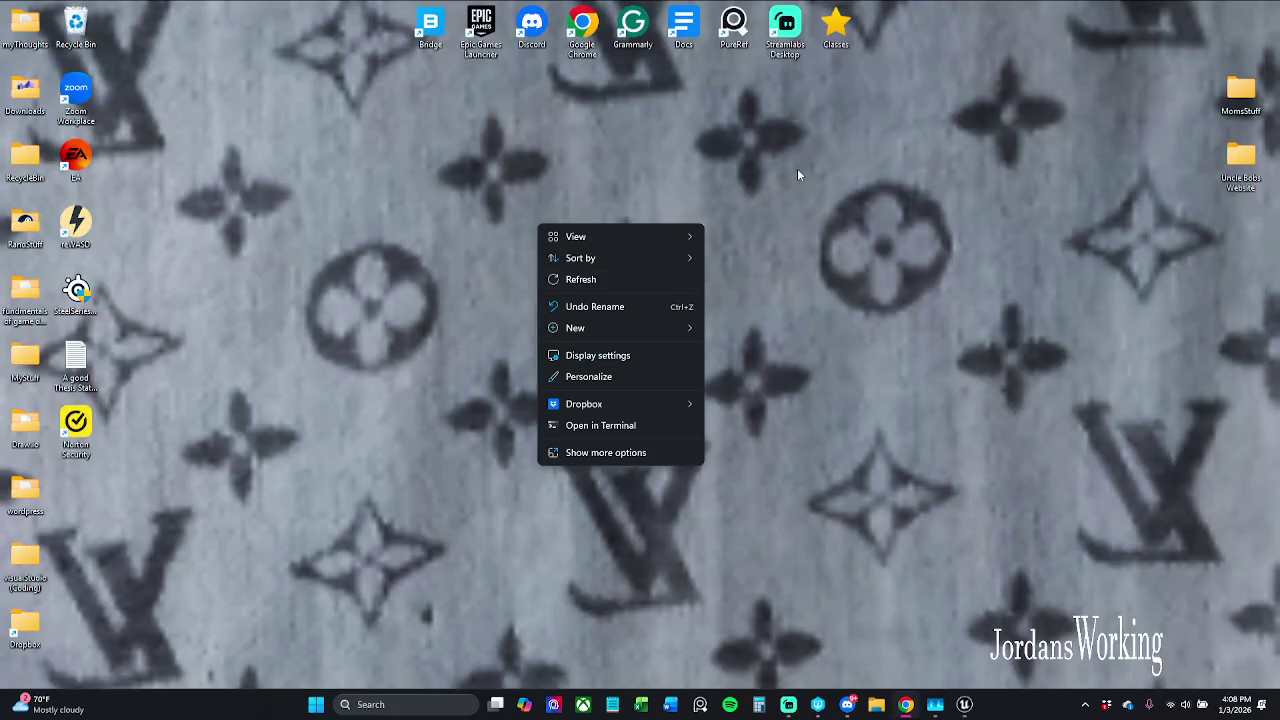
- Restore the editor, close the extra app window, and reopen the Char_Player asset editor
click(797, 175)
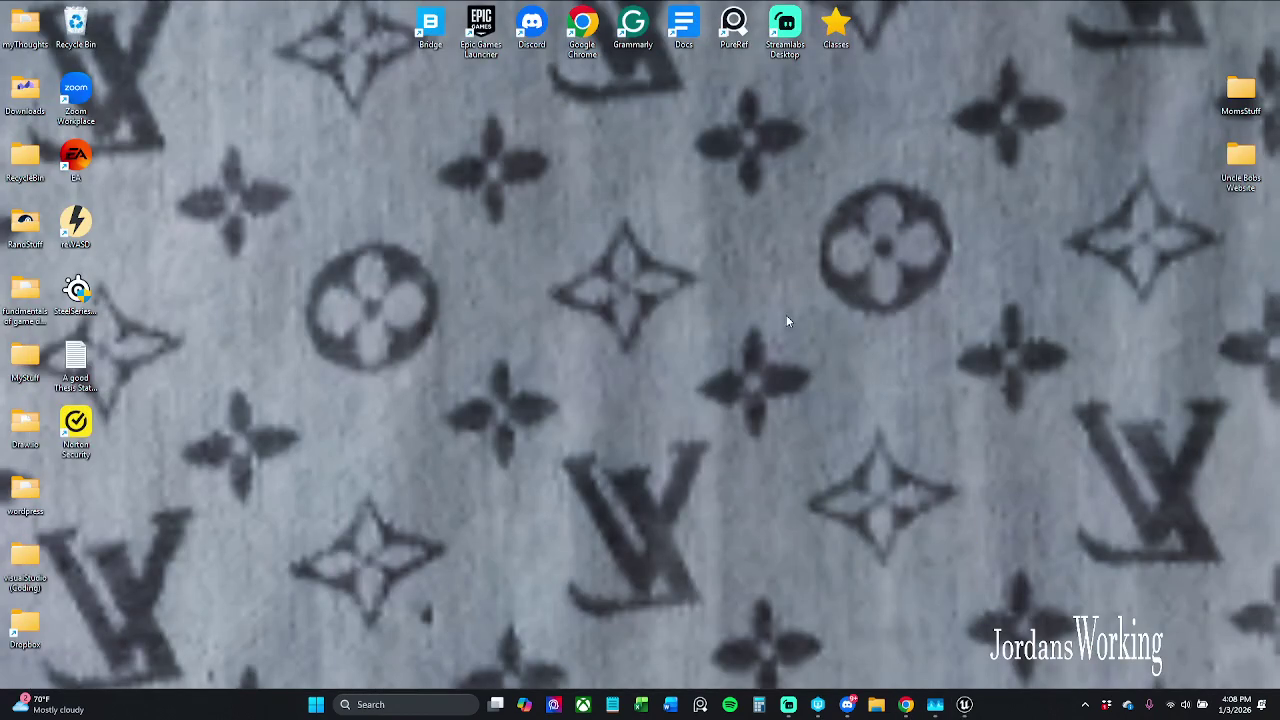
click(964, 704)
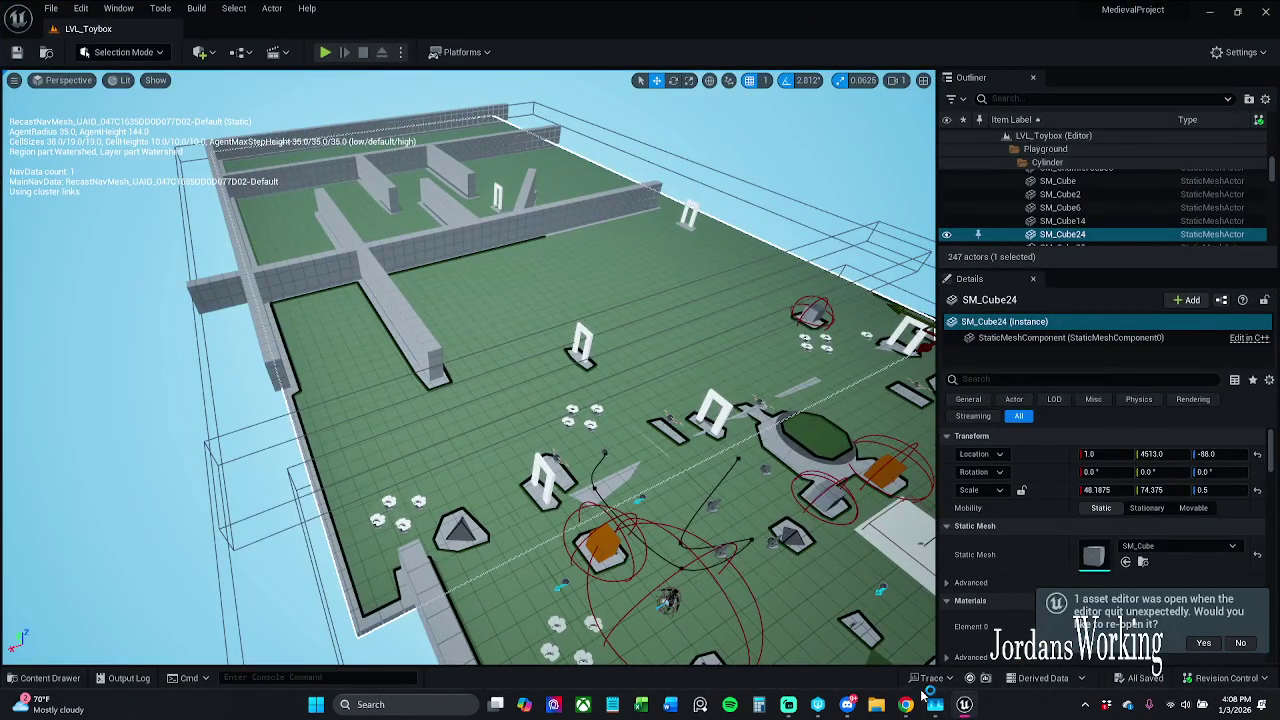
right_click(935, 704)
click(930, 669)
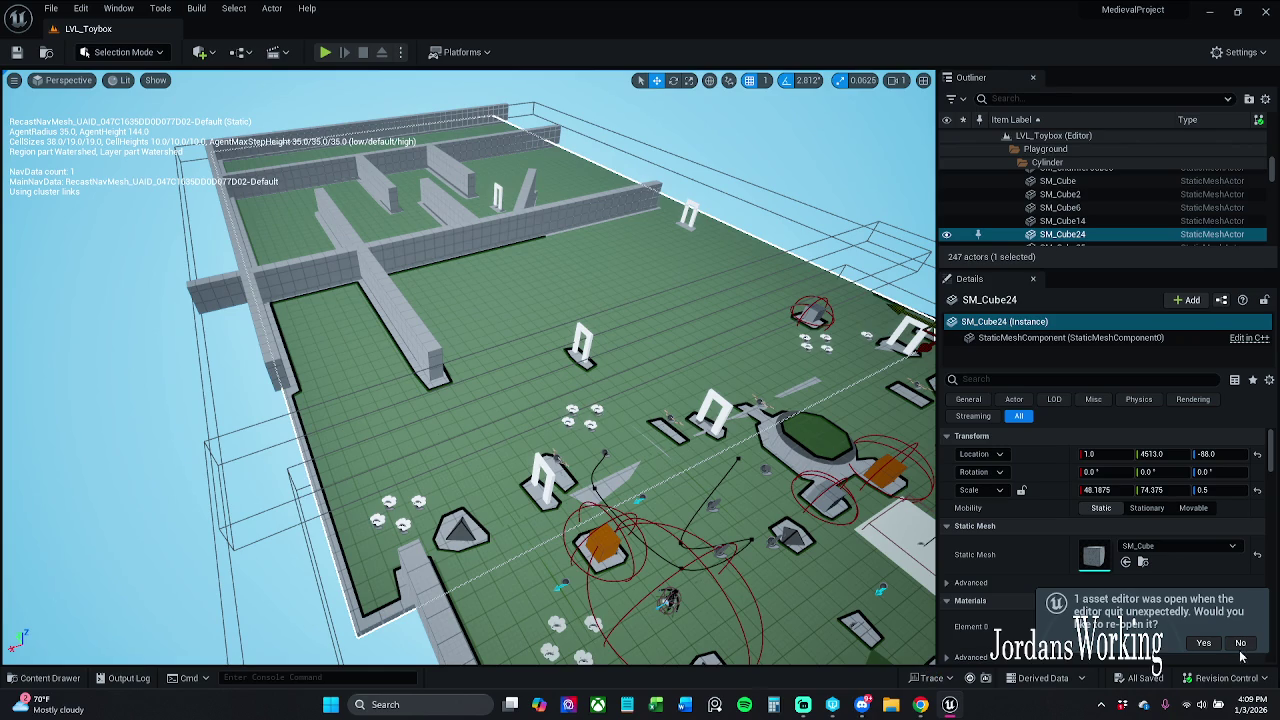
click(1204, 643)
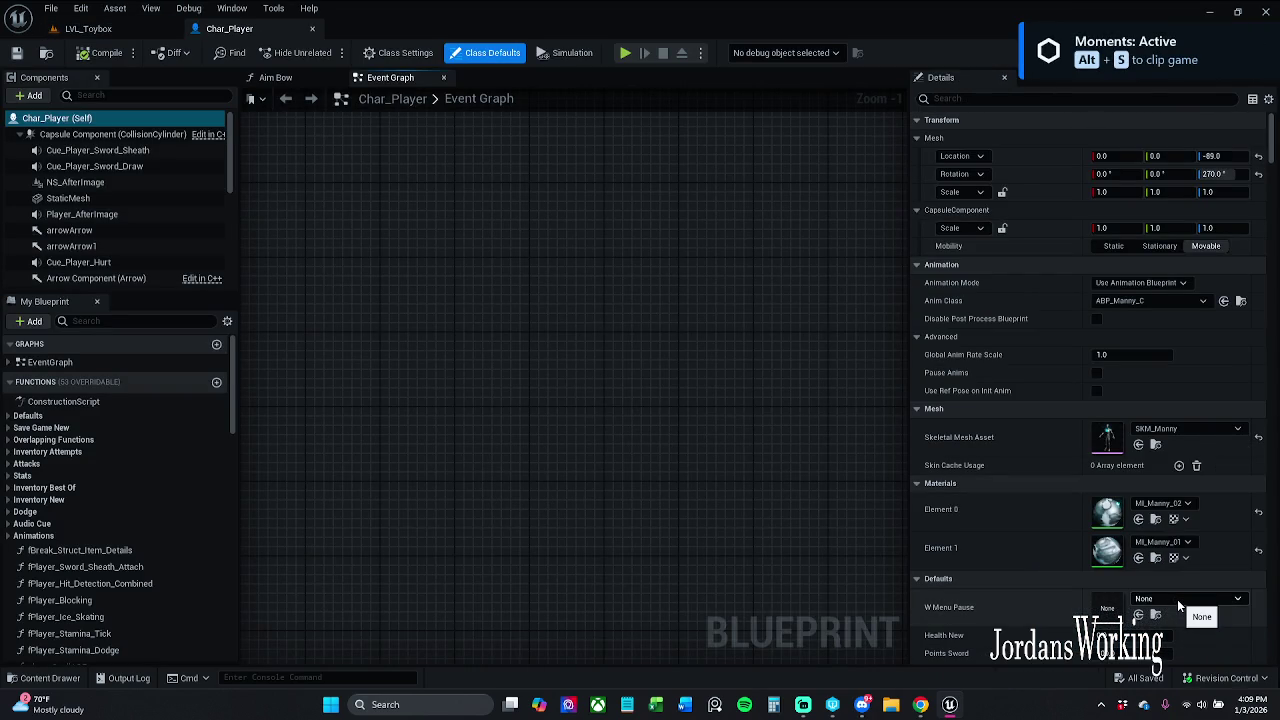
- Re-dock the Event Graph beside the Aim Bow graph and return to the Event Graph
click(291, 79)
click(415, 86)
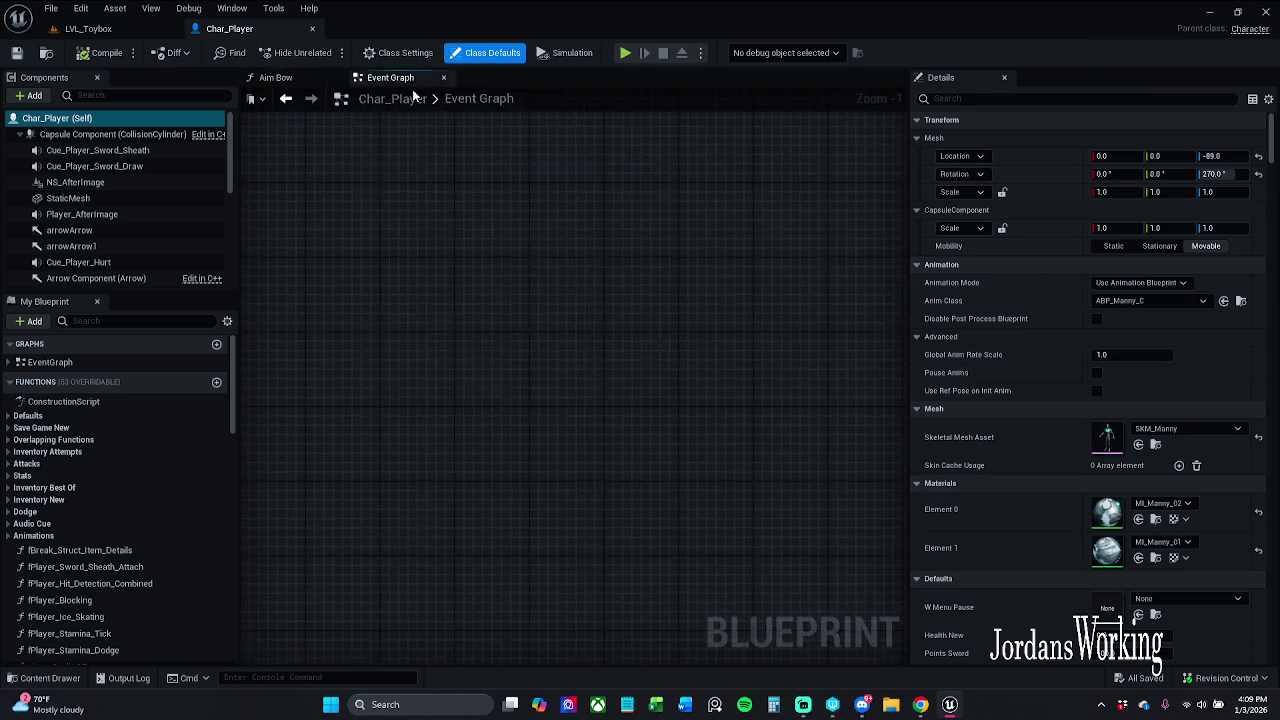
drag(415, 90, 507, 363)
mouse_move(433, 115)
mouse_down()
mouse_move(433, 100)
mouse_move(400, 80)
mouse_up()
click(287, 98)
click(400, 78)
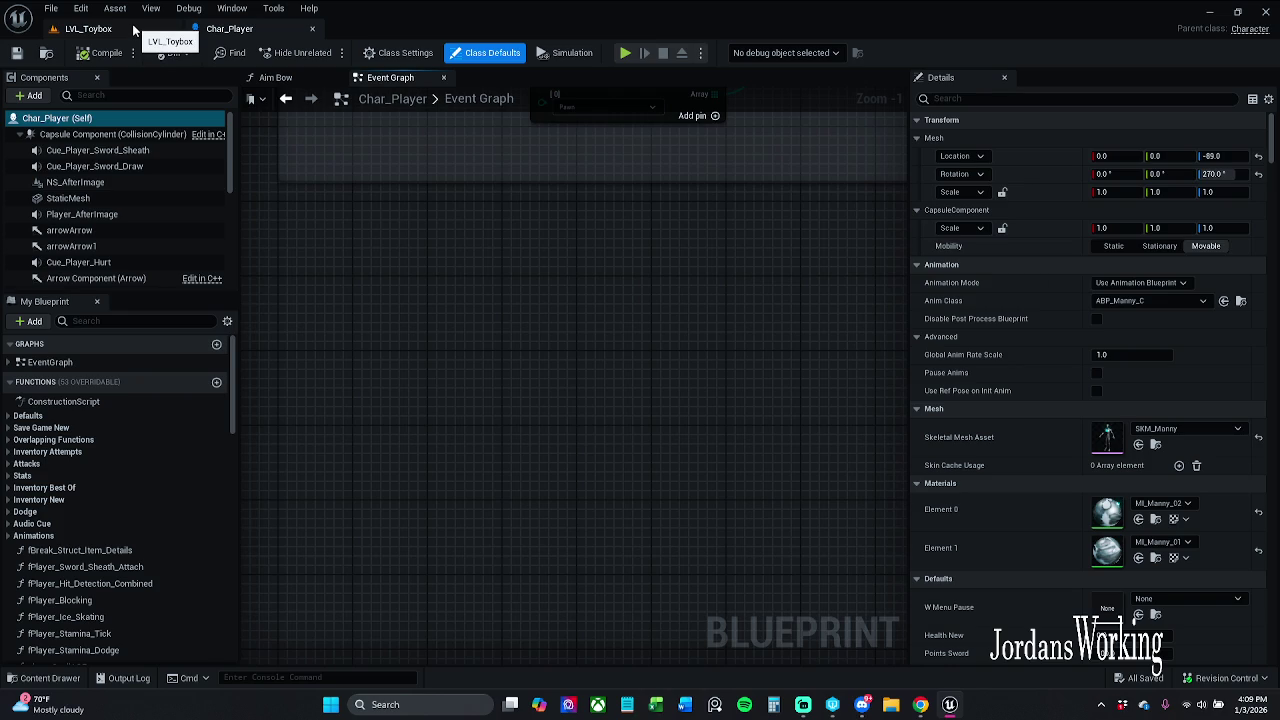
- Undo the TargetLockon-to-SET connection and save the Char_Player Blueprint
scroll(365, 484, down, 4)
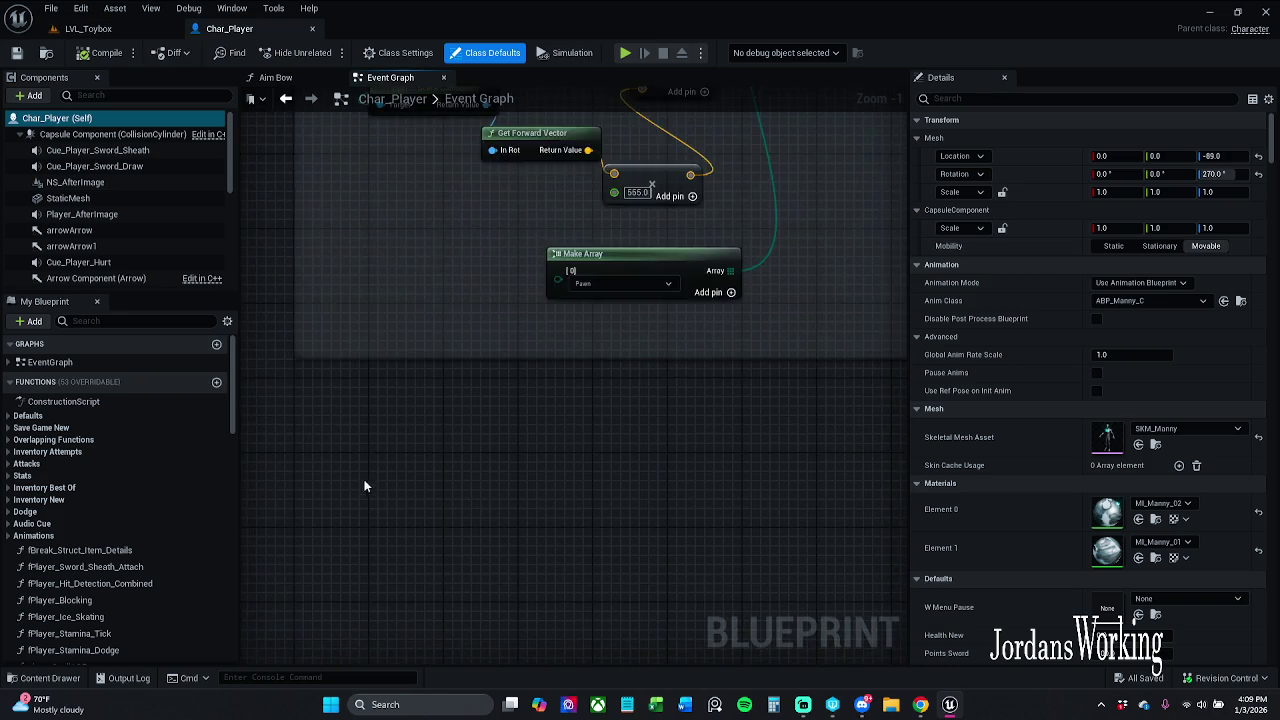
scroll(380, 450, down, 2)
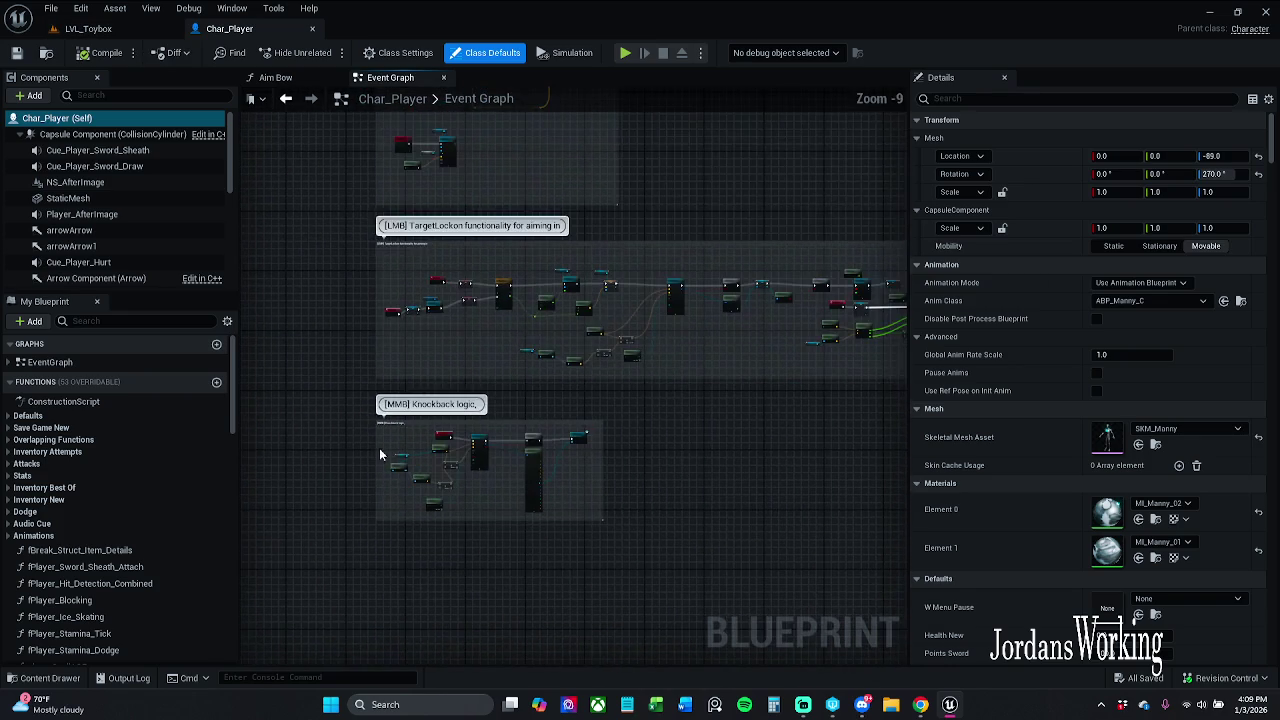
scroll(379, 440, up, 4)
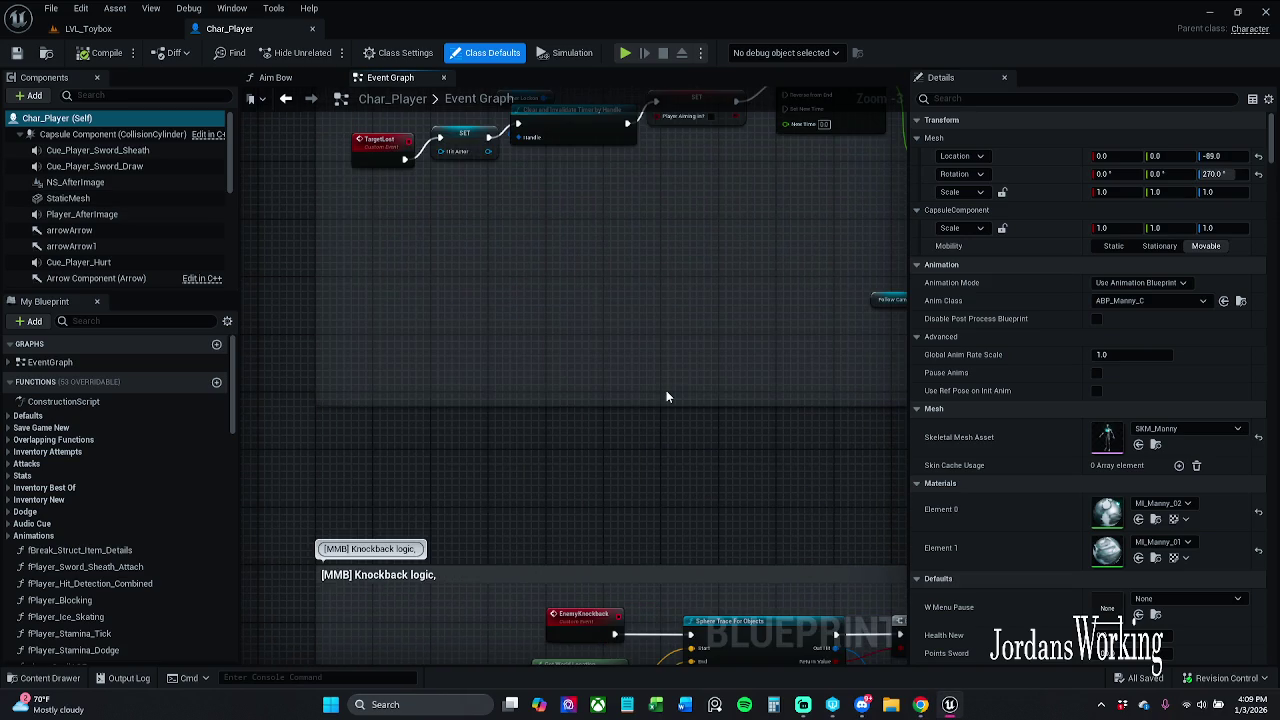
scroll(472, 377, down, 2)
scroll(532, 359, up, 3)
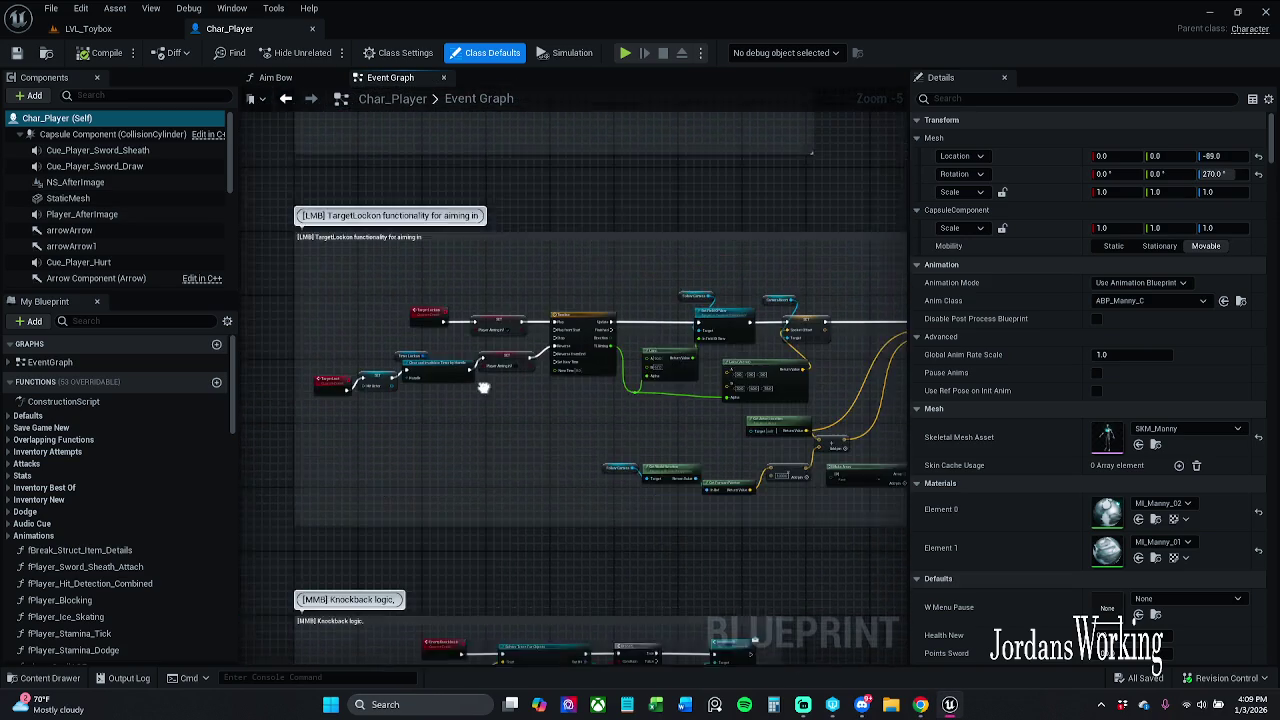
scroll(497, 290, down, 3)
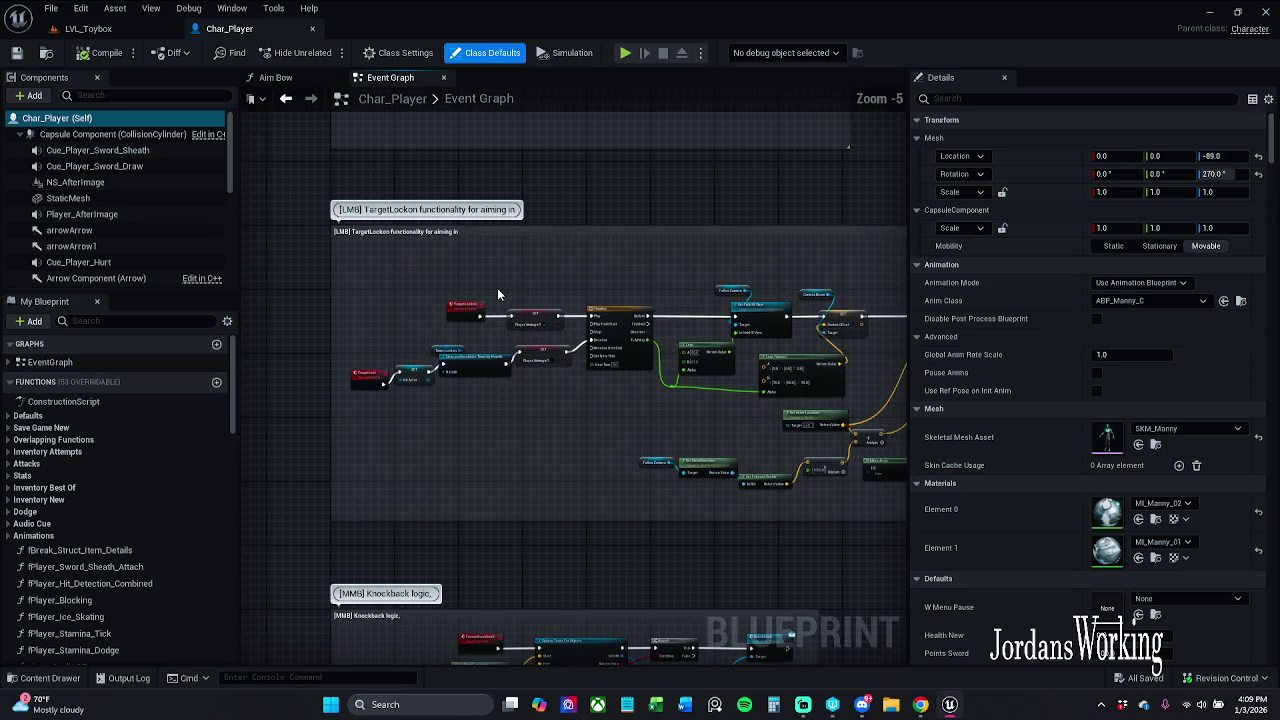
scroll(477, 327, up, 2)
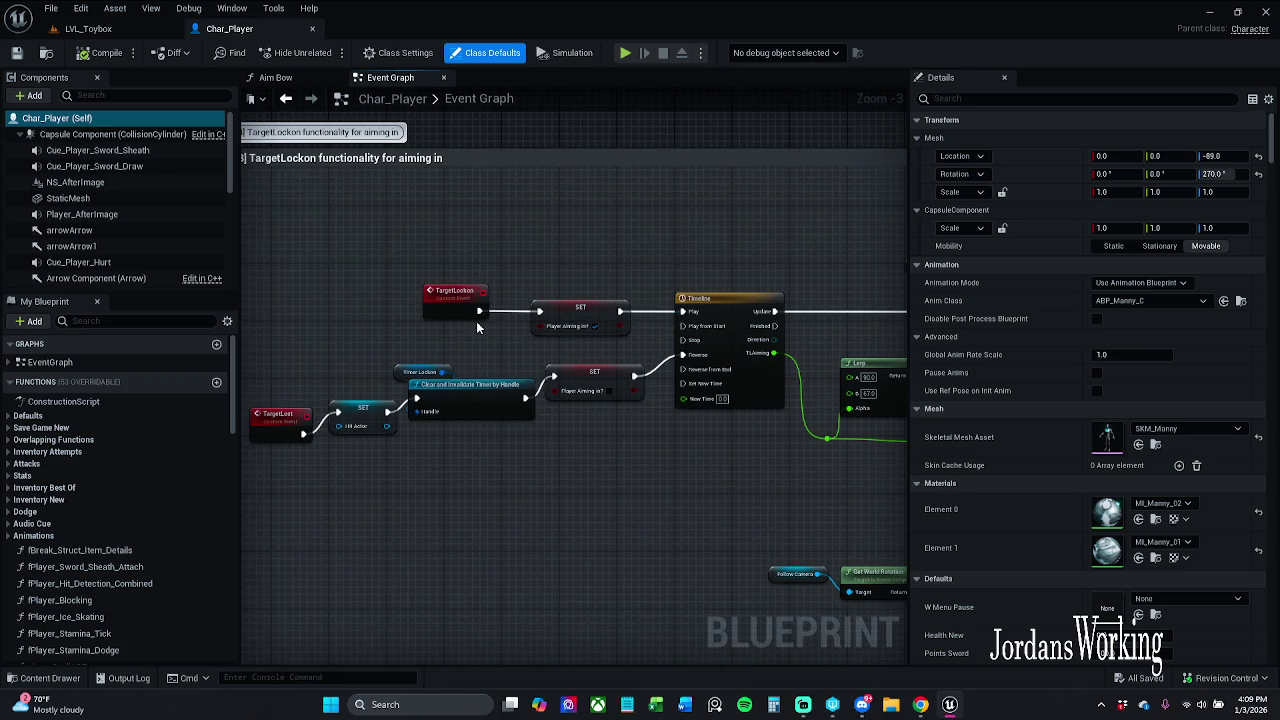
drag(495, 332, 431, 327)
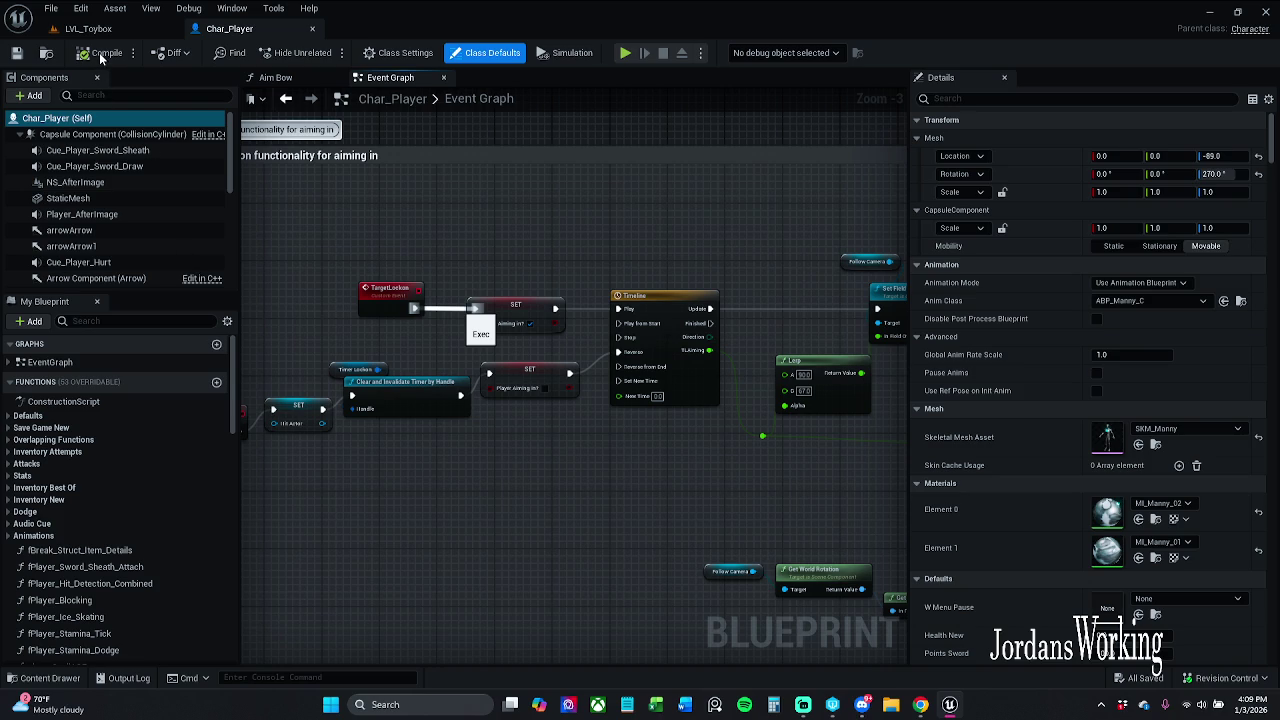
key(ctrl+z)
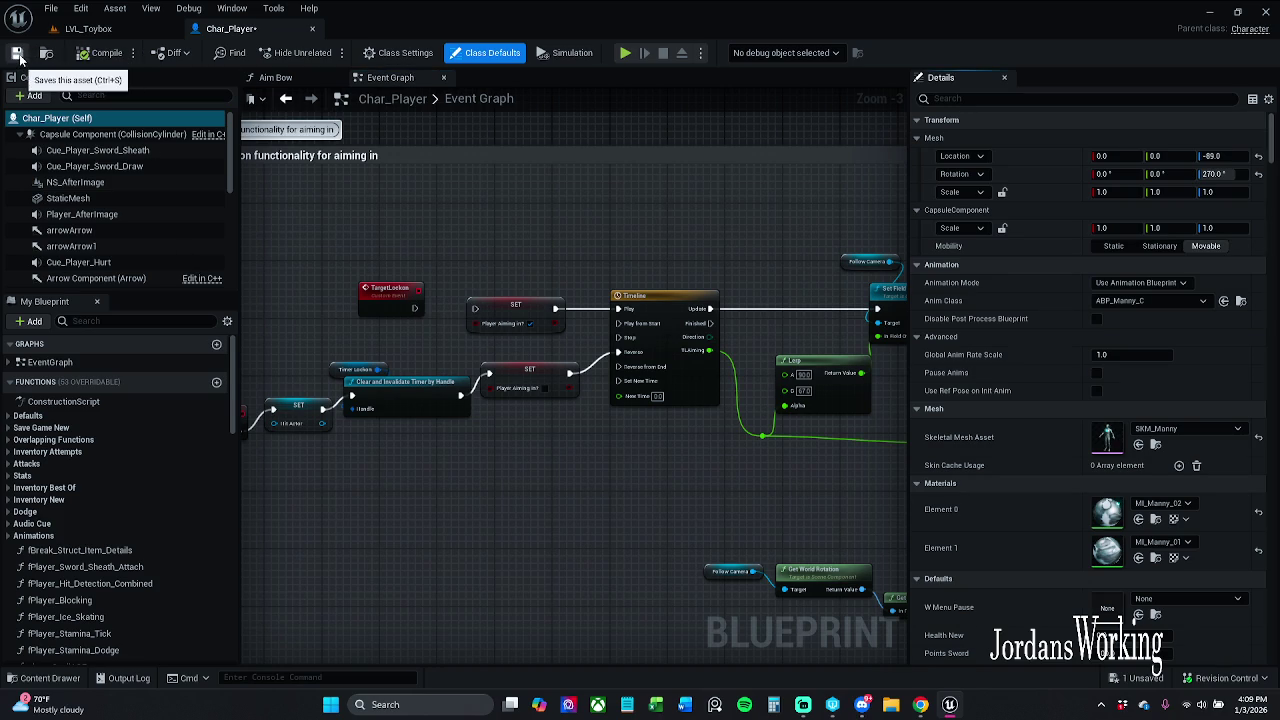
click(17, 53)
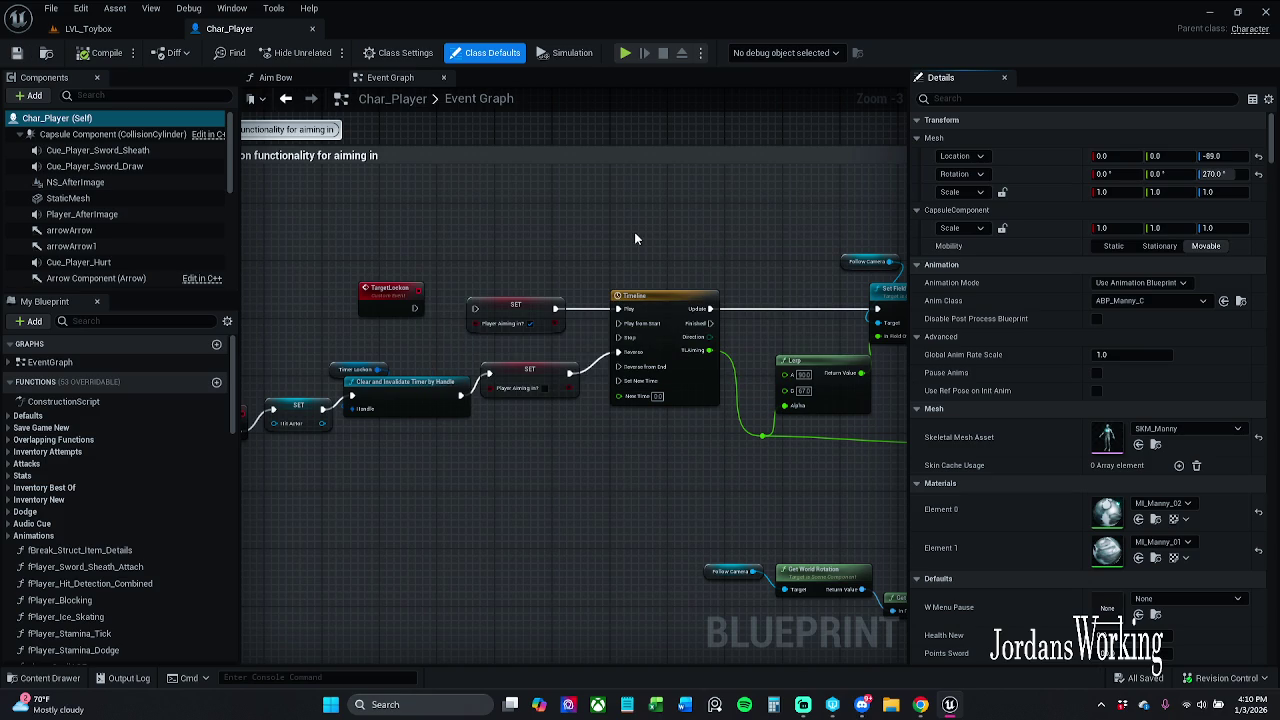
click(88, 28)
click(326, 52)
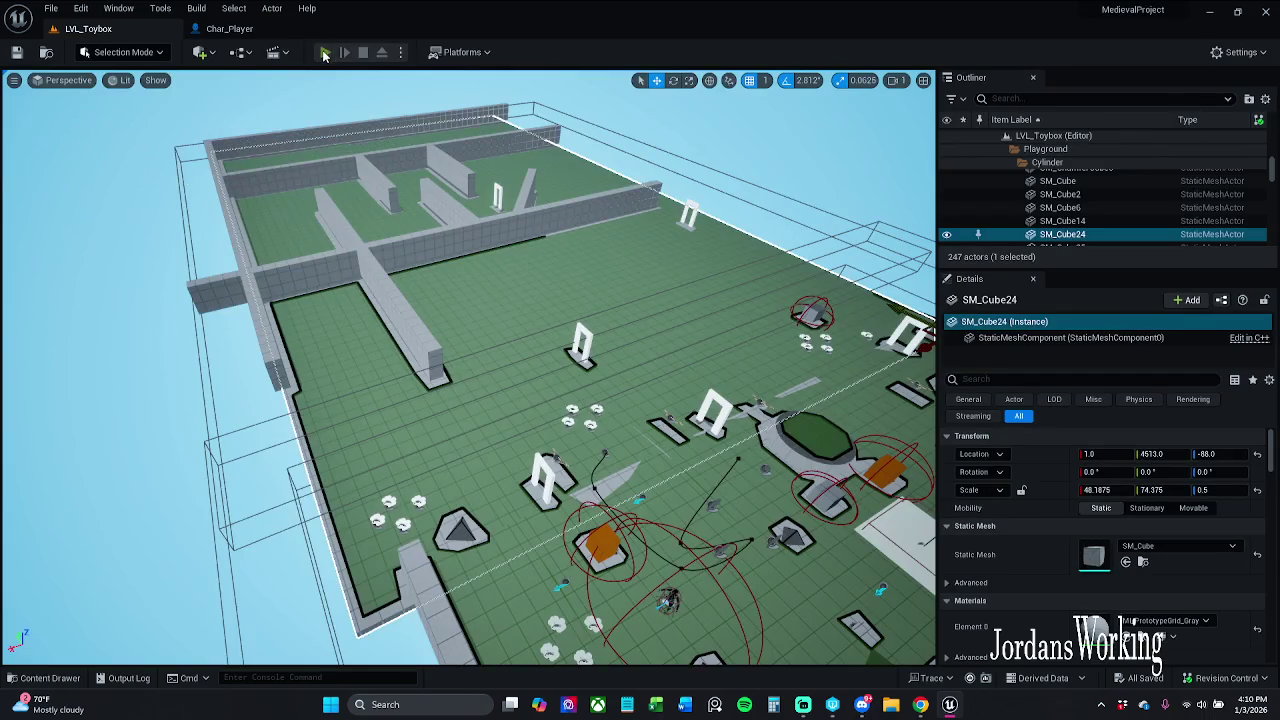
key(w)
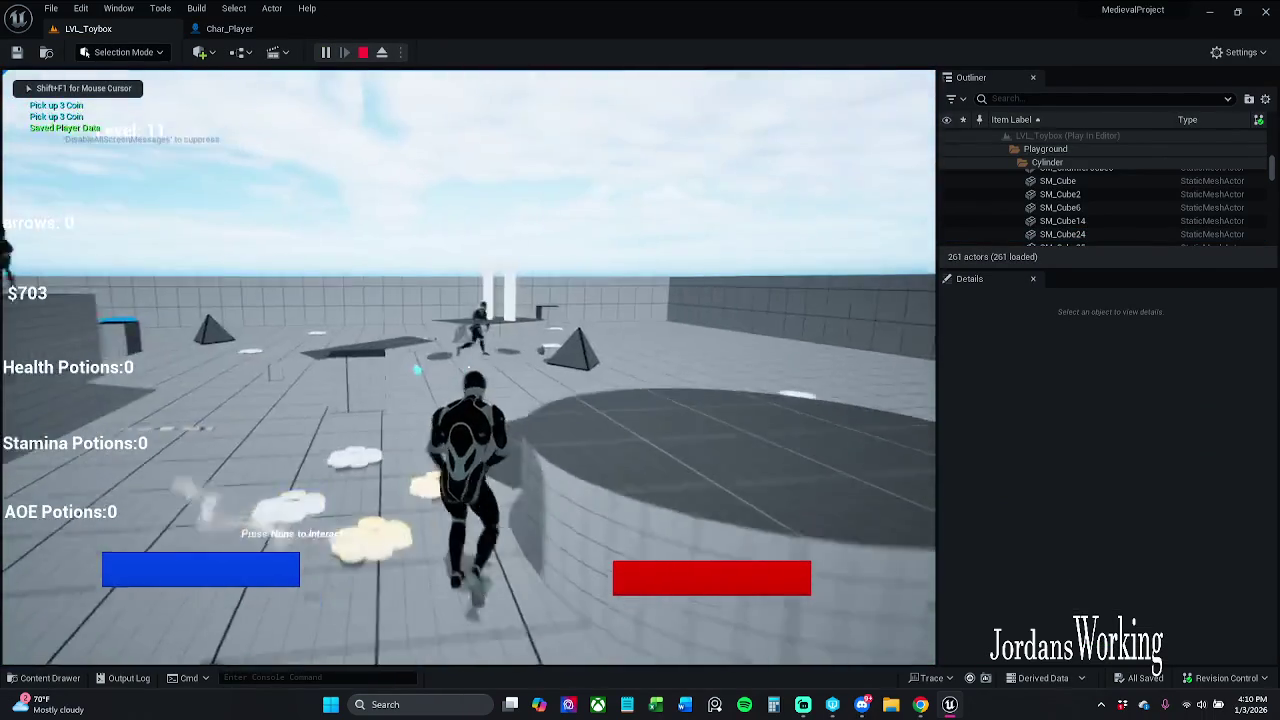
key(w)
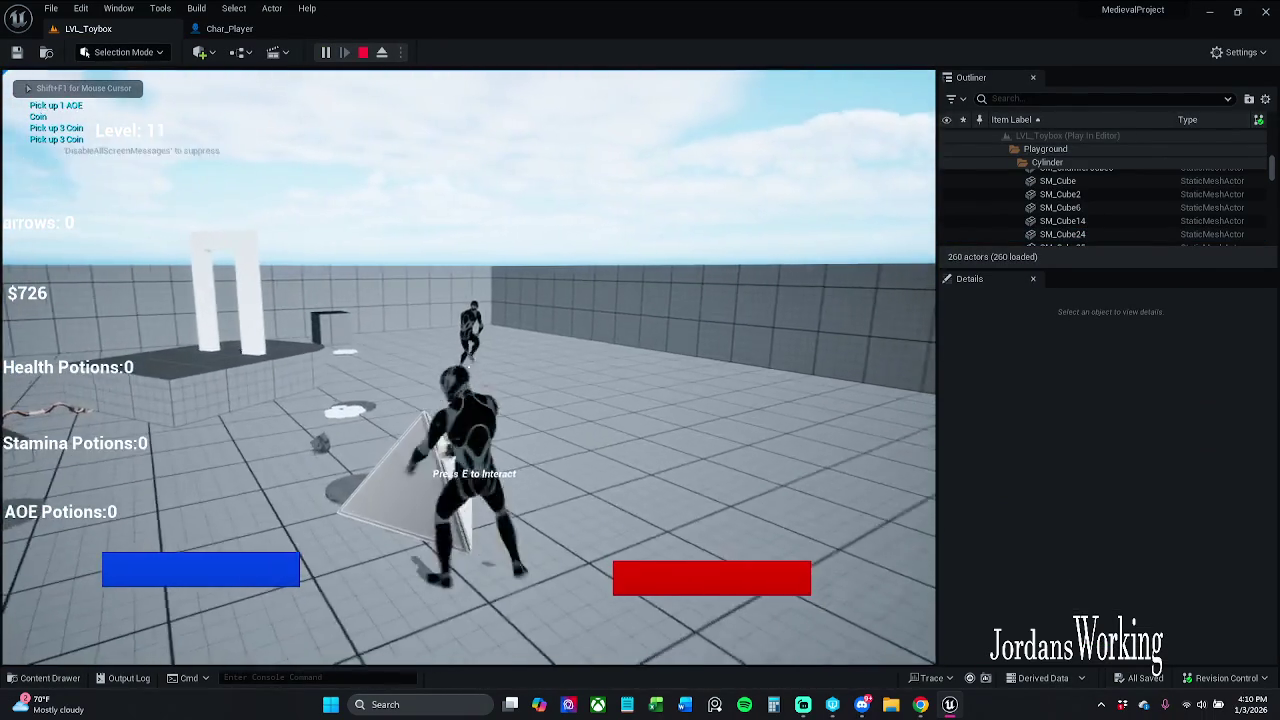
key(w)
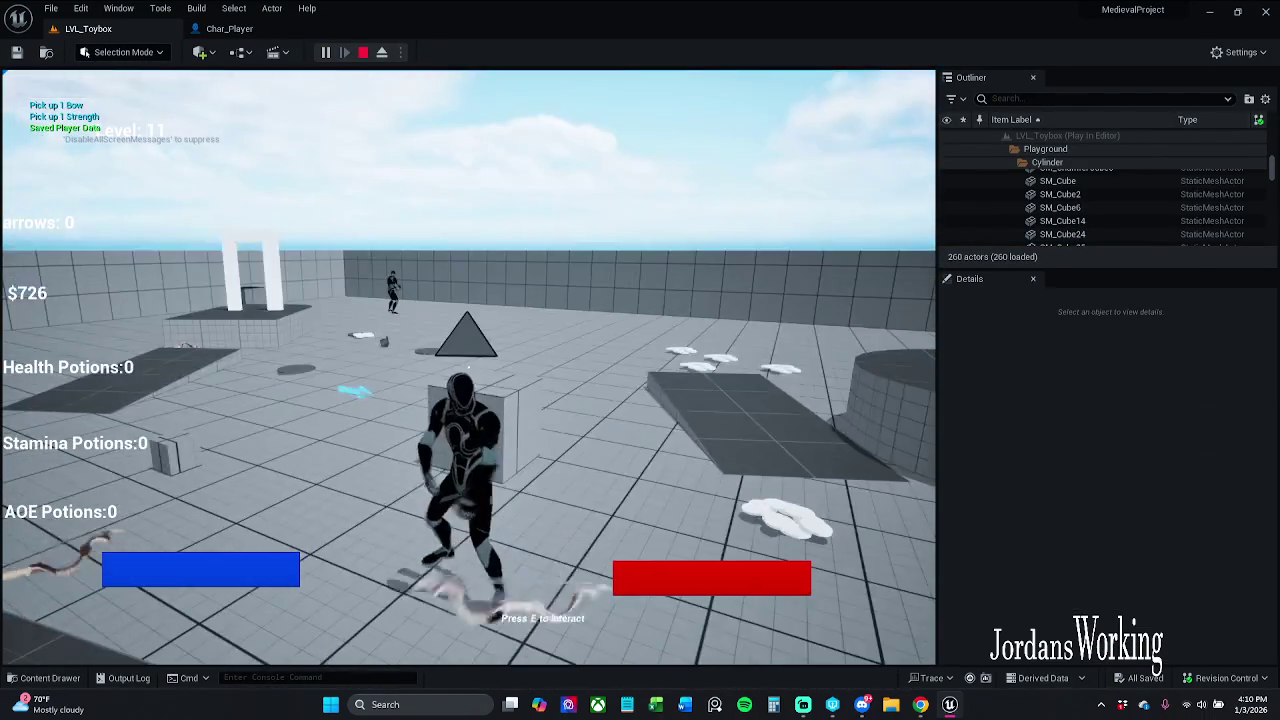
key(Escape)
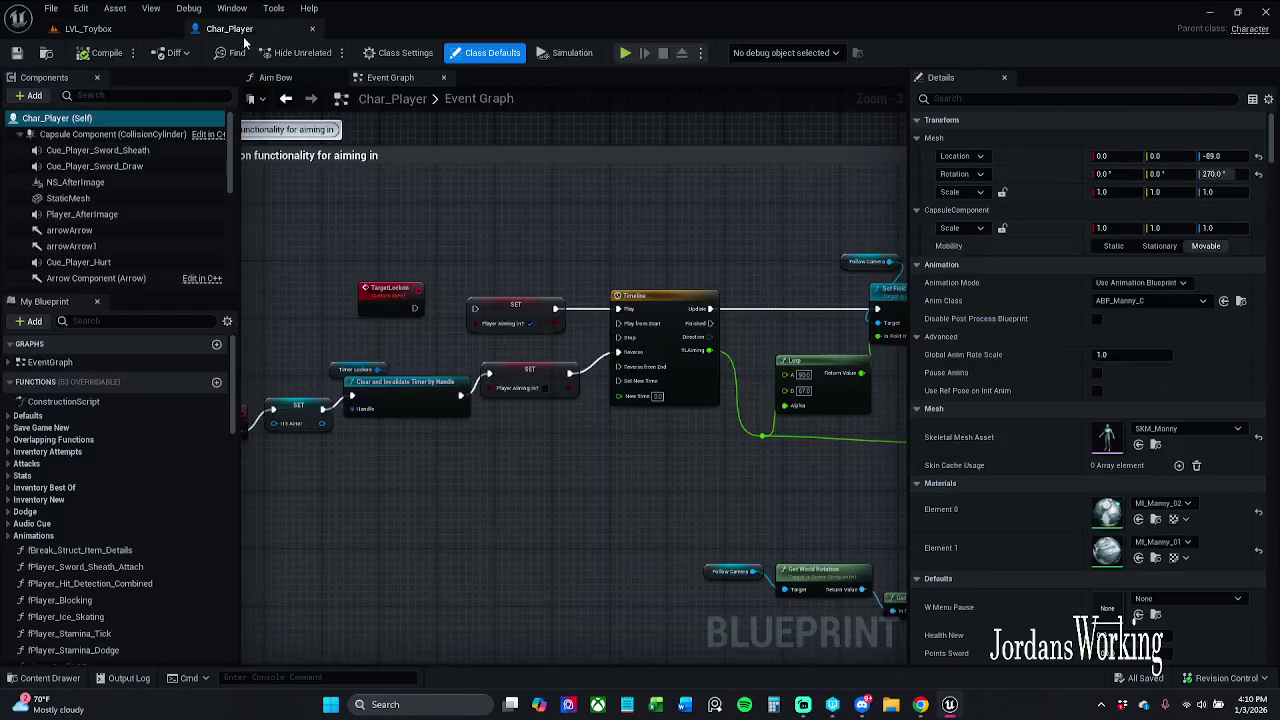
click(229, 28)
- Reconnect TargetLockon's execution output to the SET node, then compile and save Char_Player
mouse_move(410, 310)
mouse_down()
mouse_move(428, 326)
mouse_move(475, 308)
mouse_up()
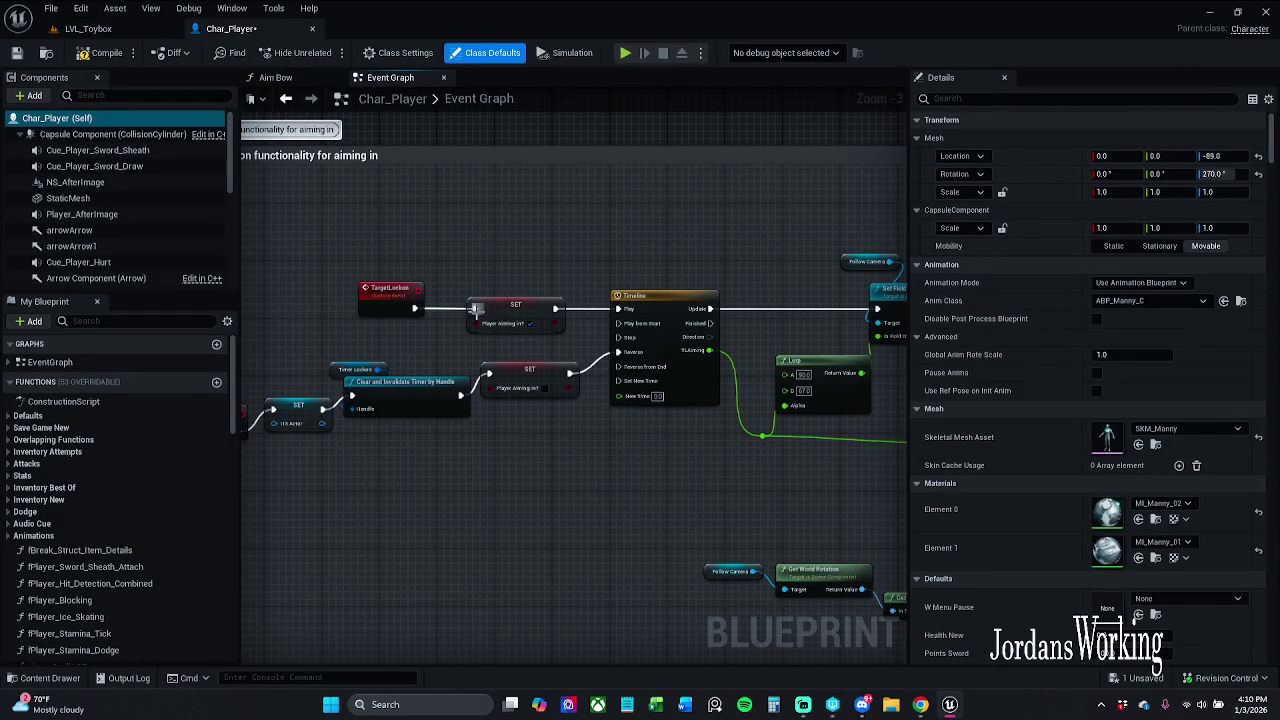
click(105, 55)
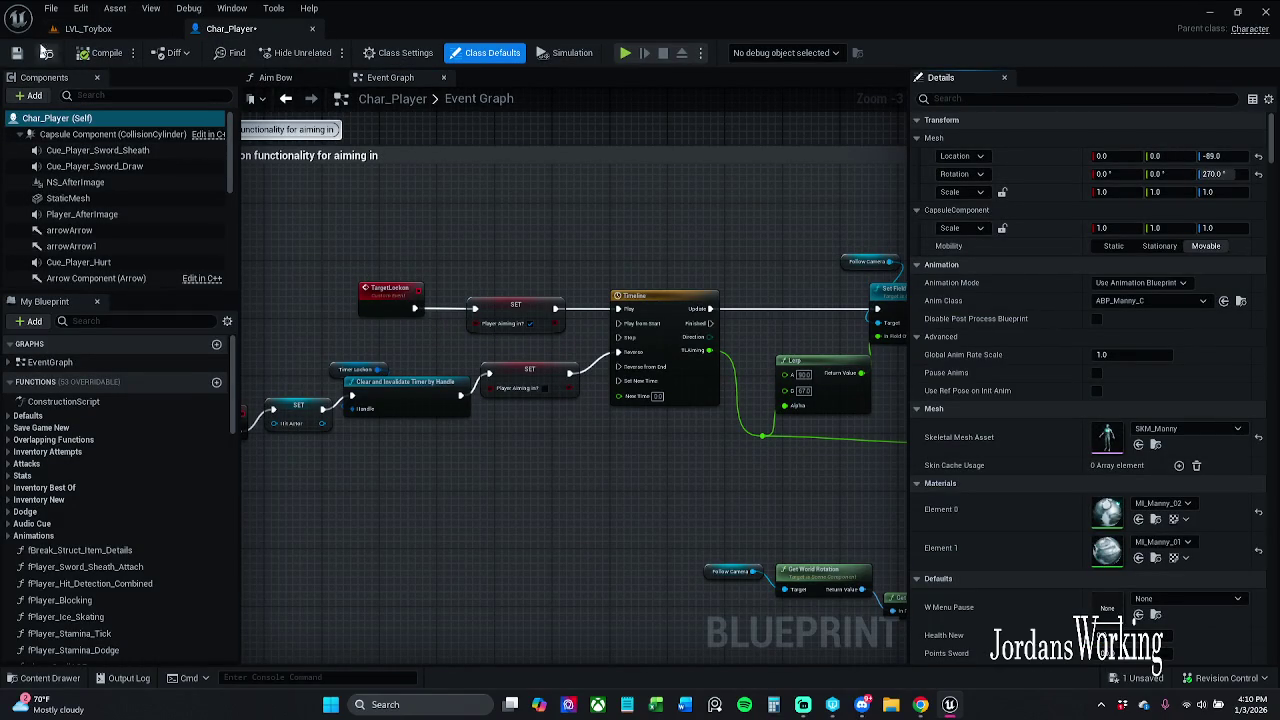
click(14, 54)
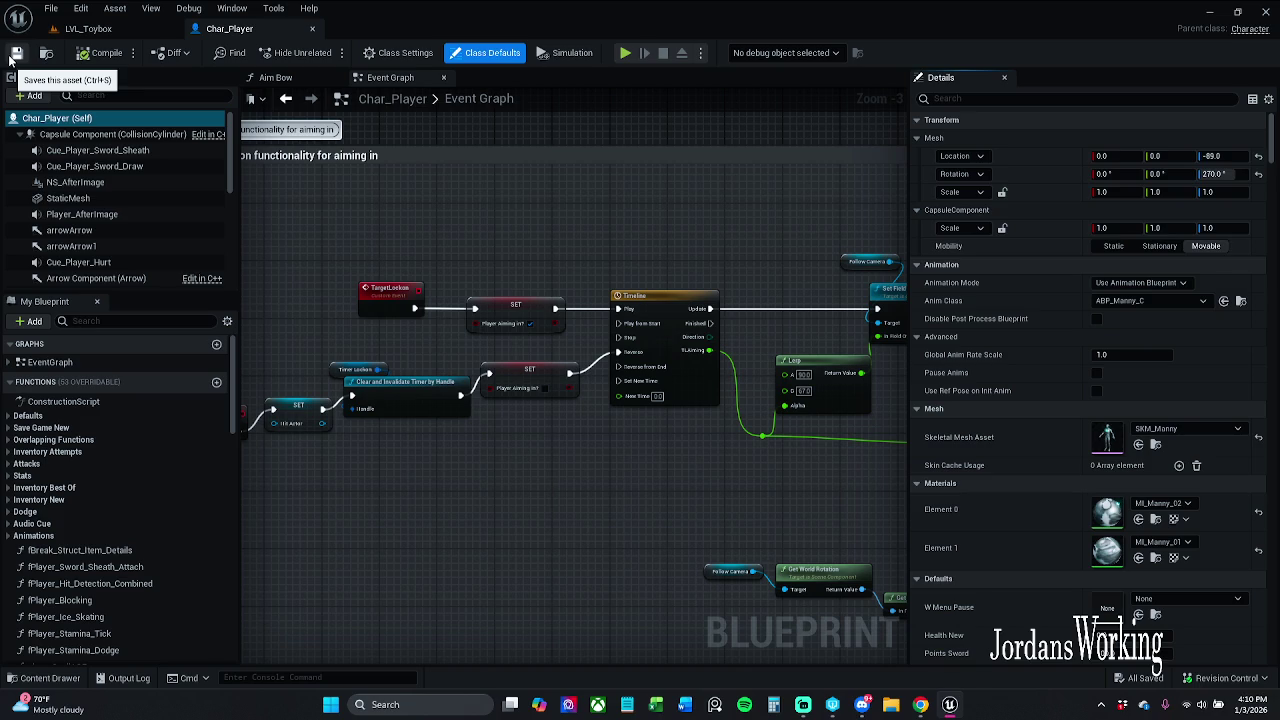
- Inspect the TargetLockon event and SET Player Aiming nodes, then save Char_Player again
drag(448, 249, 480, 255)
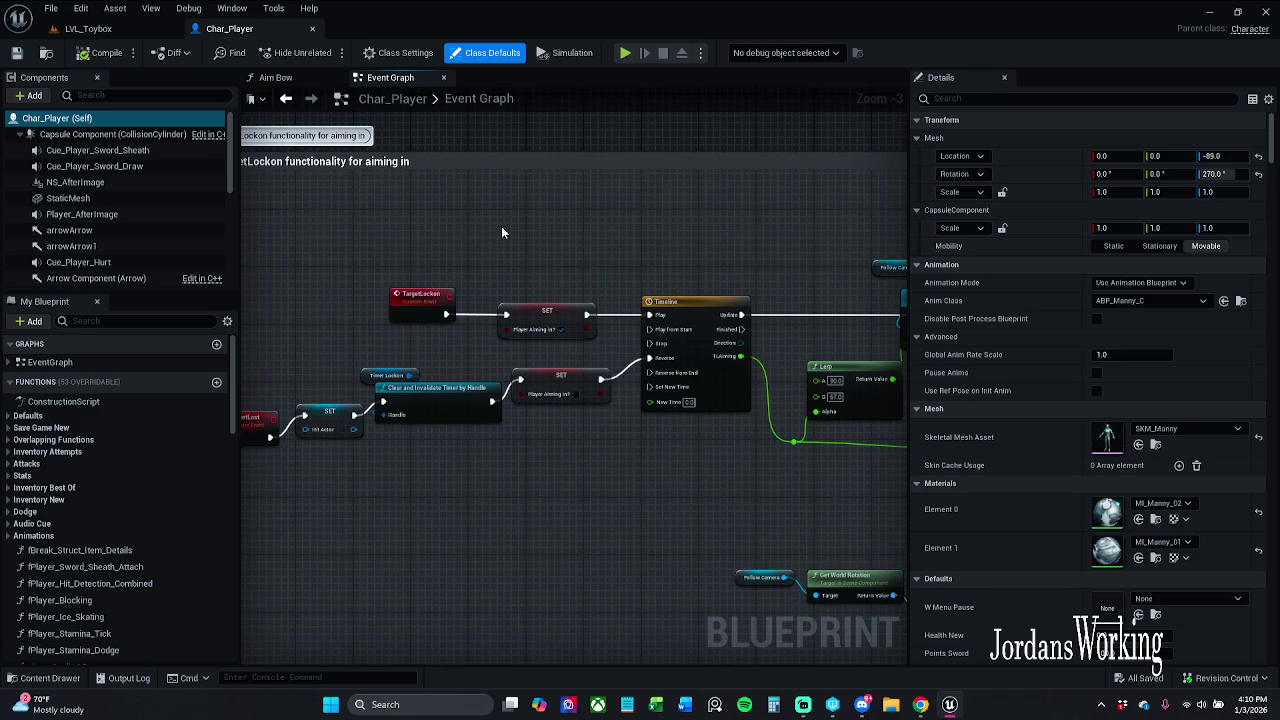
drag(431, 307, 451, 307)
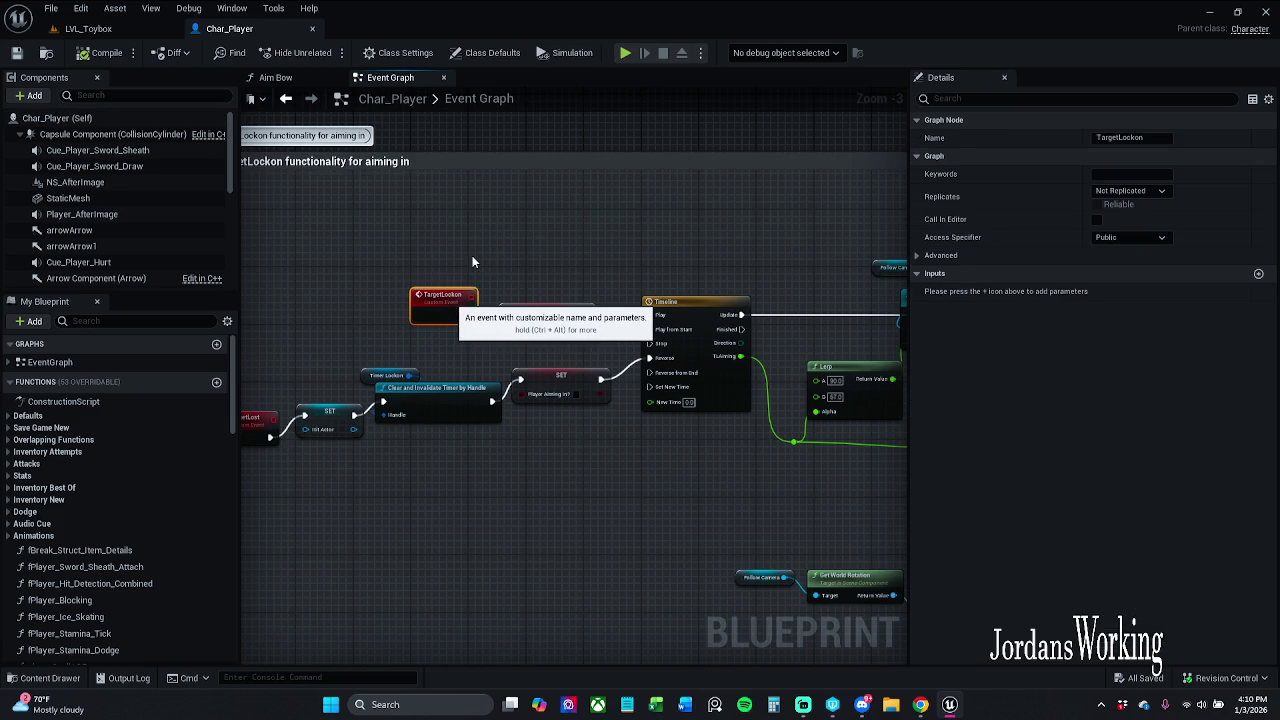
click(427, 207)
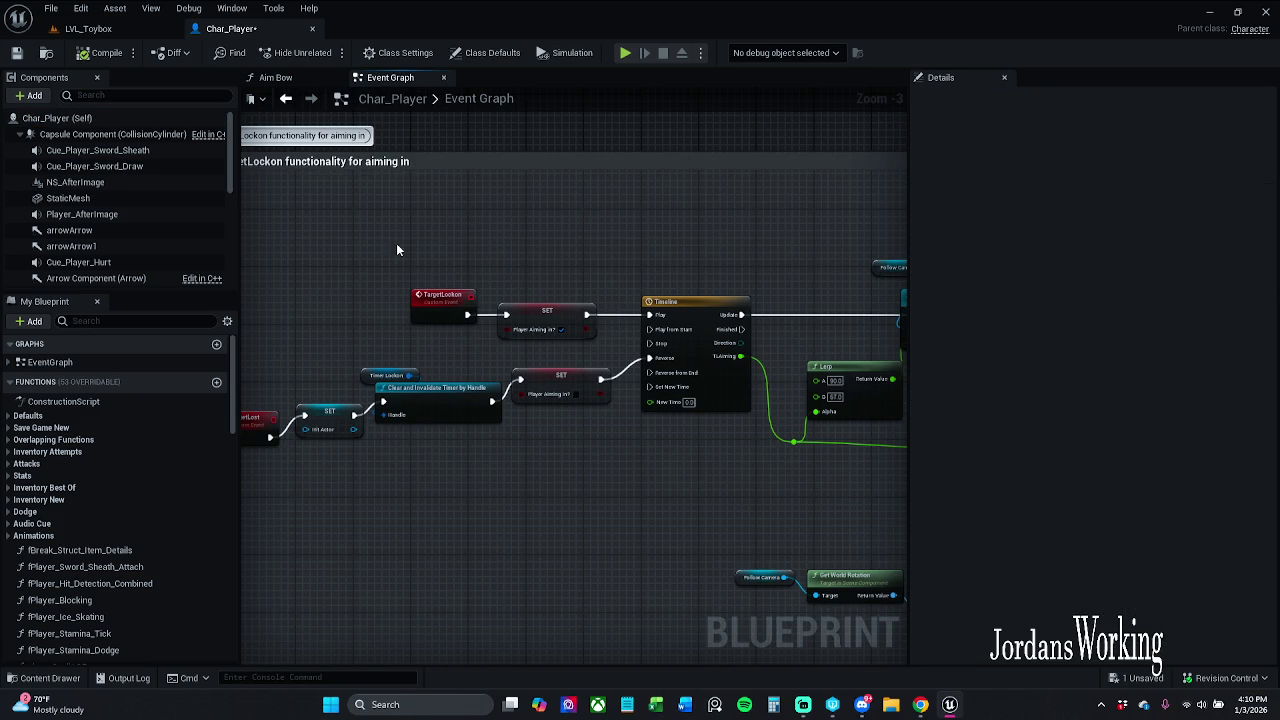
click(540, 312)
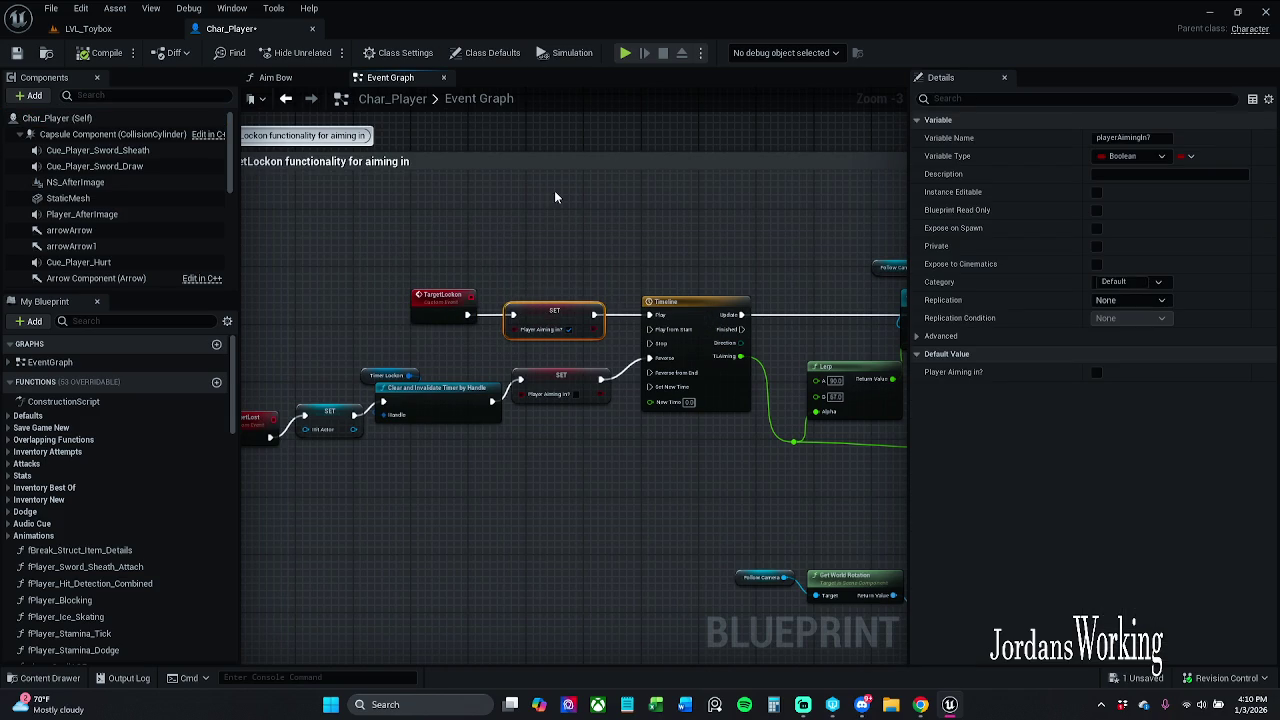
click(541, 300)
click(16, 54)
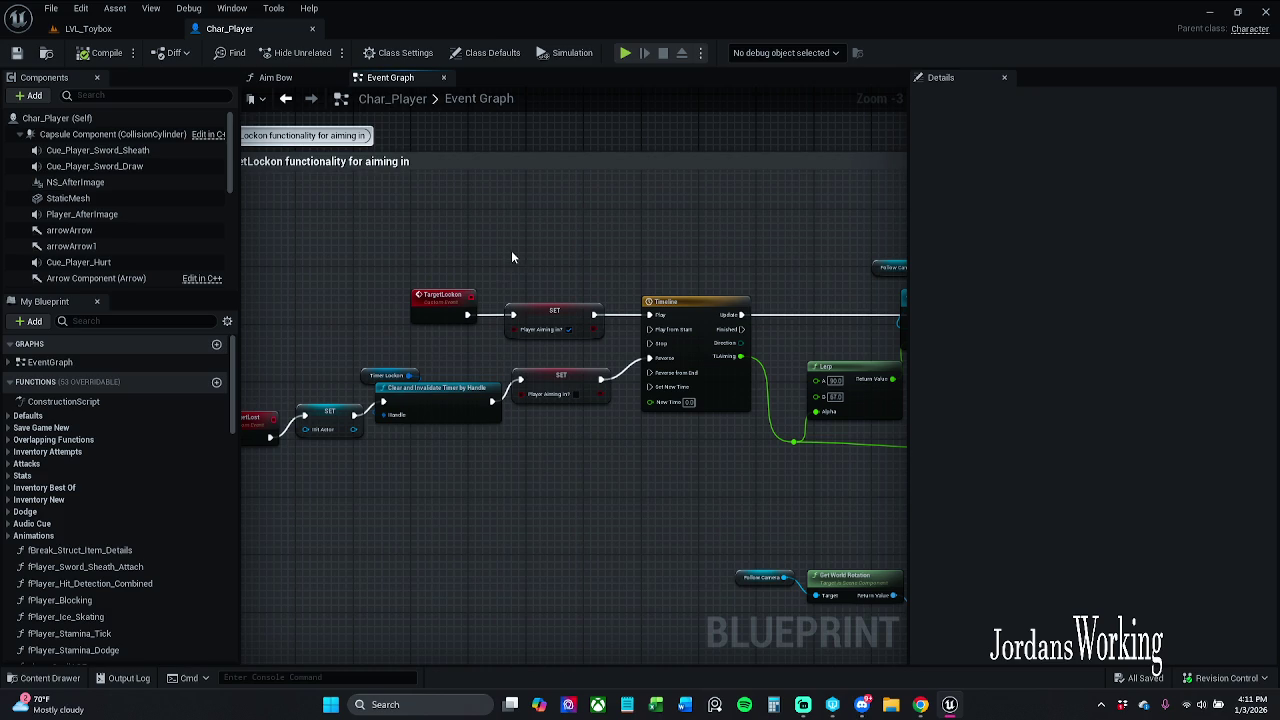
- Frame the '[MMB] Knockback logic' comment group, then go to the LVL_Toybox level tab
scroll(510, 255, down, 3)
scroll(499, 177, down, 1)
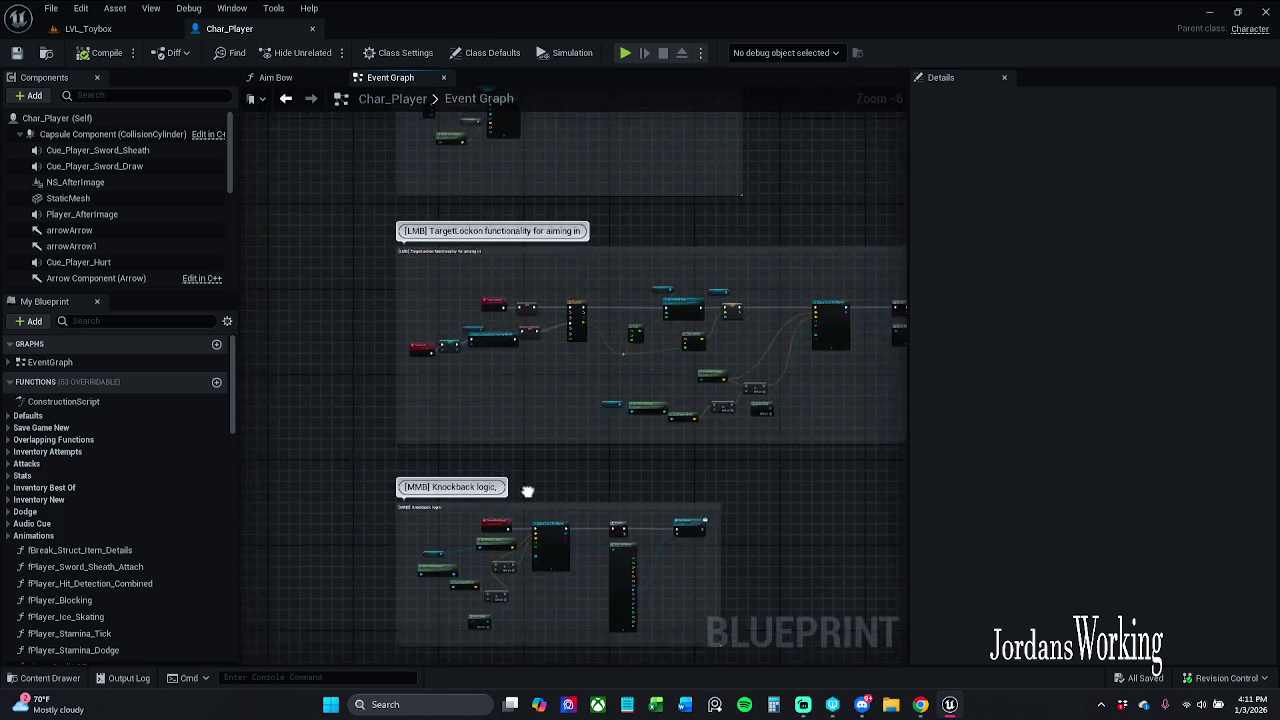
mouse_move(476, 244)
mouse_down()
mouse_move(466, 443)
mouse_move(543, 420)
mouse_move(481, 359)
mouse_up()
scroll(481, 359, up, 2)
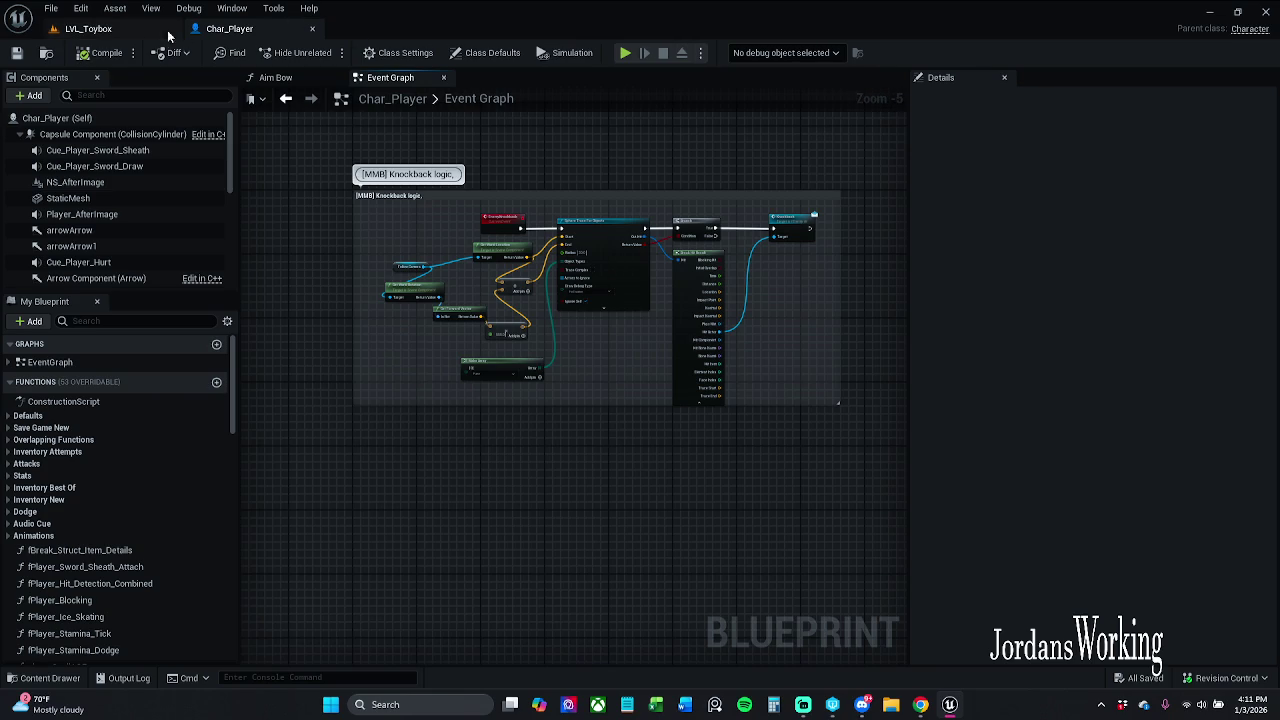
click(95, 28)
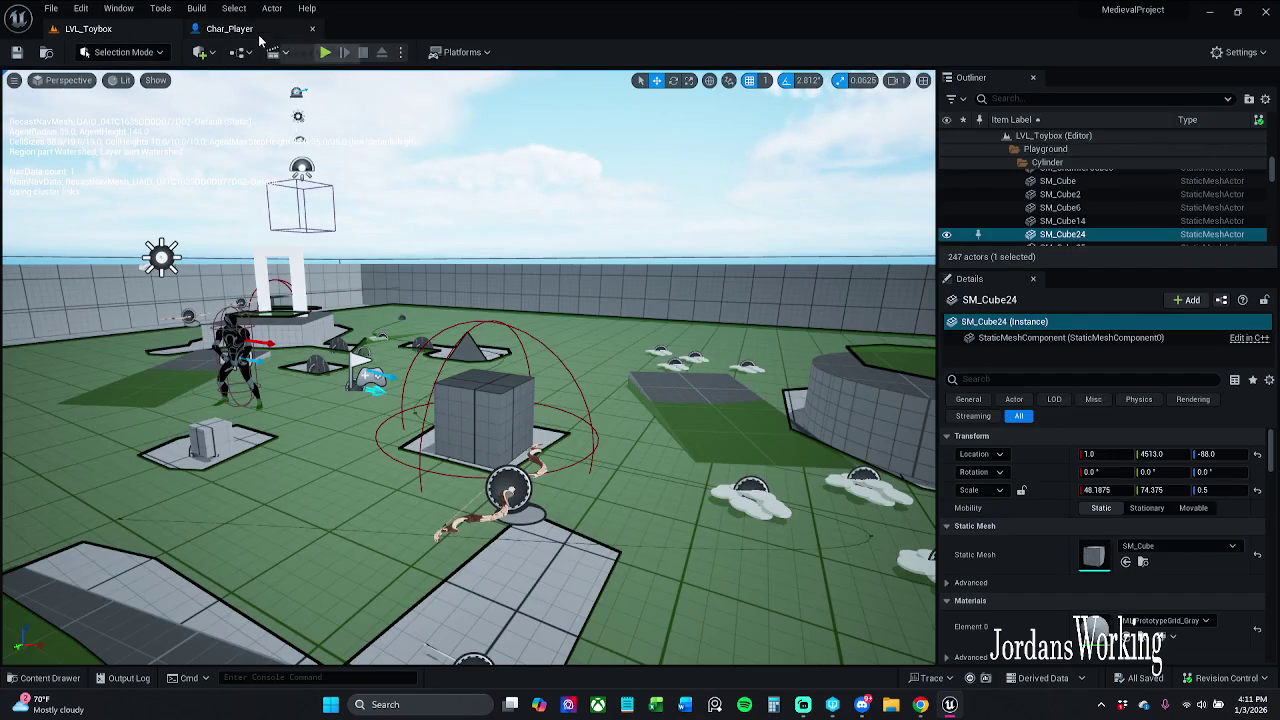
- Play LVL_Toybox, running forward to collect coins up to $776, then free the mouse with Shift+F1
click(265, 30)
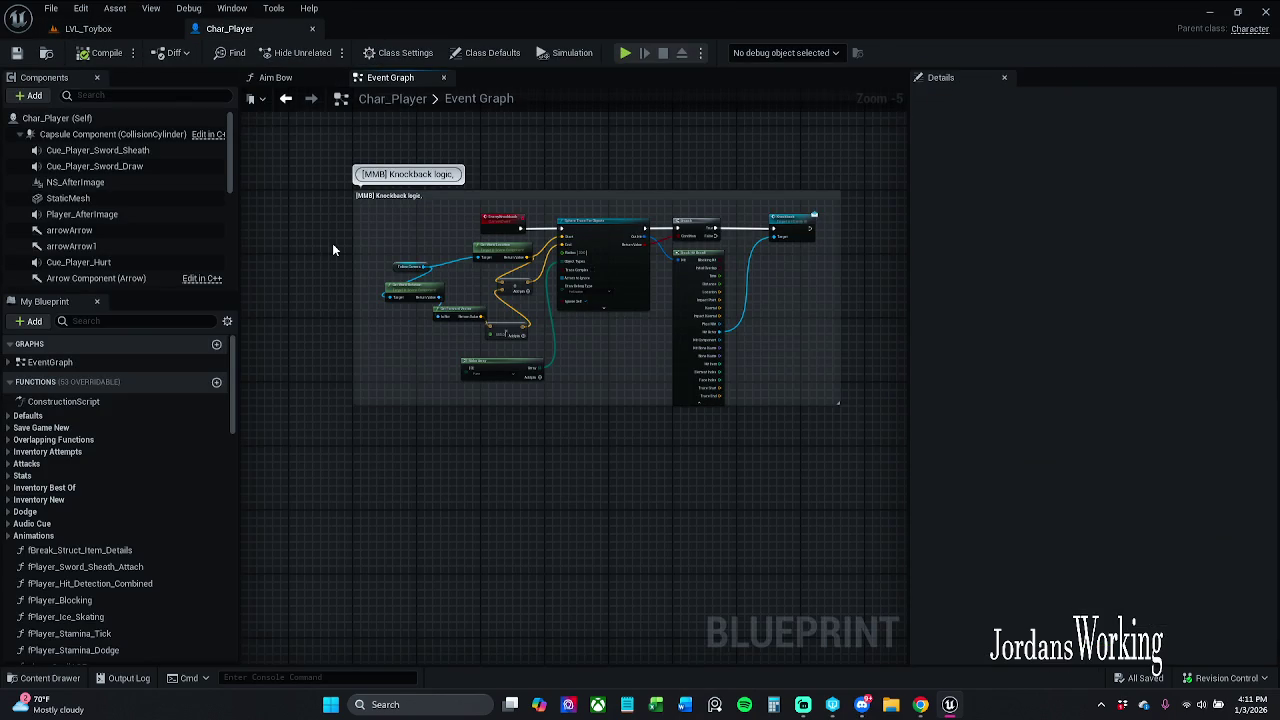
click(88, 28)
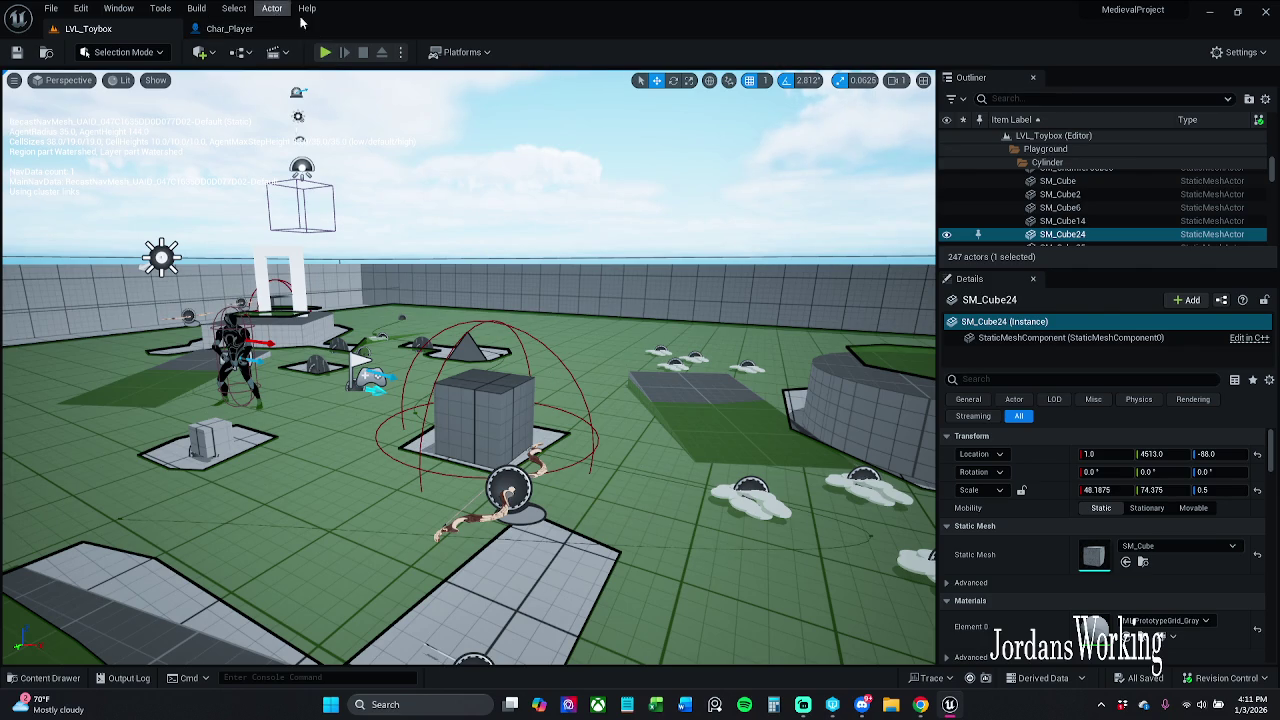
click(325, 52)
key(w)
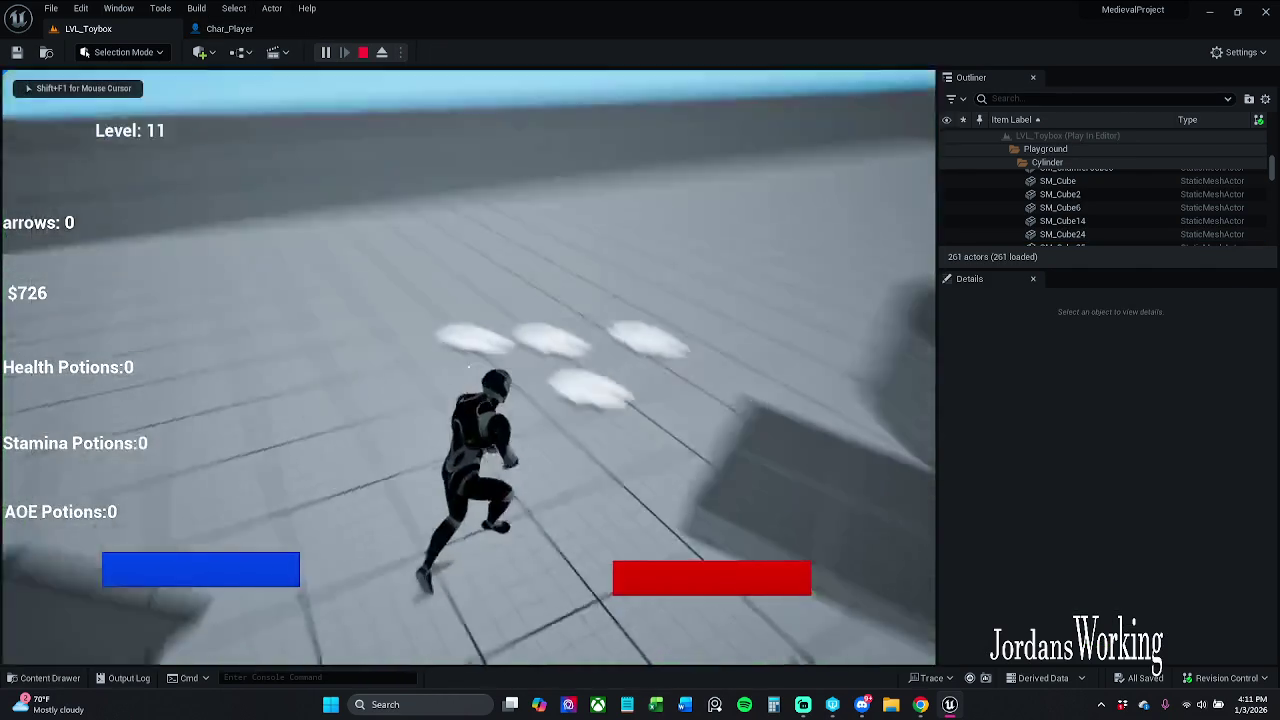
key(w)
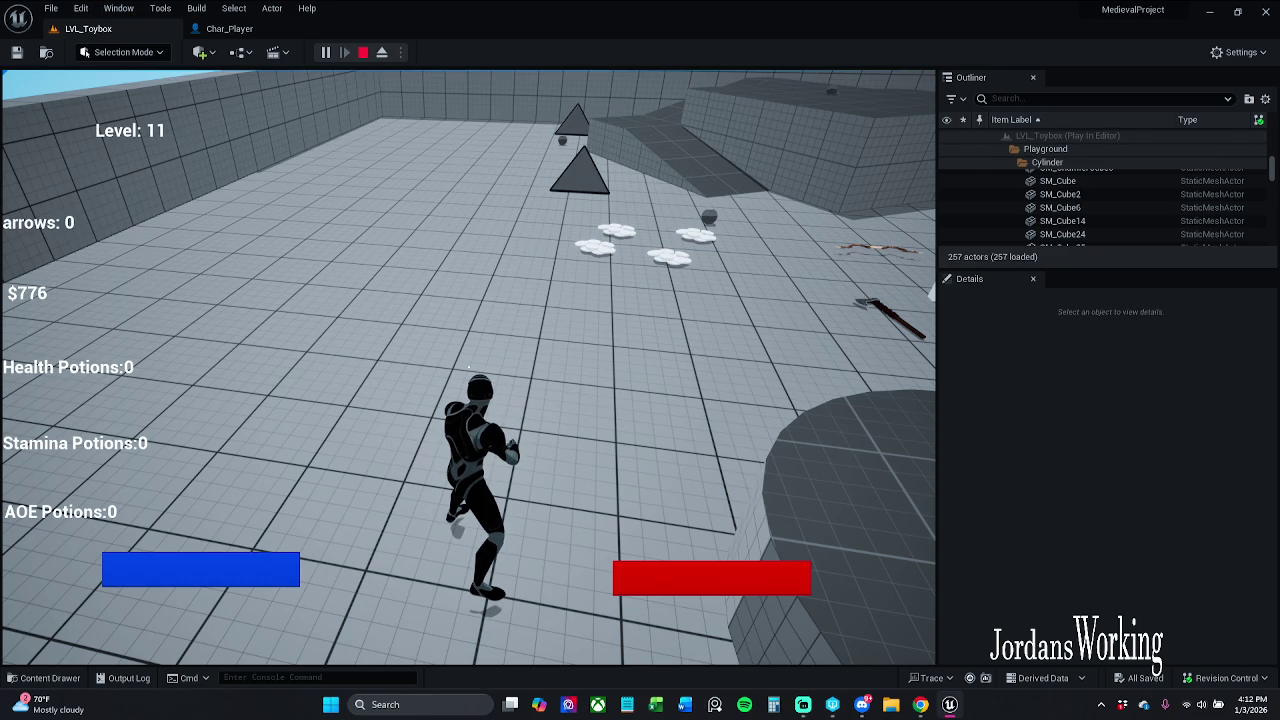
mouse_move(468, 360)
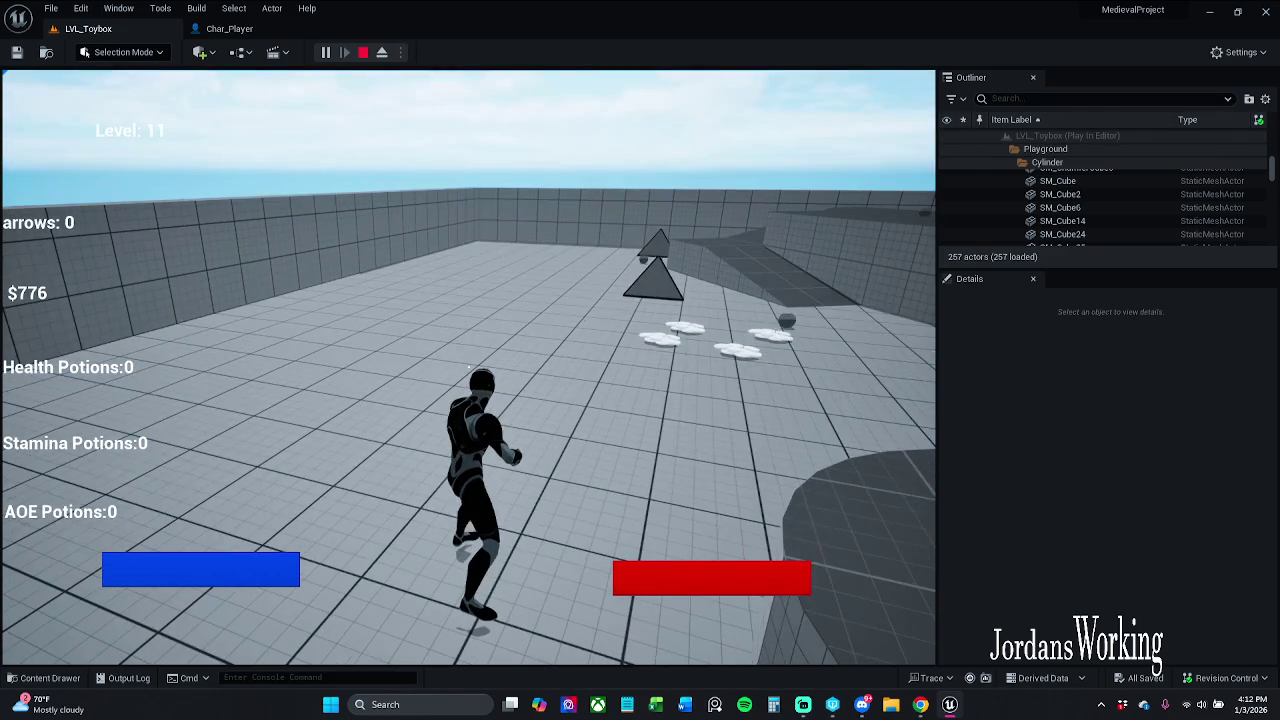
key(shift+F1)
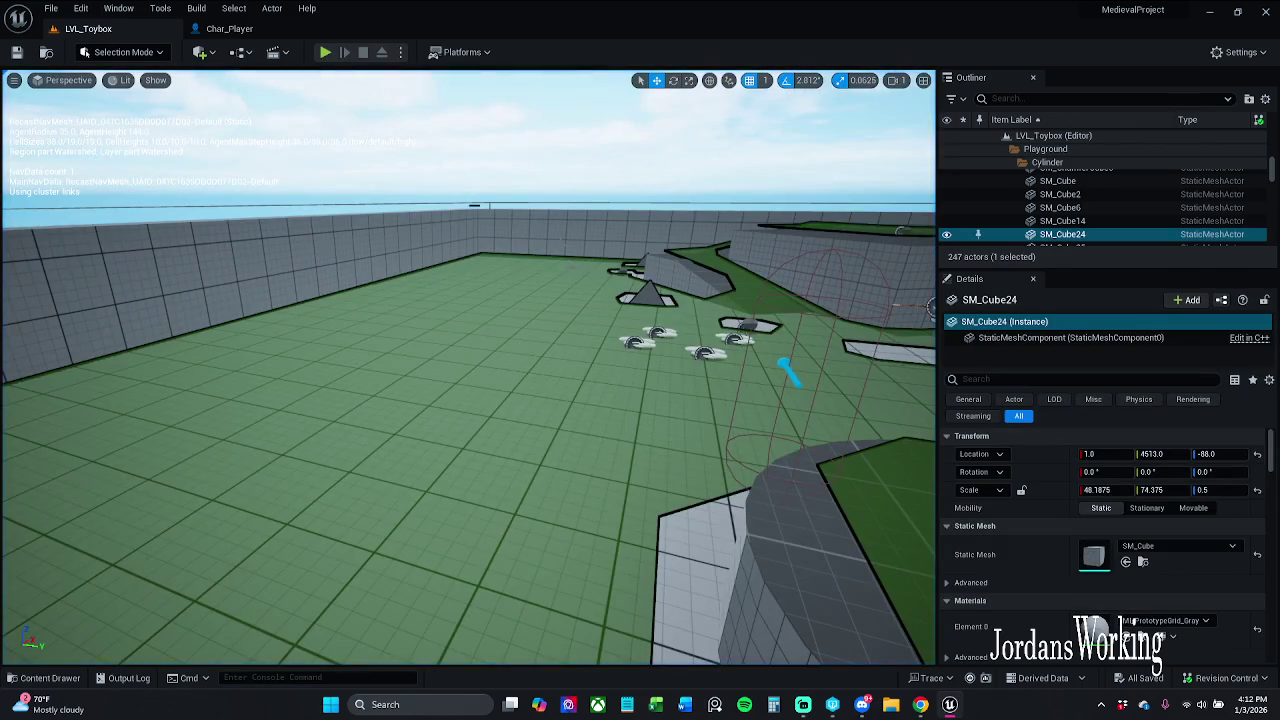
key(f)
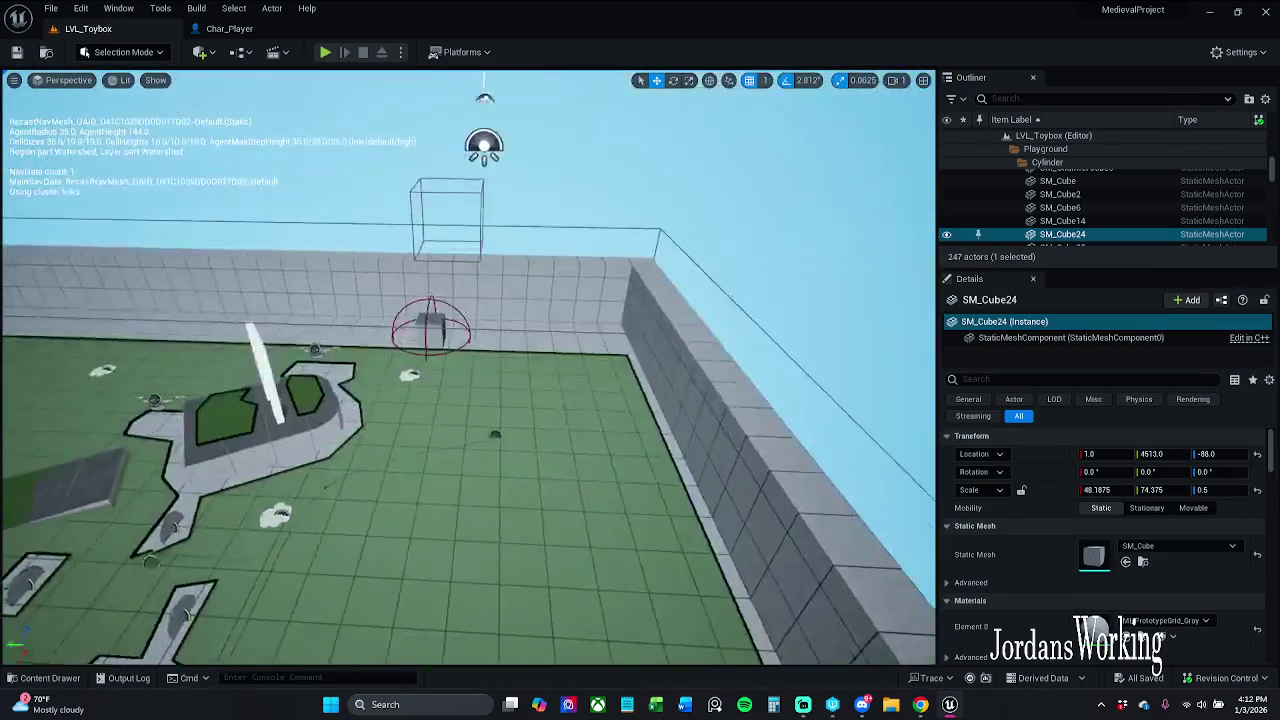
mouse_move(560, 244)
mouse_down()
mouse_move(500, 255)
mouse_move(560, 244)
mouse_up()
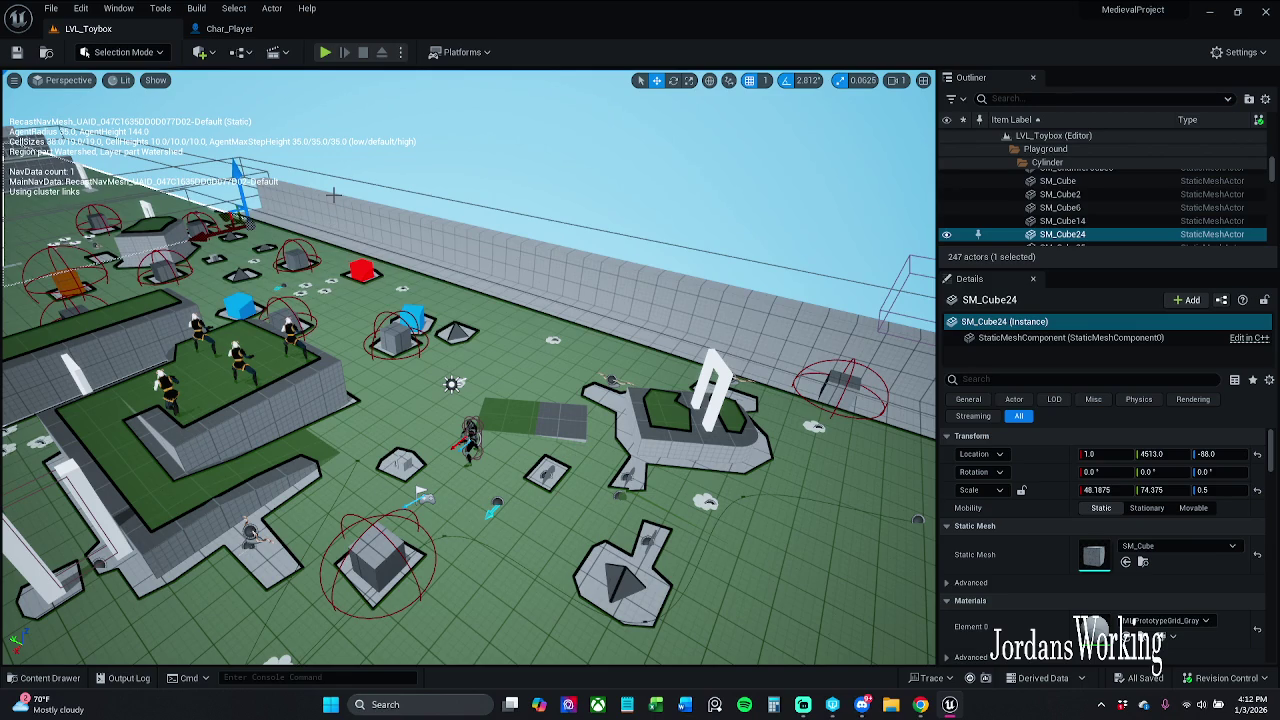
drag(433, 205, 205, 224)
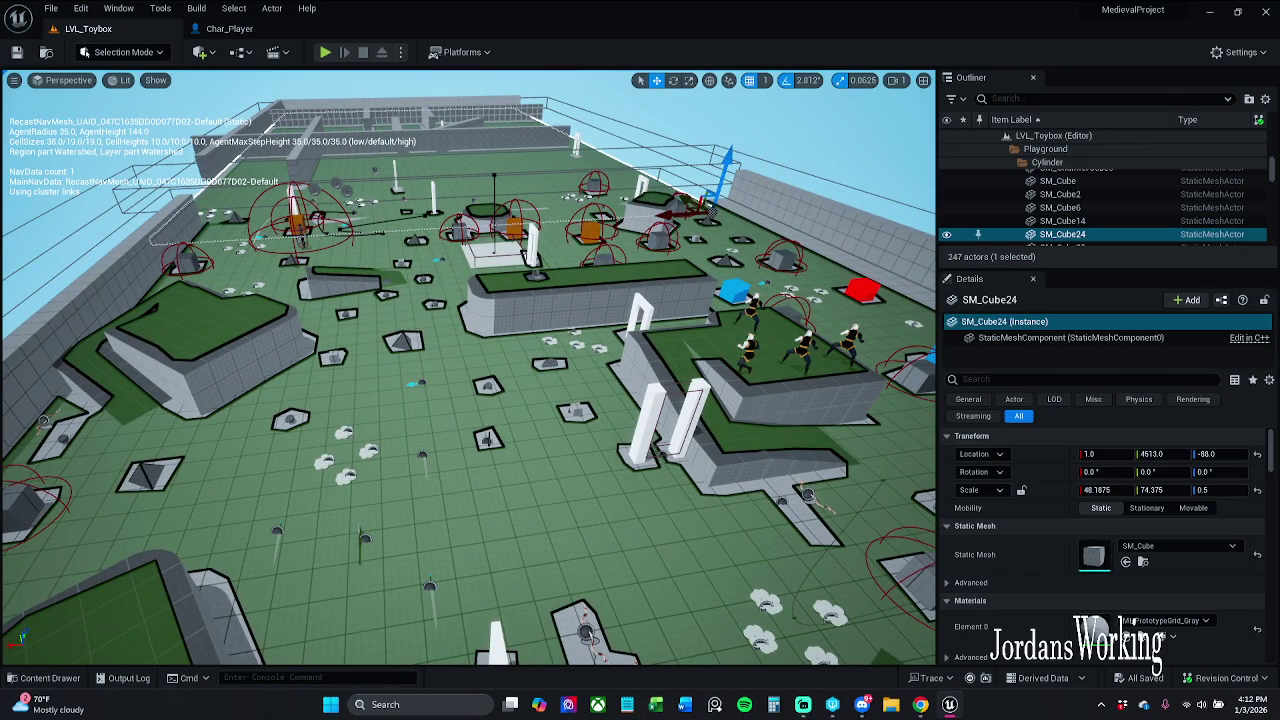
- Browse the Content Drawer to _MyContent > Blueprints > ActorComponents and open AC_Health's Event Graph
click(45, 678)
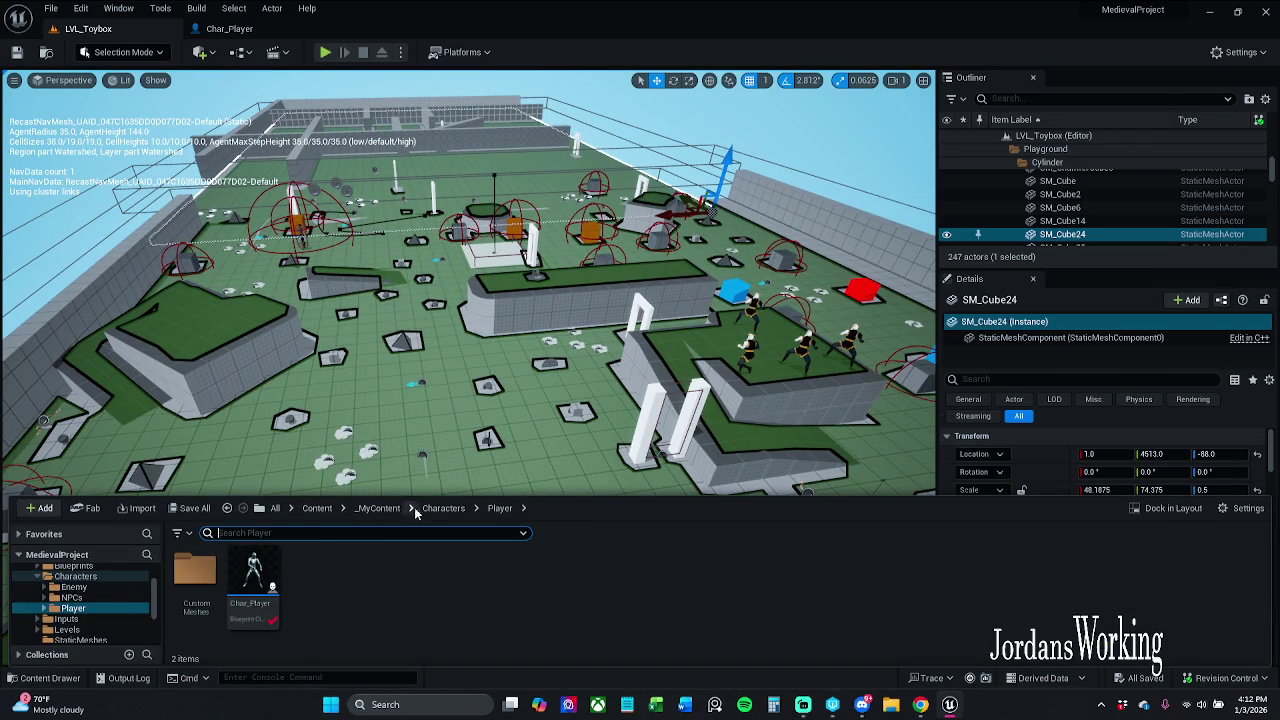
click(452, 511)
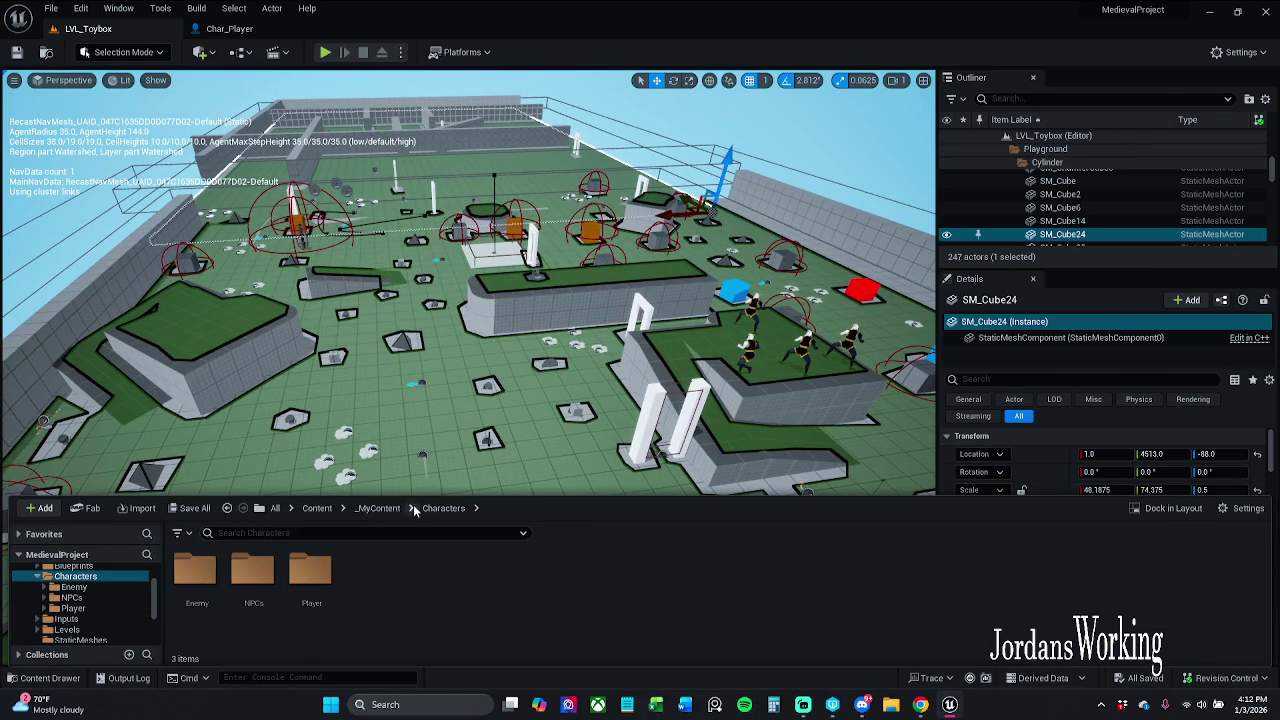
click(382, 508)
double_click(310, 575)
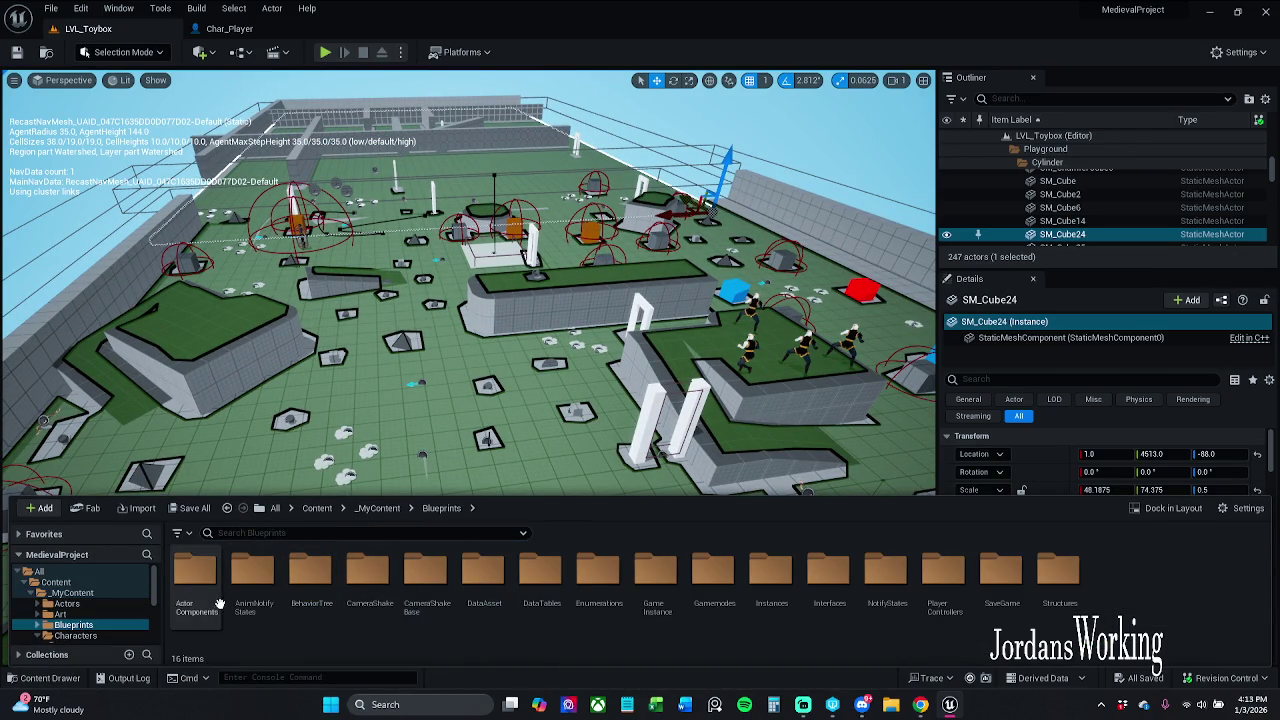
double_click(195, 580)
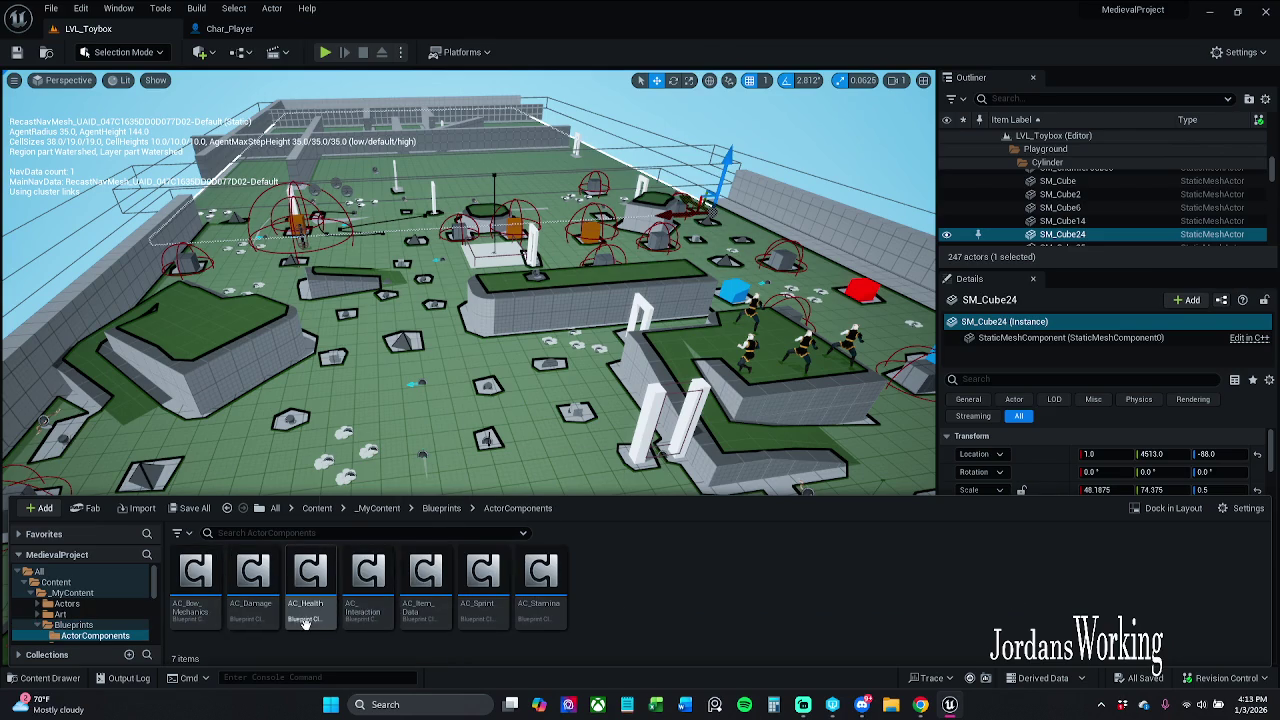
double_click(310, 612)
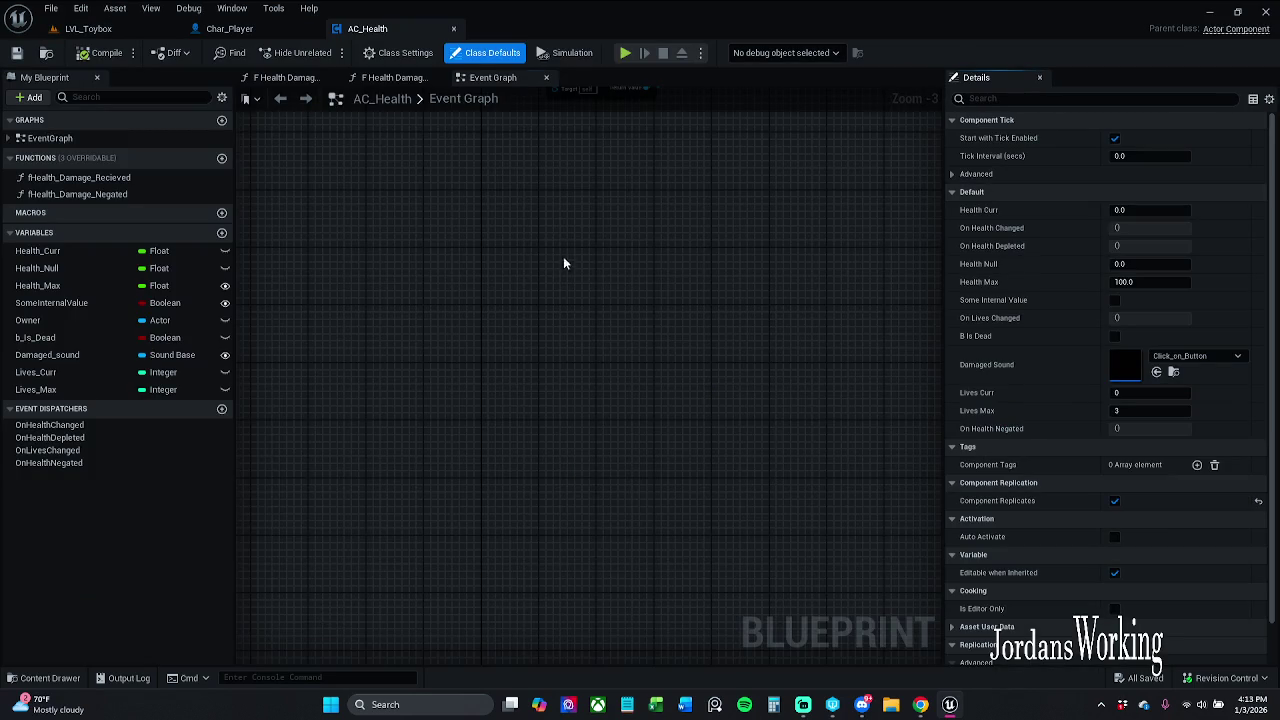
scroll(461, 462, down, 3)
scroll(461, 442, up, 8)
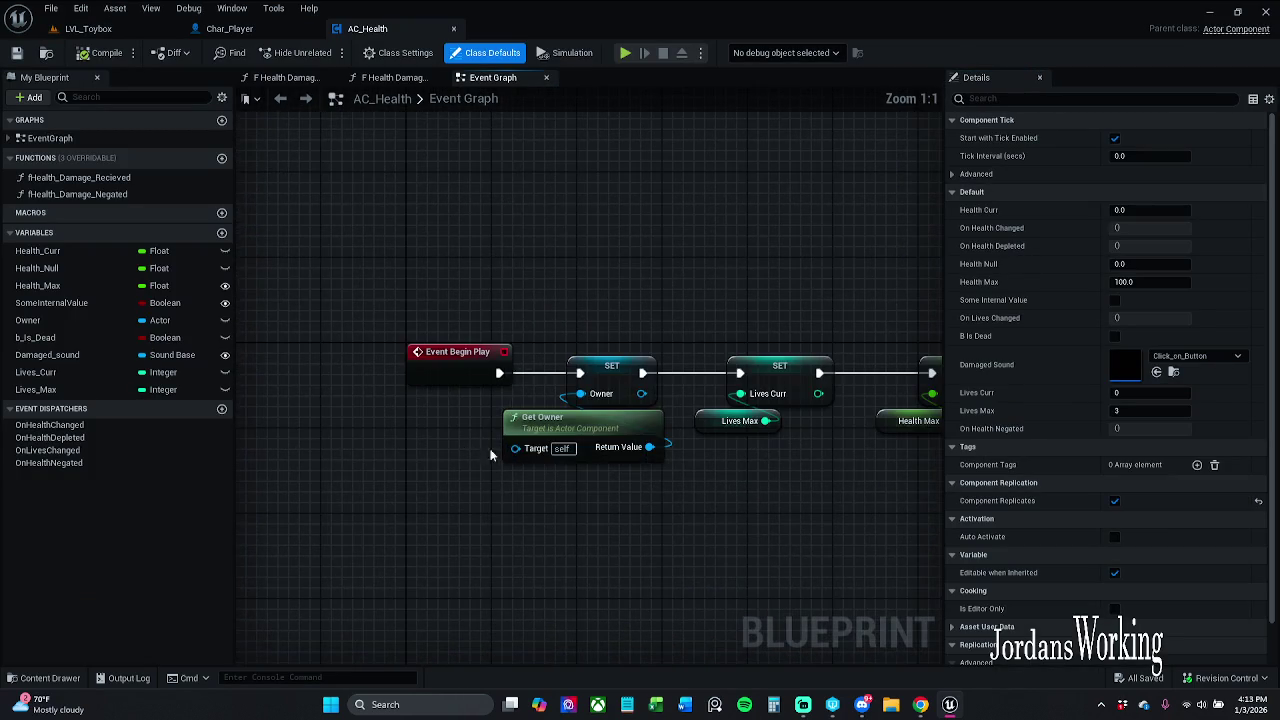
- Inspect the Lives_Max variable's Details to confirm it defaults to 3
mouse_move(544, 335)
mouse_down()
mouse_move(447, 288)
mouse_move(371, 520)
mouse_up()
mouse_move(525, 229)
mouse_down()
mouse_move(695, 520)
mouse_move(663, 528)
mouse_up()
drag(585, 292, 670, 285)
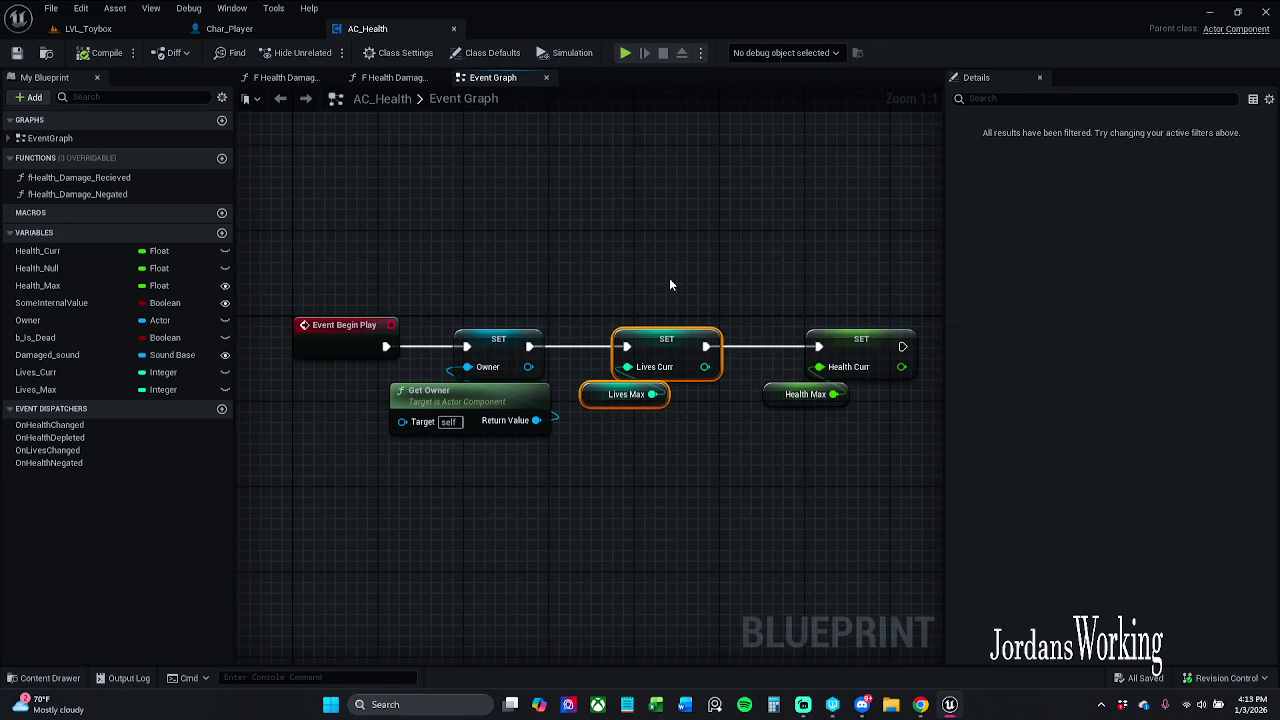
click(660, 472)
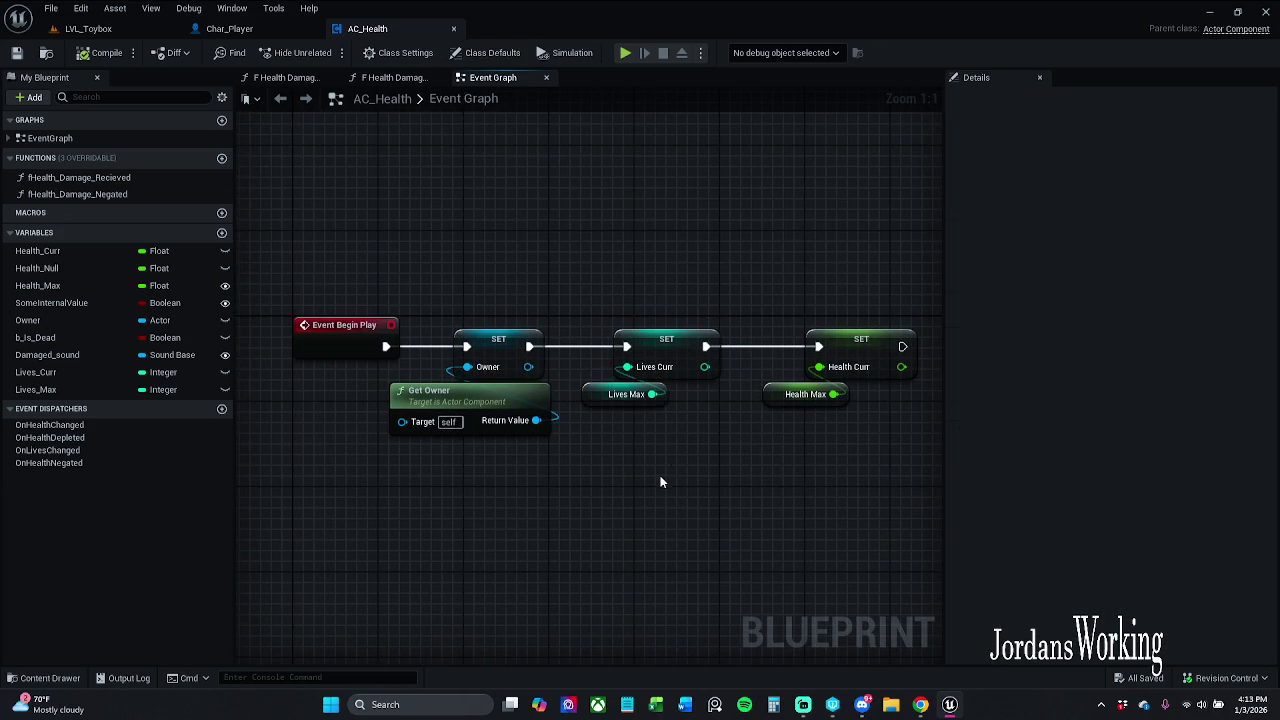
click(643, 400)
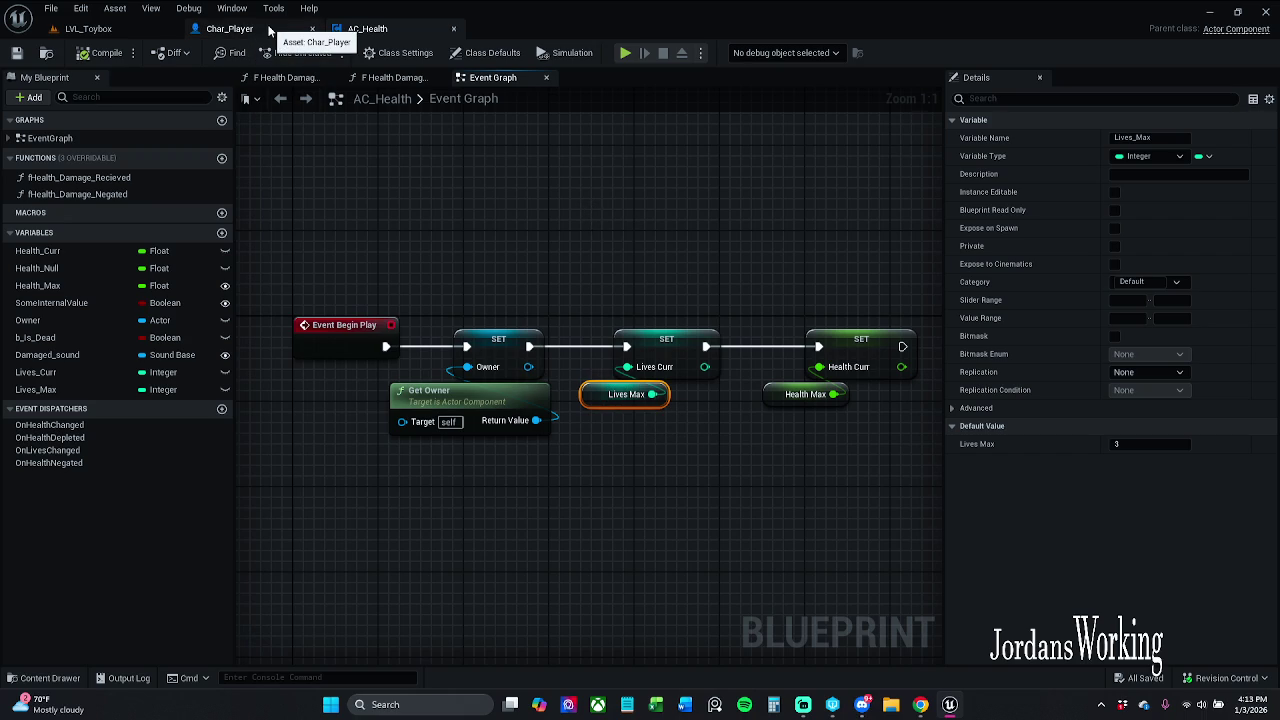
- Return to LVL_Toybox and select the enemy character in the viewport
click(95, 28)
drag(637, 305, 594, 355)
click(521, 342)
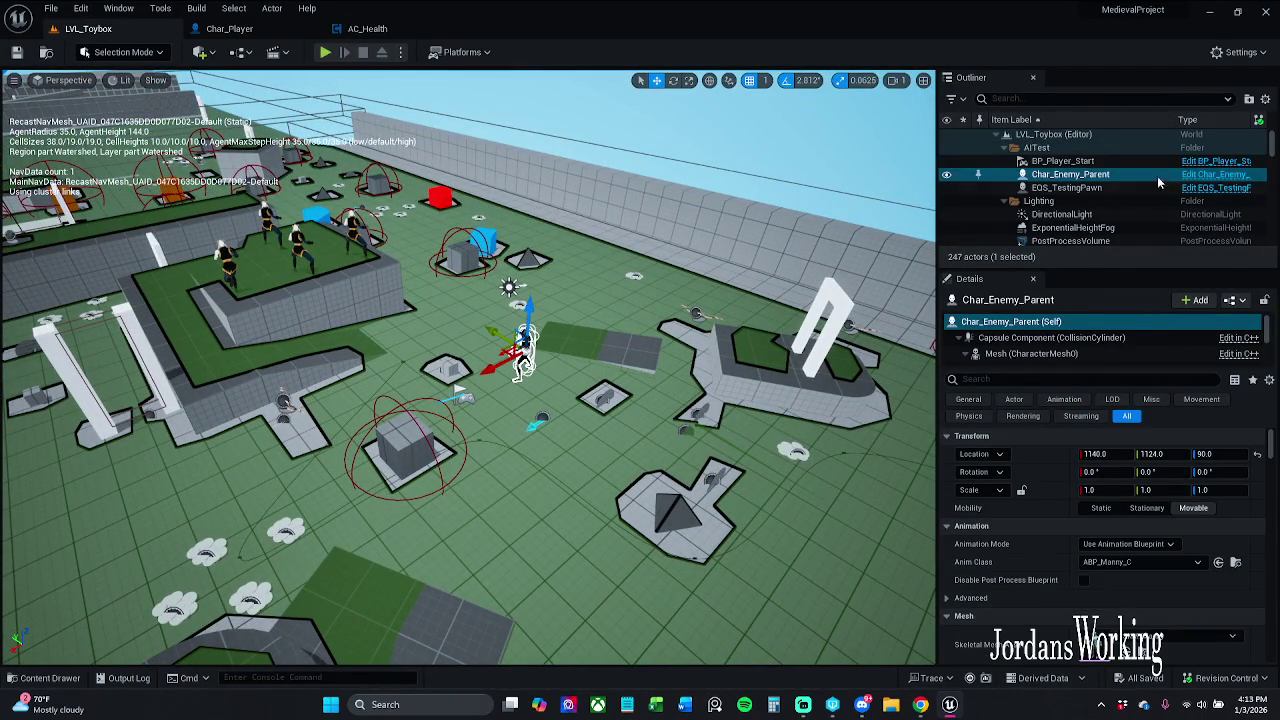
- In Char_Enemy_Parent, set the AC_Health component's Lives Max to 0 and Lives Curr to 1
click(1240, 175)
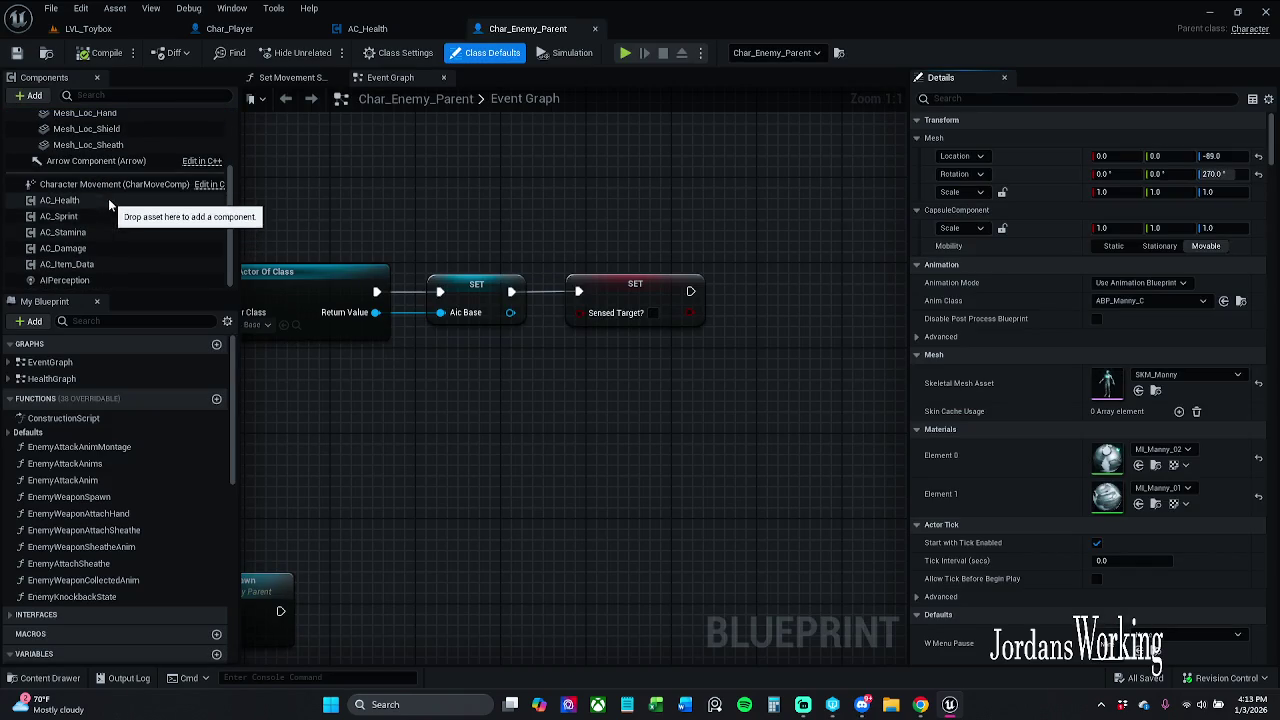
click(406, 28)
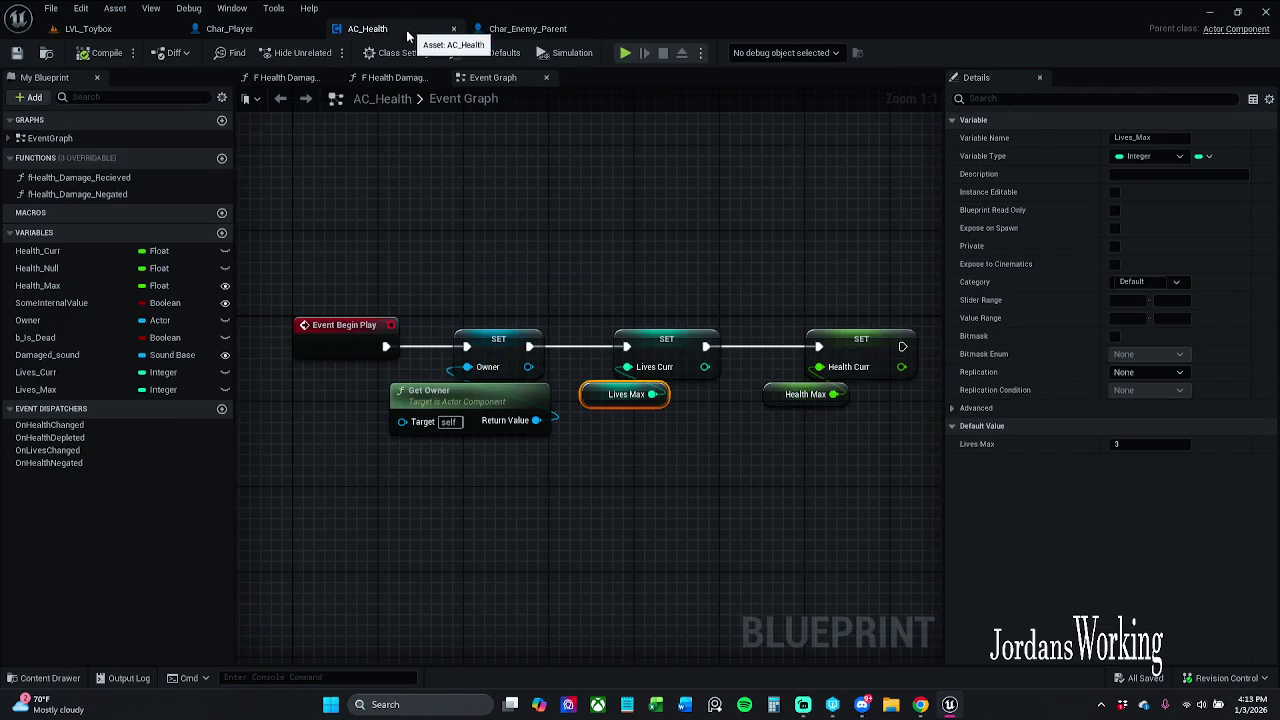
drag(611, 307, 552, 273)
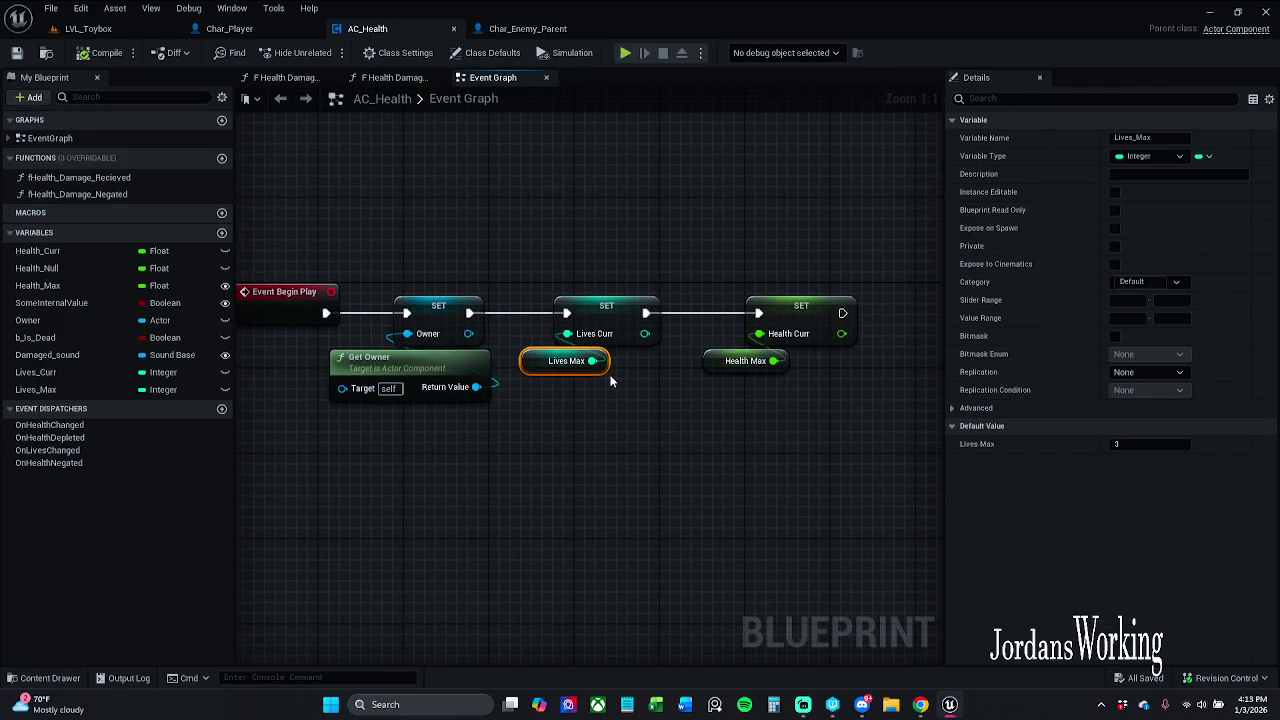
click(528, 28)
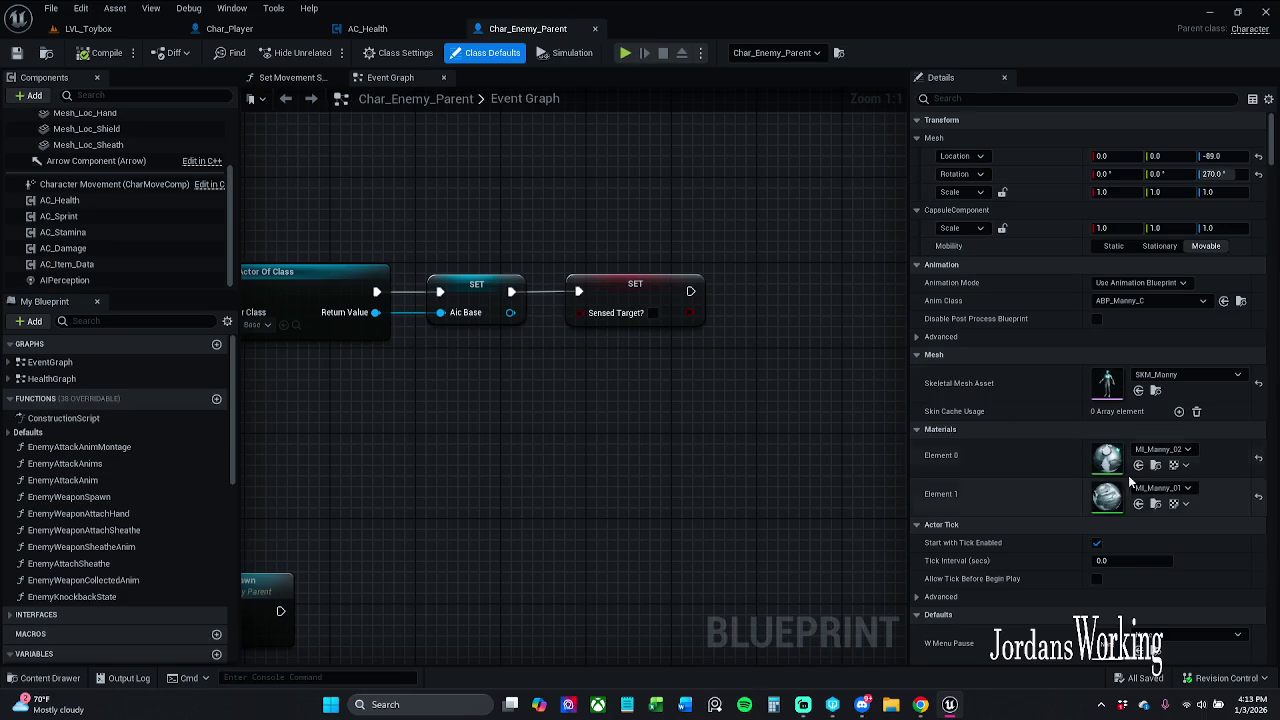
click(60, 200)
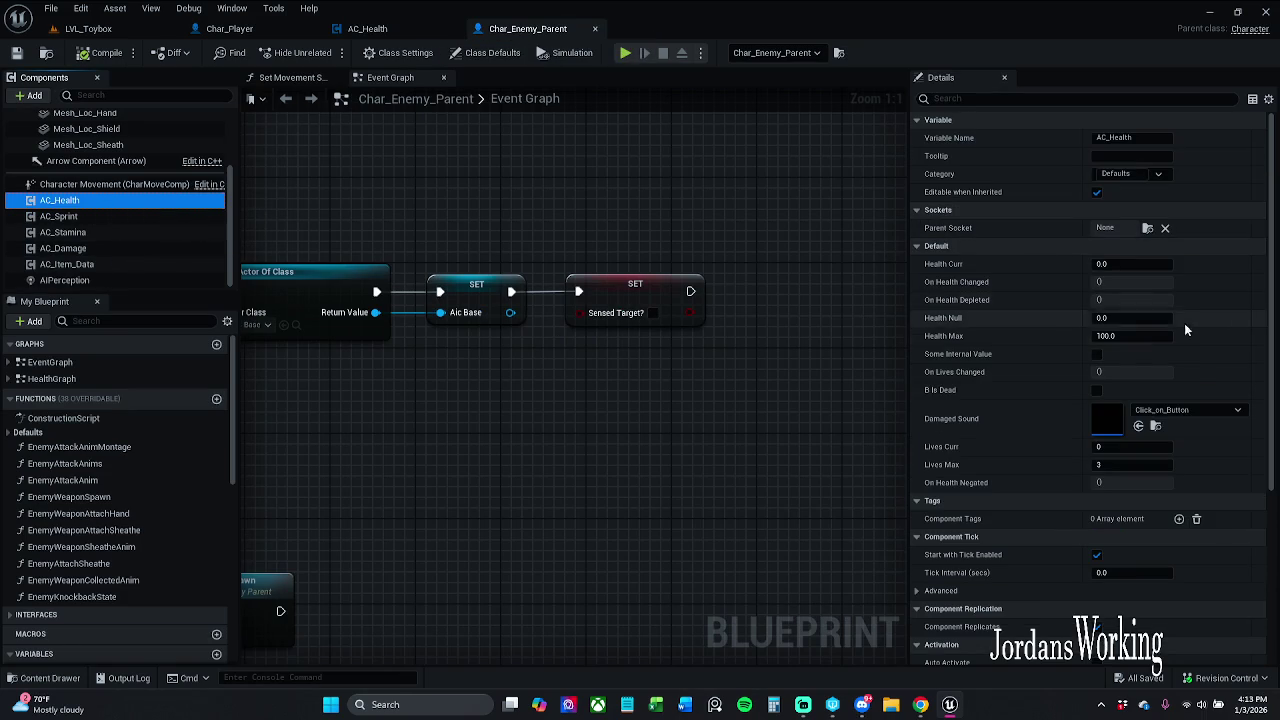
click(1148, 466)
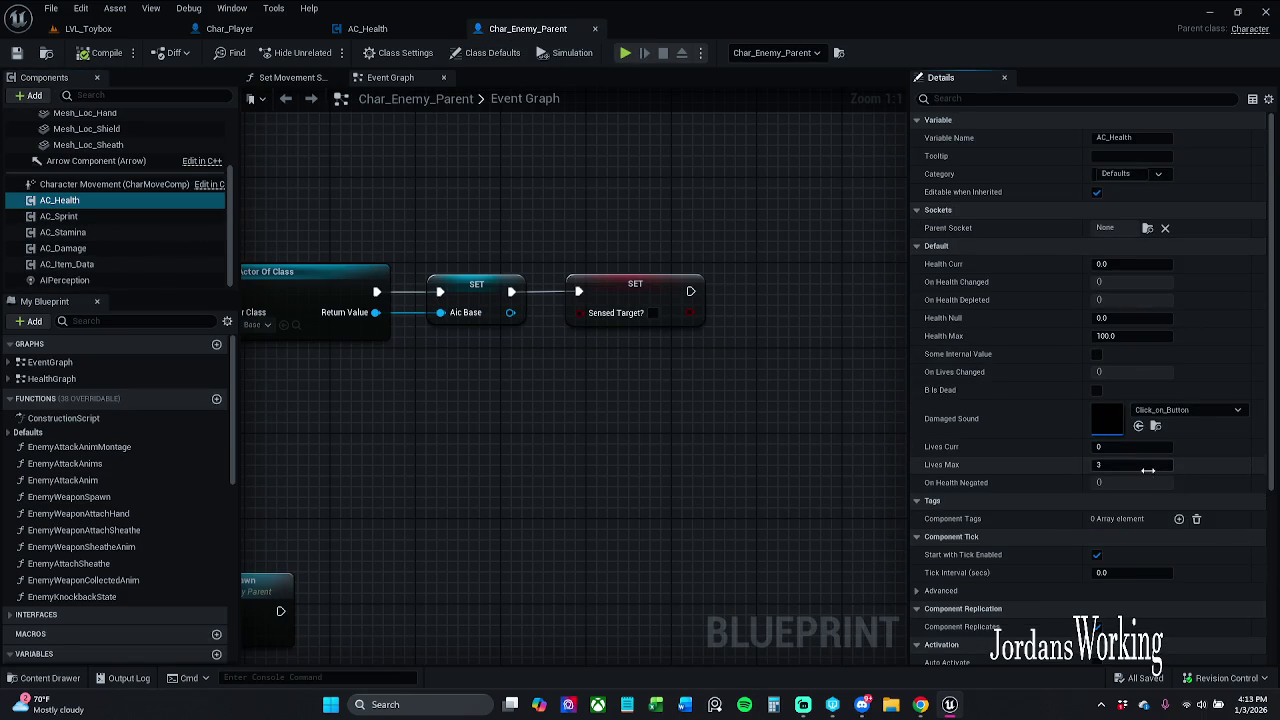
text(0)
key(Return)
key(shift+Tab)
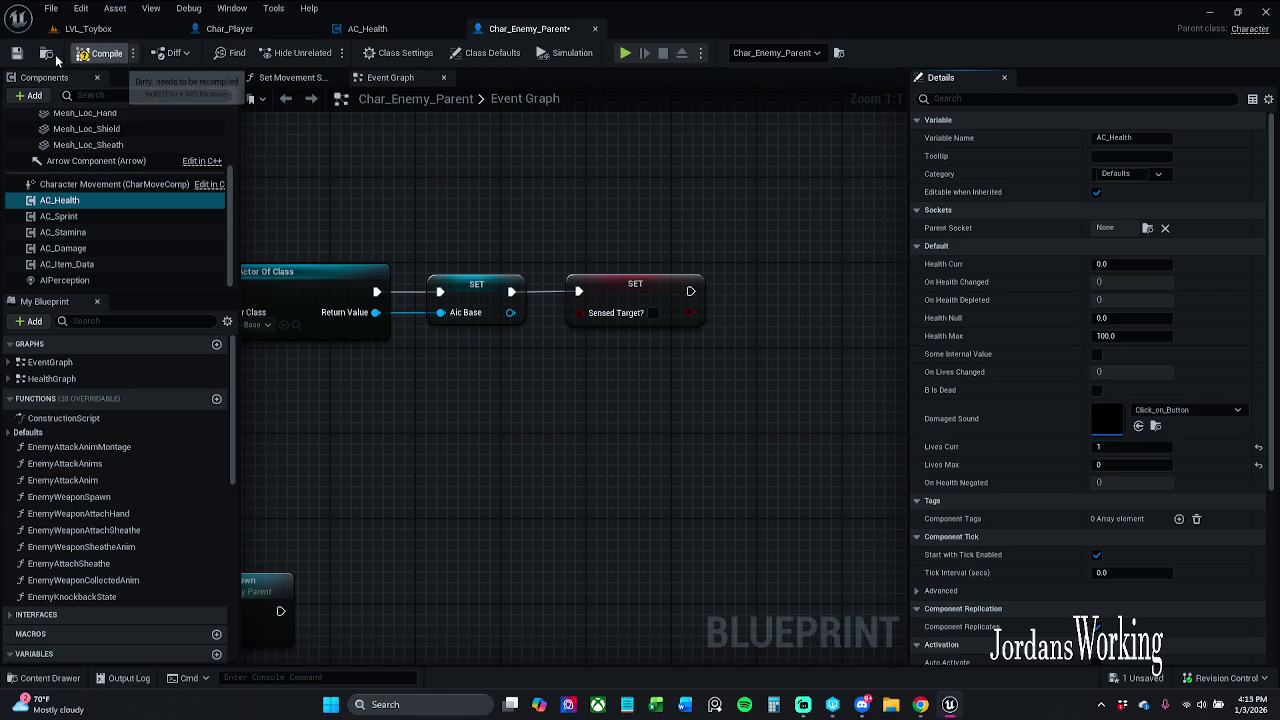
- Save Char_Enemy_Parent with Check Out, close it, and return to LVL_Toybox
click(16, 52)
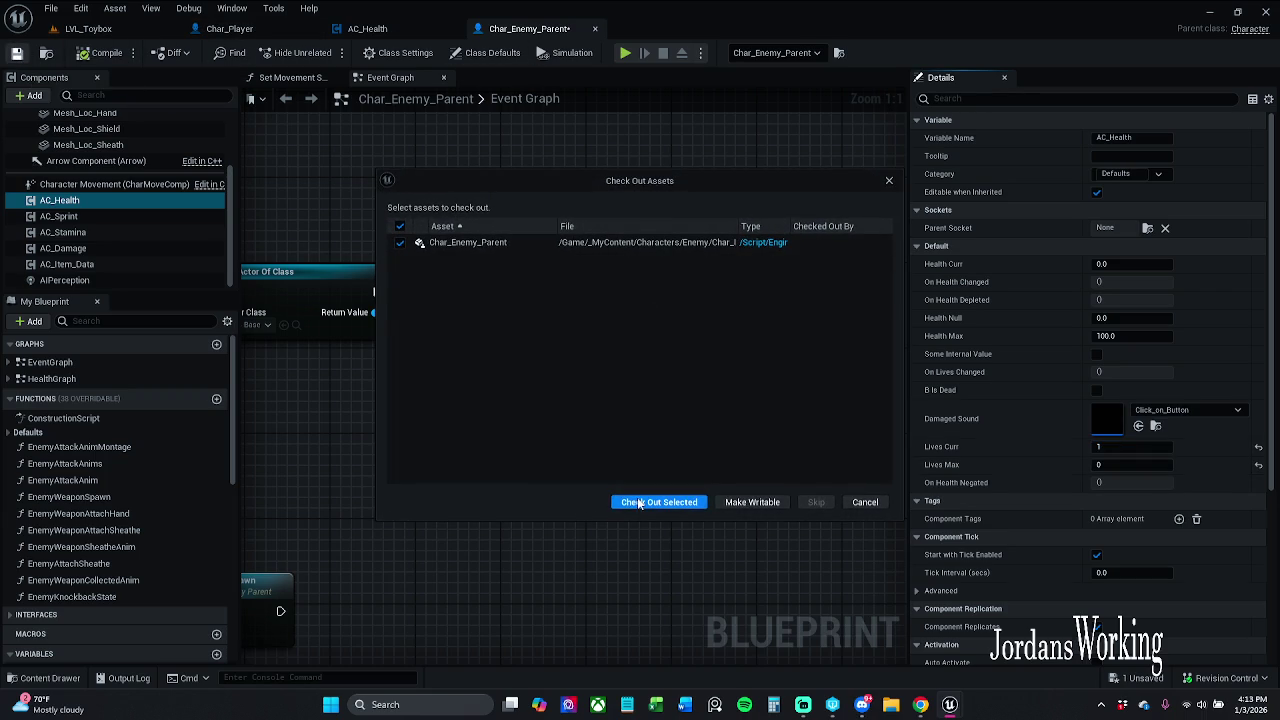
click(645, 502)
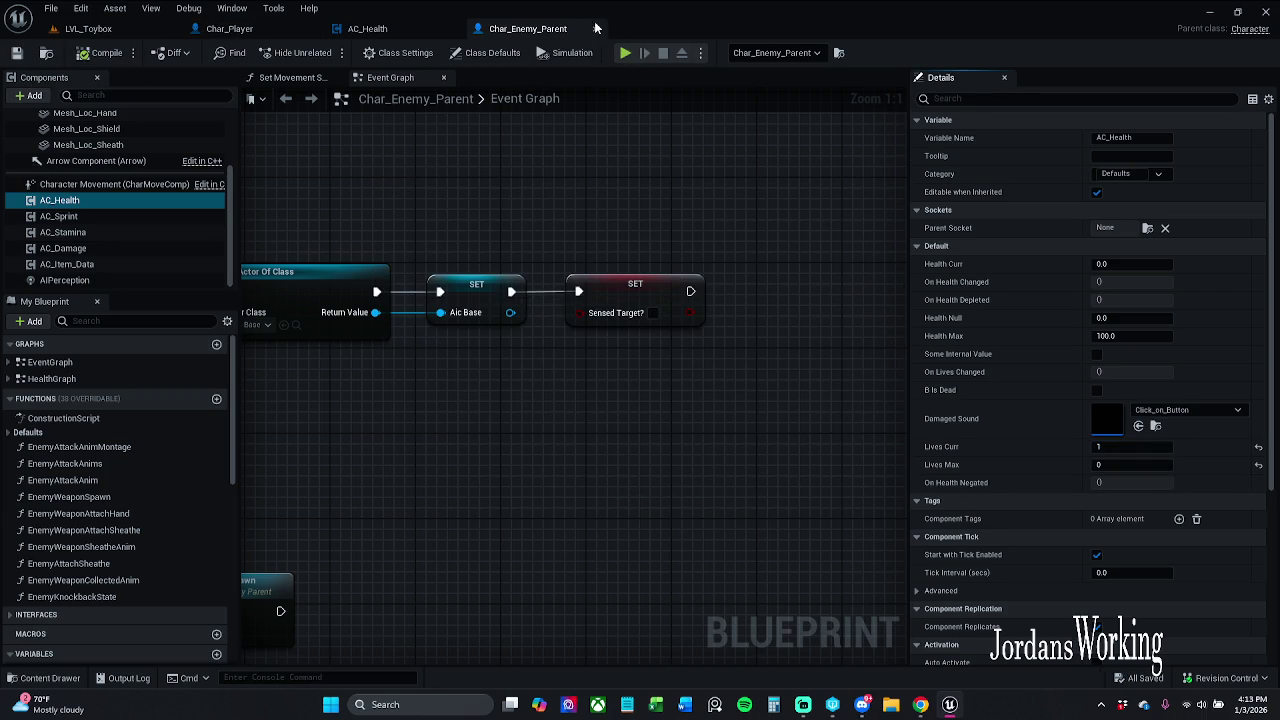
key(ctrl+w)
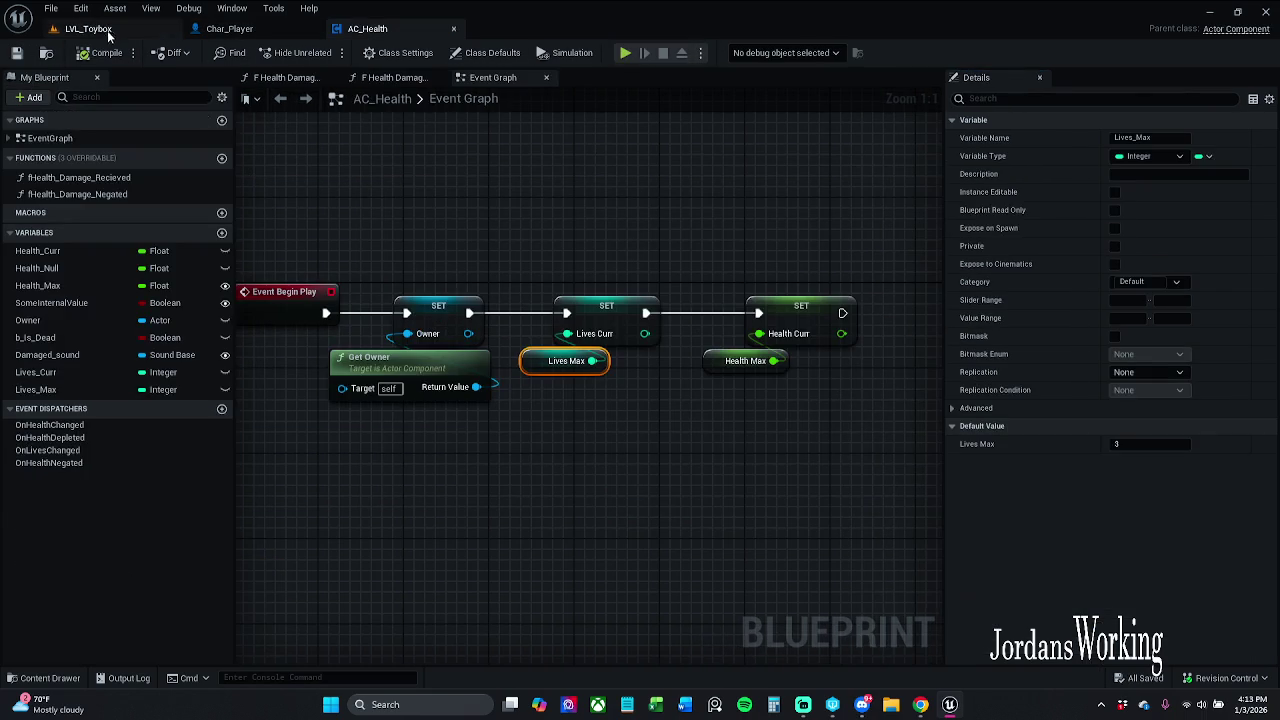
click(88, 28)
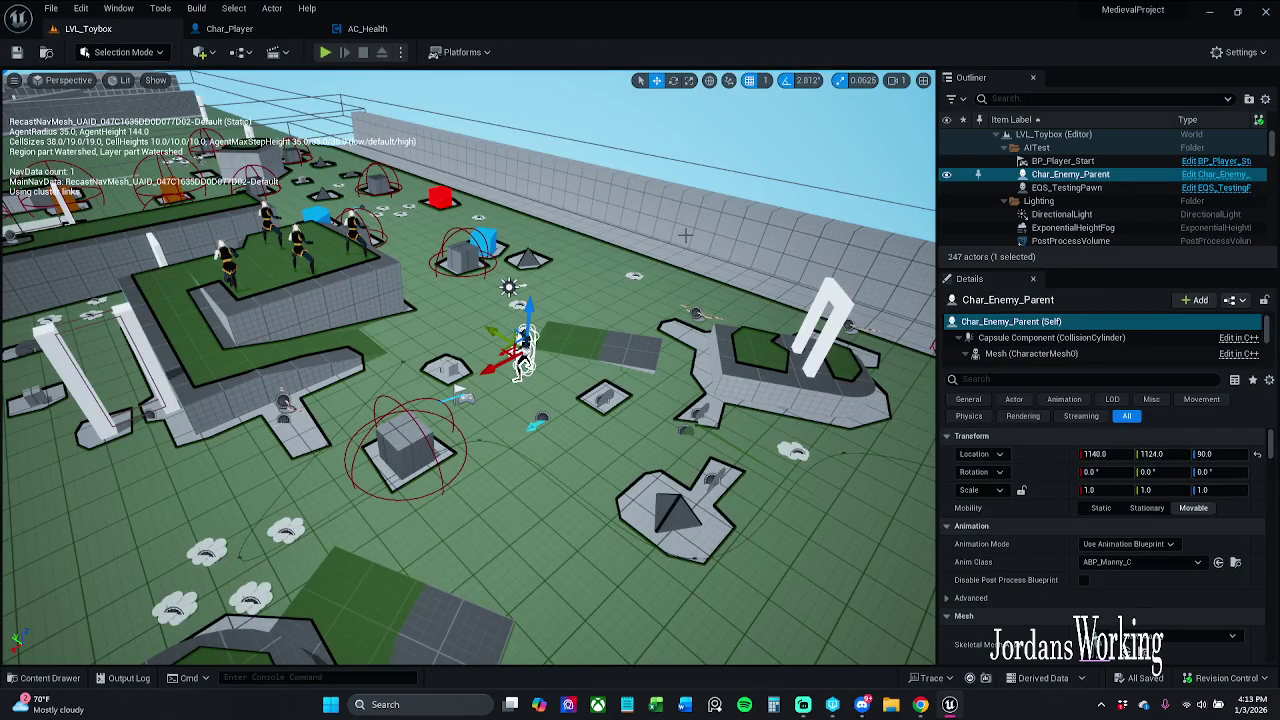
- Playtest the level, picking up coins and the bow, then stop and switch to AC_Health
click(325, 55)
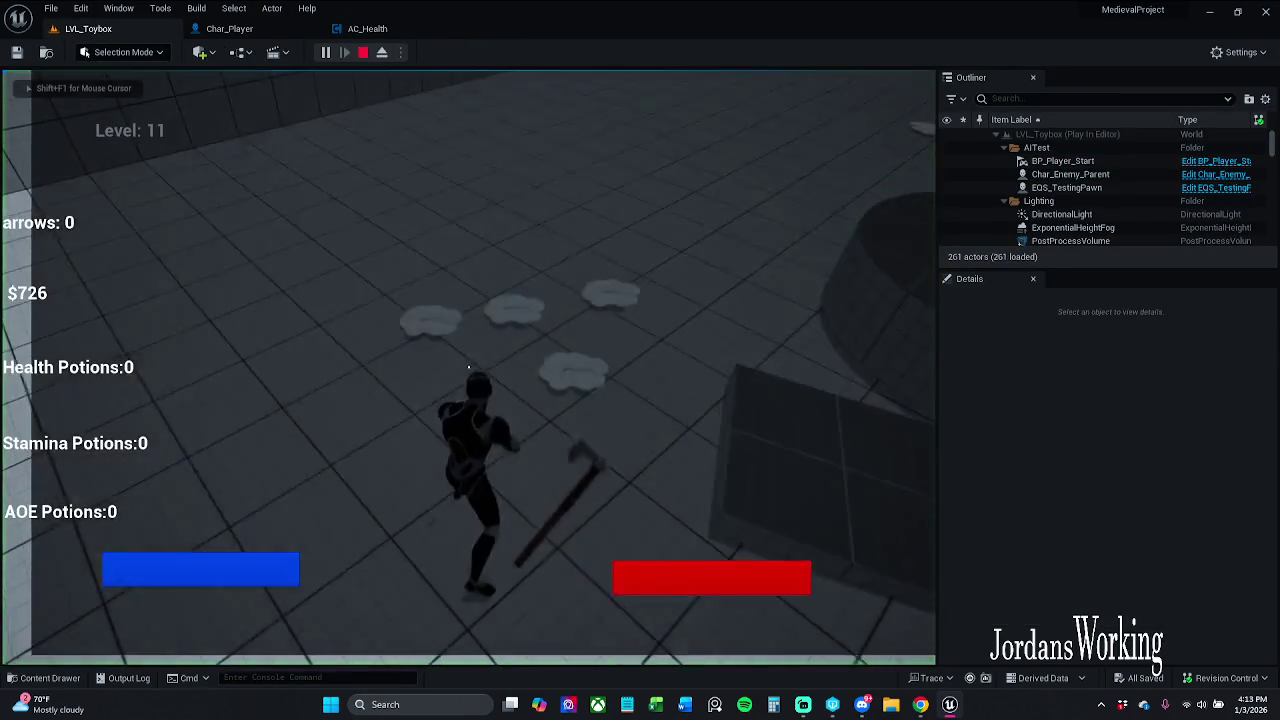
key(w)
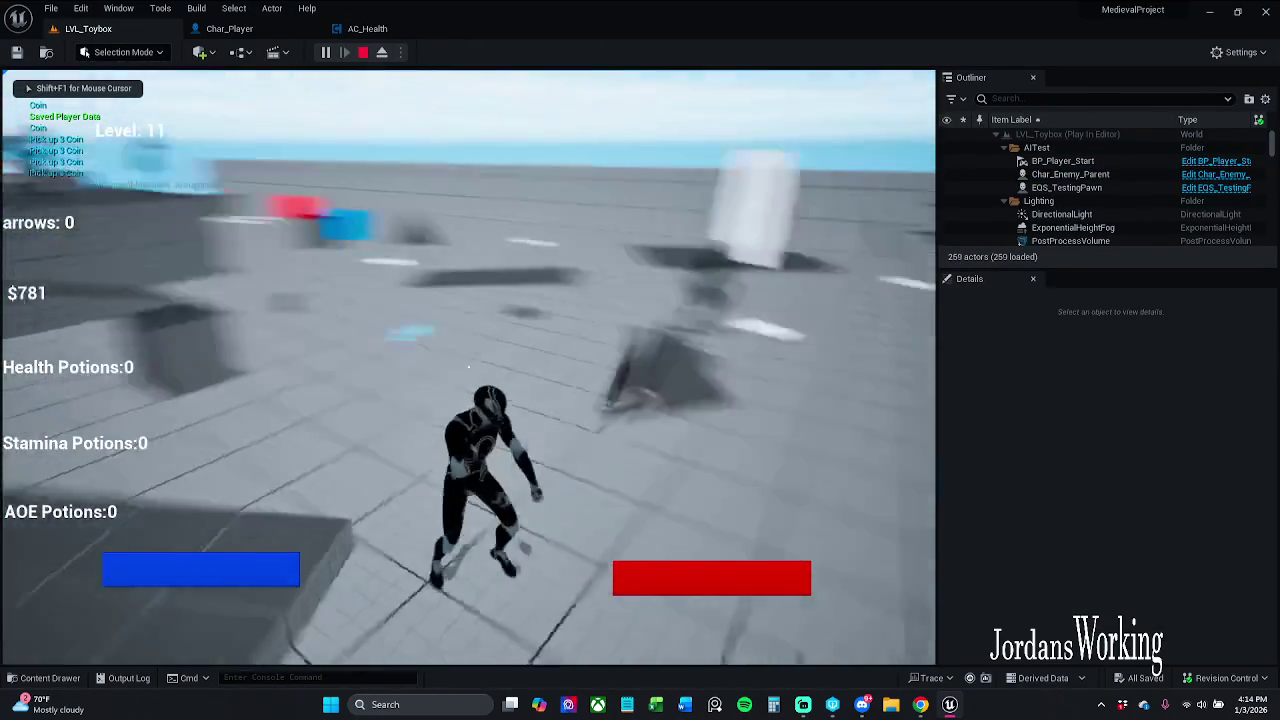
key(w)
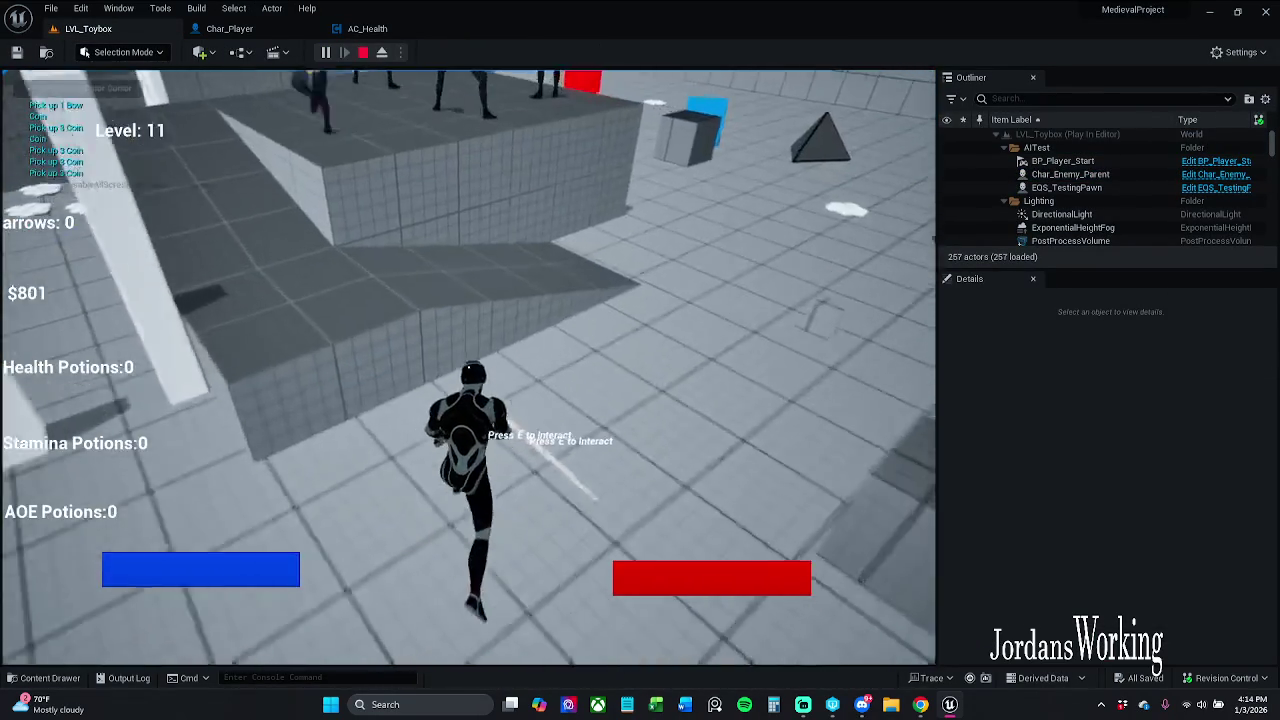
key(w)
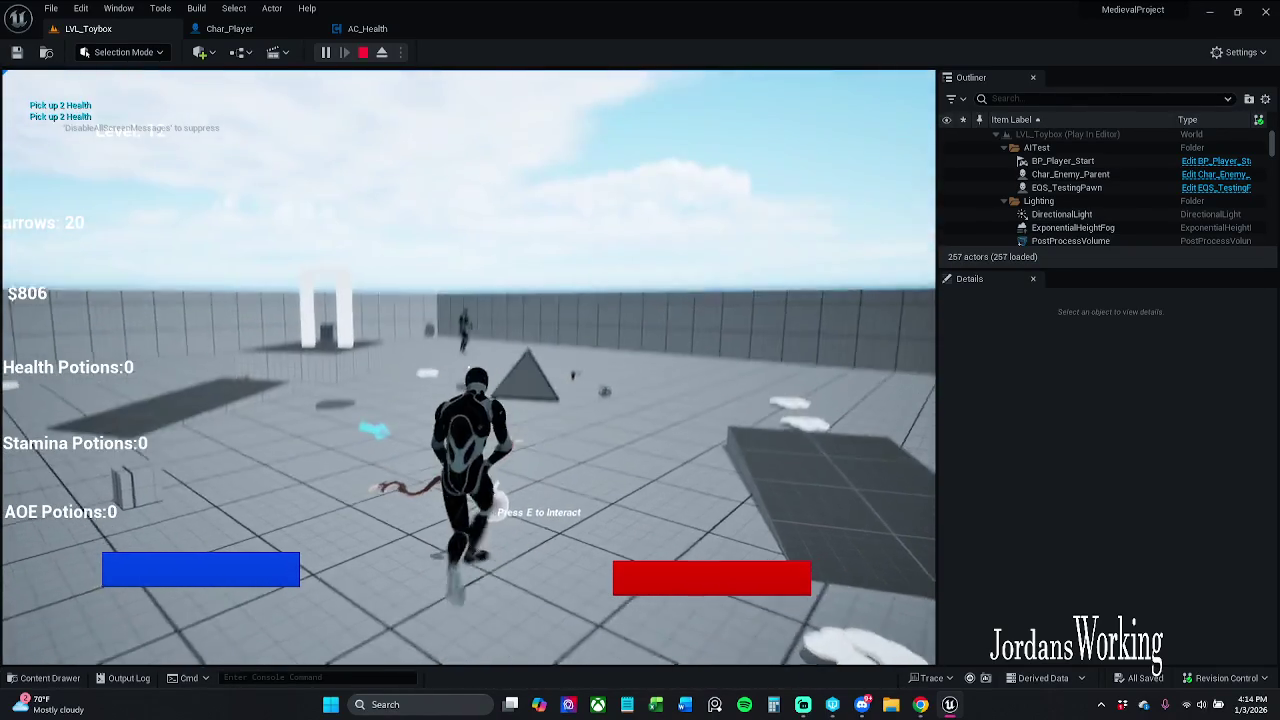
key(Escape)
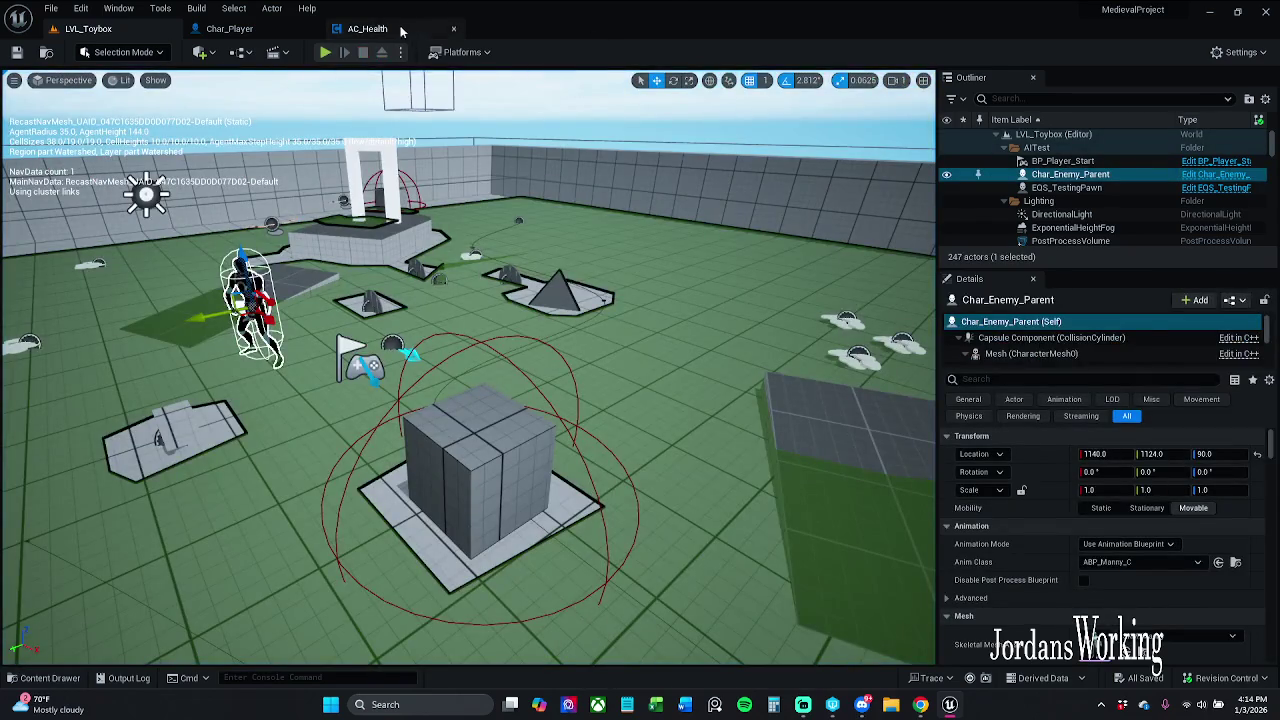
click(367, 28)
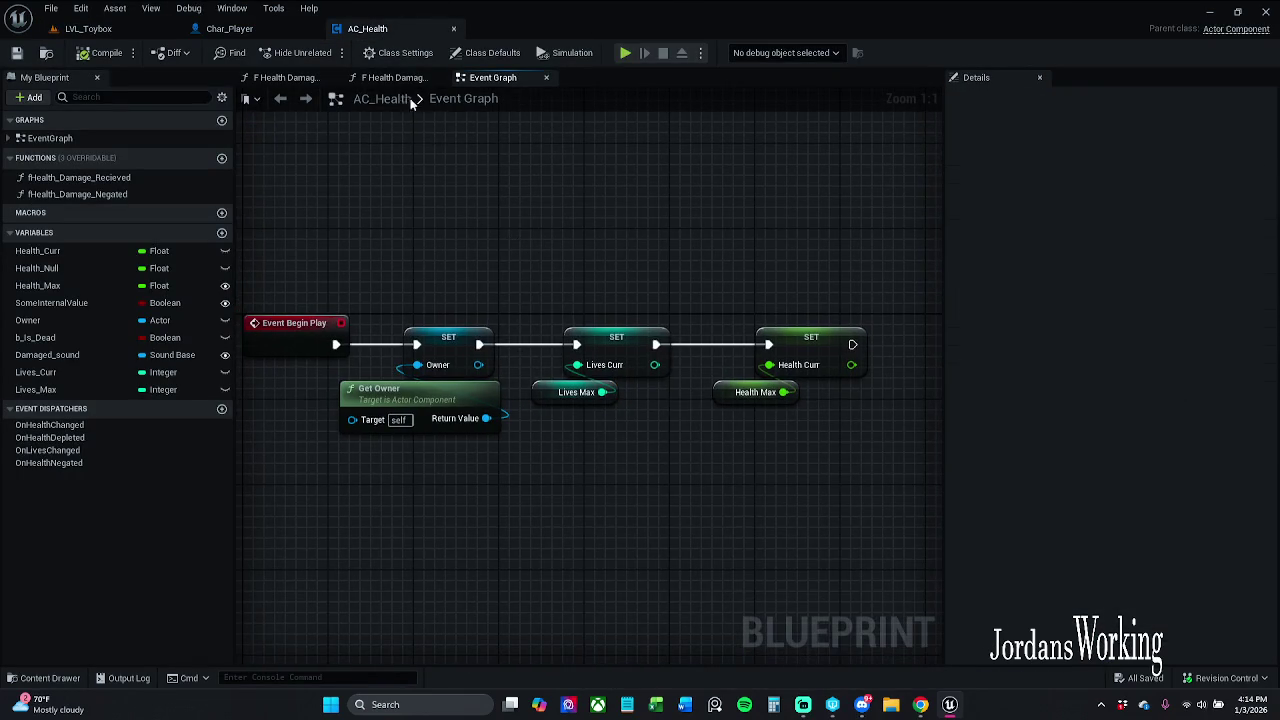
- Check the F Health Damage Recieved call in F Health Damage Negated, then select both nodes
click(398, 79)
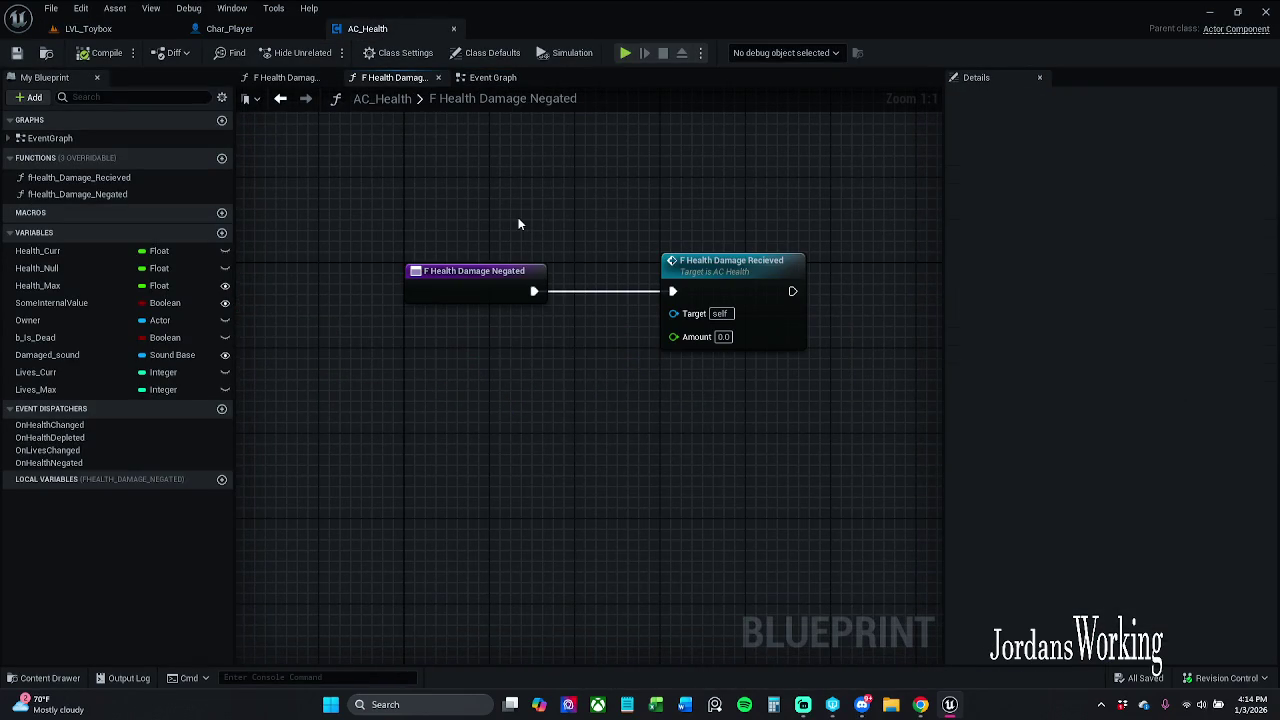
double_click(672, 272)
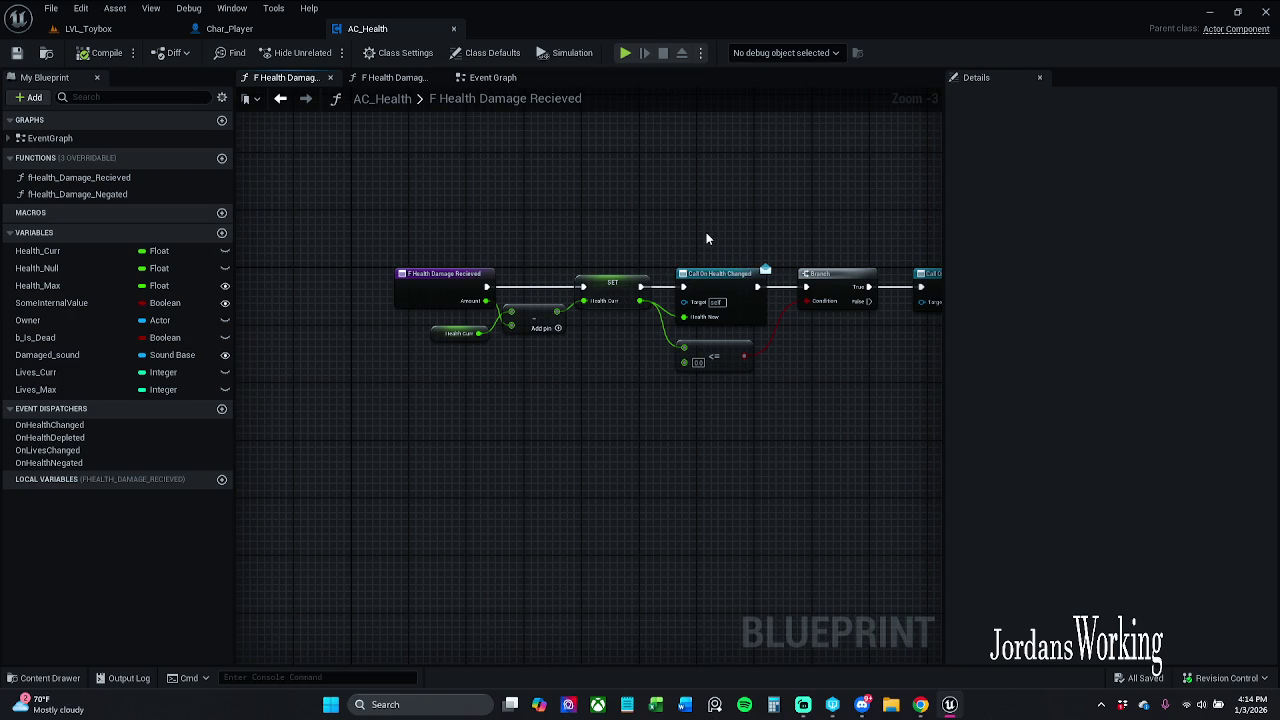
click(370, 77)
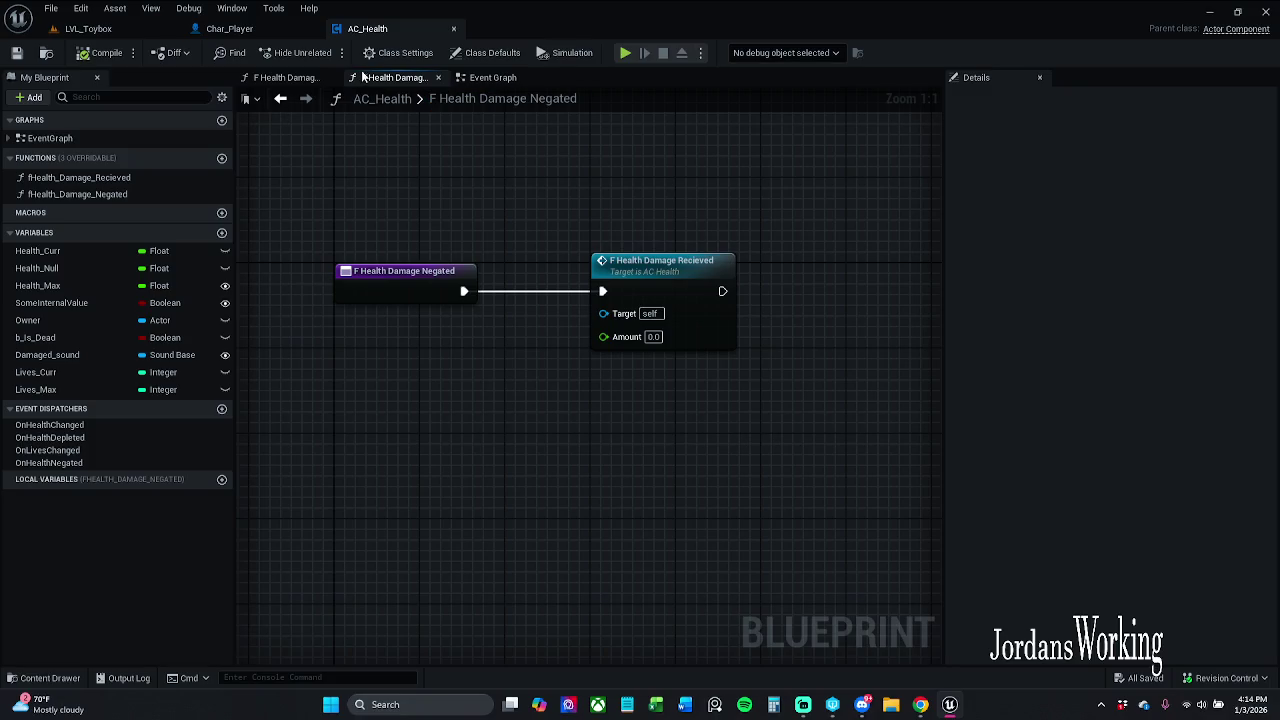
drag(314, 180, 806, 435)
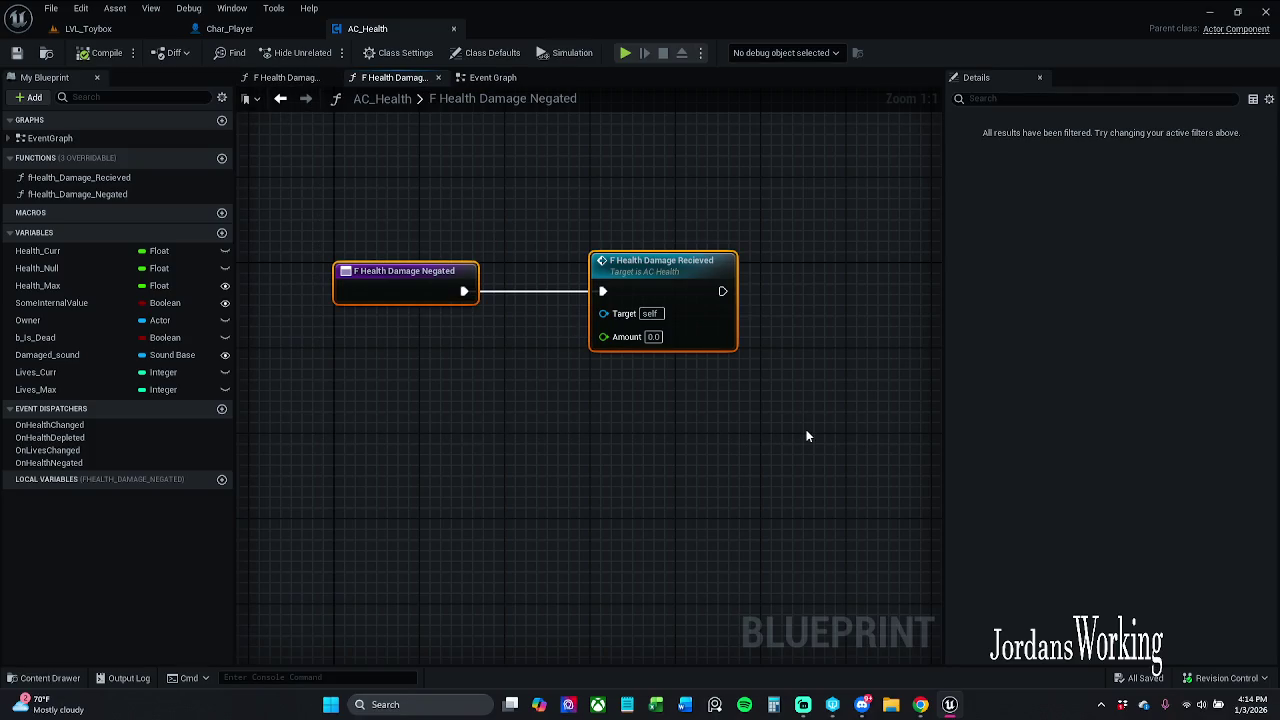
- Wrap both nodes in a red 'No good' comment and save AC_Health
text(cNo good)
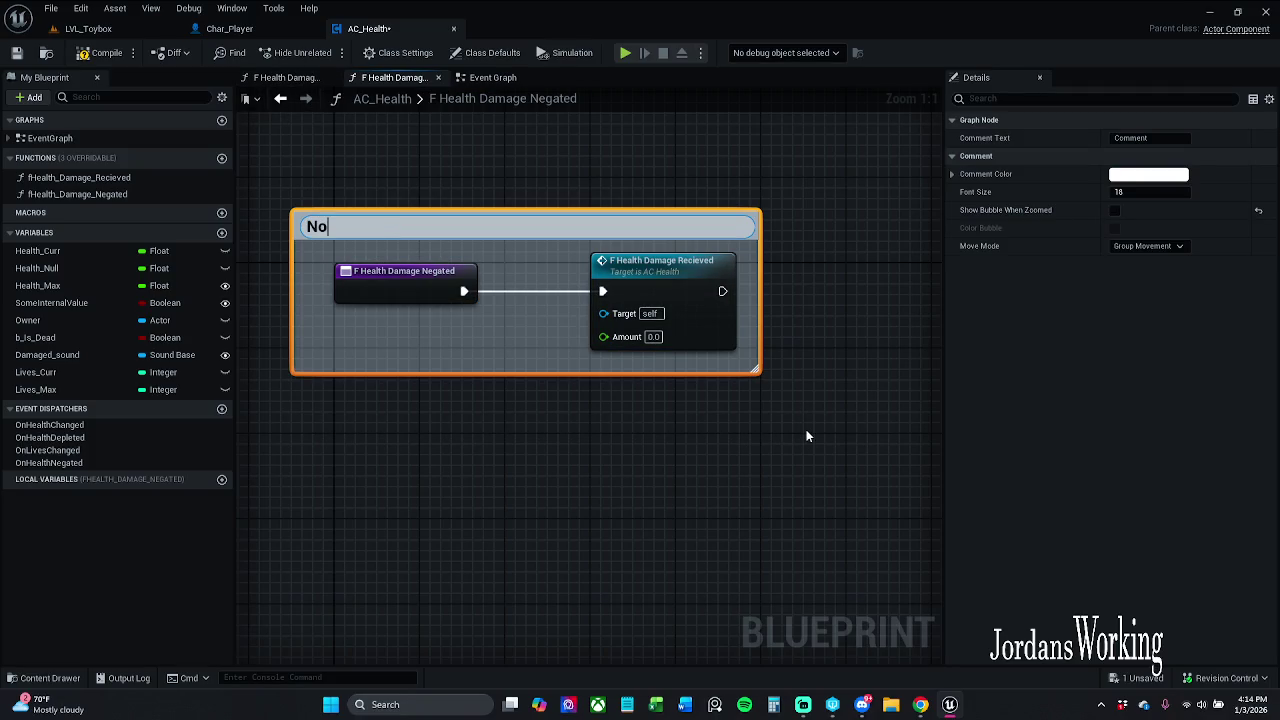
key(Return)
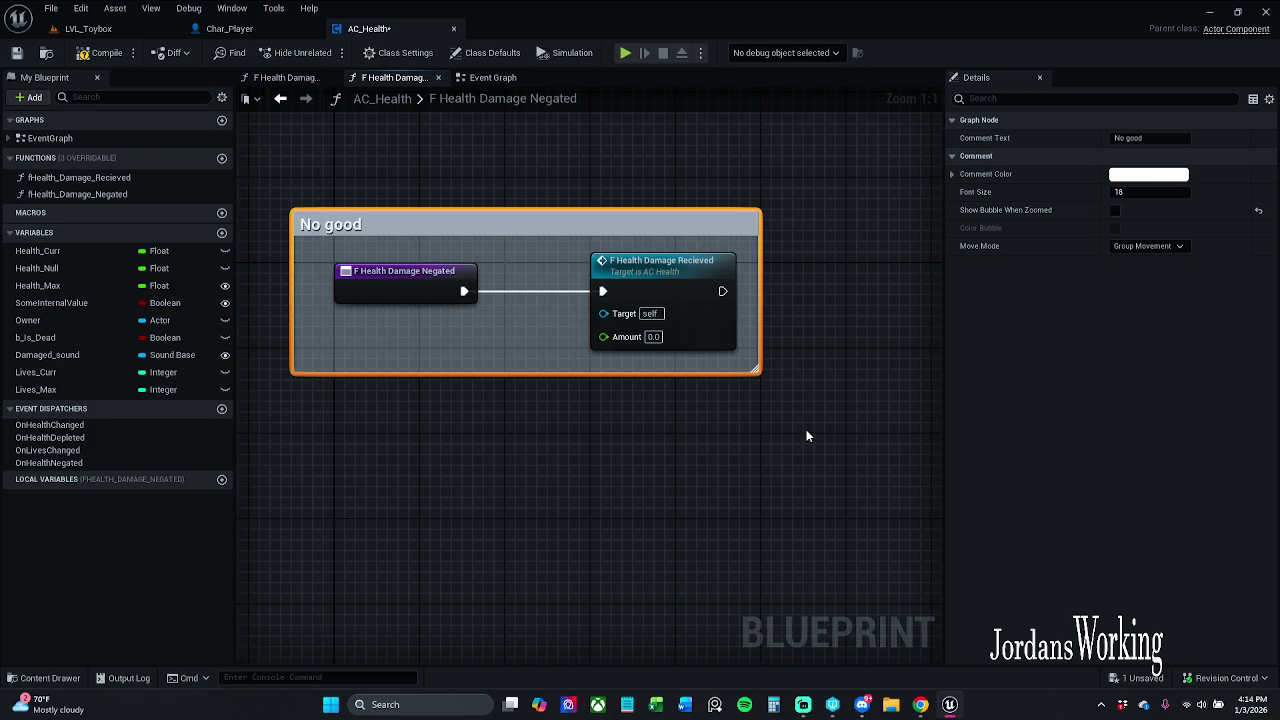
click(1150, 177)
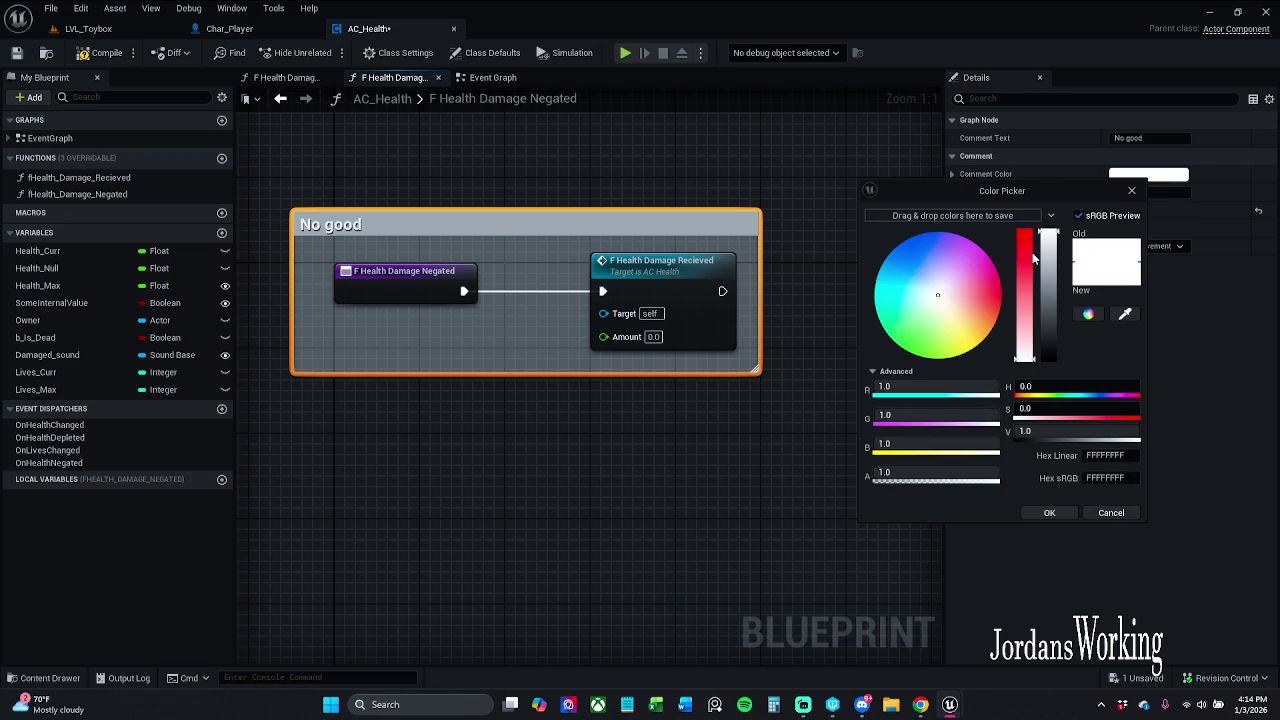
drag(1032, 252, 1028, 226)
mouse_move(1046, 271)
mouse_down()
mouse_move(1062, 342)
mouse_move(1050, 302)
mouse_up()
click(1028, 250)
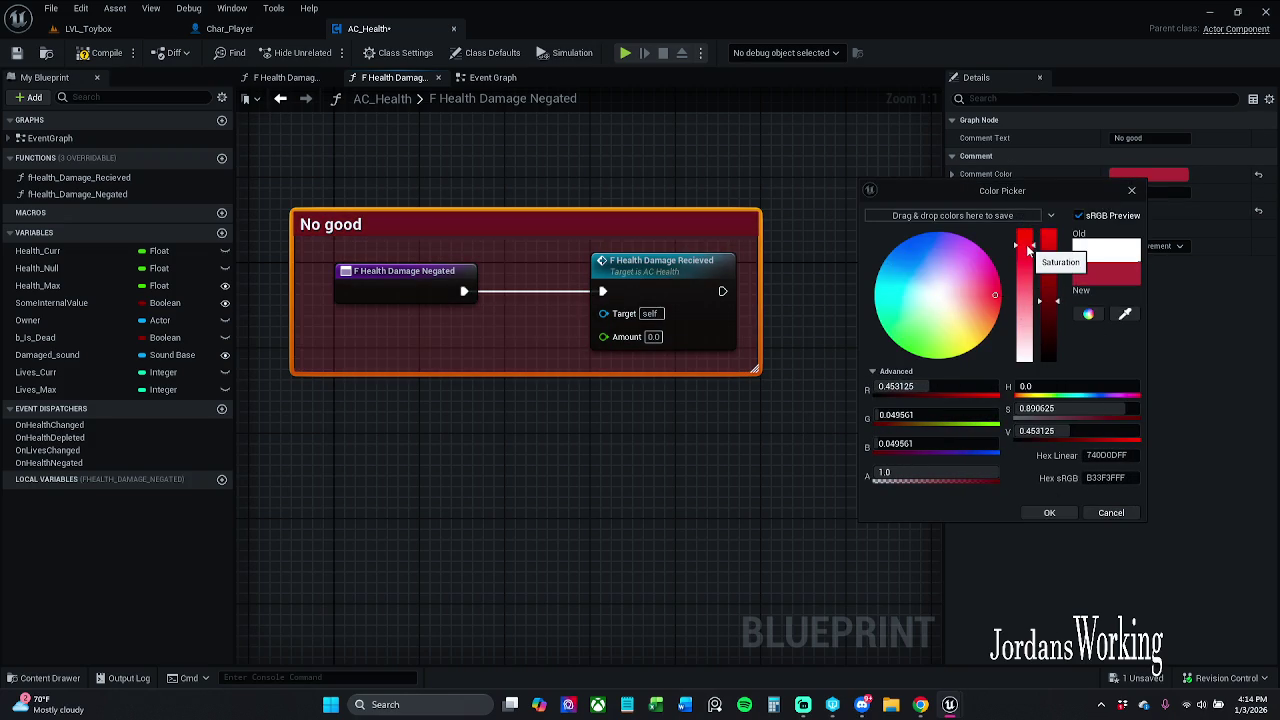
click(1049, 512)
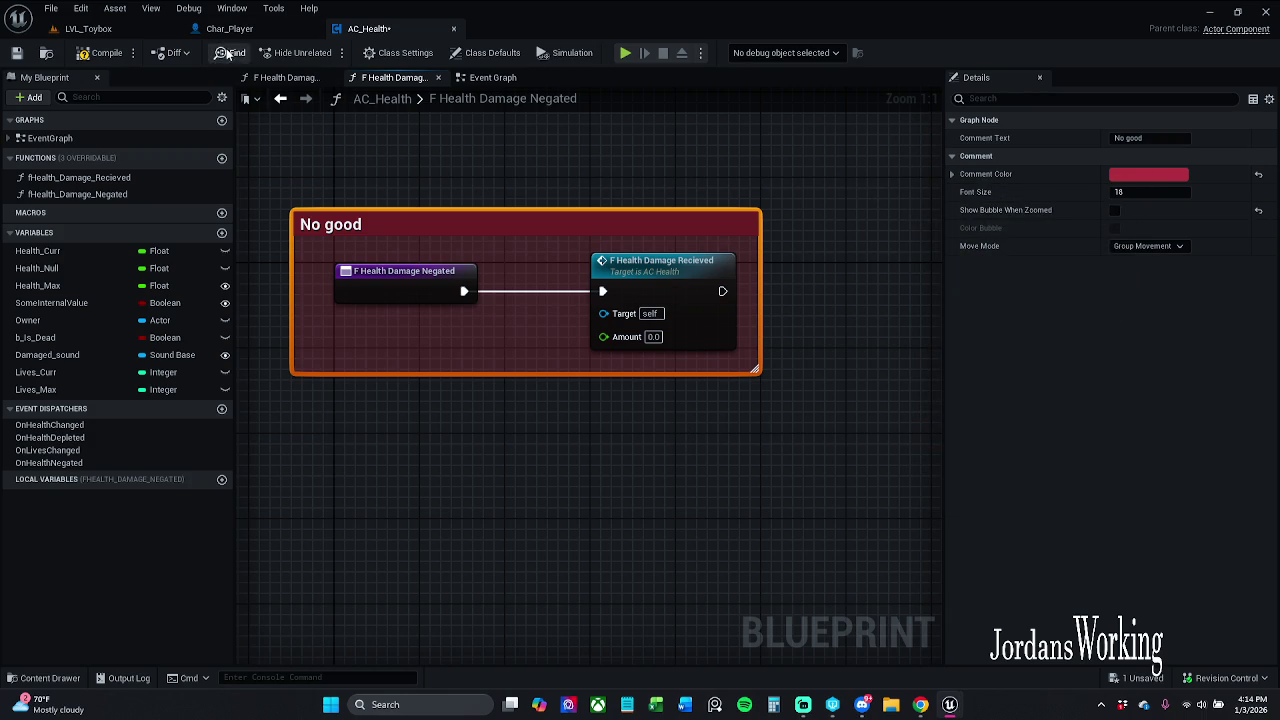
click(17, 53)
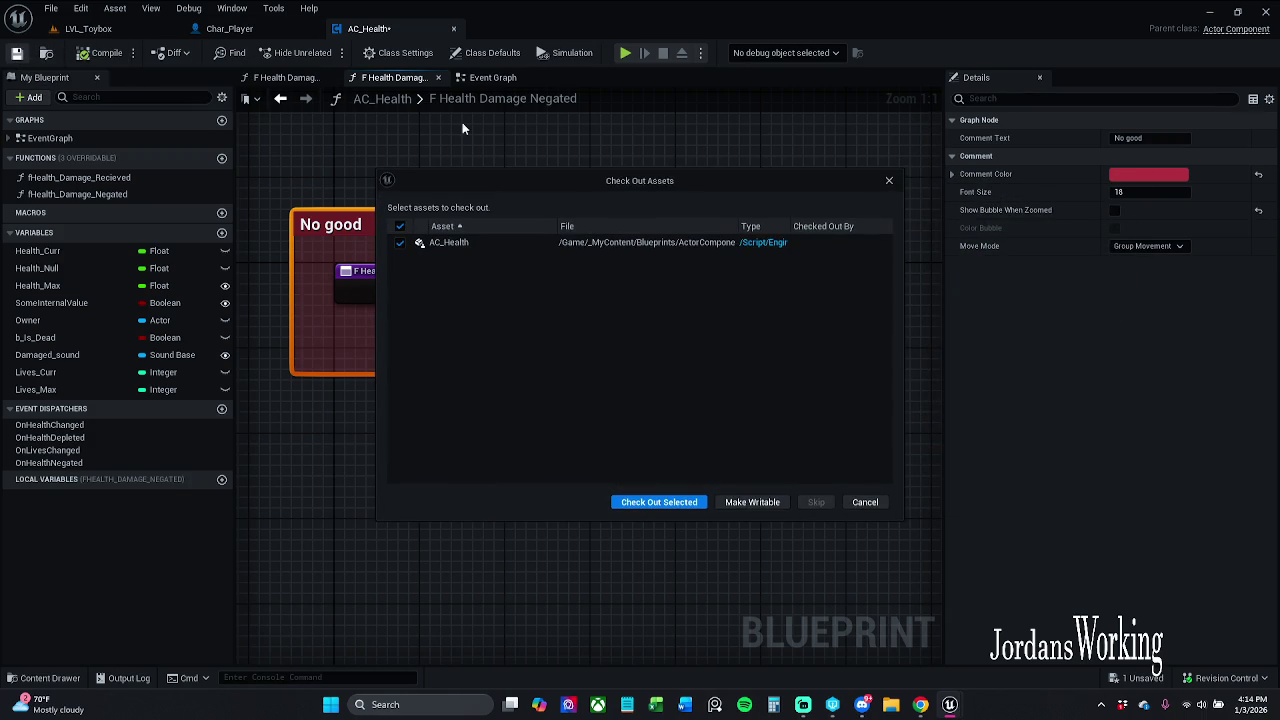
- Check out the AC_Health asset so the save of its red No good comment completes
click(687, 502)
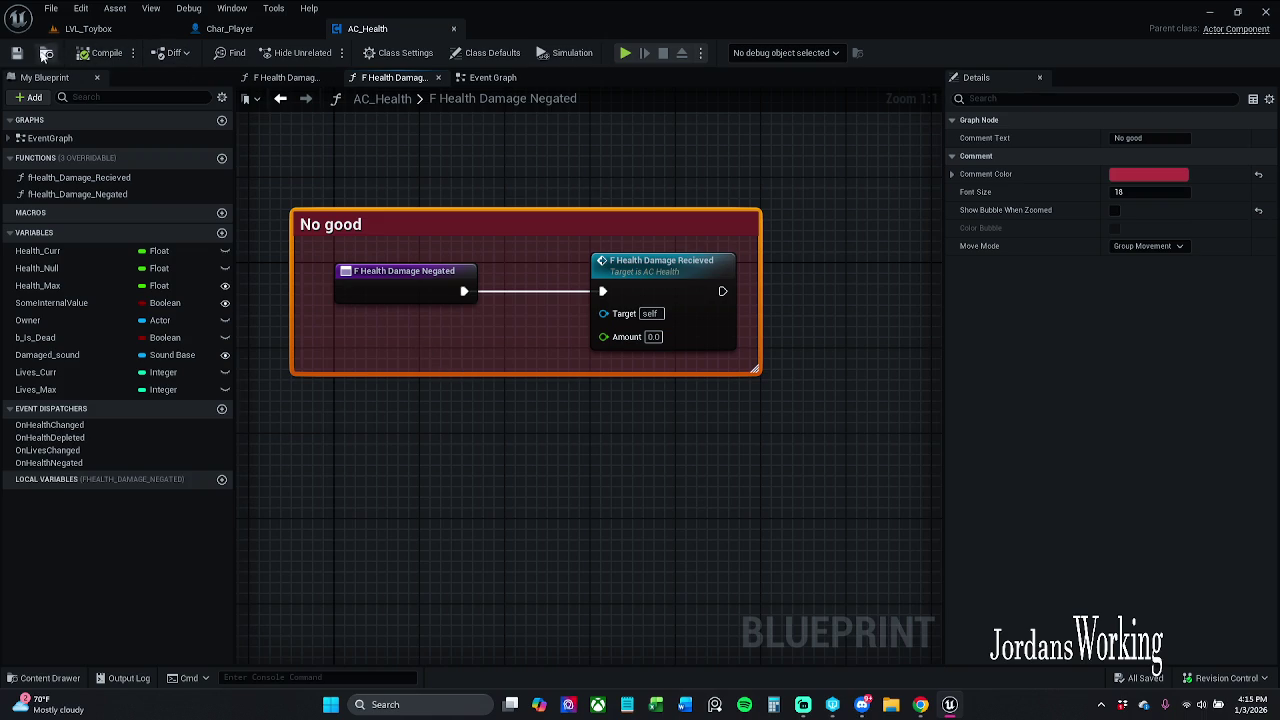
click(269, 80)
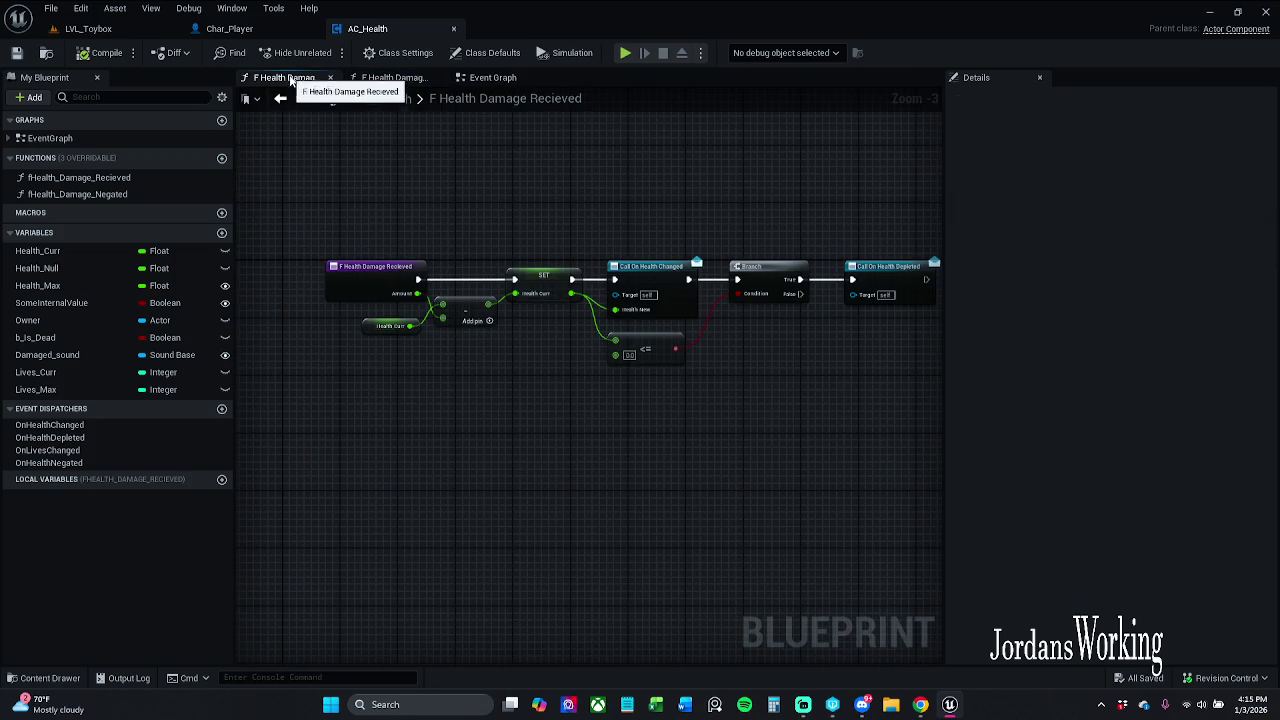
- Open the fHealth_Damage_Recieved function graph and select its entry node
click(438, 77)
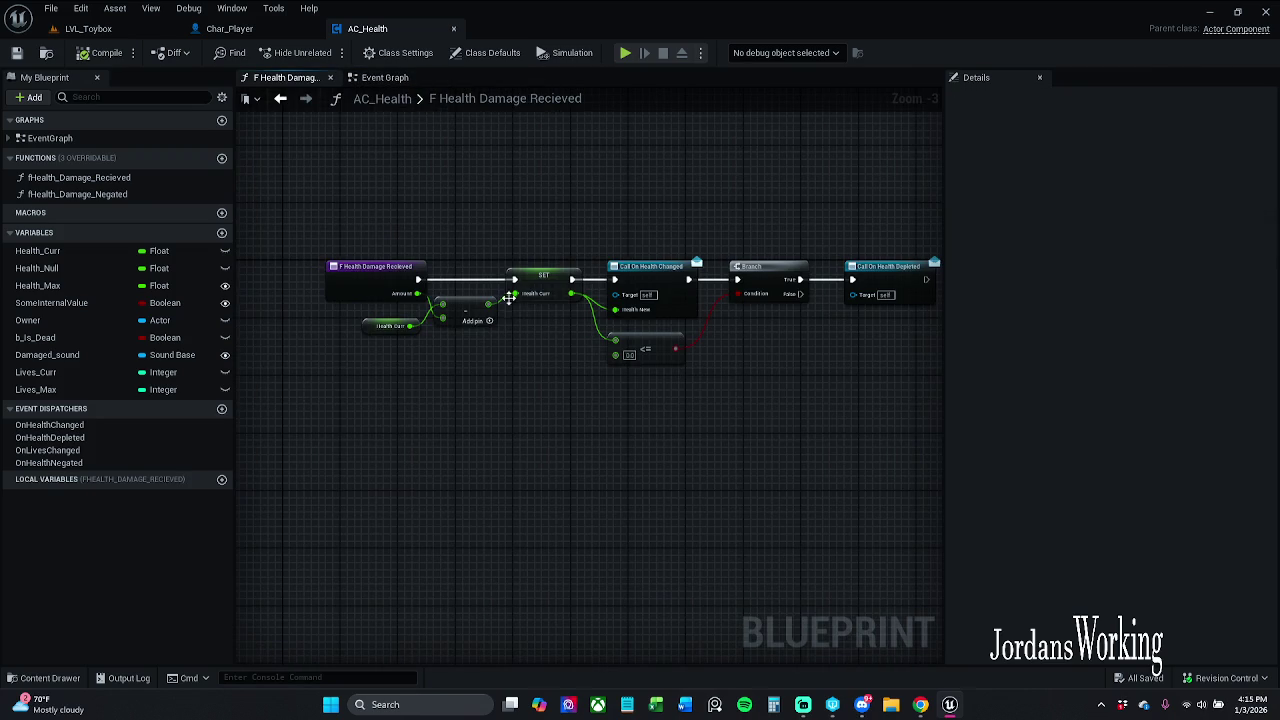
click(390, 78)
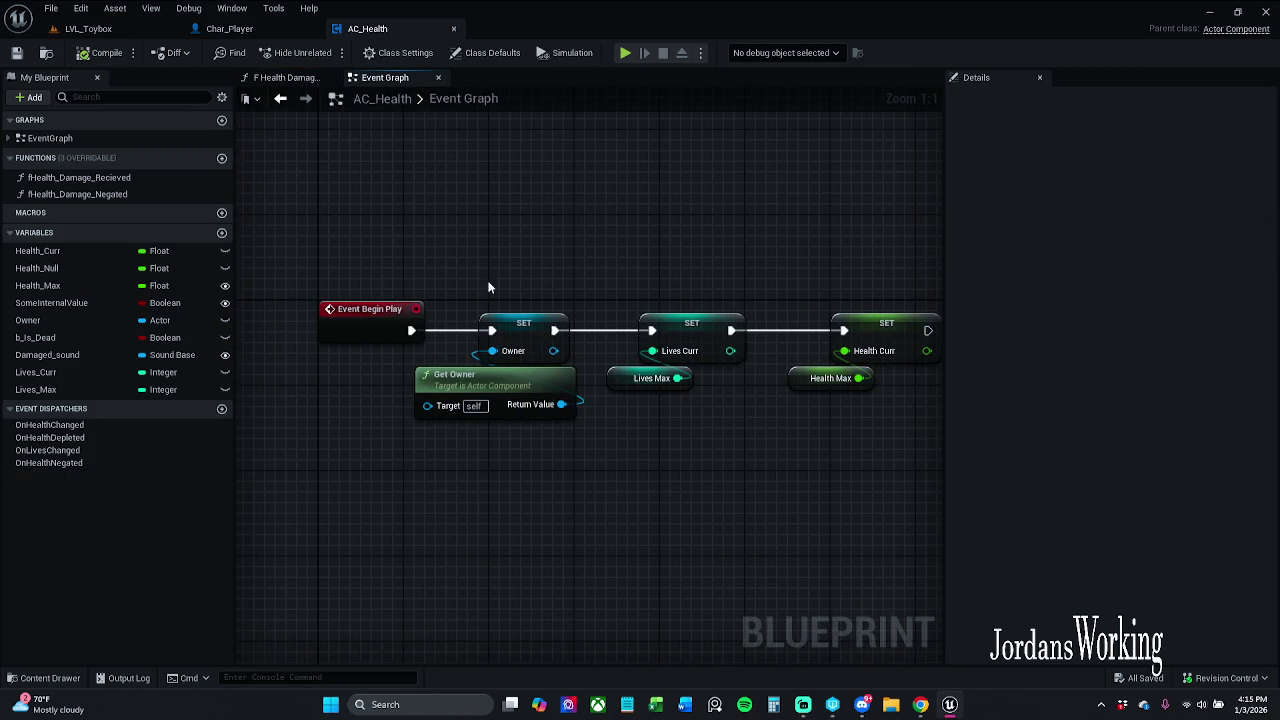
double_click(130, 178)
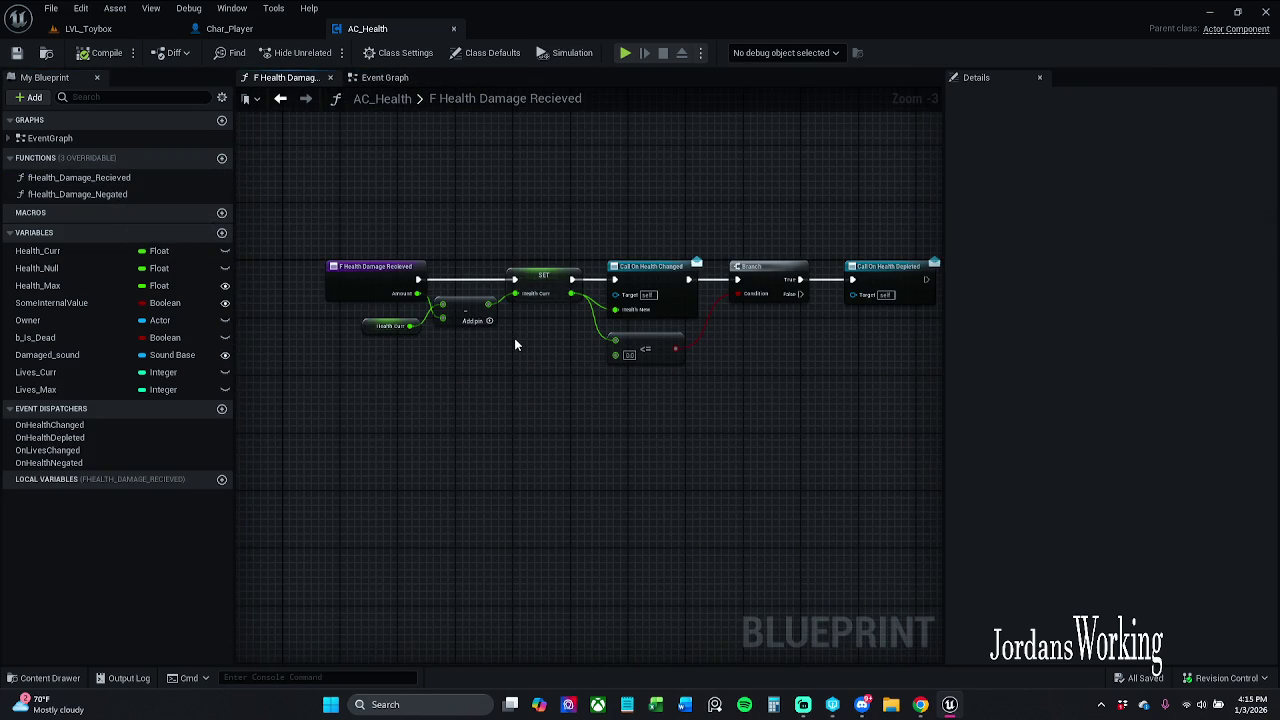
scroll(514, 338, up, 2)
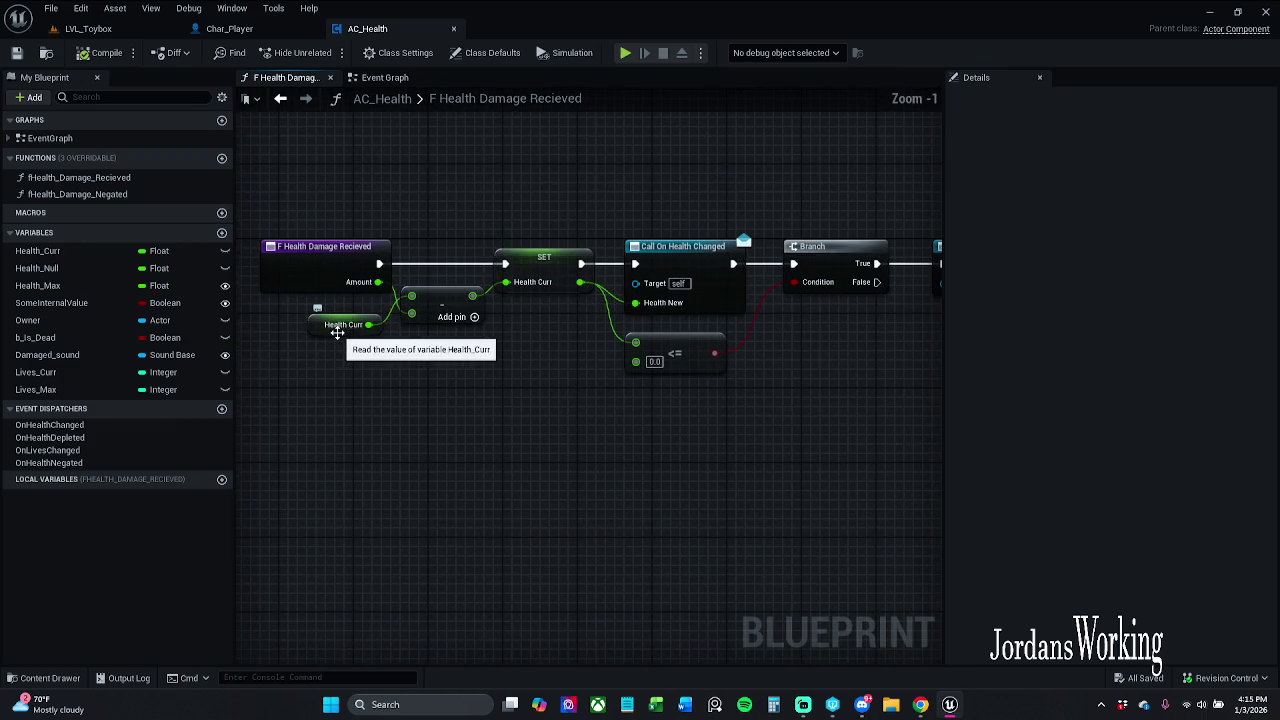
click(301, 283)
click(328, 220)
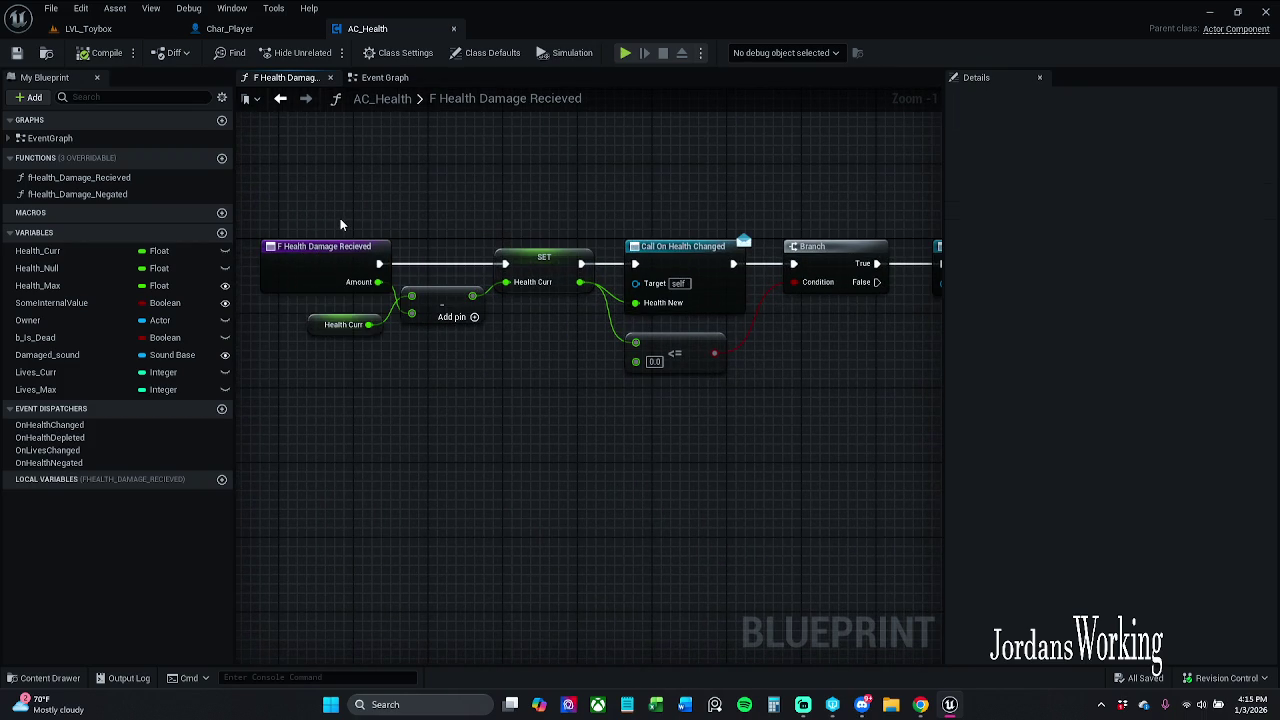
click(357, 260)
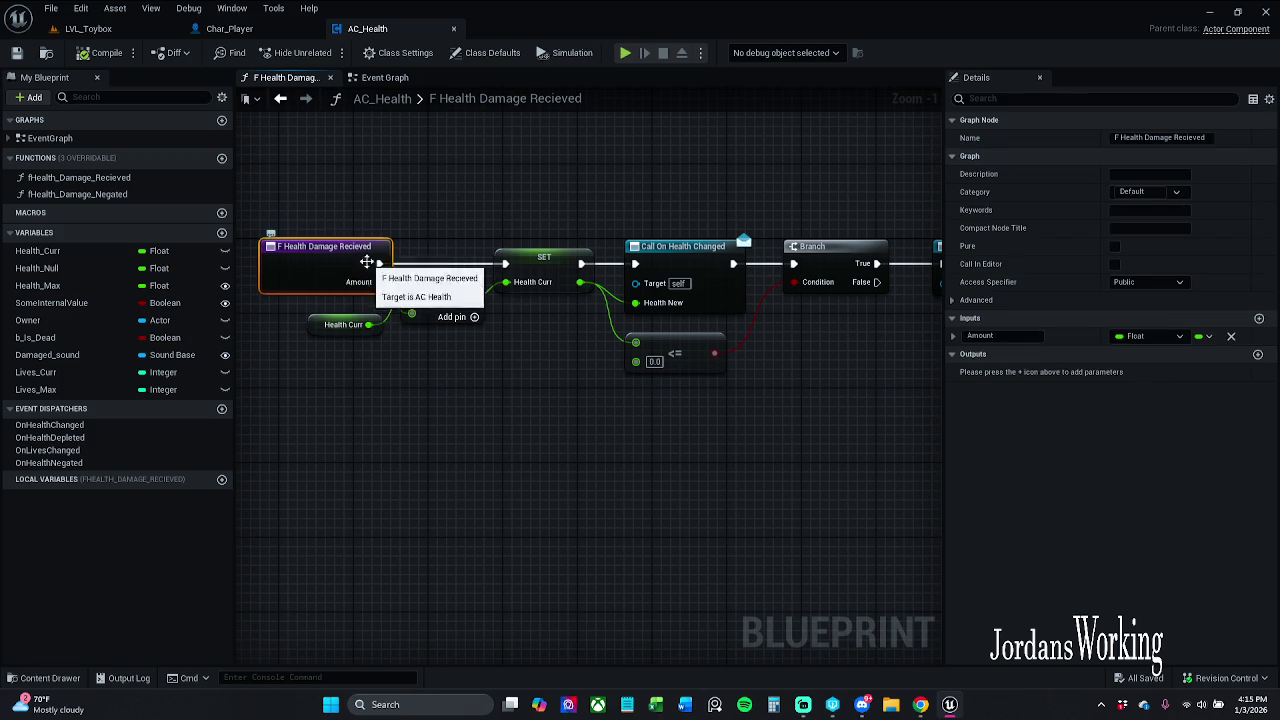
- Drop the leading F so the function is named Health Damage Recieved, and save AC_Health
click(1121, 137)
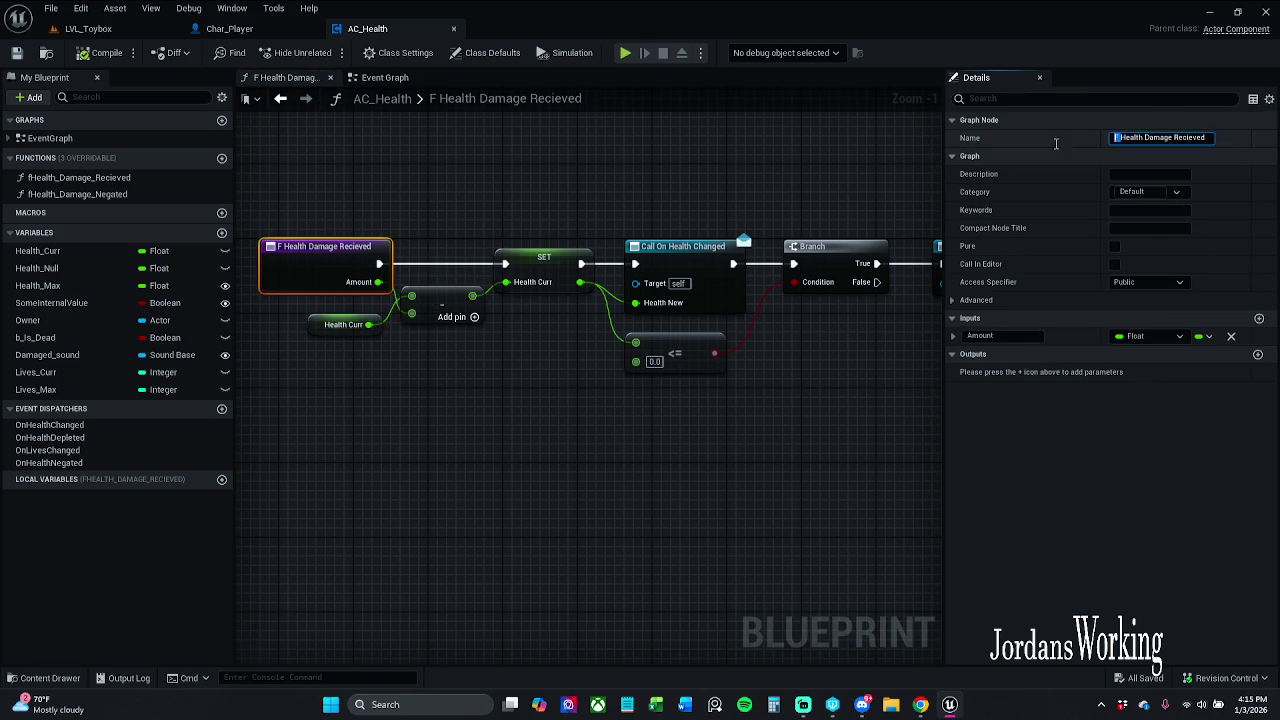
key(BackSpace)
key(Return)
click(15, 52)
drag(523, 264, 612, 235)
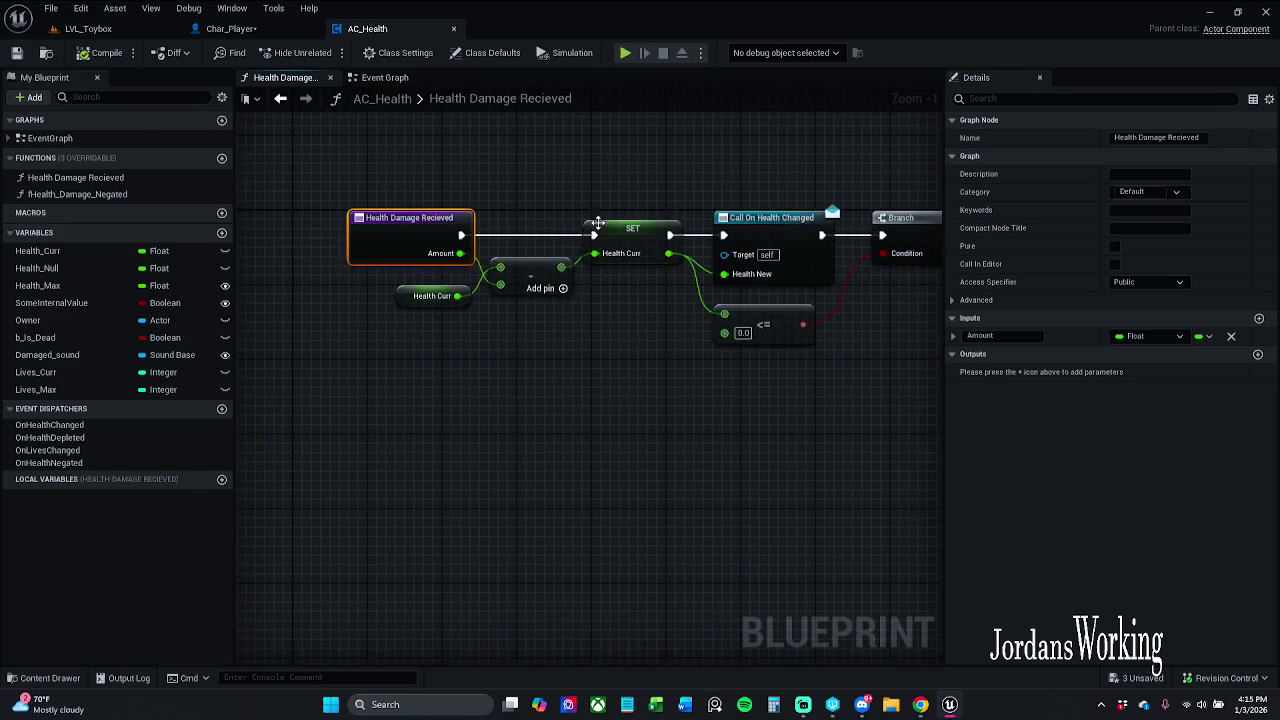
click(555, 177)
drag(555, 177, 466, 184)
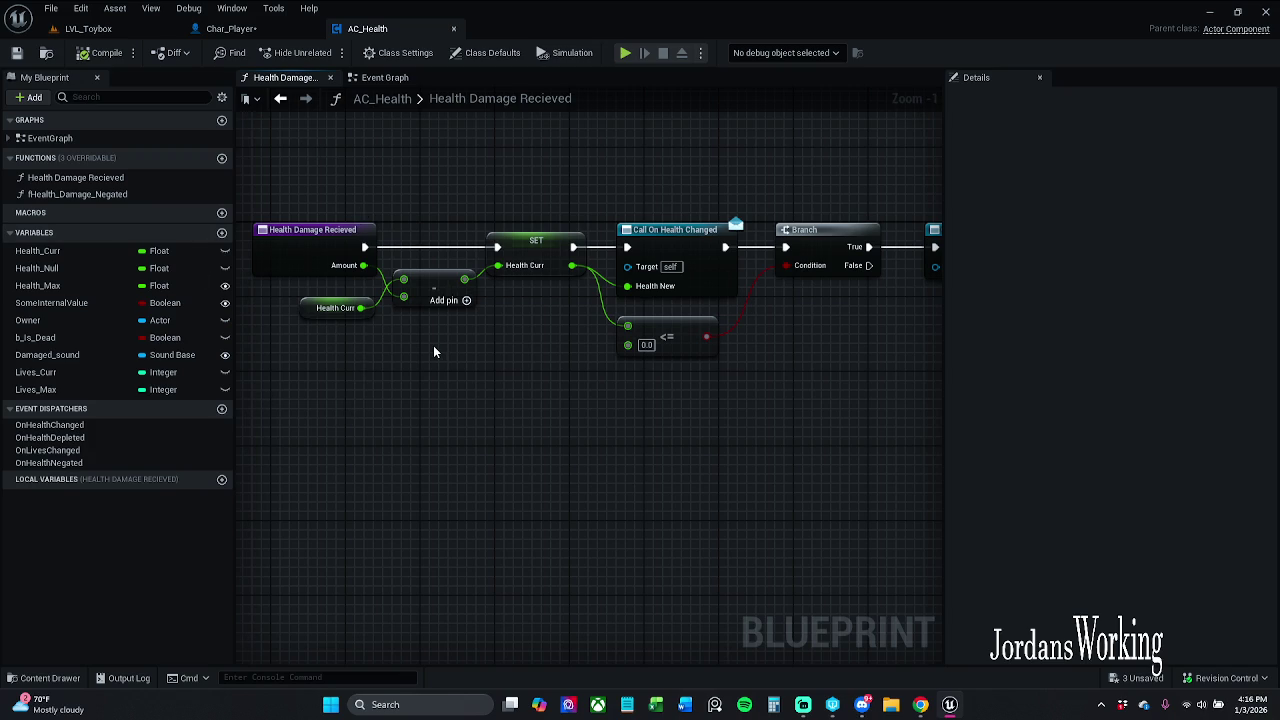
drag(461, 362, 325, 378)
click(388, 262)
drag(269, 316, 411, 304)
click(324, 339)
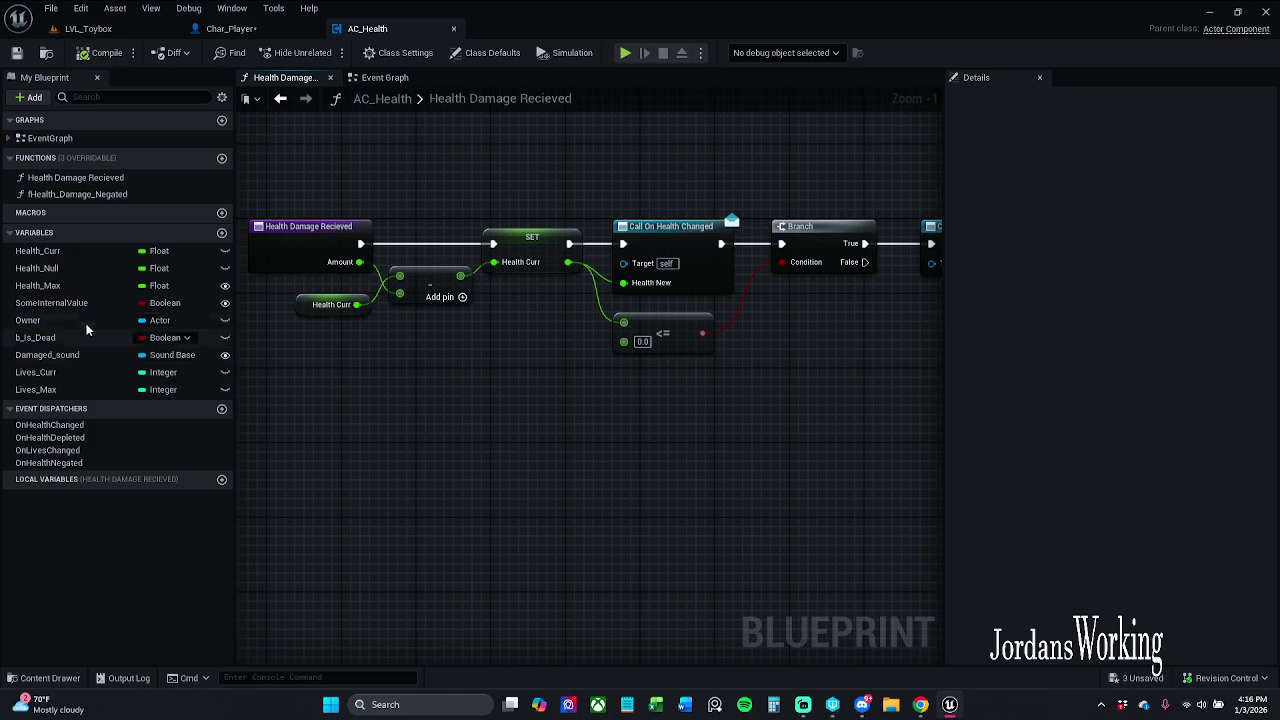
click(76, 284)
mouse_move(605, 404)
mouse_down()
mouse_move(515, 408)
mouse_move(517, 395)
mouse_up()
click(500, 276)
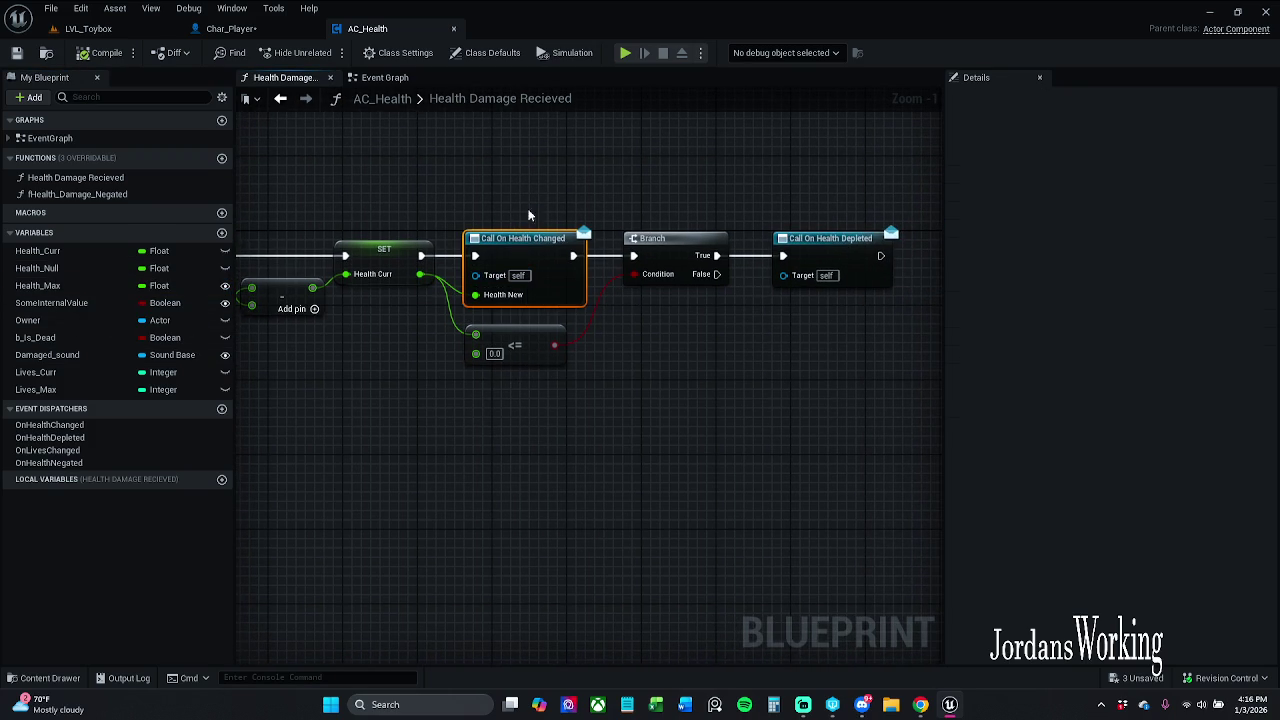
mouse_move(472, 413)
mouse_down()
mouse_move(540, 428)
mouse_move(524, 383)
mouse_move(630, 362)
mouse_up()
drag(810, 303, 718, 323)
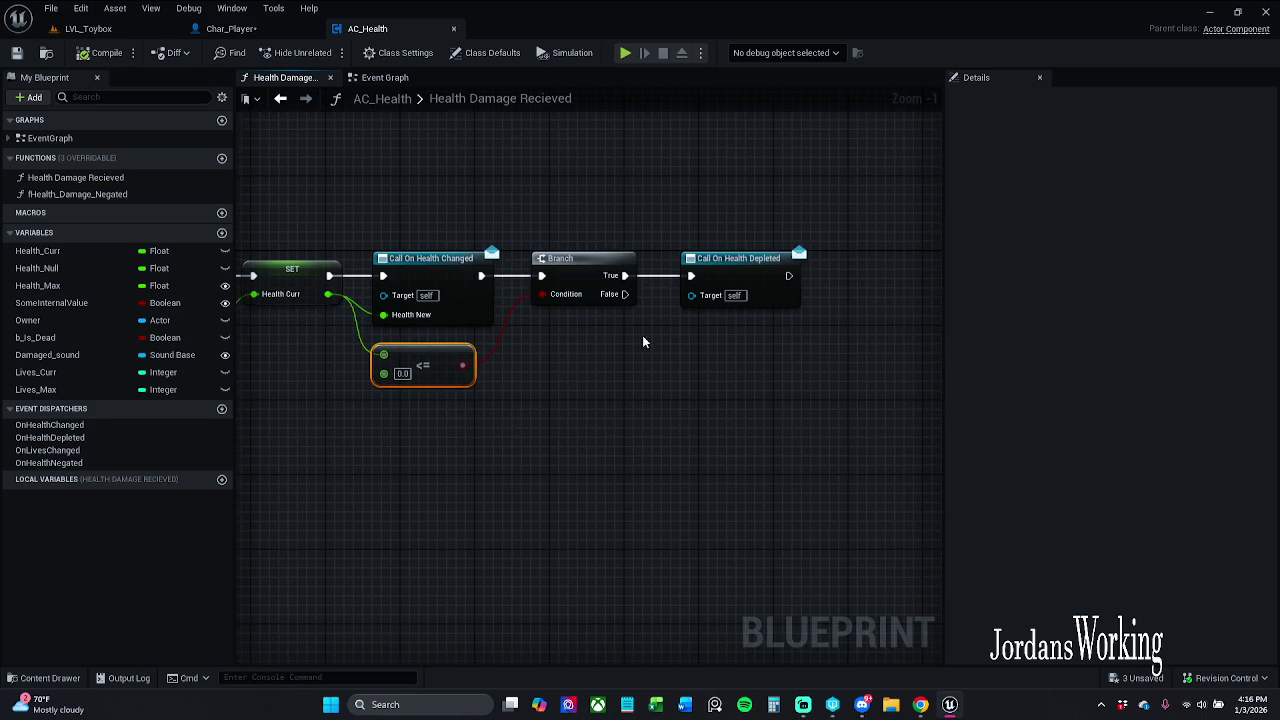
mouse_move(790, 224)
mouse_down()
mouse_move(740, 285)
mouse_move(782, 229)
mouse_up()
click(782, 229)
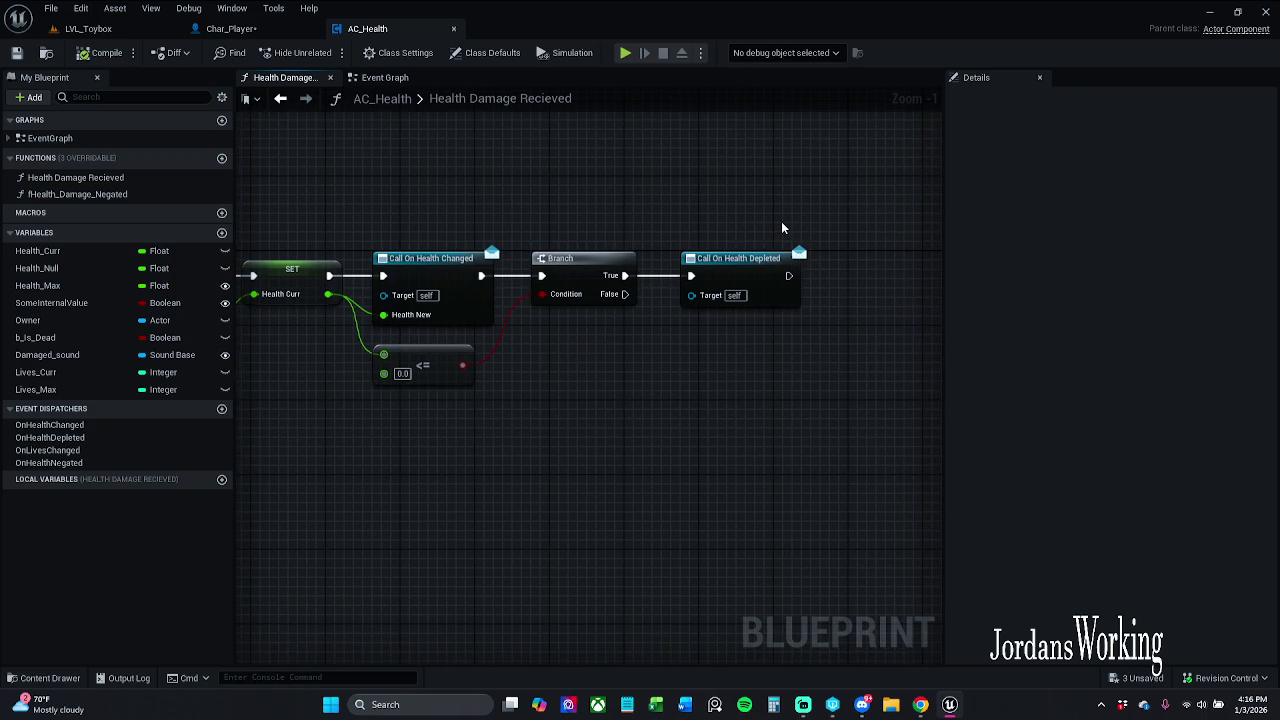
- Switch to the Char_Player blueprint and close the Content Drawer
click(395, 78)
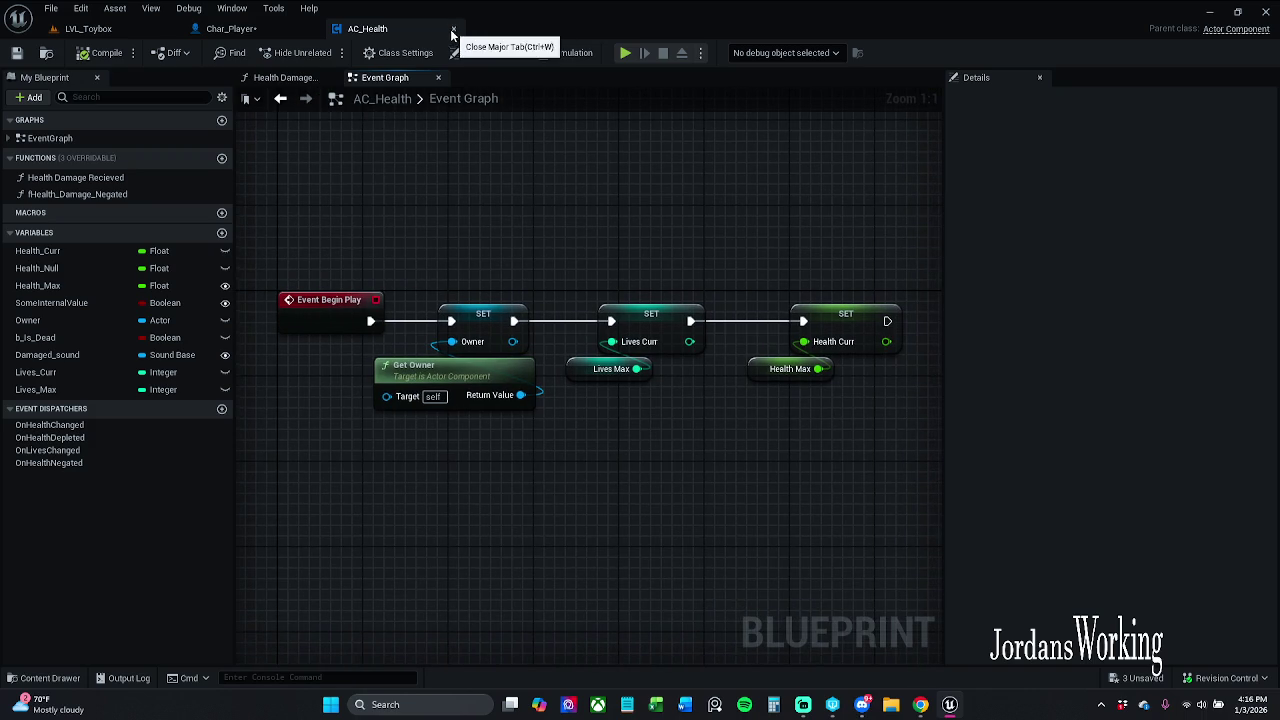
click(231, 28)
click(40, 678)
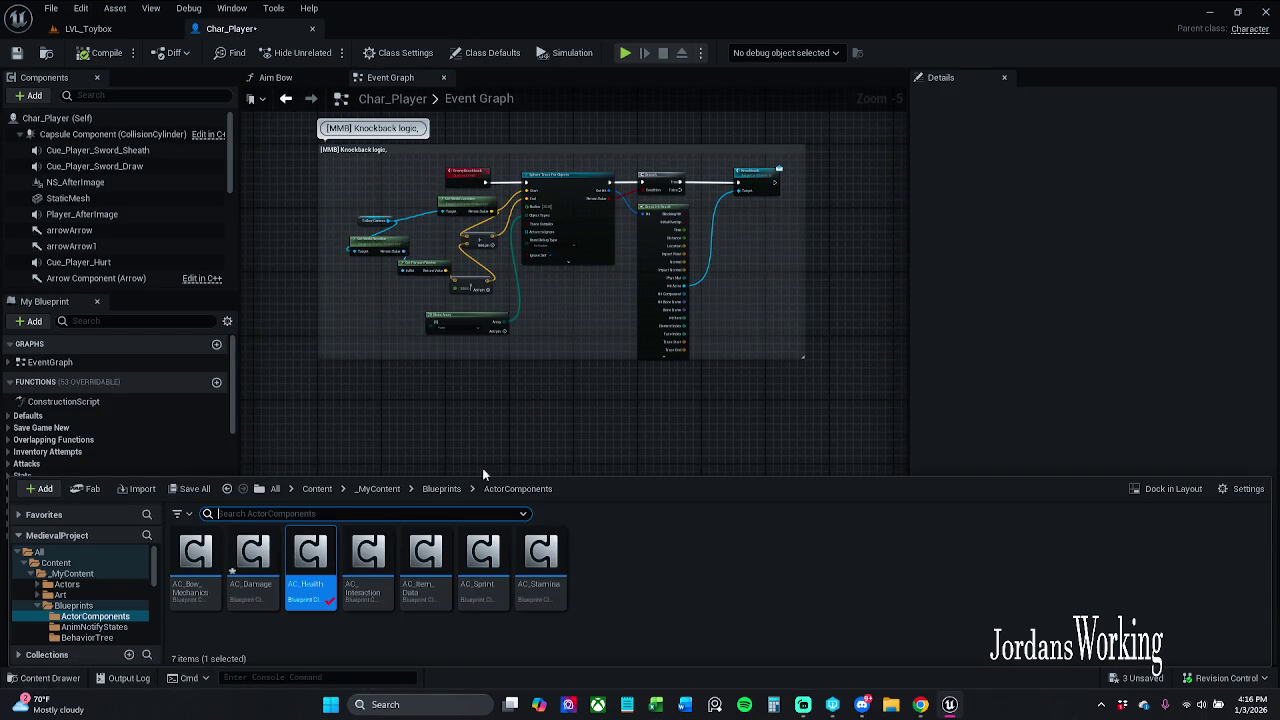
click(556, 319)
scroll(514, 386, down, 7)
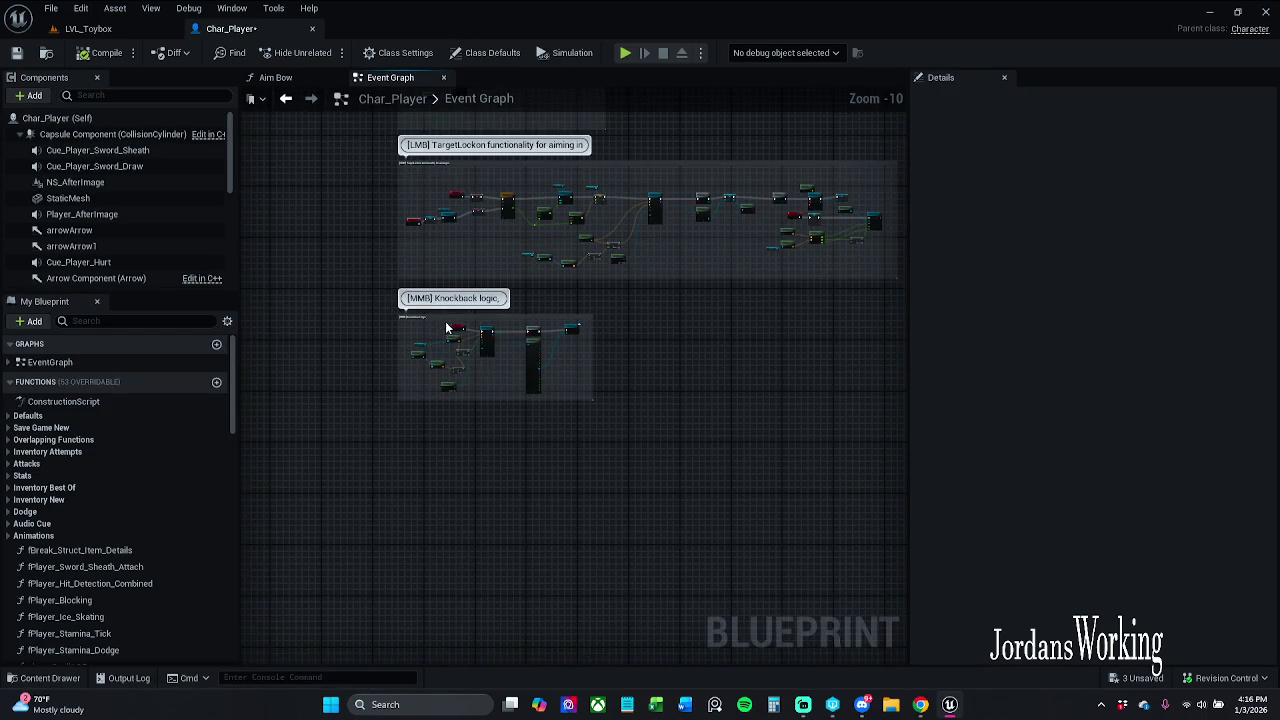
- Save all modified assets with File > Save All, skipping the asset checkout
click(50, 8)
click(85, 87)
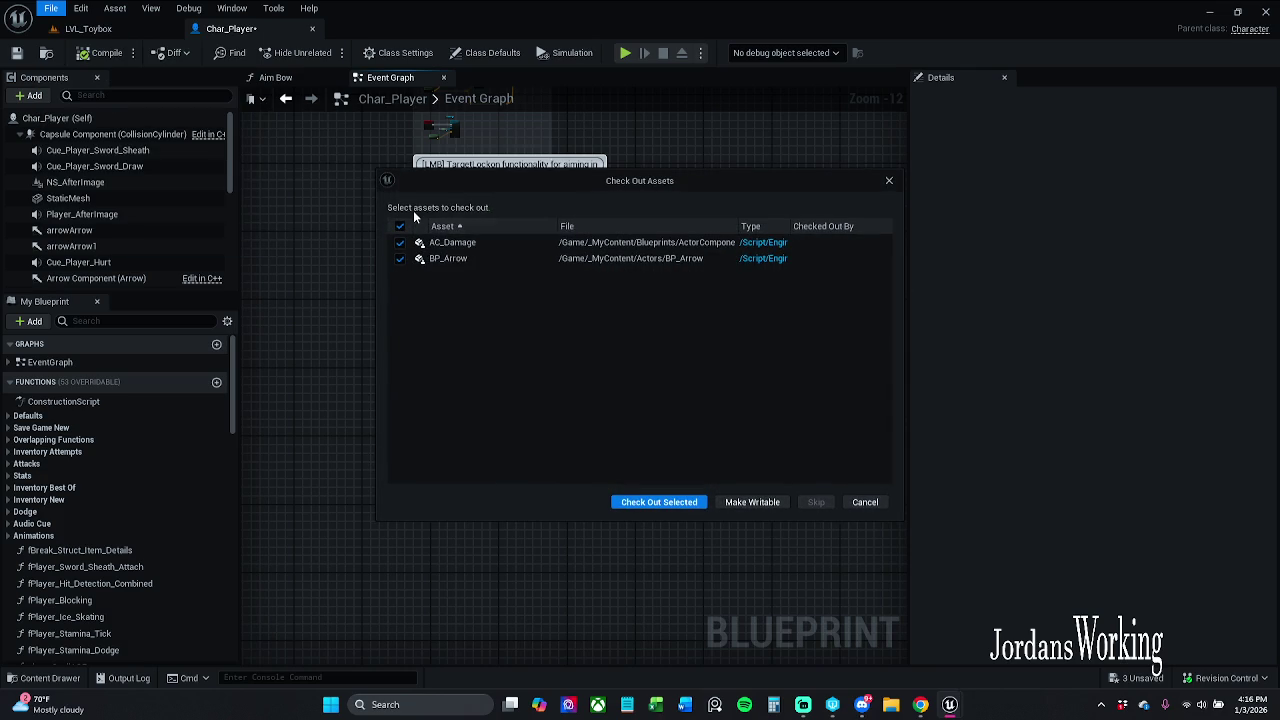
click(687, 500)
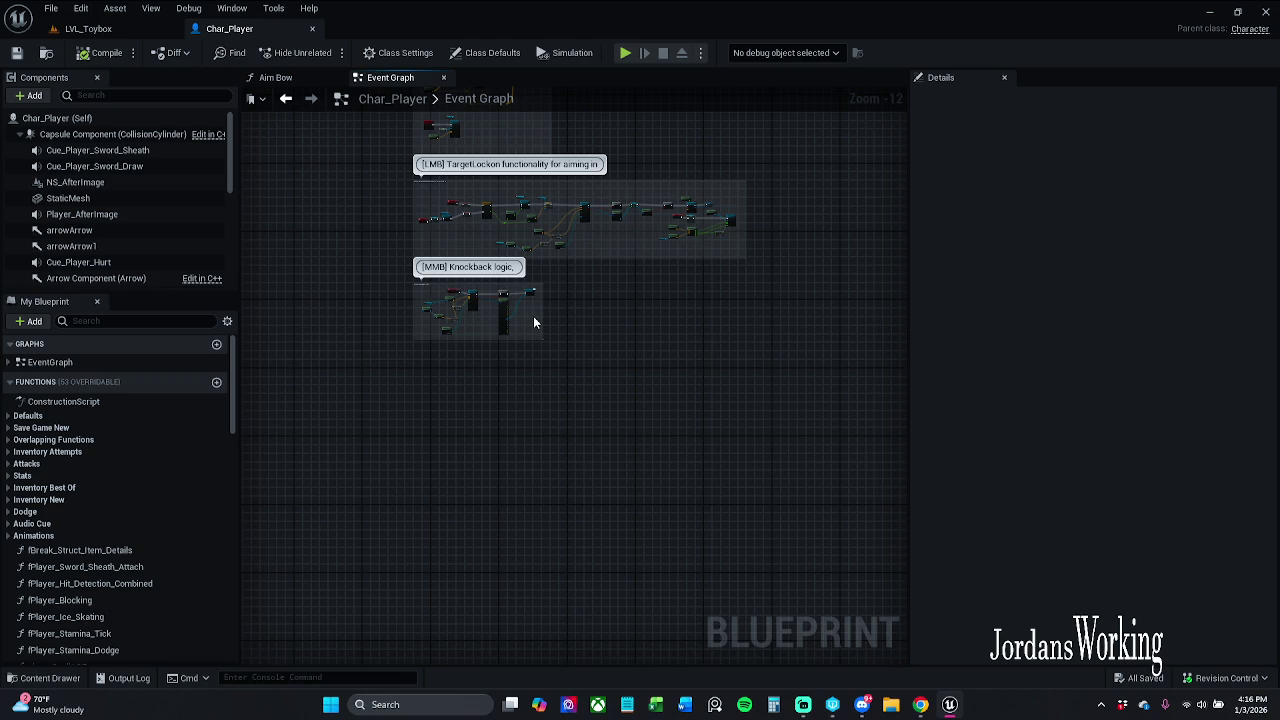
mouse_move(334, 486)
mouse_down()
mouse_move(528, 414)
mouse_move(394, 366)
mouse_move(495, 391)
mouse_move(614, 500)
mouse_move(906, 474)
mouse_move(694, 571)
mouse_move(574, 664)
mouse_up()
mouse_move(566, 505)
mouse_down()
mouse_move(620, 650)
mouse_move(586, 660)
mouse_move(689, 634)
mouse_move(651, 634)
mouse_move(608, 664)
mouse_up()
drag(598, 359, 614, 395)
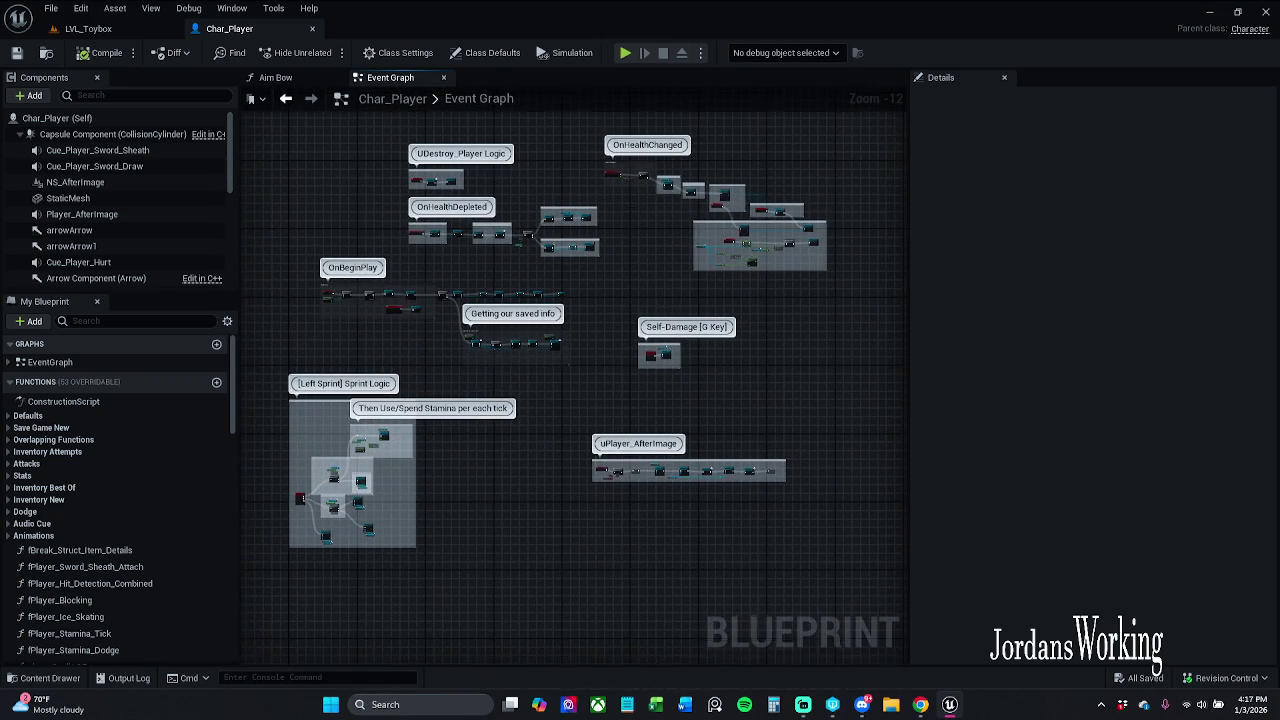
drag(632, 218, 586, 314)
scroll(600, 330, up, 11)
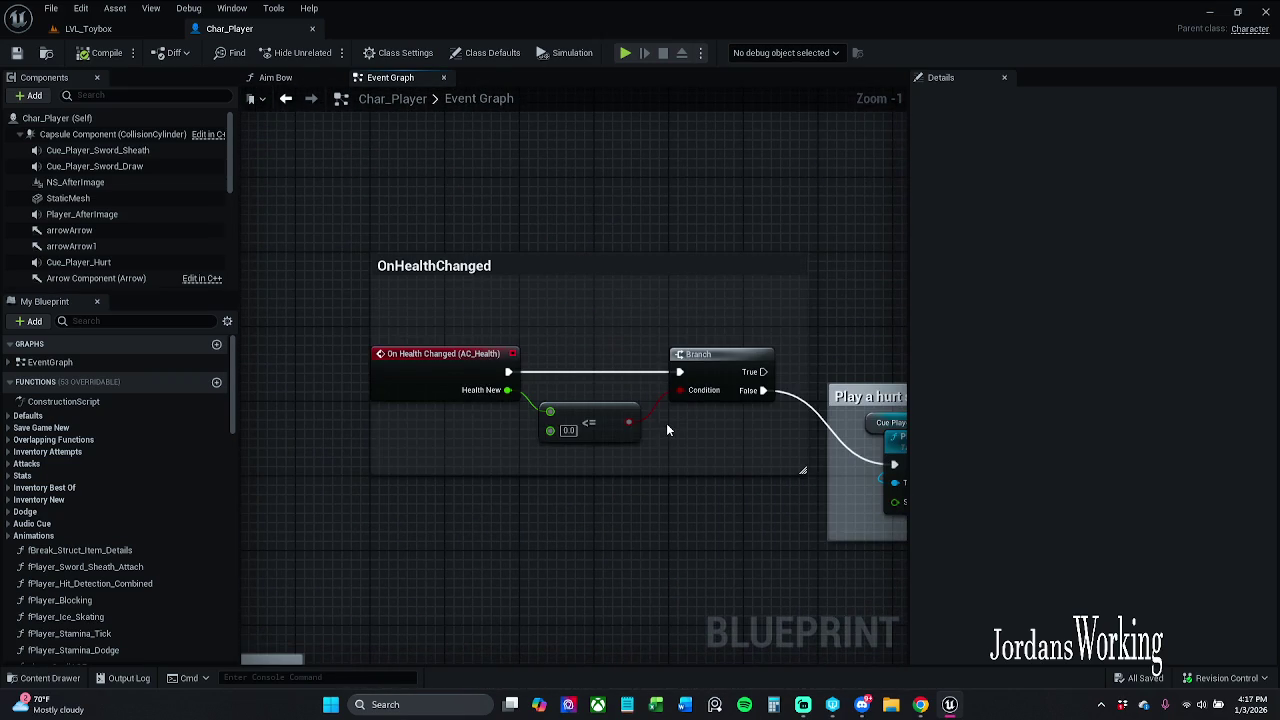
drag(689, 448, 622, 420)
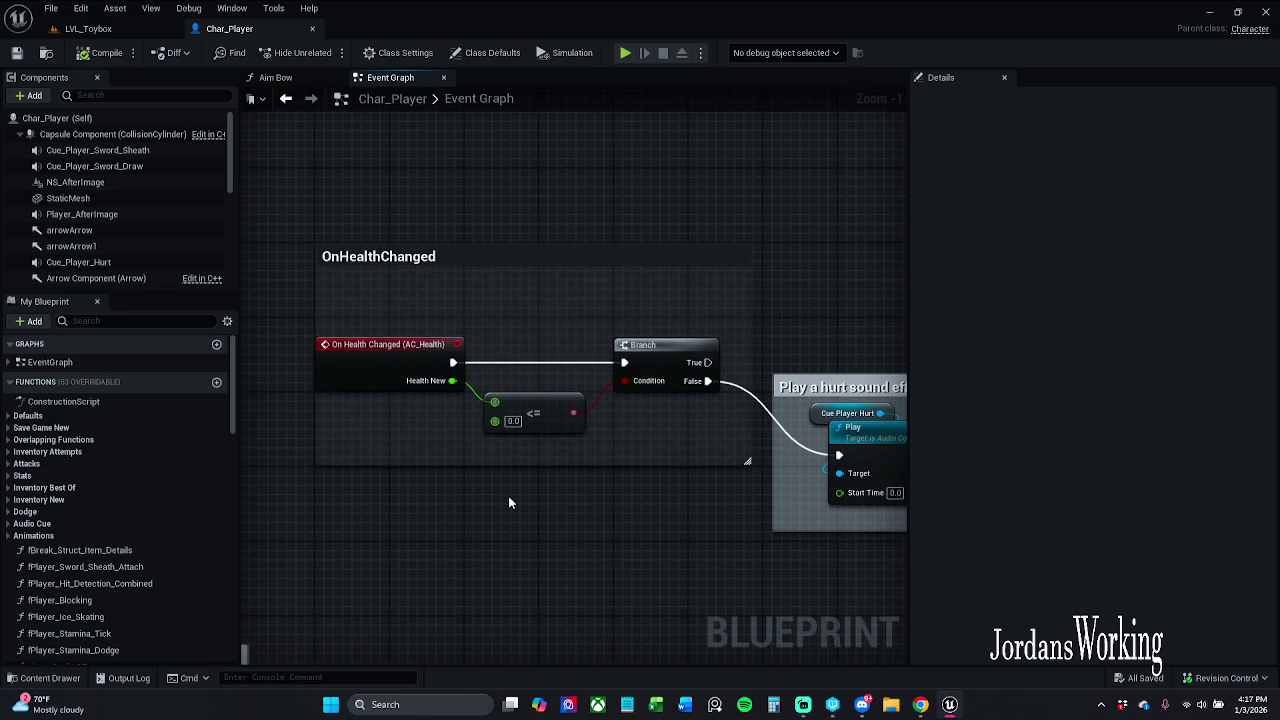
mouse_move(652, 454)
mouse_down()
mouse_move(571, 458)
mouse_move(651, 343)
mouse_move(808, 343)
mouse_up()
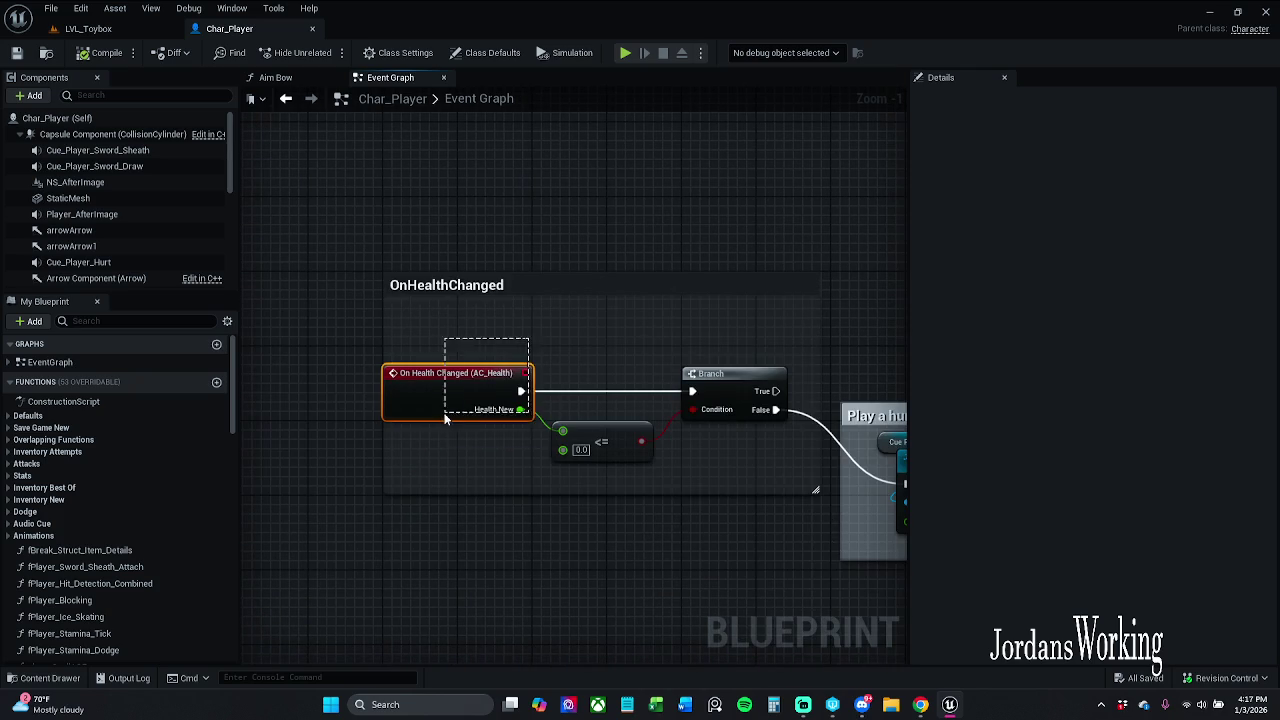
mouse_move(421, 354)
mouse_down()
mouse_move(440, 425)
mouse_move(421, 342)
mouse_up()
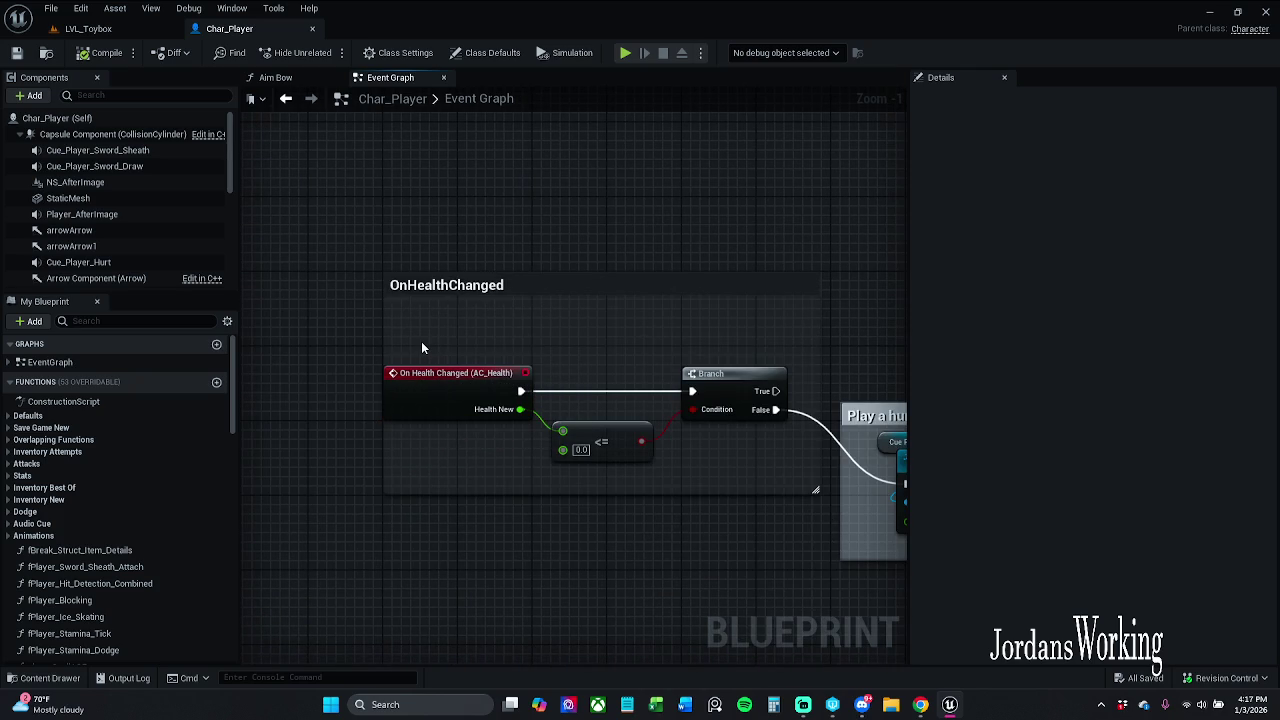
drag(448, 326, 279, 332)
mouse_move(607, 397)
mouse_down()
mouse_move(723, 303)
mouse_move(731, 265)
mouse_up()
key(Escape)
mouse_move(765, 374)
mouse_down()
mouse_move(728, 294)
mouse_move(900, 280)
mouse_up()
drag(504, 322, 530, 306)
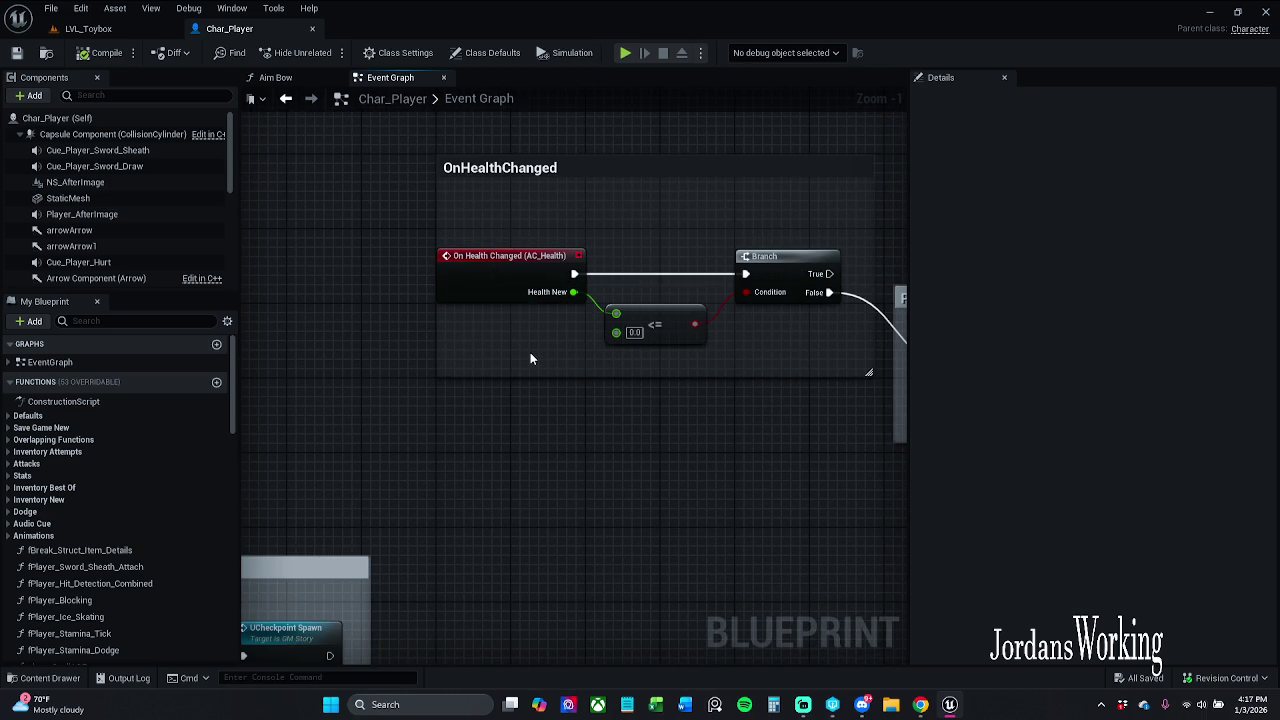
drag(680, 391, 481, 404)
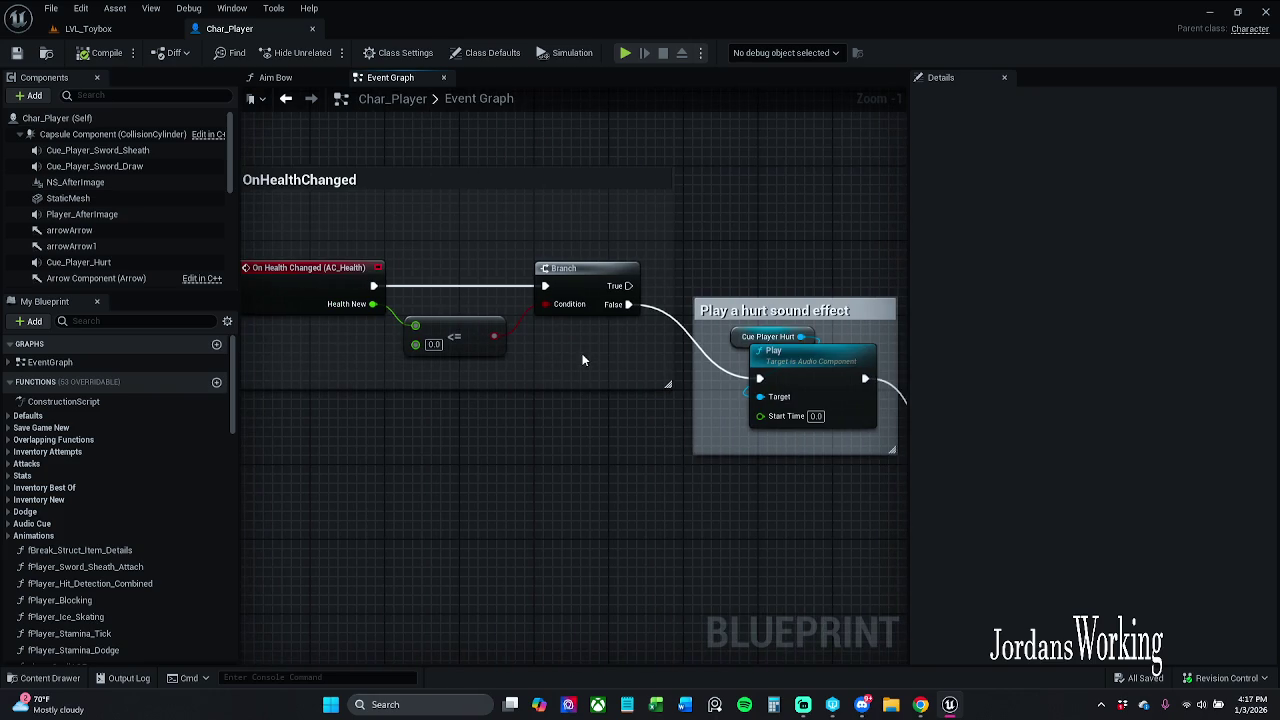
drag(598, 337, 536, 334)
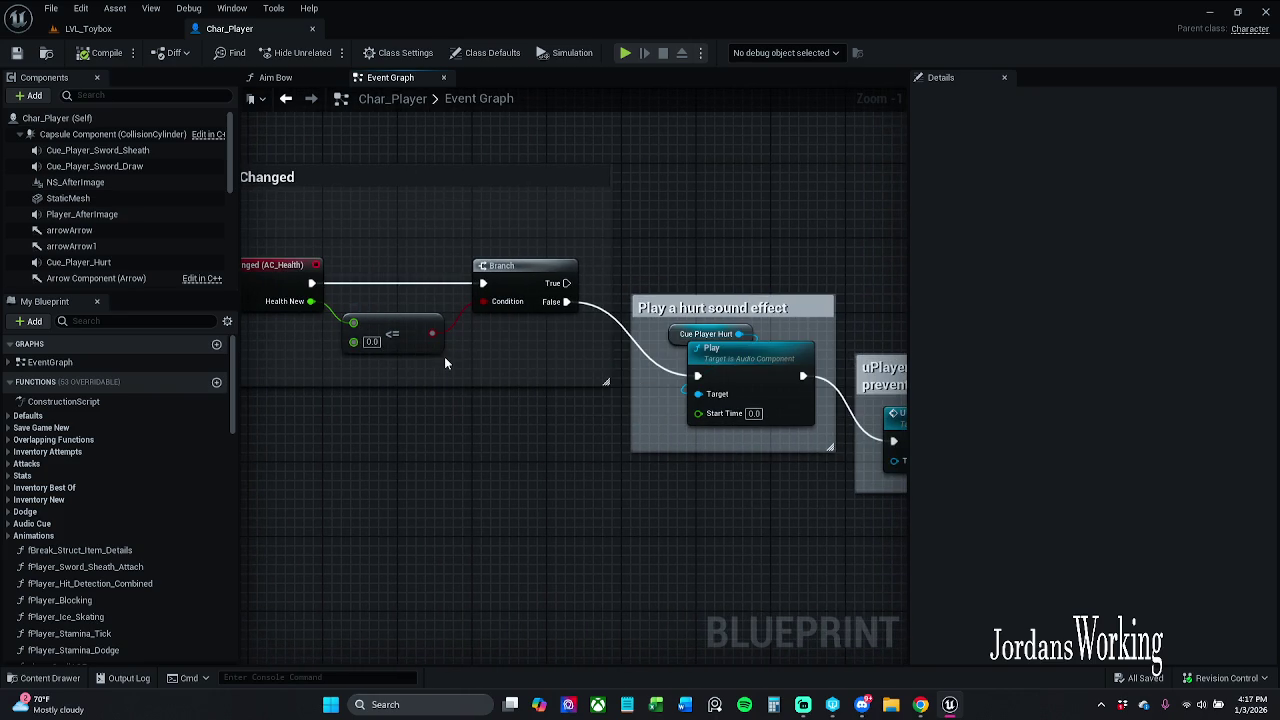
drag(498, 377, 387, 369)
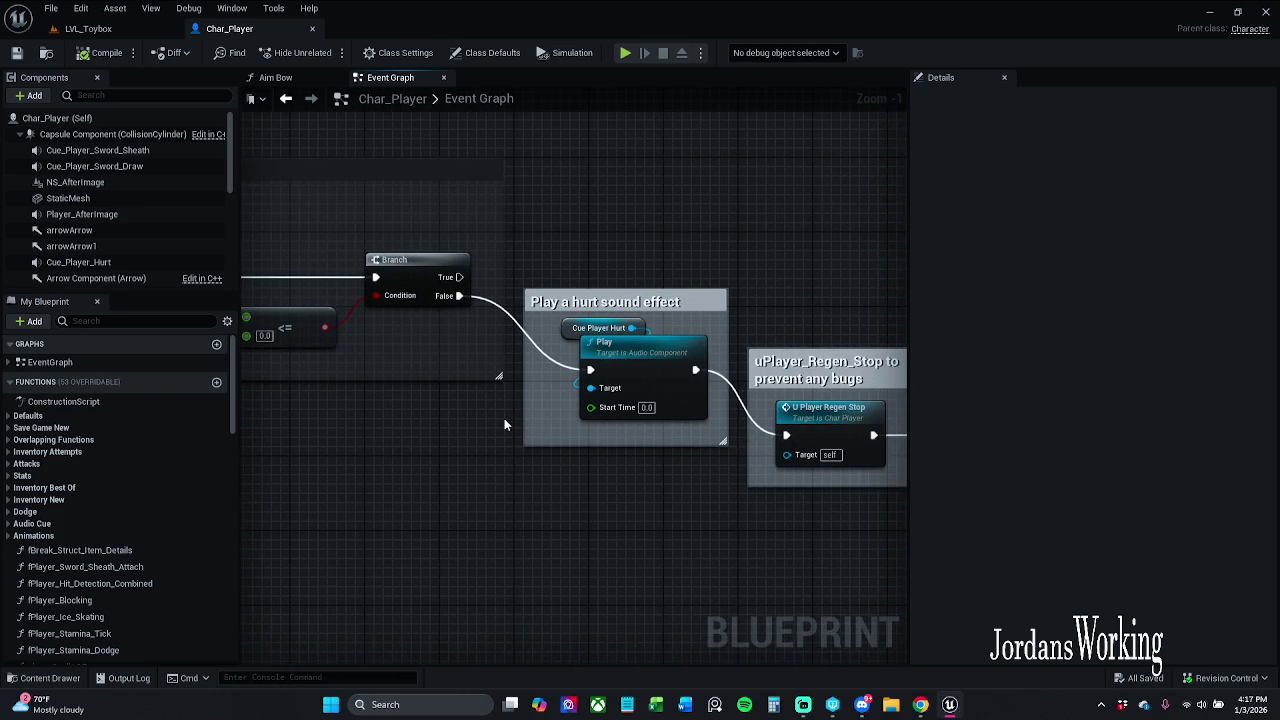
drag(504, 418, 476, 399)
mouse_move(557, 416)
mouse_down()
mouse_move(517, 495)
mouse_move(421, 456)
mouse_up()
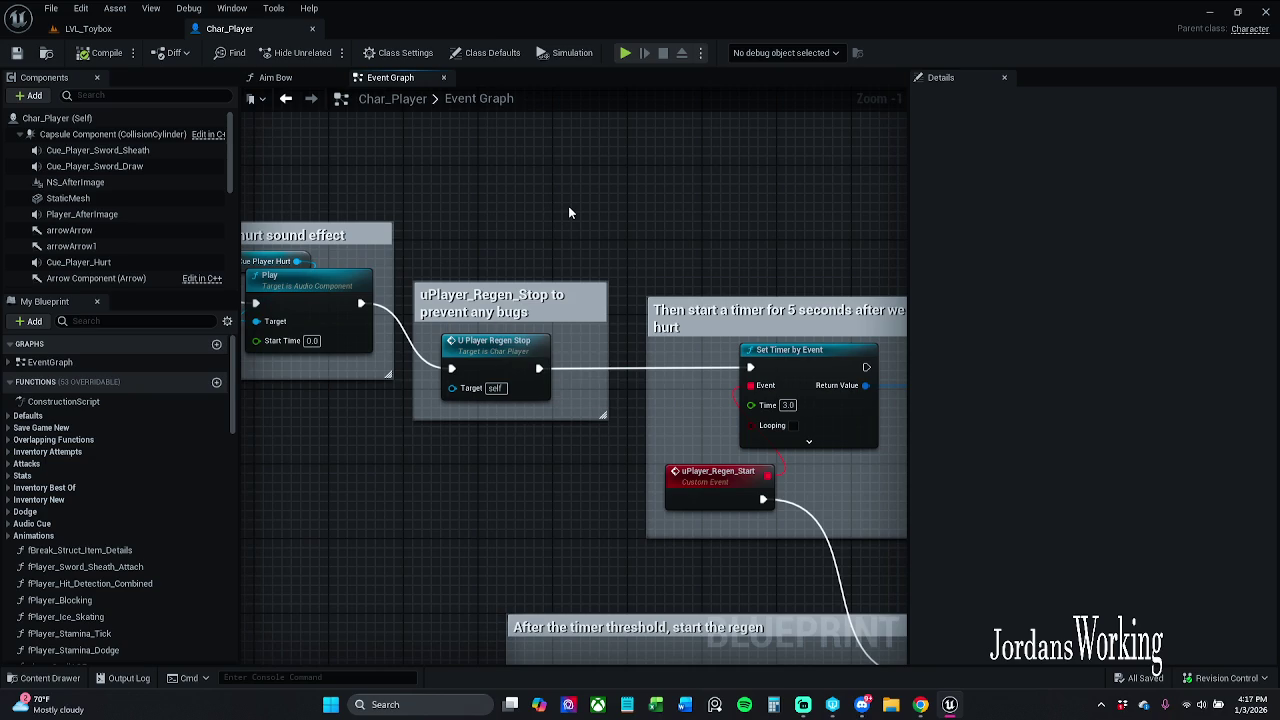
drag(568, 215, 556, 210)
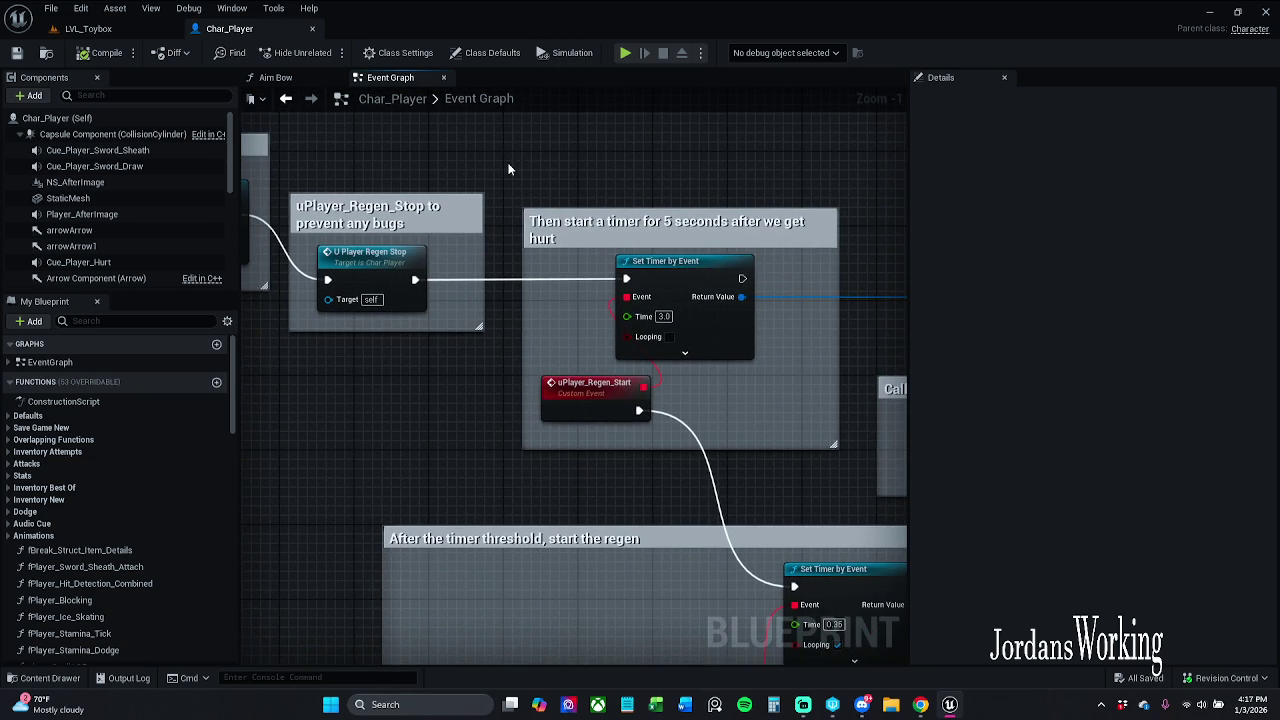
scroll(508, 170, down, 2)
mouse_move(600, 400)
mouse_down()
mouse_move(439, 277)
mouse_move(410, 305)
mouse_up()
mouse_move(398, 418)
mouse_down()
mouse_move(535, 463)
mouse_move(507, 574)
mouse_move(603, 227)
mouse_up()
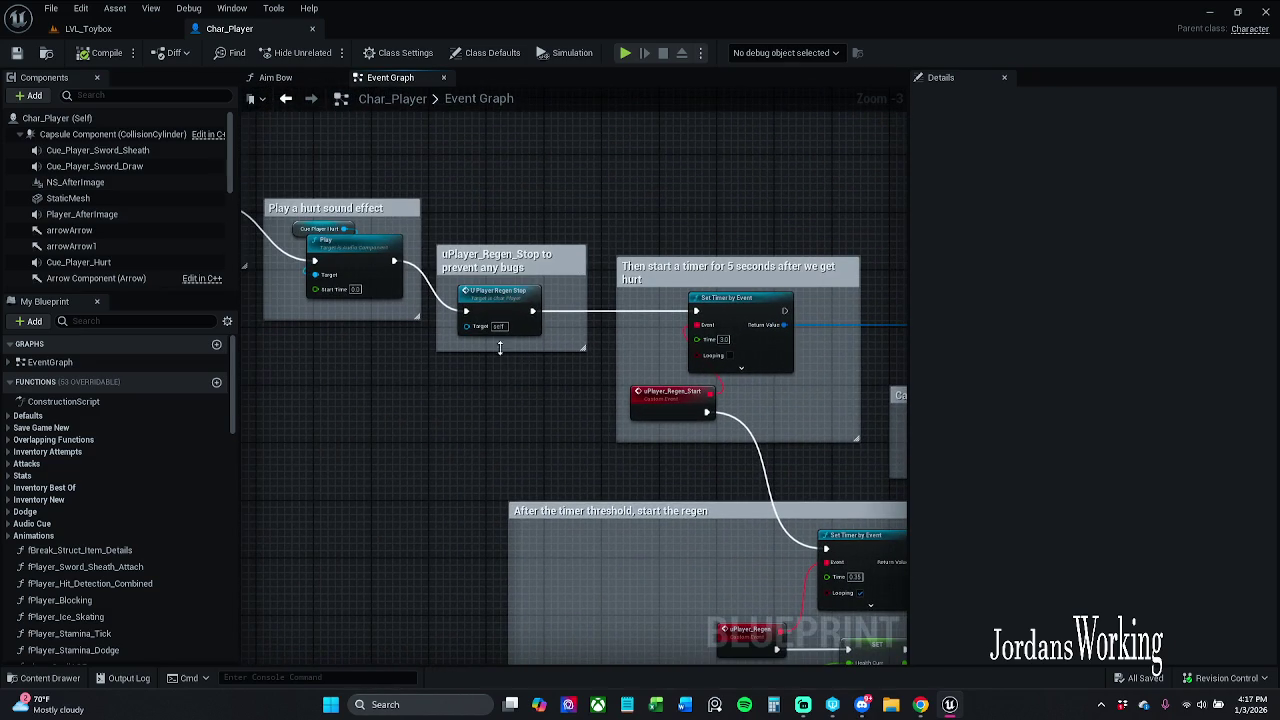
drag(517, 330, 369, 300)
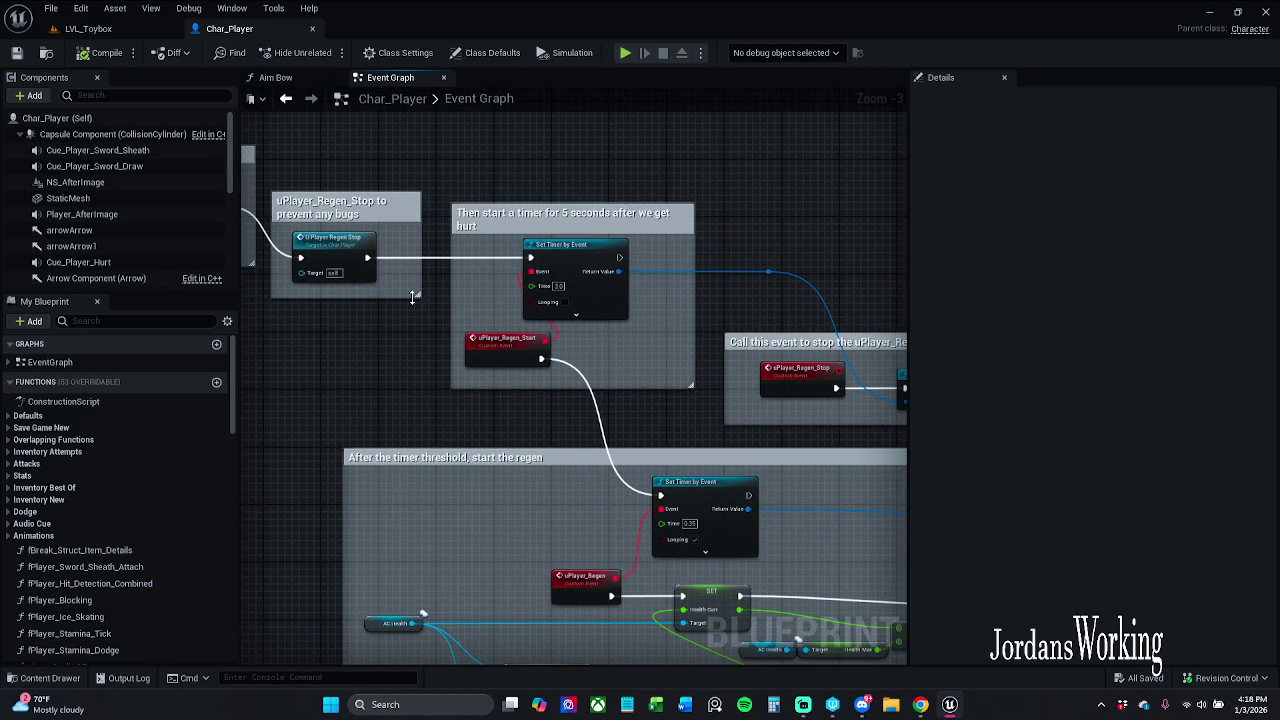
mouse_move(368, 226)
mouse_down()
mouse_move(617, 243)
mouse_move(397, 242)
mouse_up()
click(397, 242)
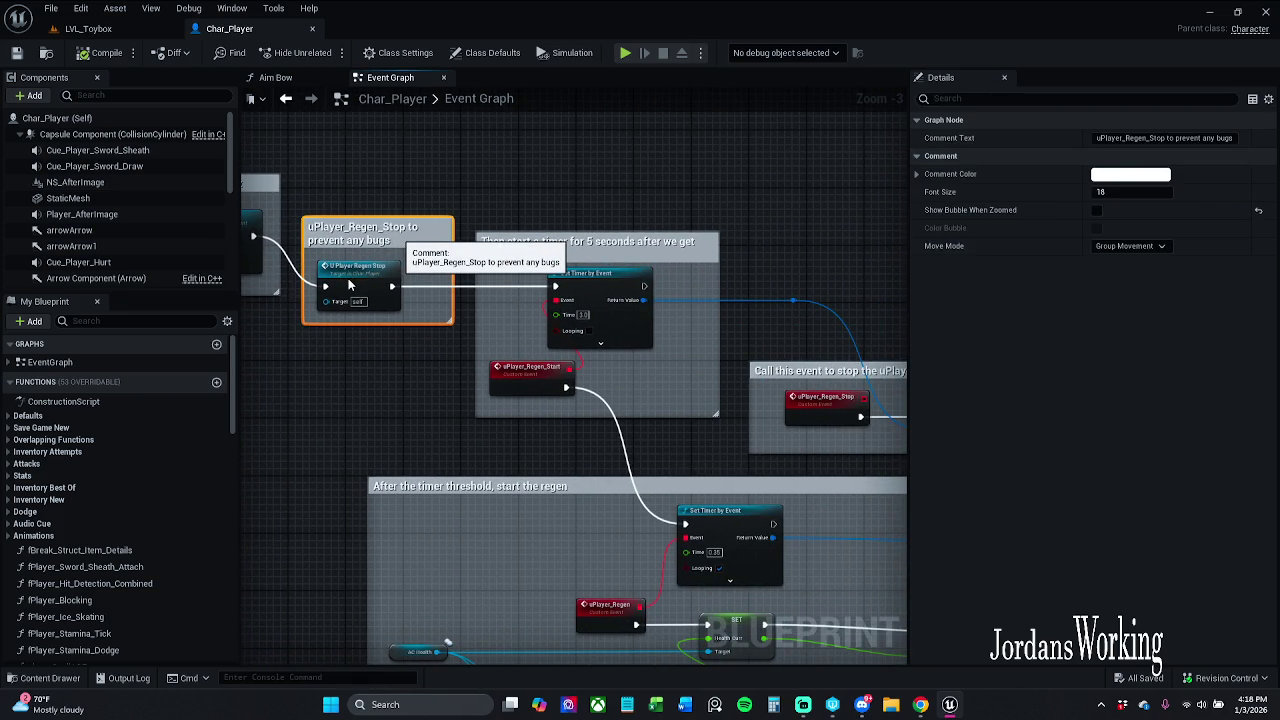
- Move the U Player Regen Stop node slightly right and compile and save Char_Player
click(350, 287)
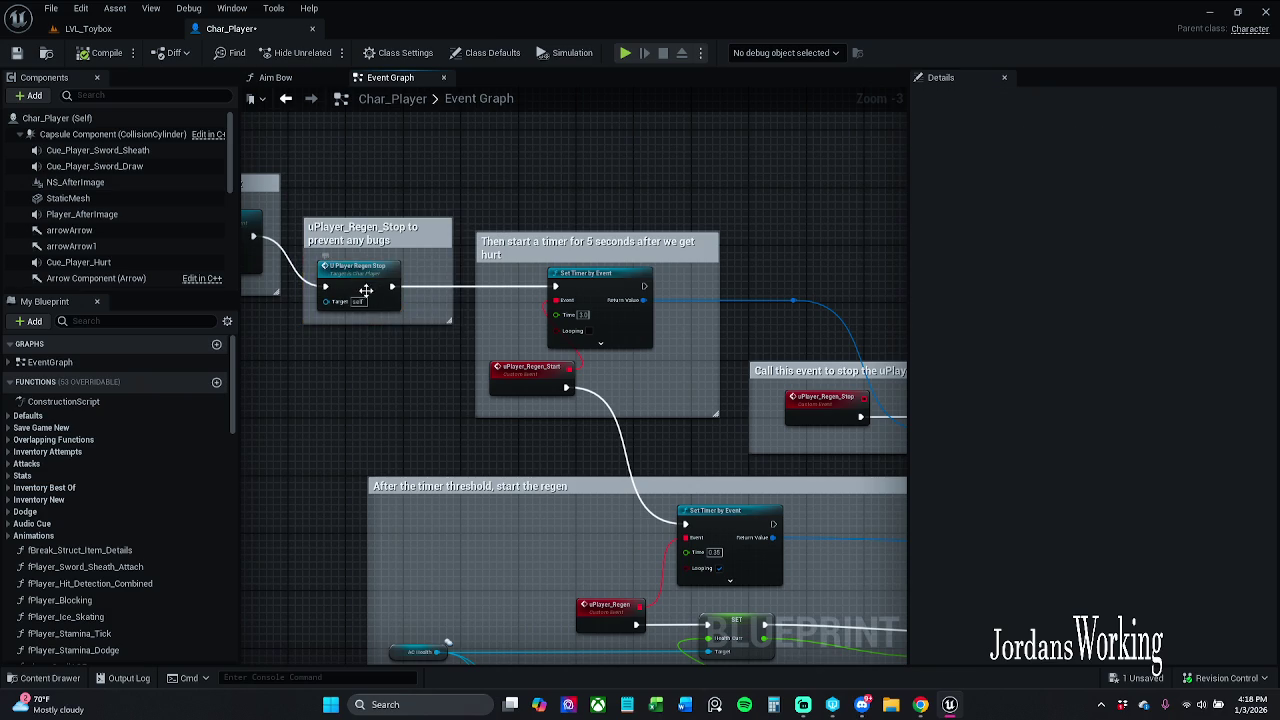
drag(365, 294, 380, 294)
click(390, 366)
click(107, 55)
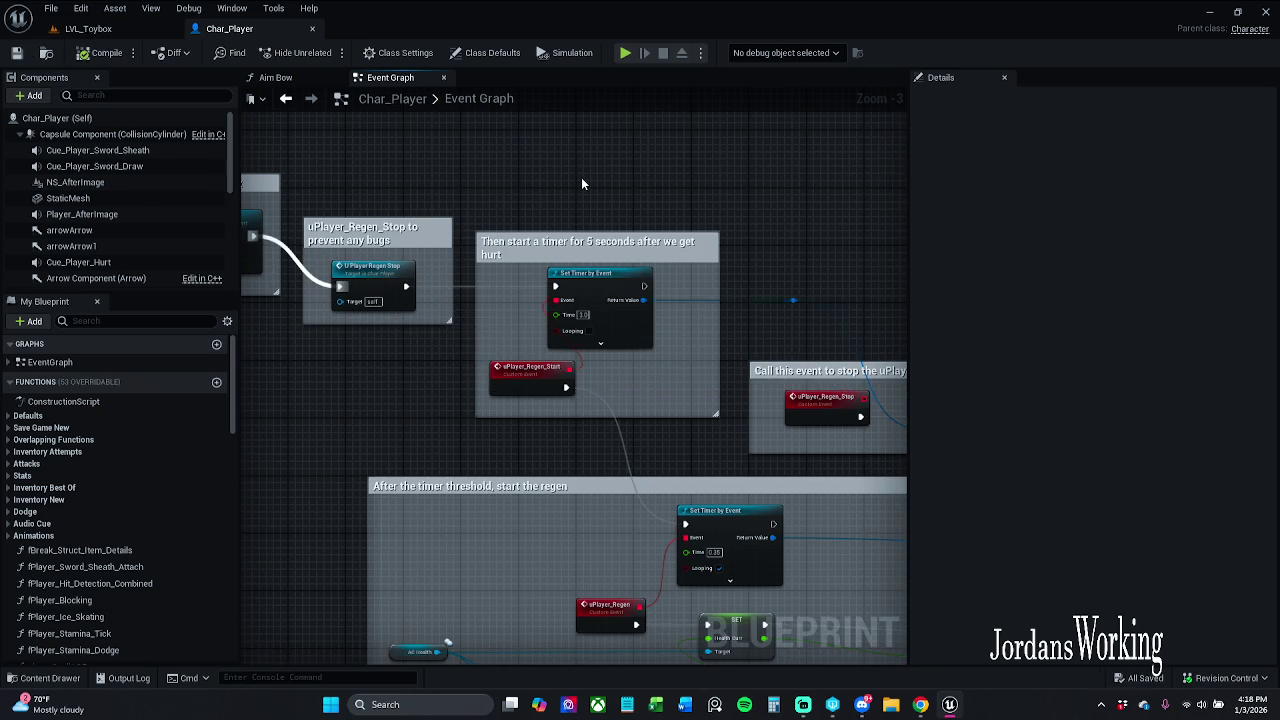
- Inspect the timer comment's text, 'Then start a timer for 3 seconds after we get hurt'
drag(588, 204, 503, 137)
scroll(471, 187, up, 2)
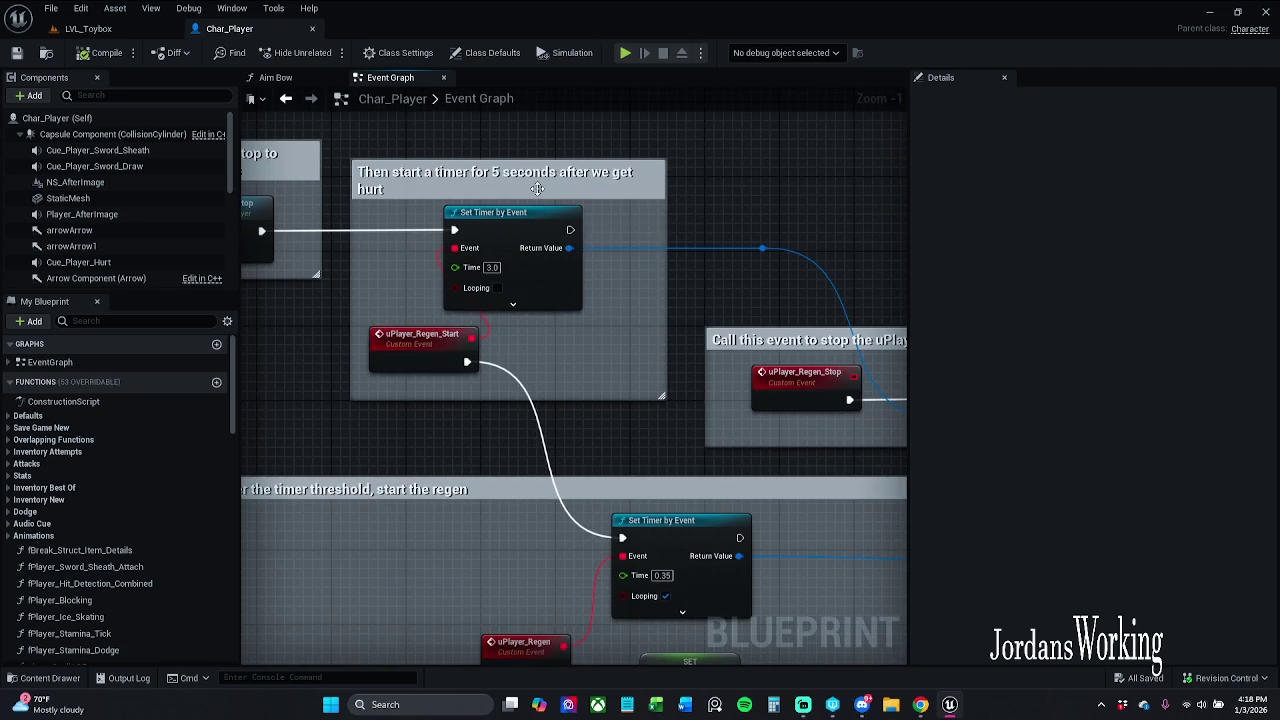
click(537, 191)
click(1175, 136)
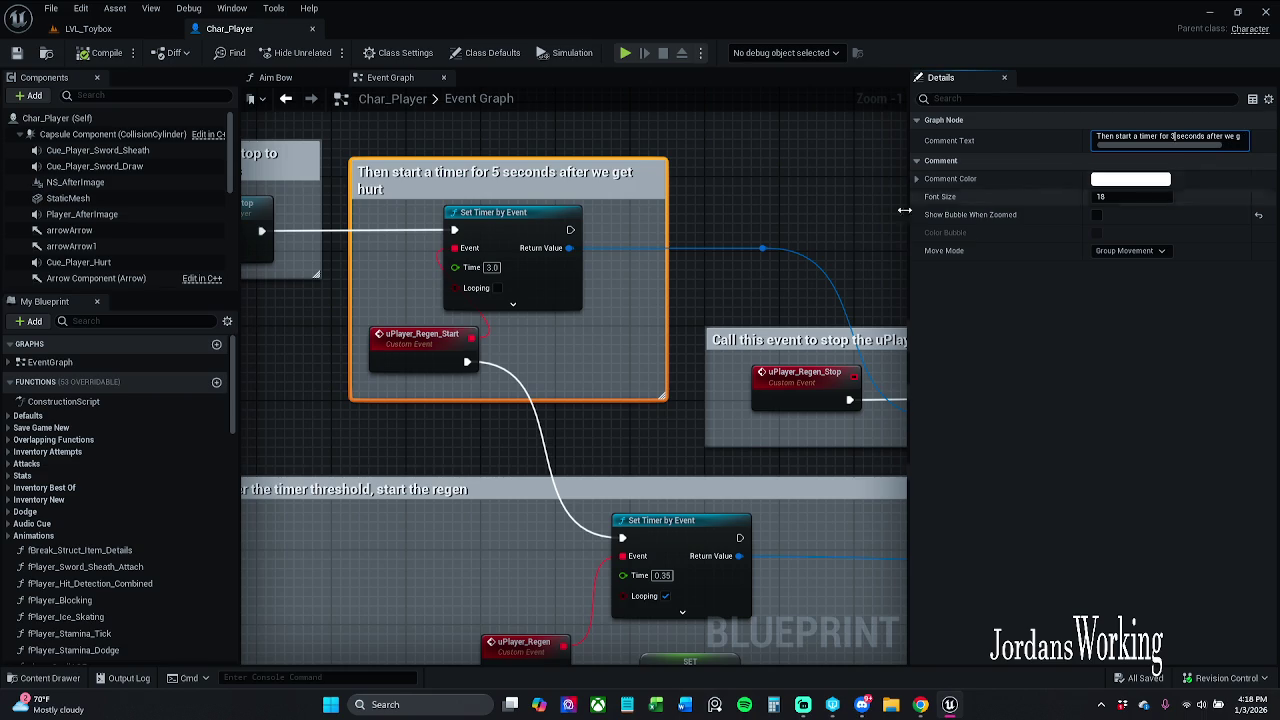
click(720, 203)
scroll(548, 295, down, 1)
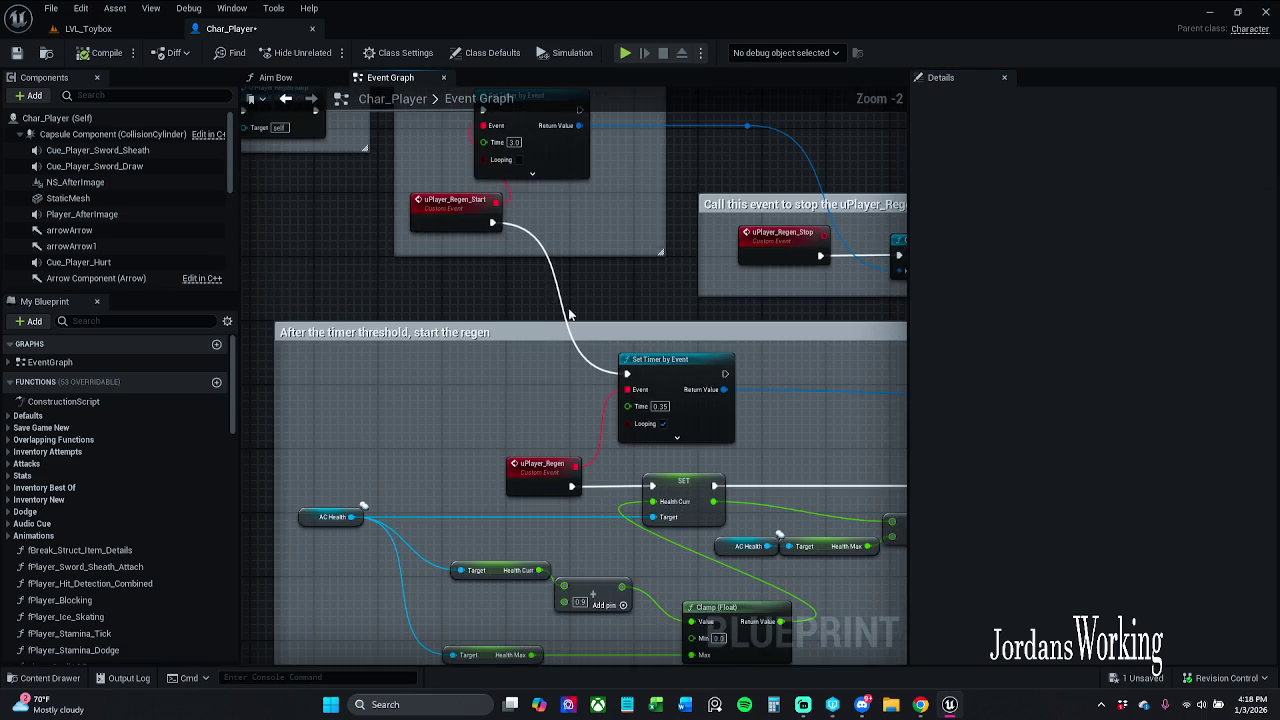
drag(548, 295, 545, 162)
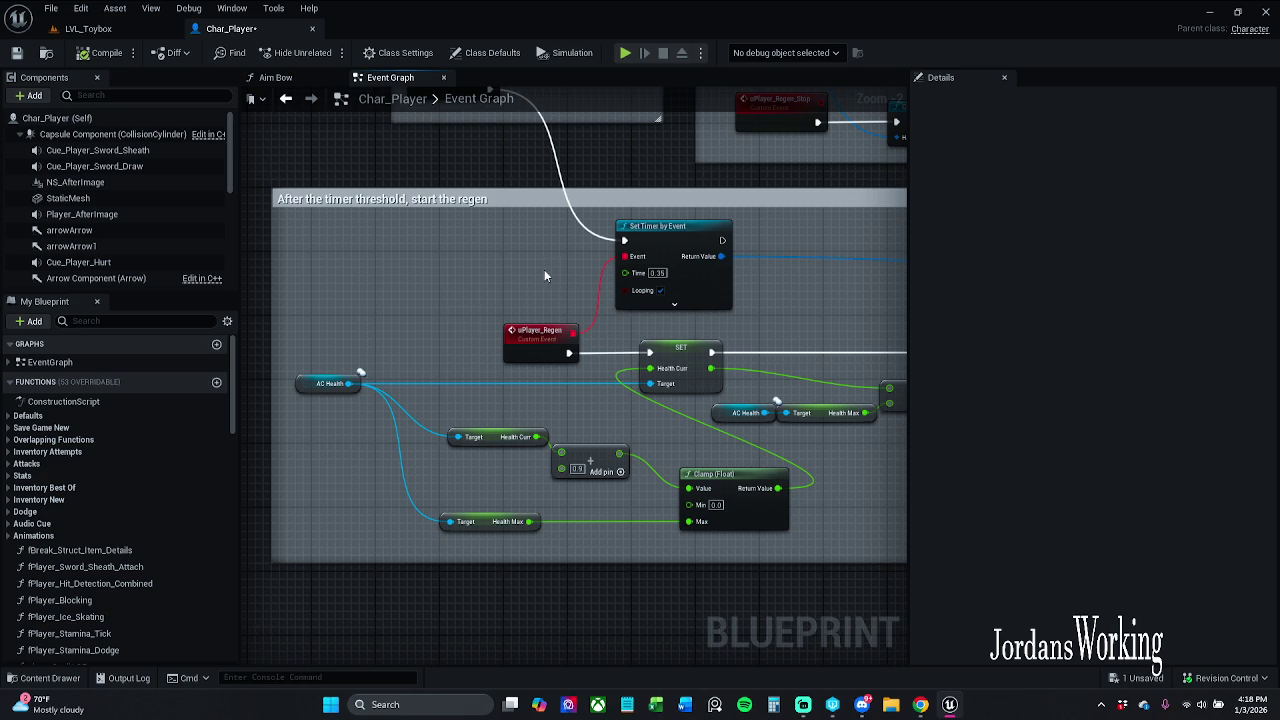
click(325, 384)
click(321, 399)
scroll(122, 229, down, 2)
scroll(126, 258, down, 2)
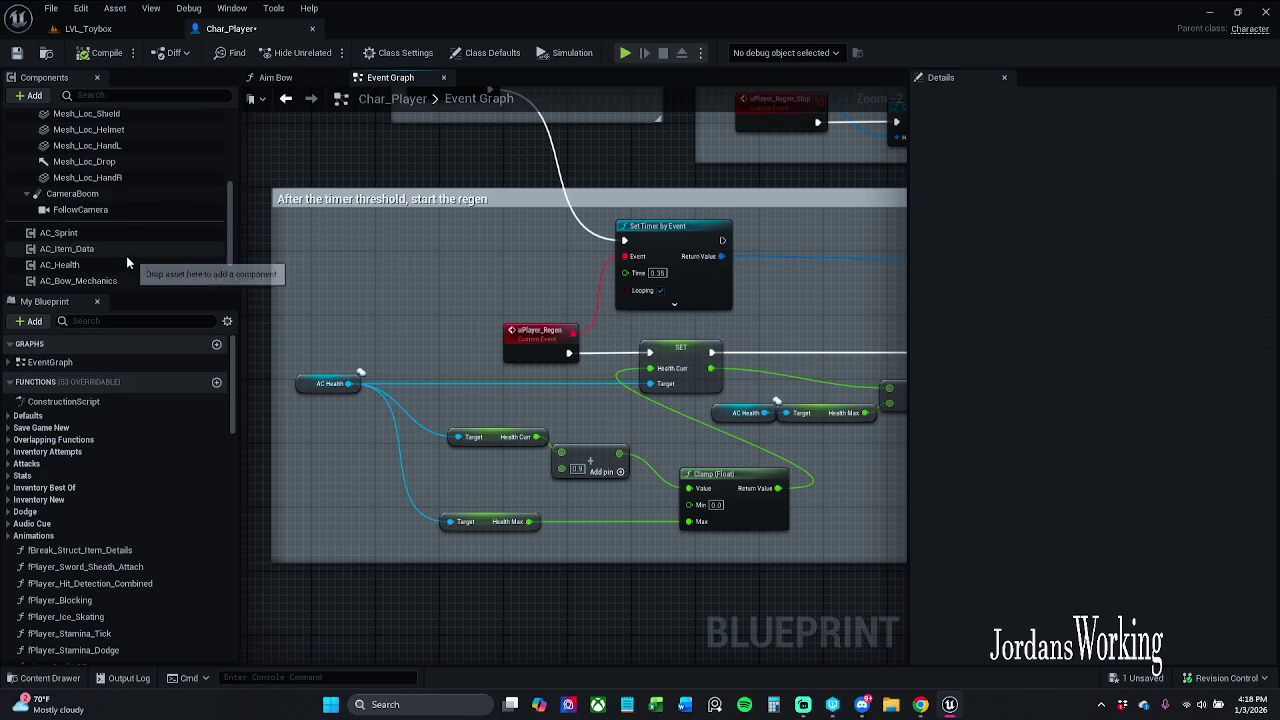
scroll(109, 253, down, 2)
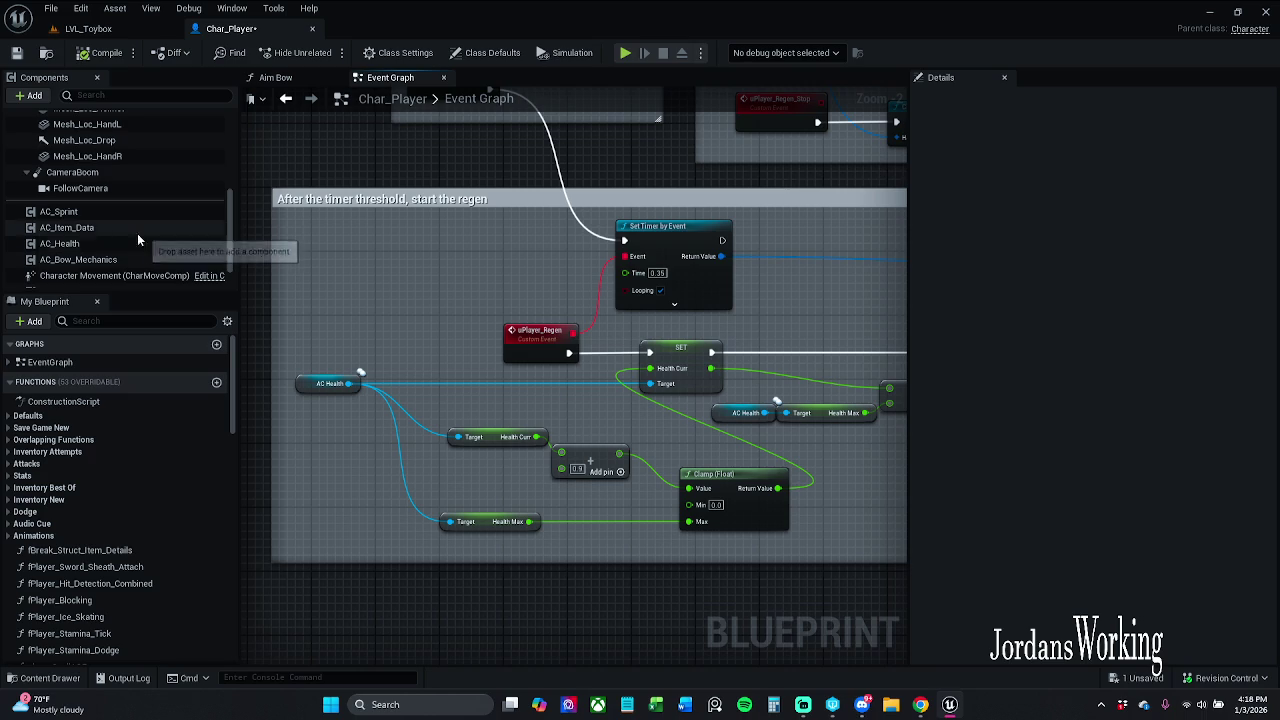
mouse_move(530, 324)
mouse_down()
mouse_move(530, 237)
mouse_move(414, 212)
mouse_up()
scroll(145, 240, down, 1)
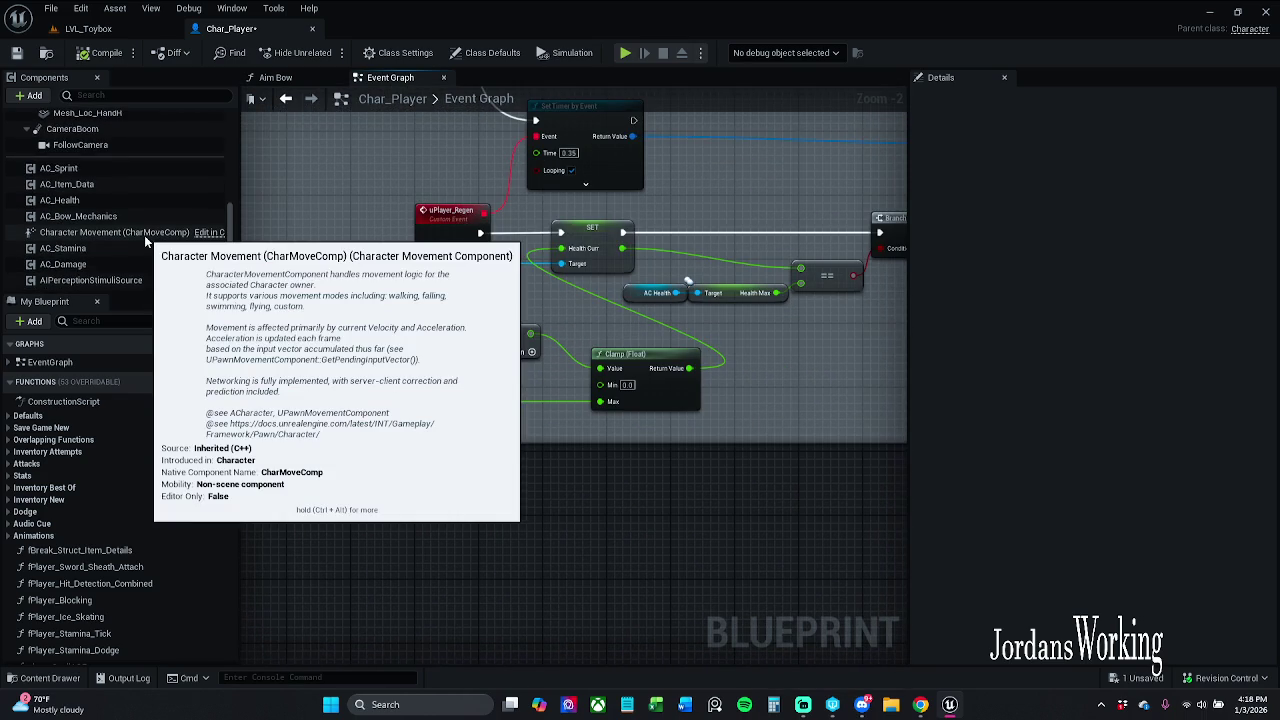
drag(392, 218, 463, 204)
click(472, 302)
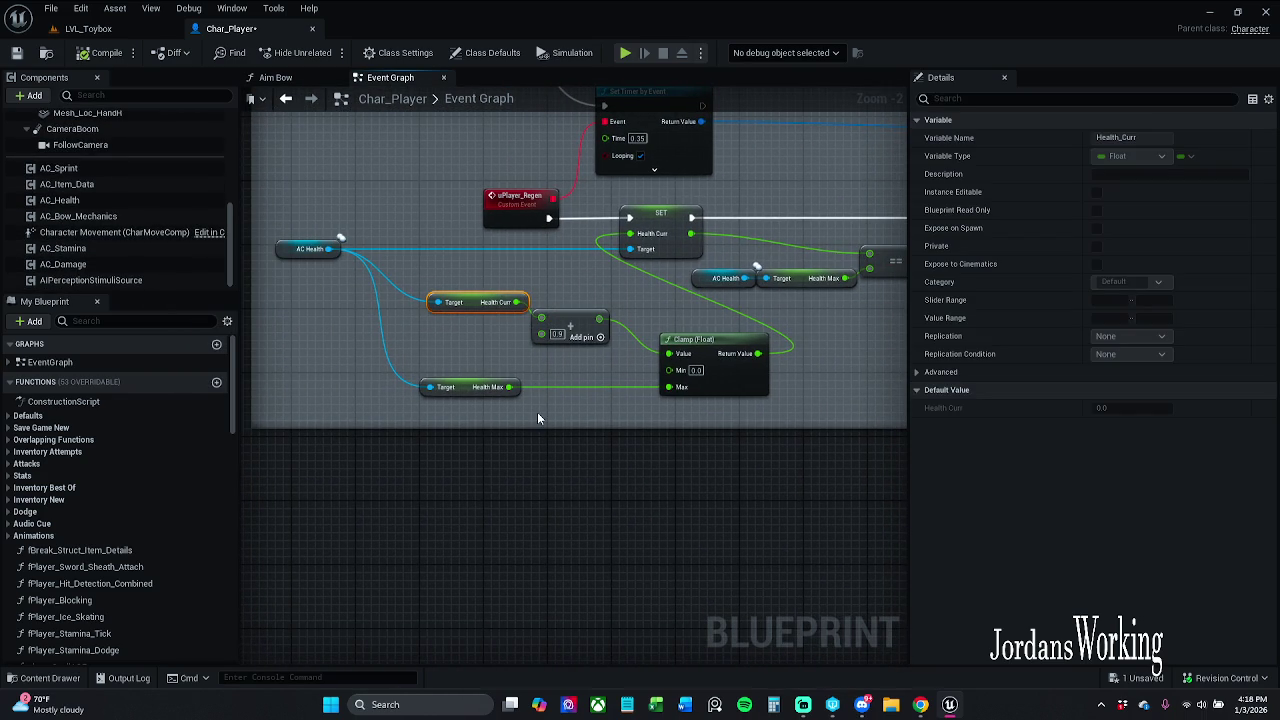
click(482, 388)
drag(554, 355, 598, 379)
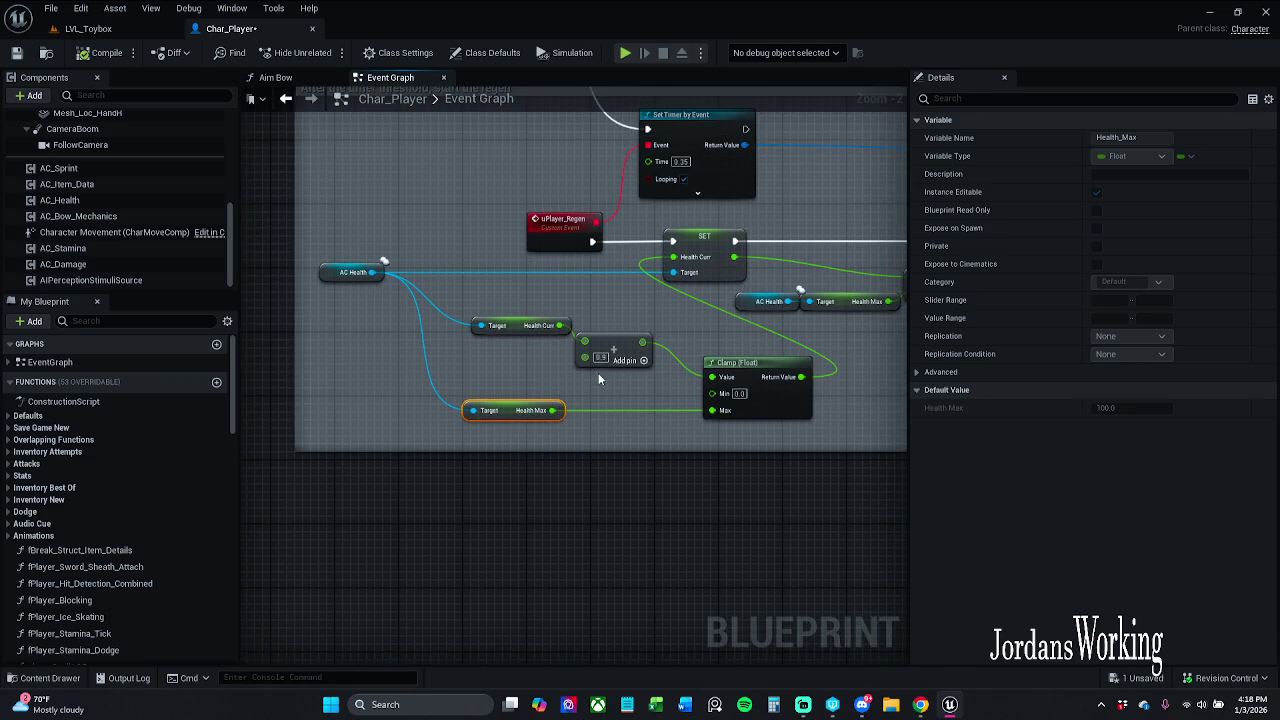
scroll(622, 376, up, 2)
click(505, 322)
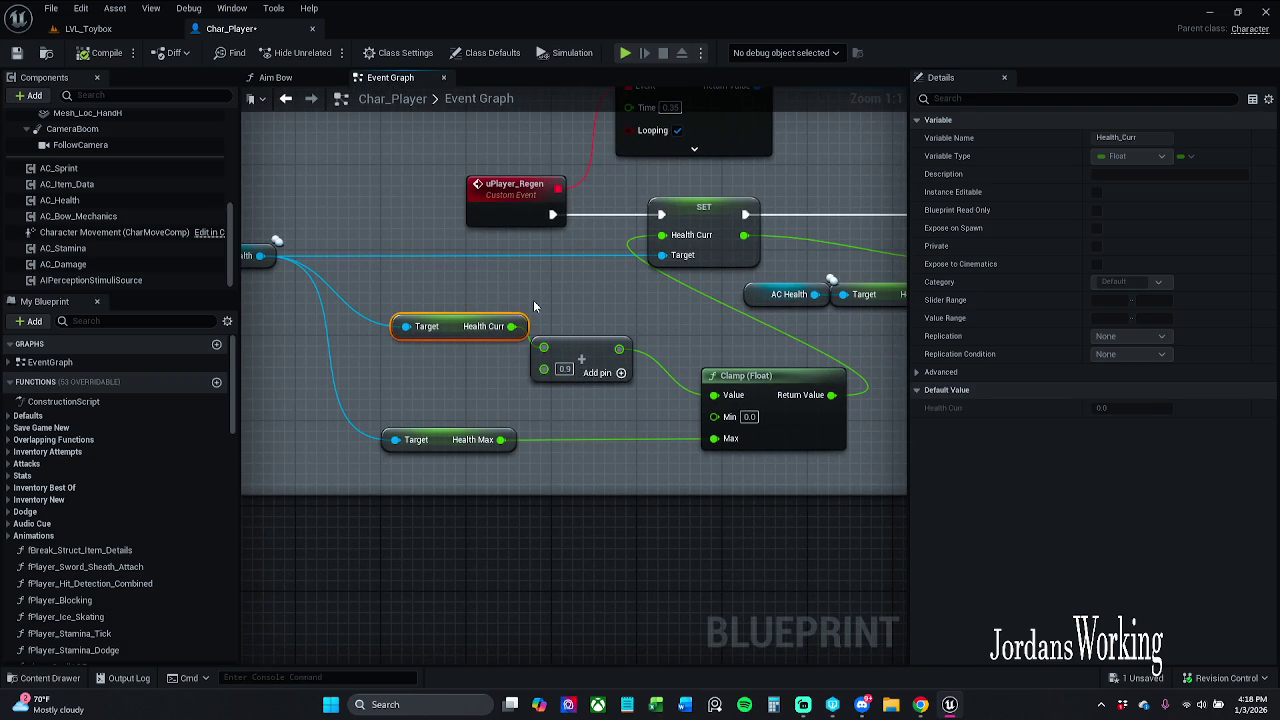
drag(573, 306, 568, 317)
drag(616, 277, 734, 415)
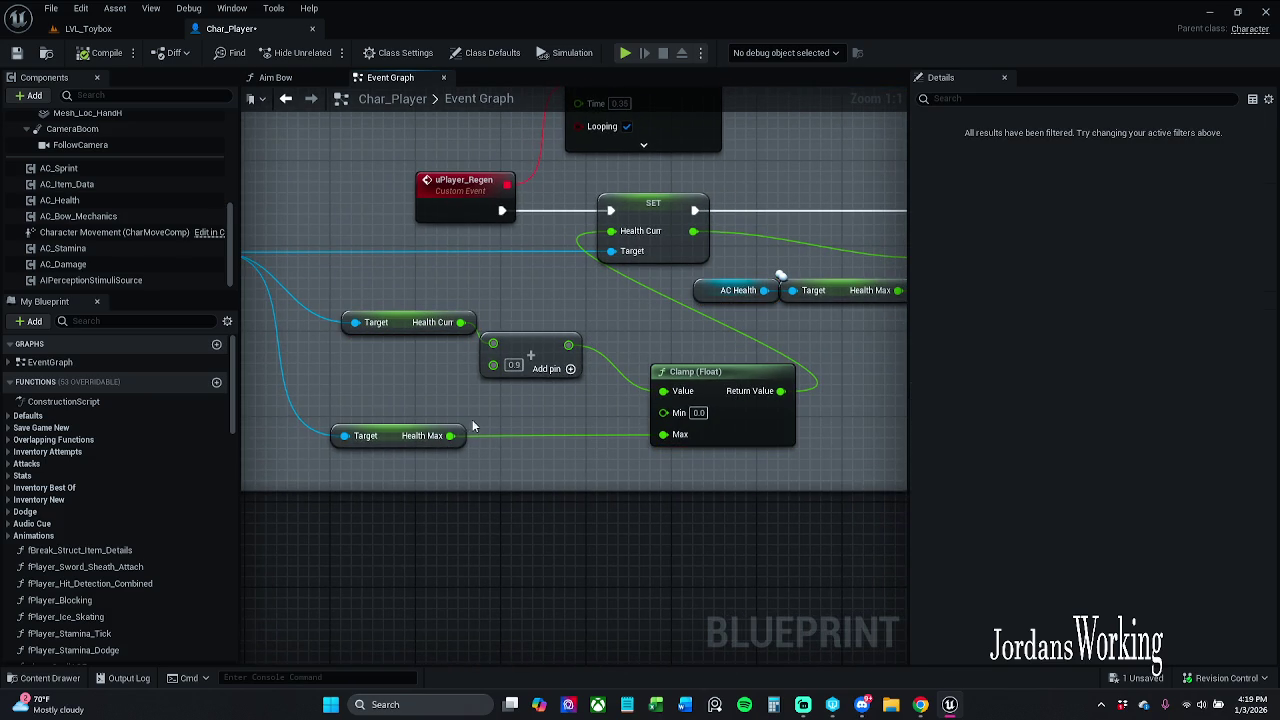
click(440, 438)
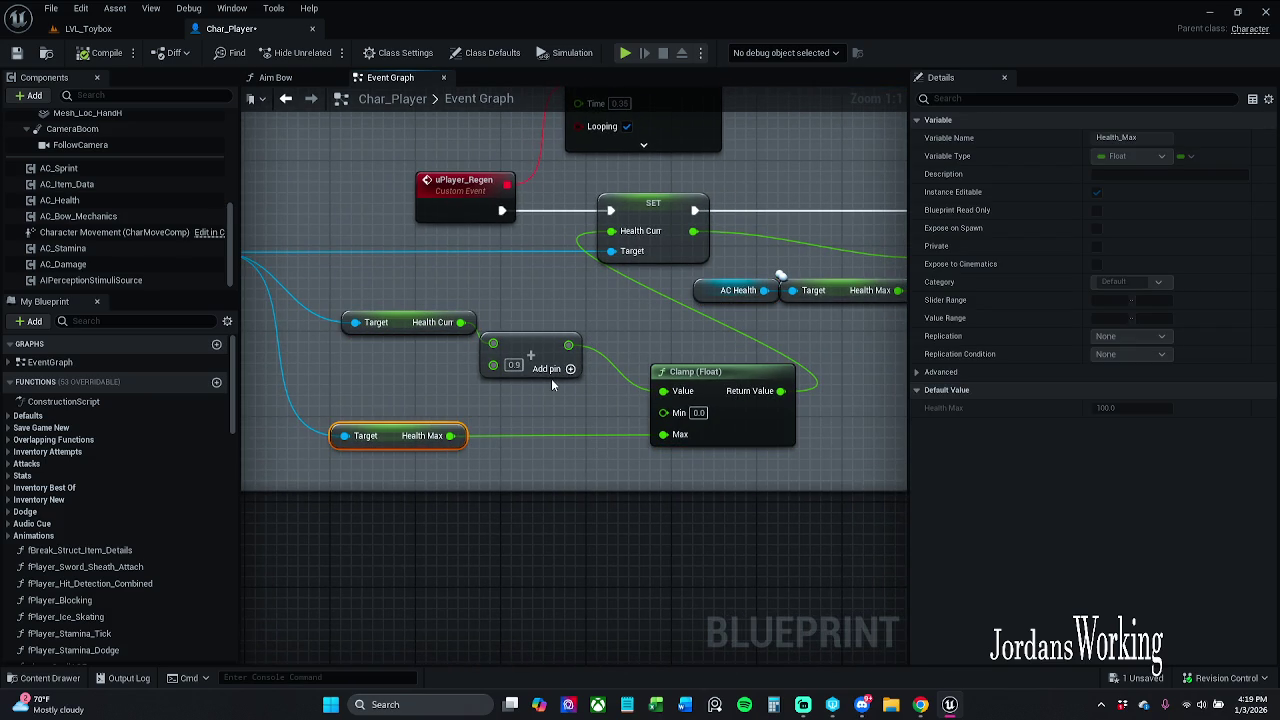
drag(655, 188, 625, 193)
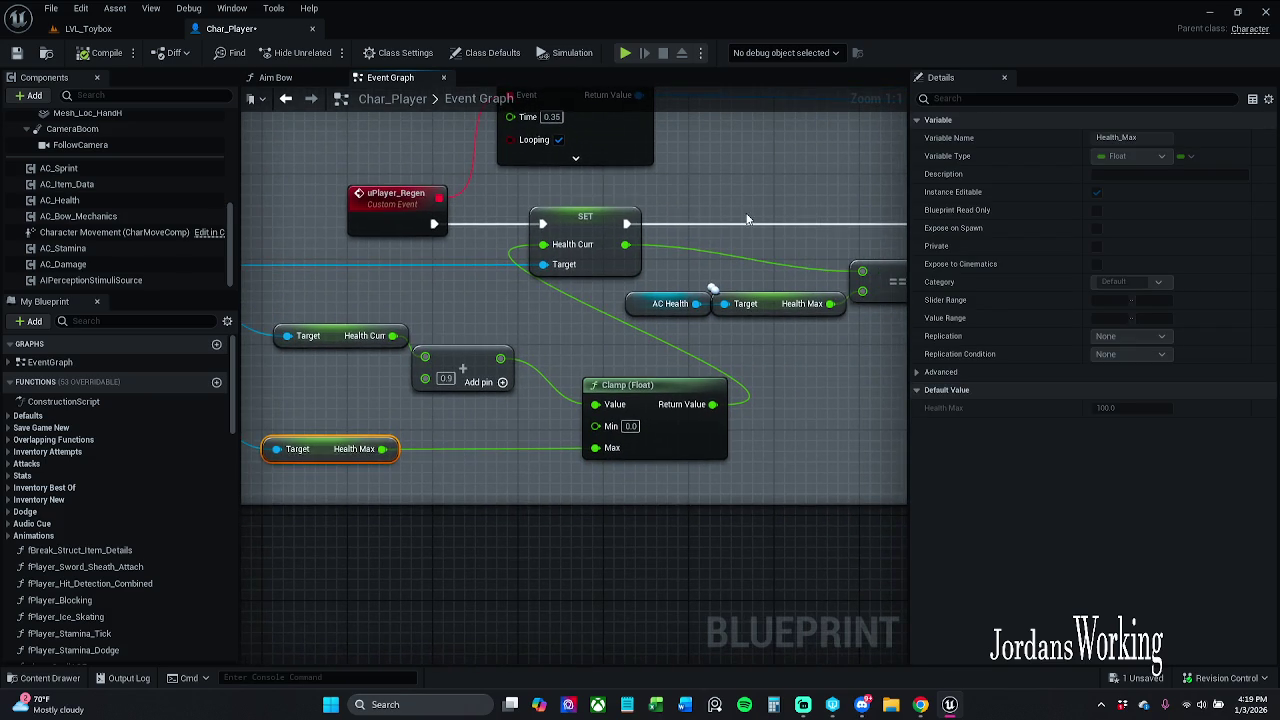
drag(750, 214, 674, 215)
scroll(674, 209, down, 1)
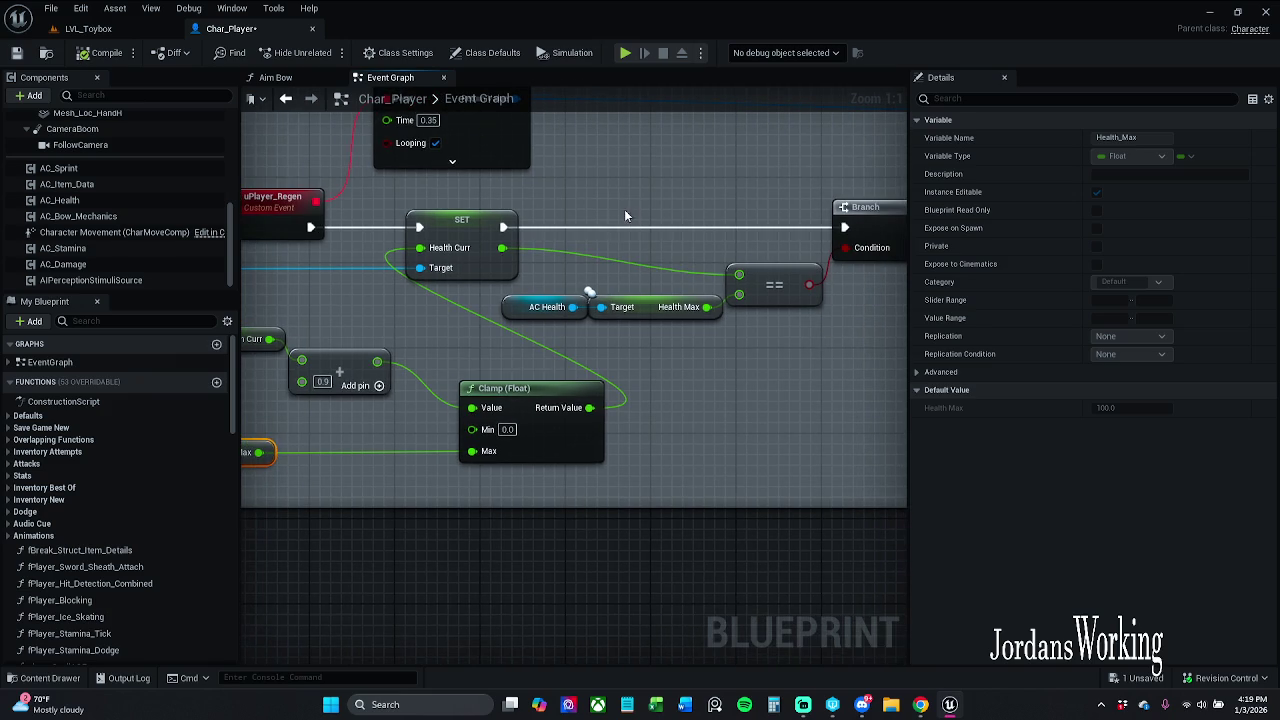
drag(575, 266, 349, 262)
- Pan and zoom around the Regen Stop section and the timer comment above it
click(628, 296)
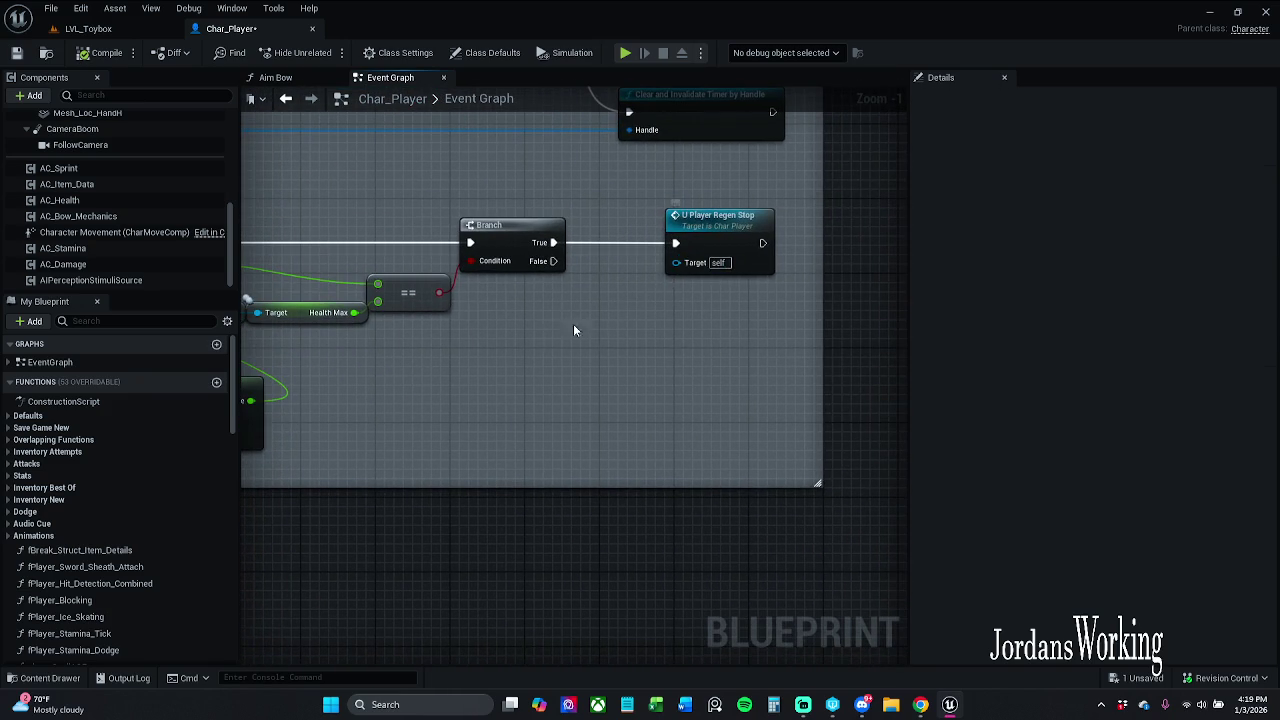
scroll(606, 305, down, 1)
scroll(628, 353, up, 1)
mouse_move(628, 353)
mouse_down()
mouse_move(583, 360)
mouse_move(644, 370)
mouse_up()
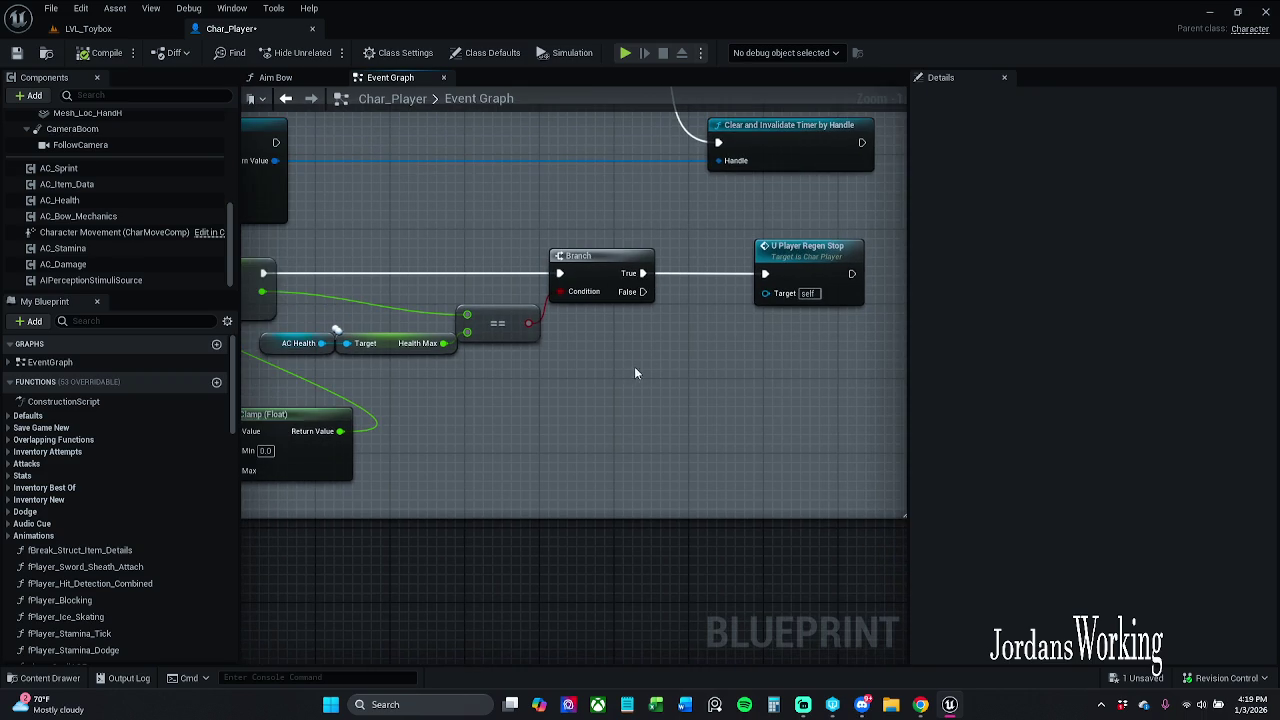
scroll(714, 396, down, 1)
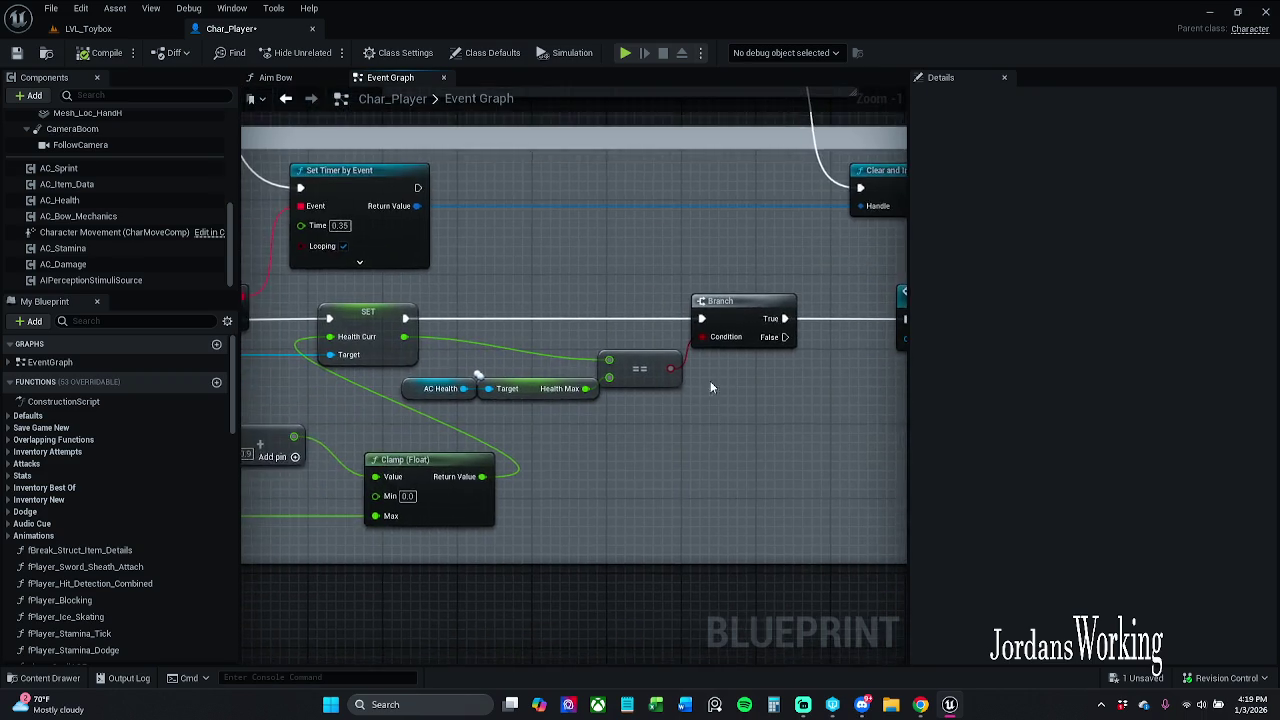
drag(774, 268, 623, 343)
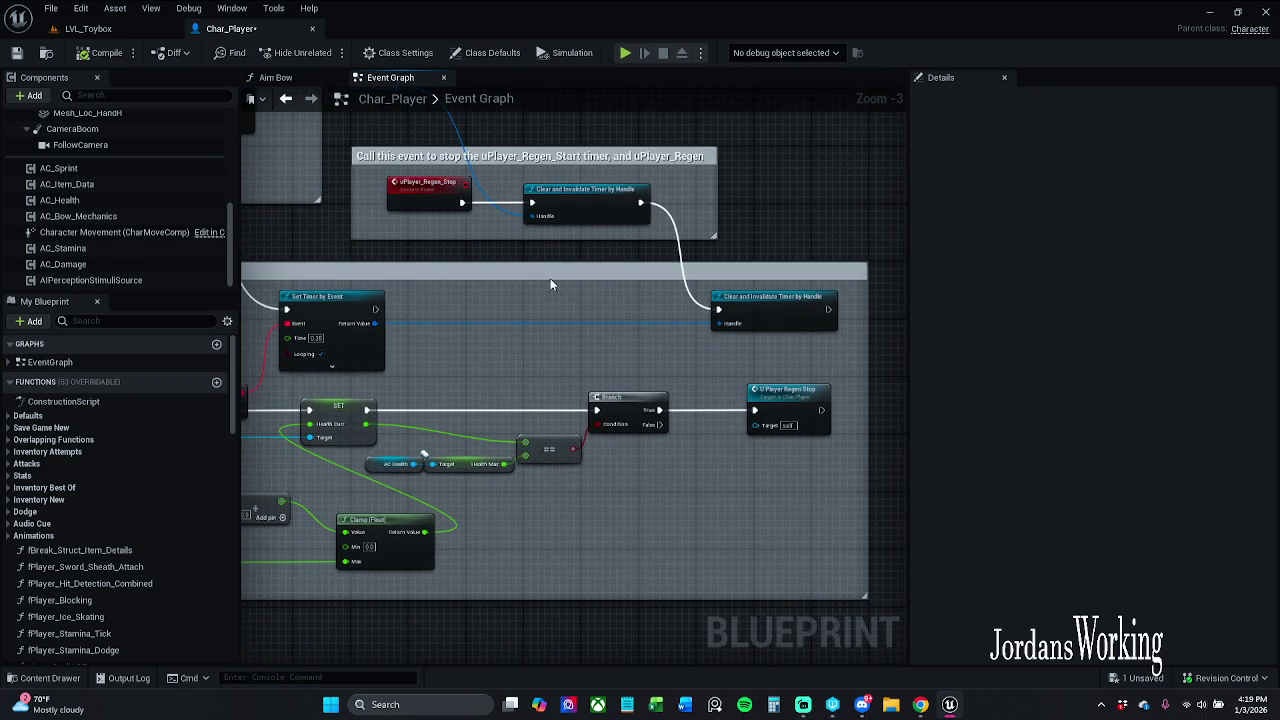
scroll(550, 278, down, 2)
scroll(622, 364, up, 1)
drag(438, 234, 454, 234)
scroll(488, 265, up, 1)
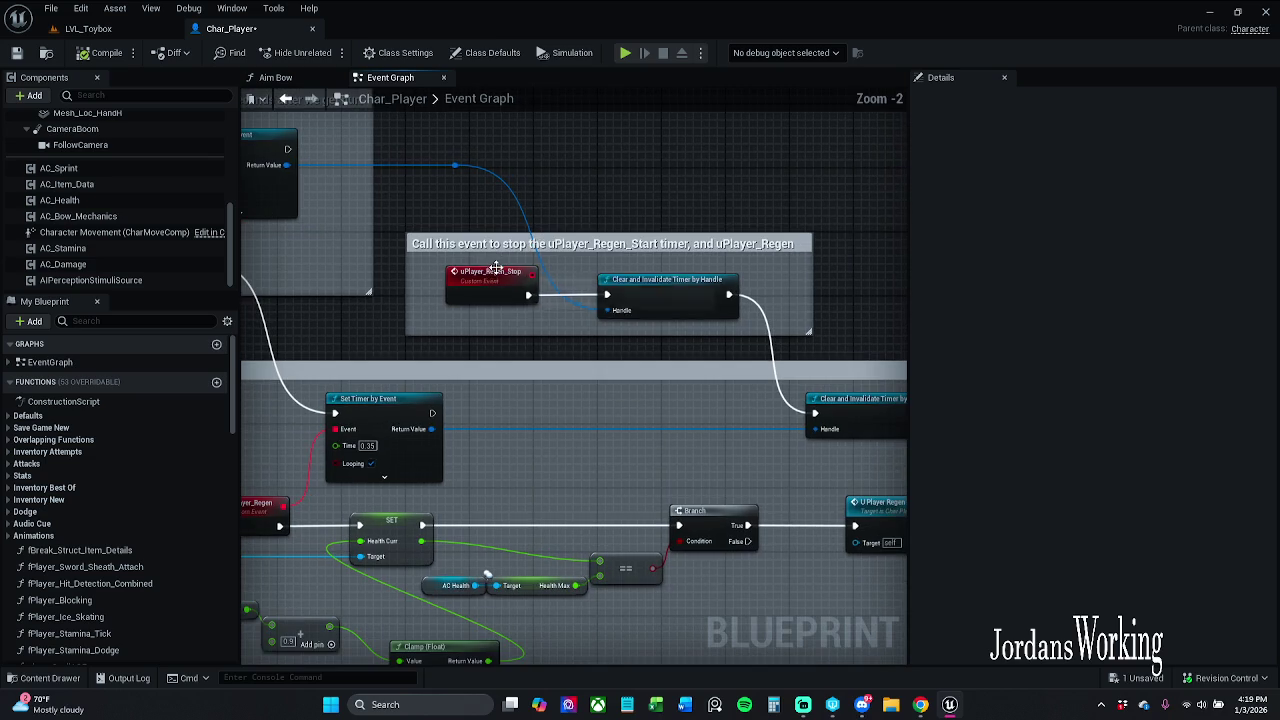
drag(509, 321, 447, 329)
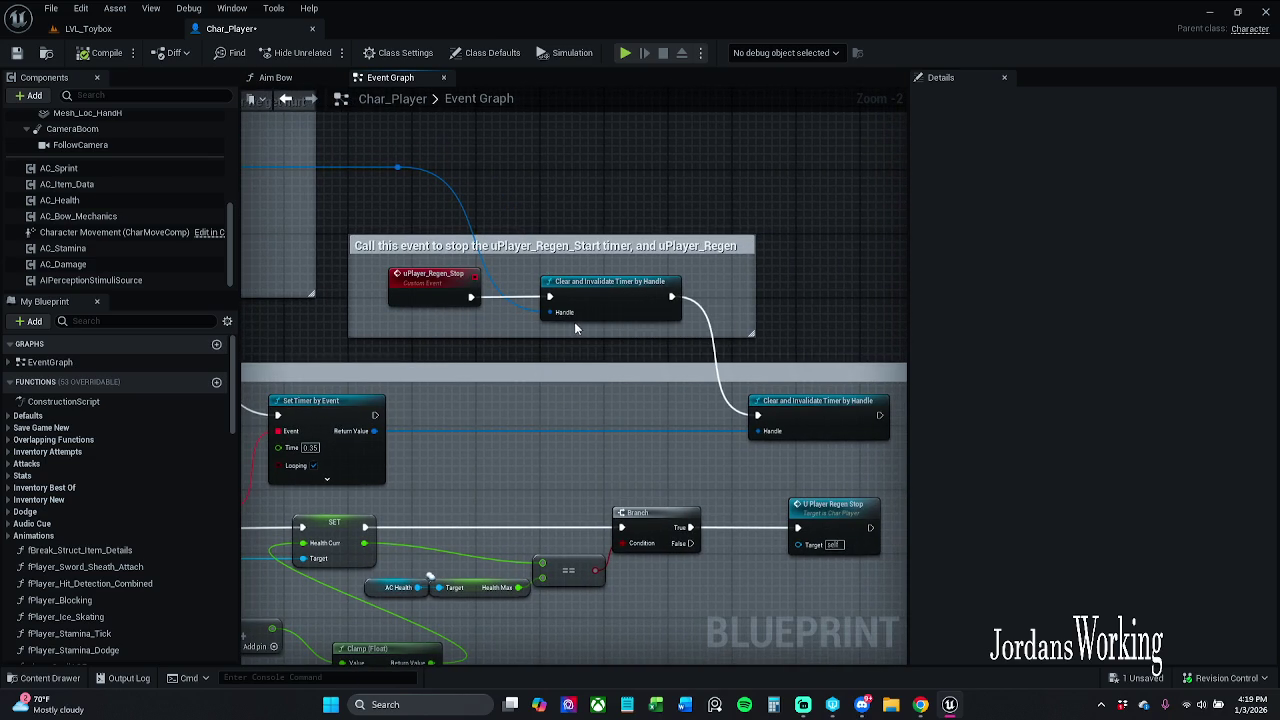
- Survey the uPlayer_Regen_Stop event, Regen Start timer reroute, and Branch and Clear Timer nodes
click(470, 300)
drag(494, 317, 743, 328)
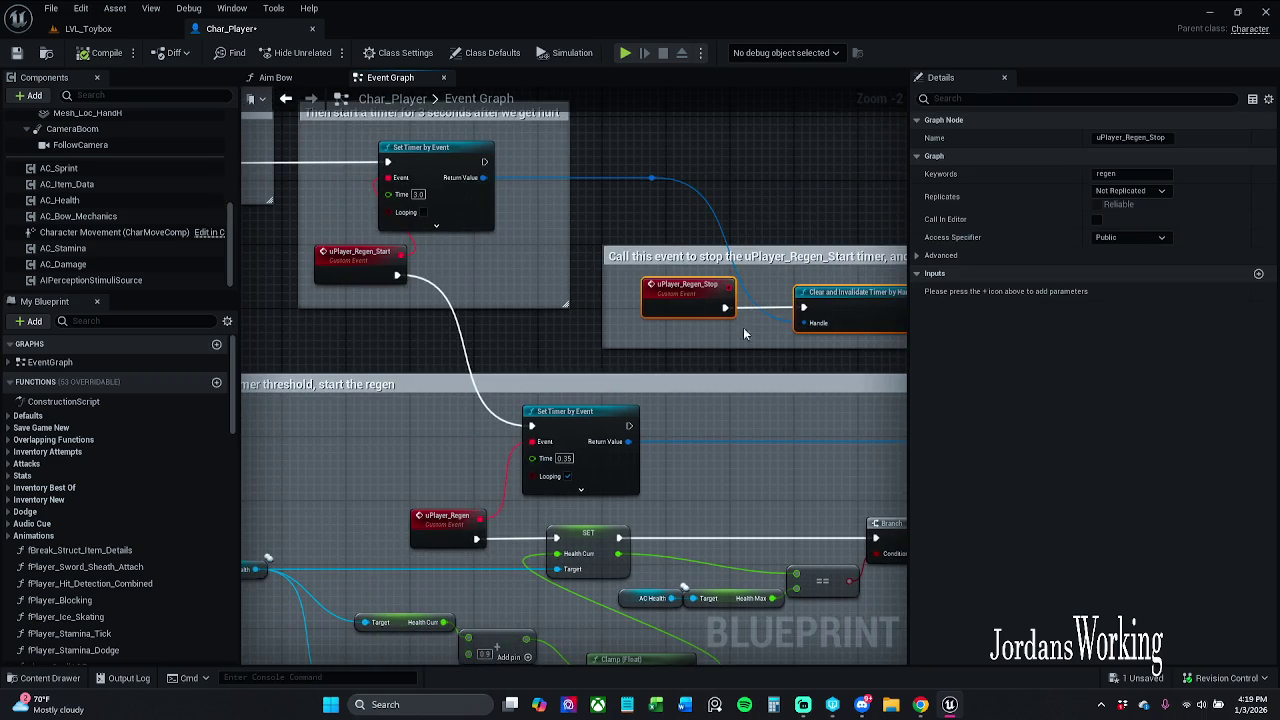
click(652, 178)
mouse_move(690, 145)
mouse_down()
mouse_move(660, 192)
mouse_move(671, 194)
mouse_move(640, 192)
mouse_move(655, 190)
mouse_move(651, 208)
mouse_up()
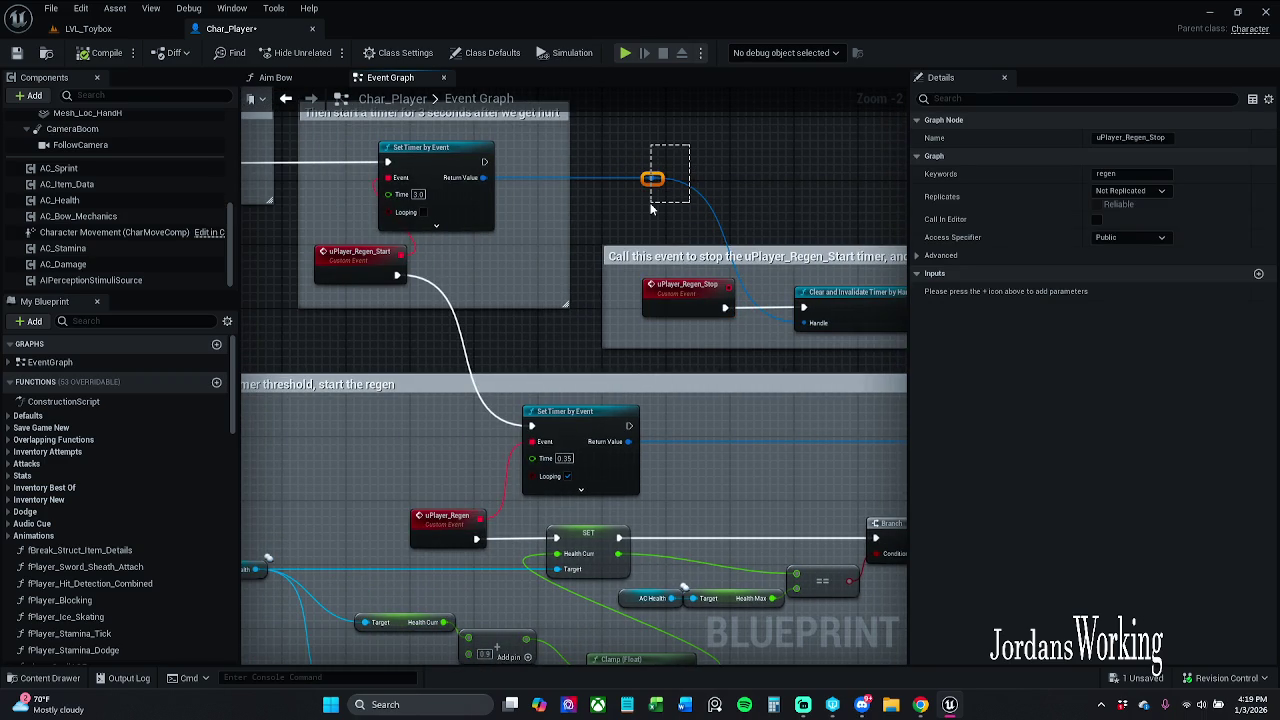
drag(649, 212, 629, 211)
mouse_move(734, 200)
mouse_down()
mouse_move(657, 282)
mouse_move(600, 220)
mouse_move(660, 250)
mouse_move(454, 244)
mouse_move(563, 254)
mouse_up()
scroll(600, 420, up, 3)
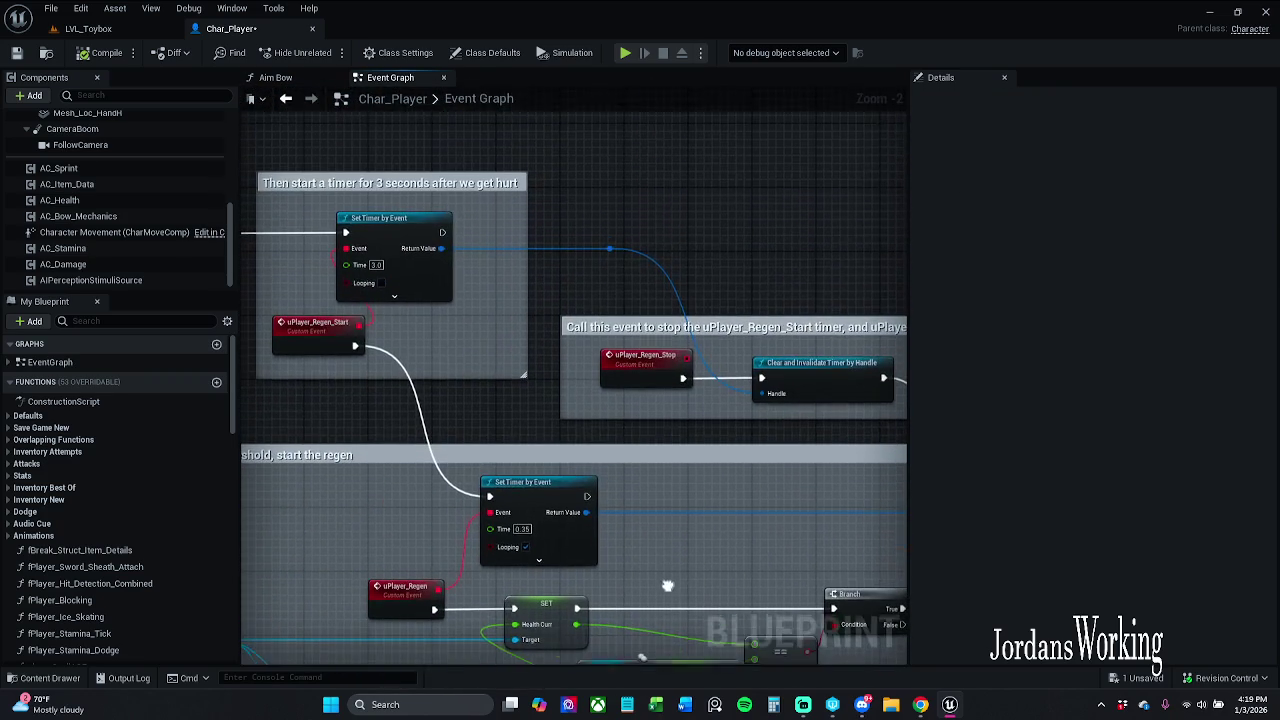
drag(581, 415, 430, 315)
mouse_move(685, 465)
mouse_down()
mouse_move(550, 436)
mouse_move(614, 434)
mouse_move(583, 417)
mouse_move(465, 404)
mouse_move(566, 437)
mouse_move(680, 443)
mouse_move(766, 429)
mouse_move(803, 520)
mouse_move(839, 501)
mouse_up()
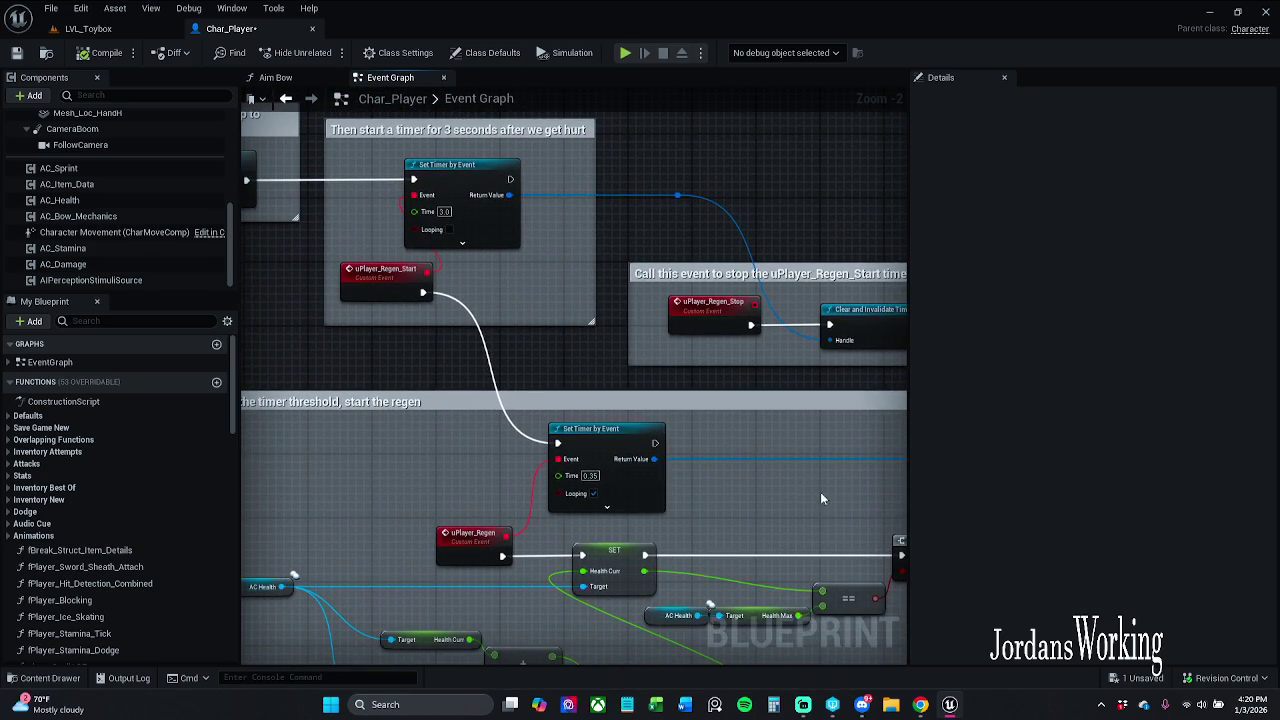
mouse_move(746, 466)
mouse_down()
mouse_move(814, 454)
mouse_move(783, 430)
mouse_up()
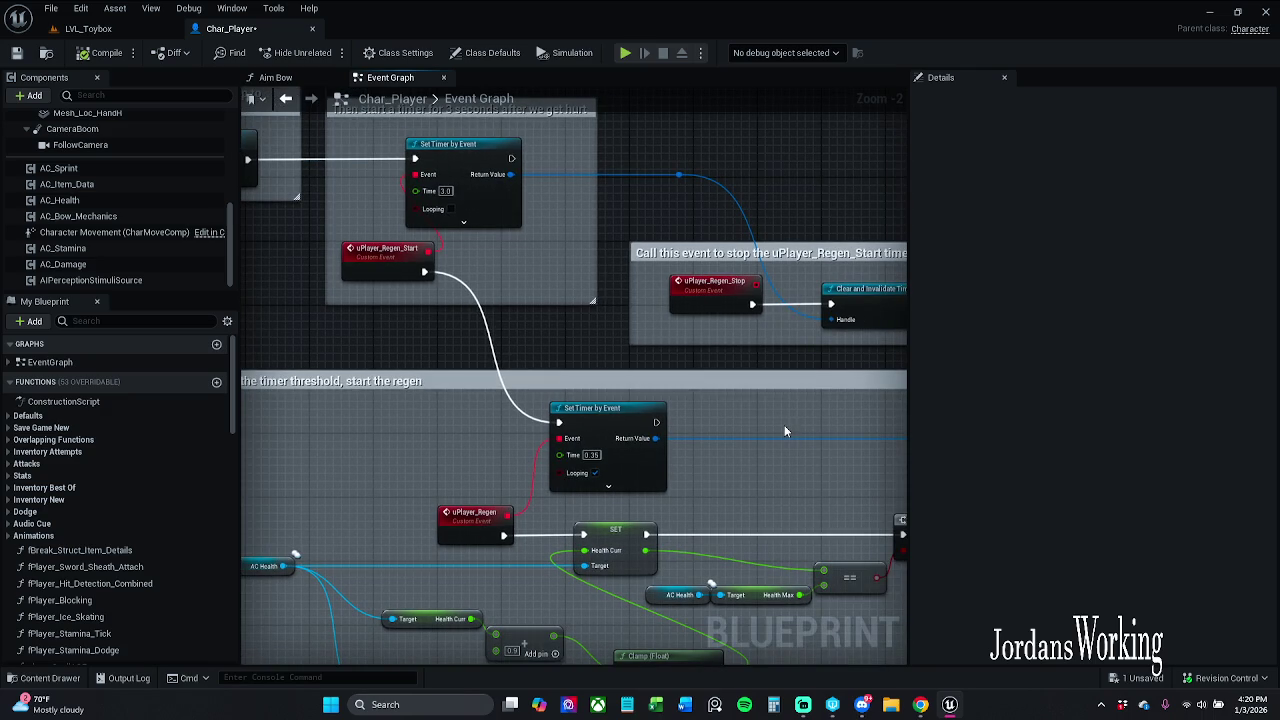
scroll(784, 425, down, 1)
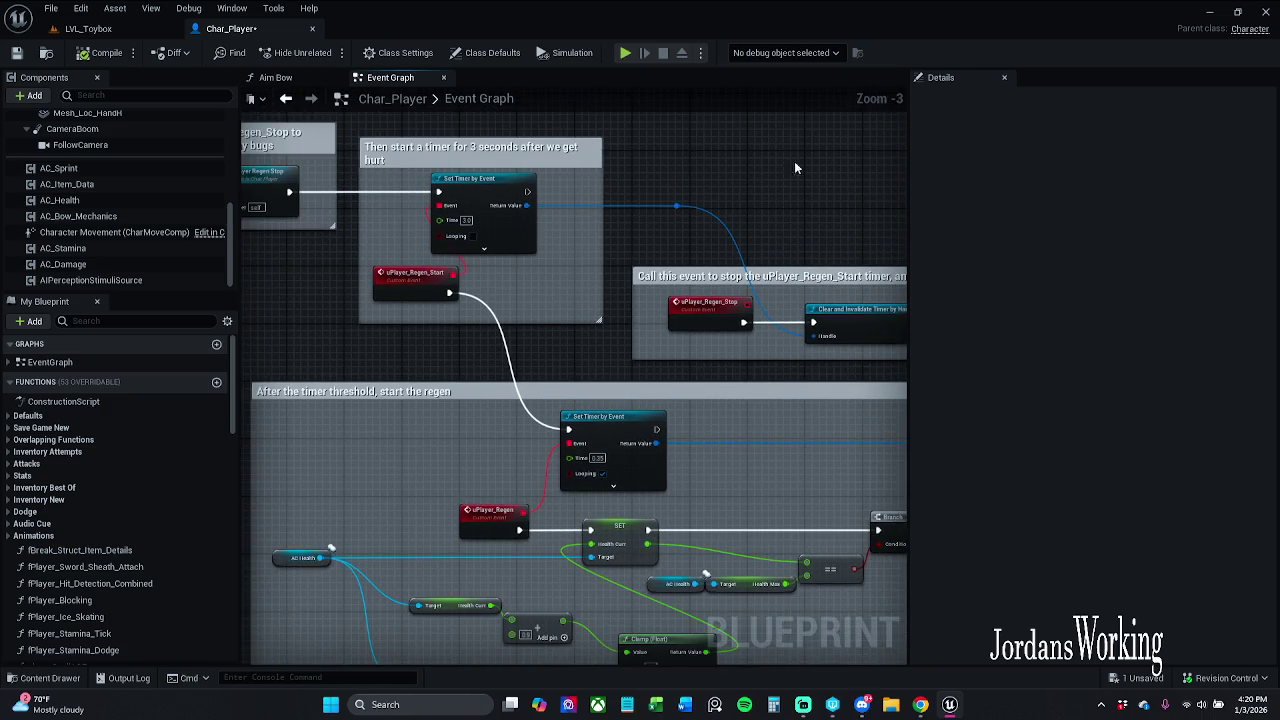
mouse_move(630, 140)
mouse_down()
mouse_move(774, 248)
mouse_move(882, 258)
mouse_up()
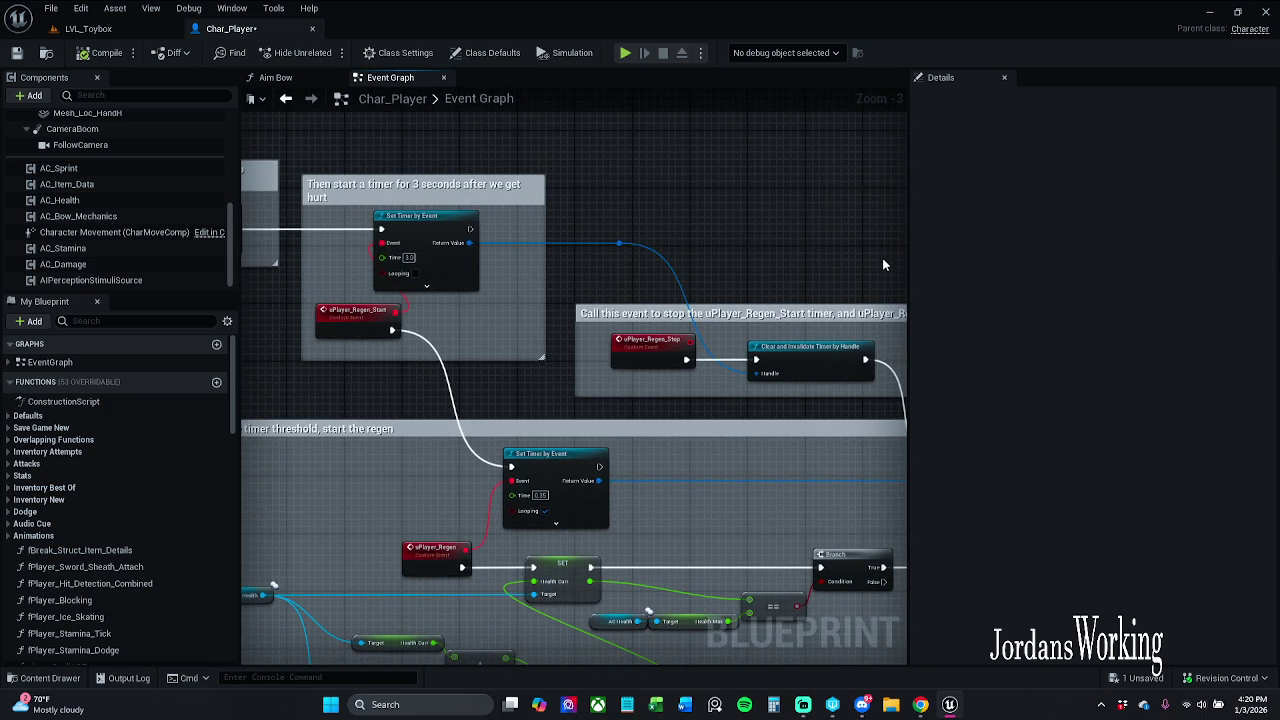
- Add a new comment box and place it above the regen stop section
key(c)
click(846, 240)
drag(834, 292, 582, 175)
- Write a comment noting the bug of health not regenerating after loading may come from here
click(1131, 138)
text(T)
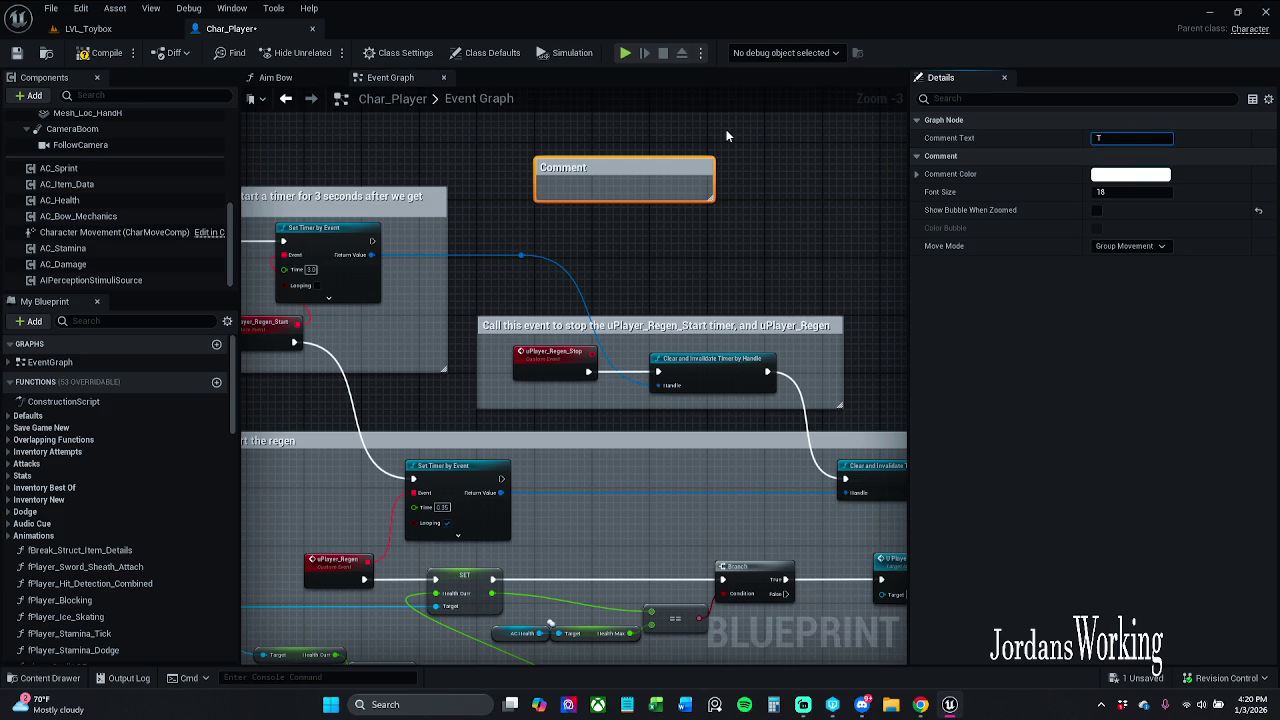
text(his might be w)
text(e)
text( the bug)
text( is comi)
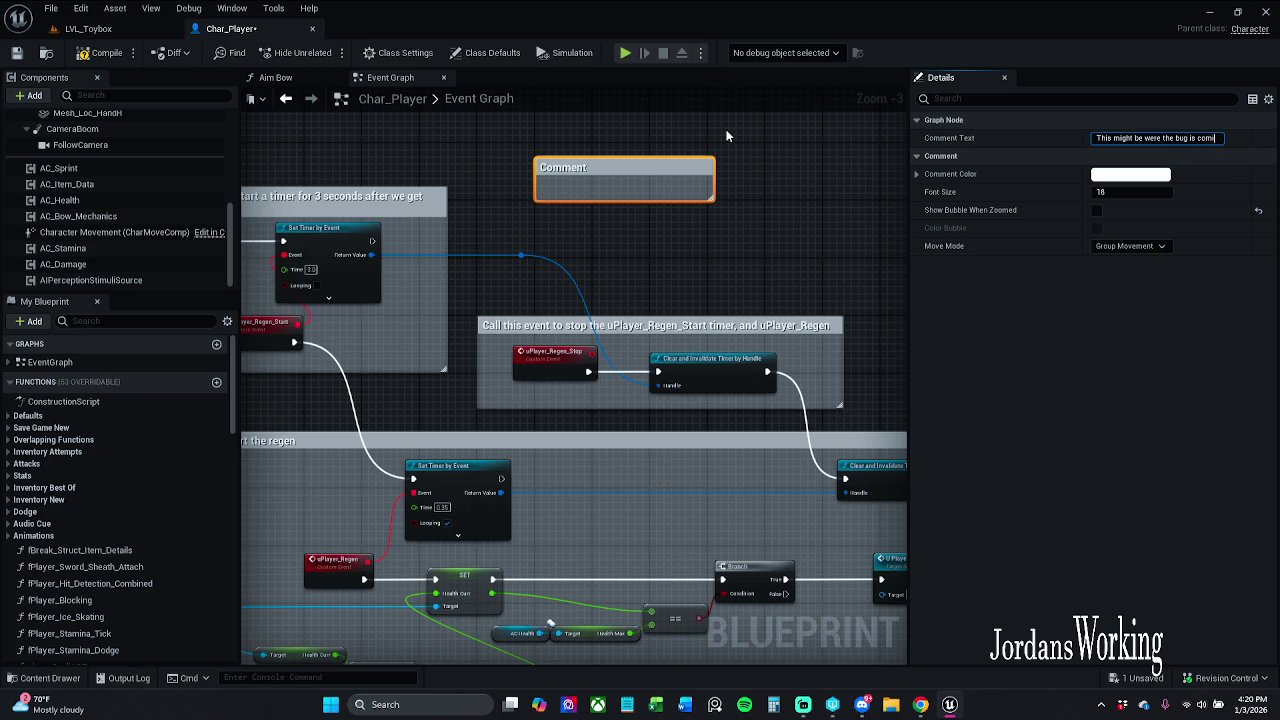
text(ng from)
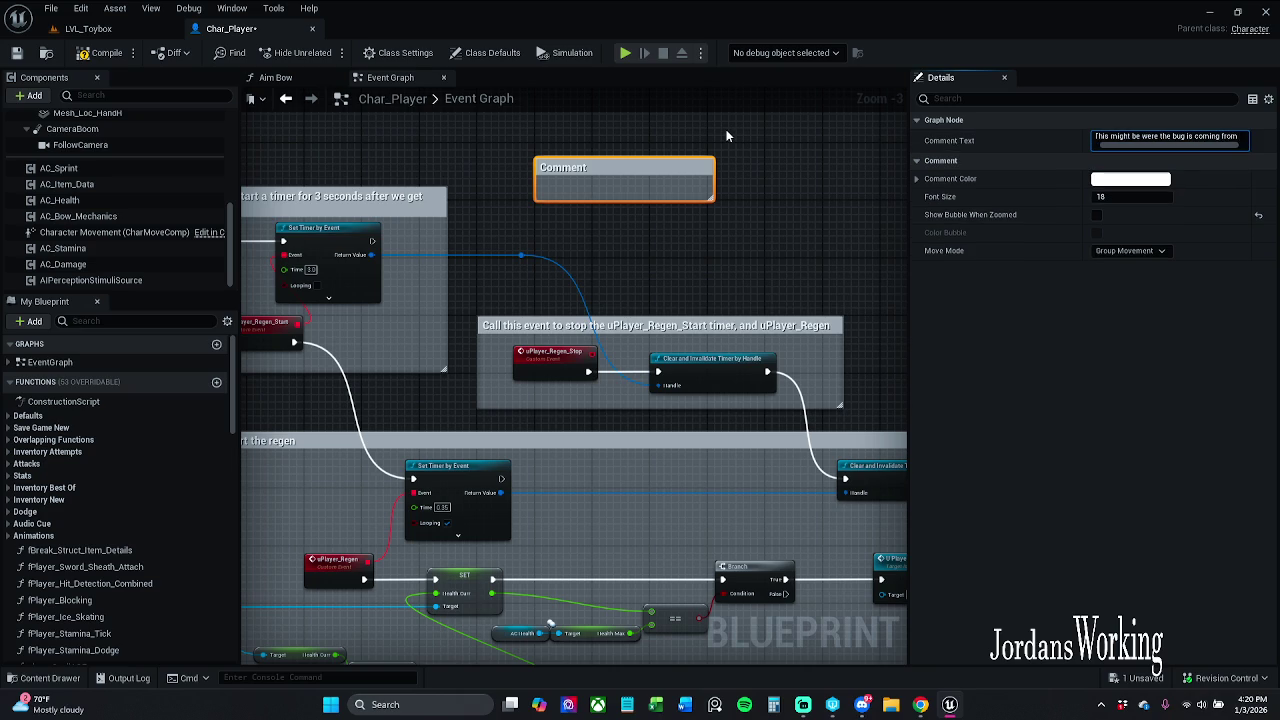
text(, f)
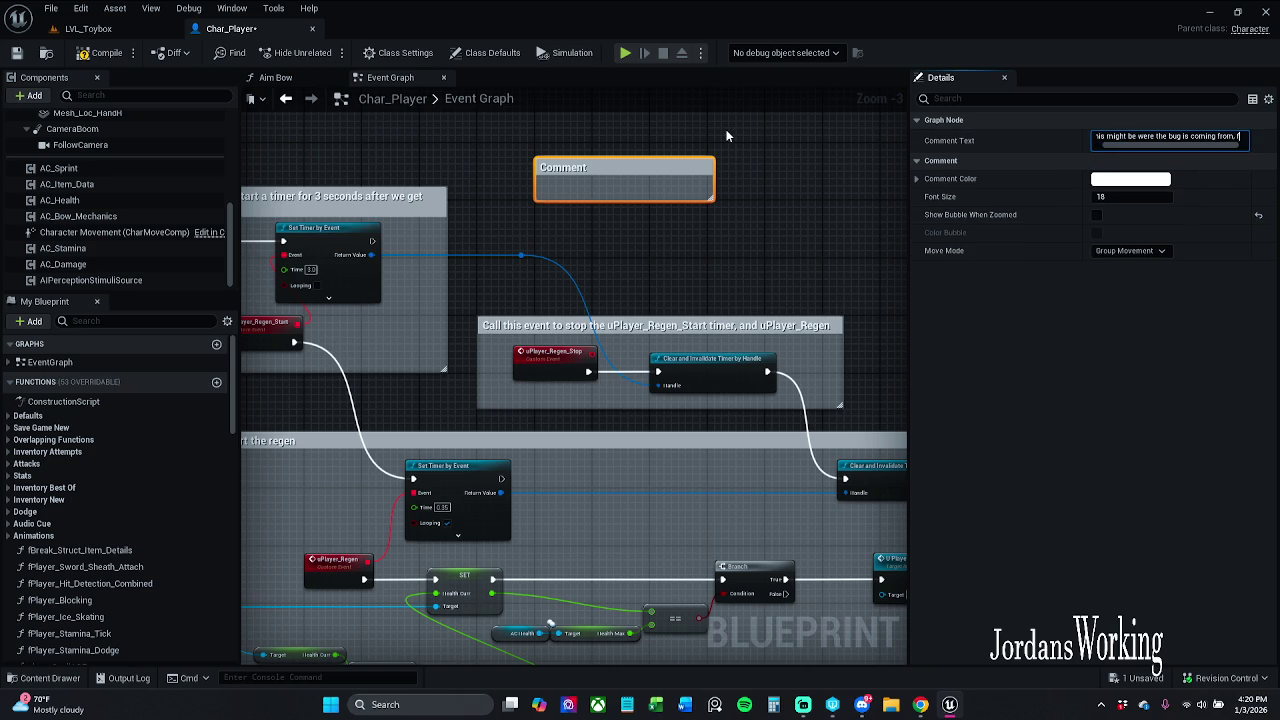
text(or the ye)
text( no)
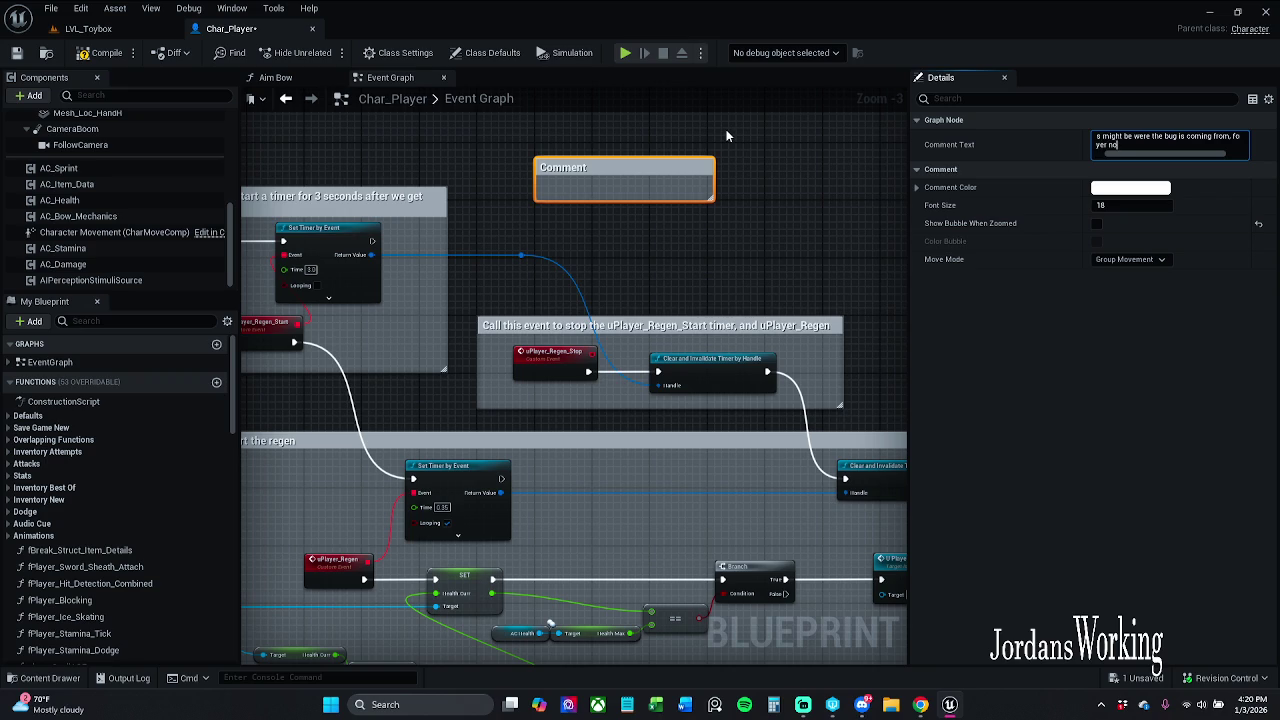
text( reg)
text(en)
text(er)
text(ng)
text(om)
key(BackSpace)
key(BackSpace)
text(loading t)
text(he)
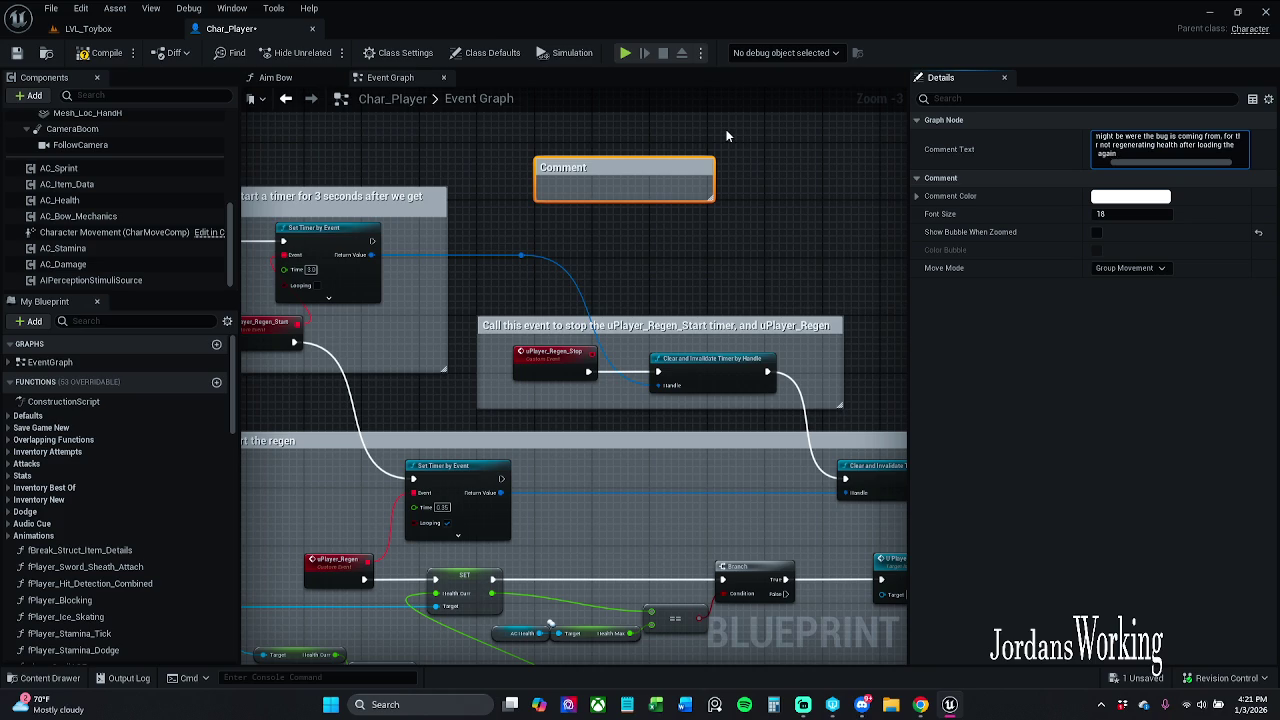
click(726, 129)
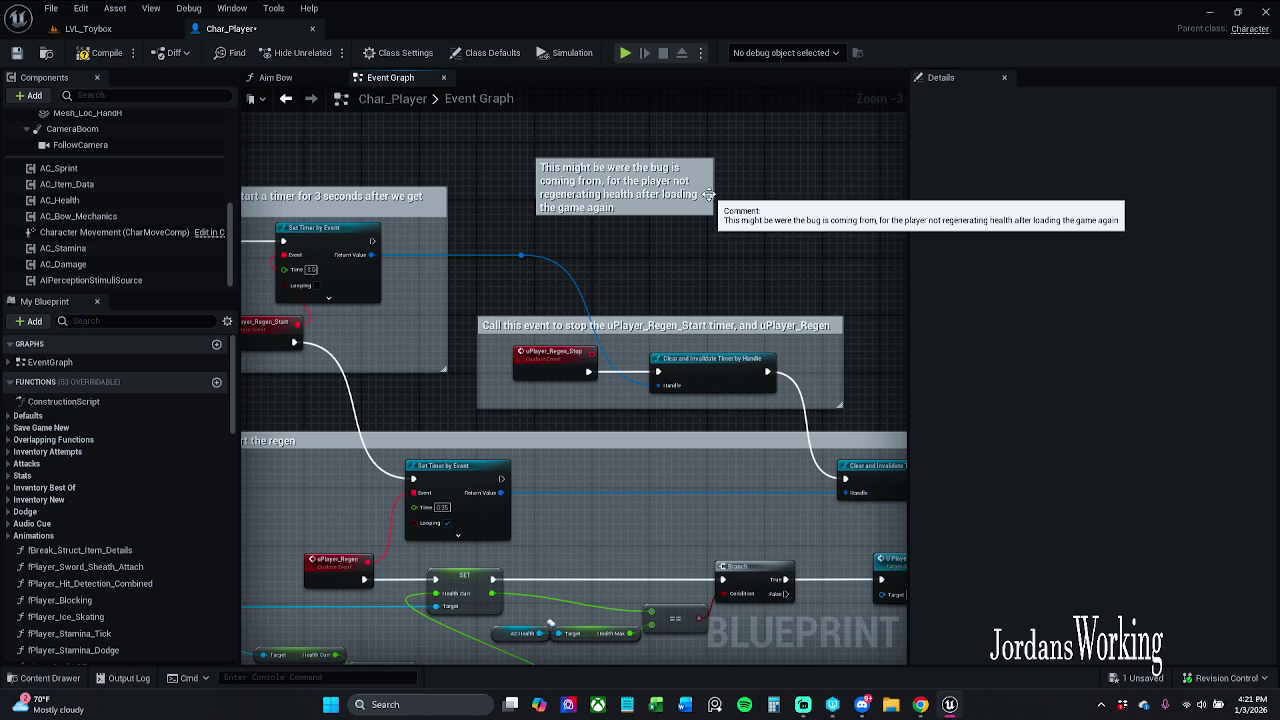
drag(712, 204, 742, 236)
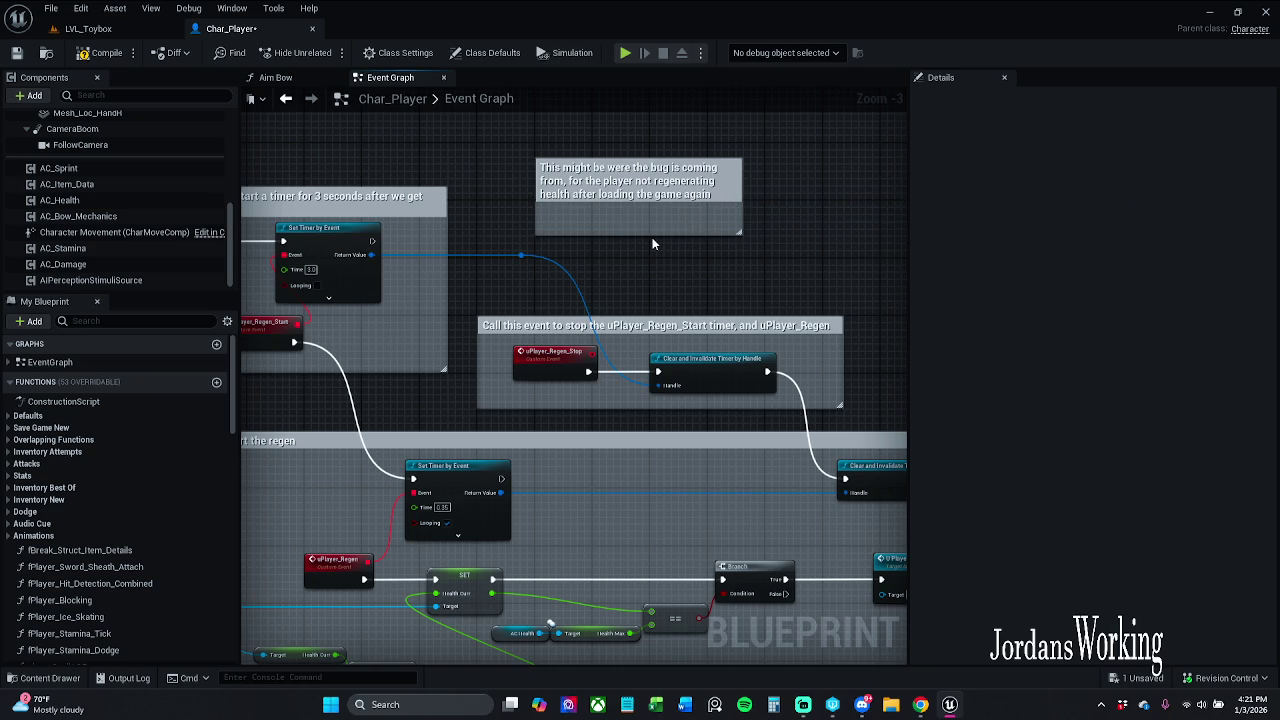
mouse_move(668, 282)
mouse_down()
mouse_move(698, 250)
mouse_move(806, 434)
mouse_move(838, 458)
mouse_up()
- Enlarge the comment box up and left so it covers the OnHealthChanged nodes
scroll(698, 250, down, 4)
drag(634, 211, 722, 277)
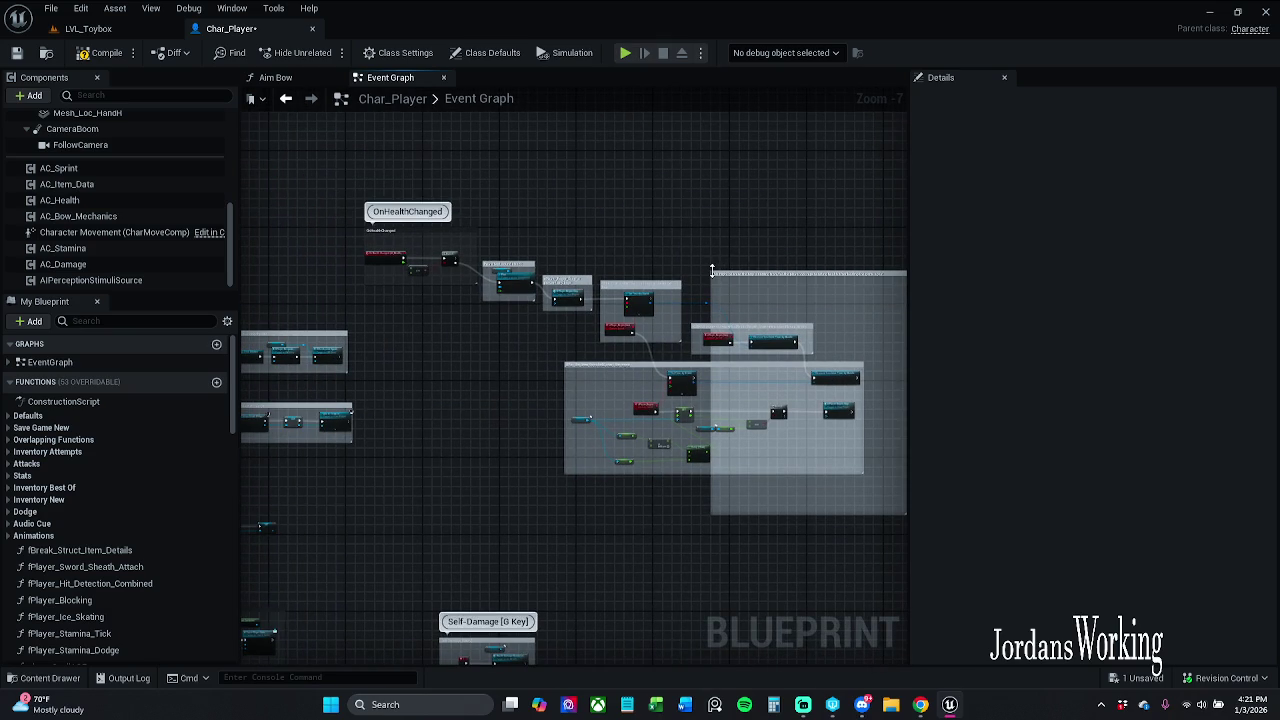
mouse_move(712, 270)
mouse_down()
mouse_move(557, 200)
mouse_move(386, 200)
mouse_move(308, 168)
mouse_up()
drag(409, 190, 431, 190)
- Set the comment colour's brightness V to 0.123 for dark grey and save Char_Player
click(1130, 197)
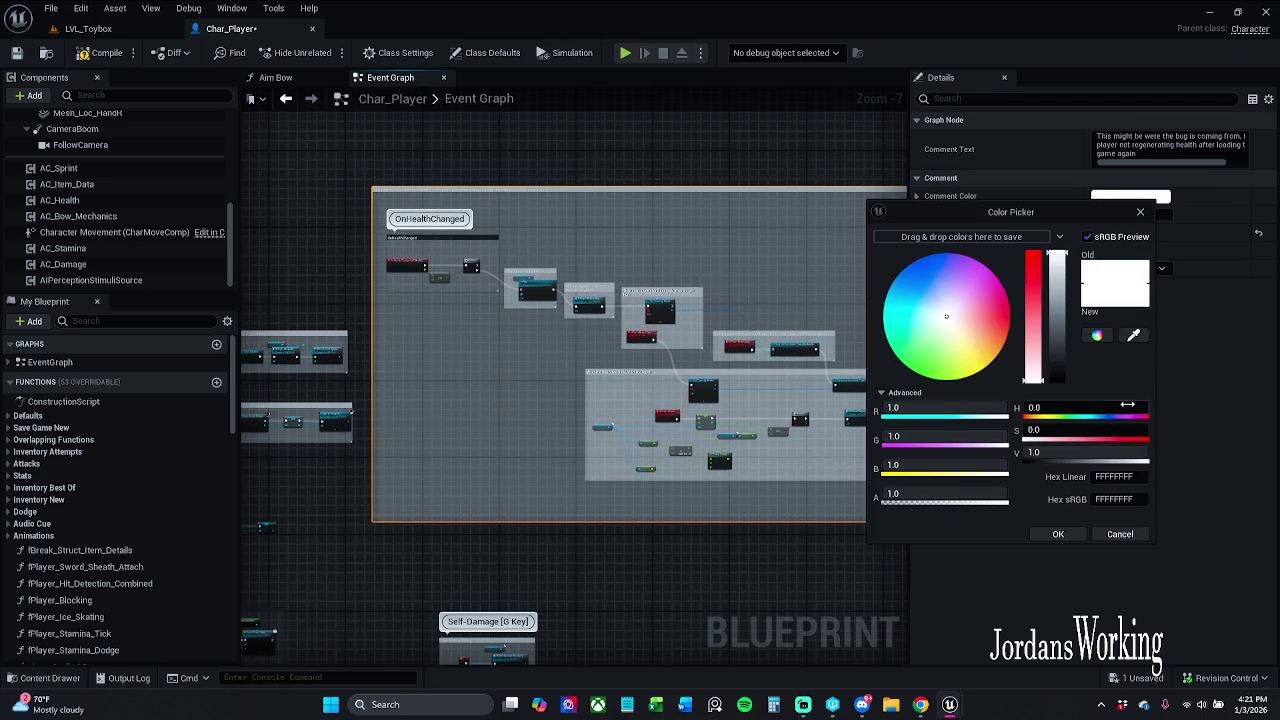
click(1117, 452)
text(.123)
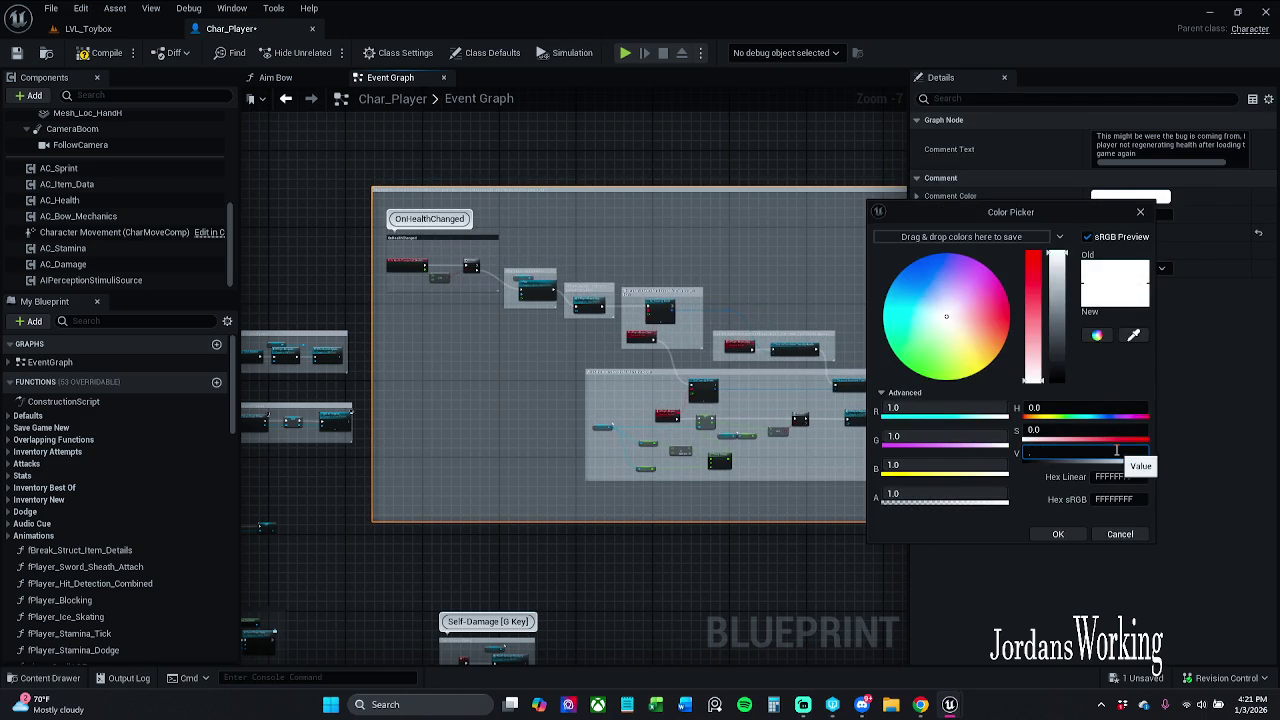
key(Return)
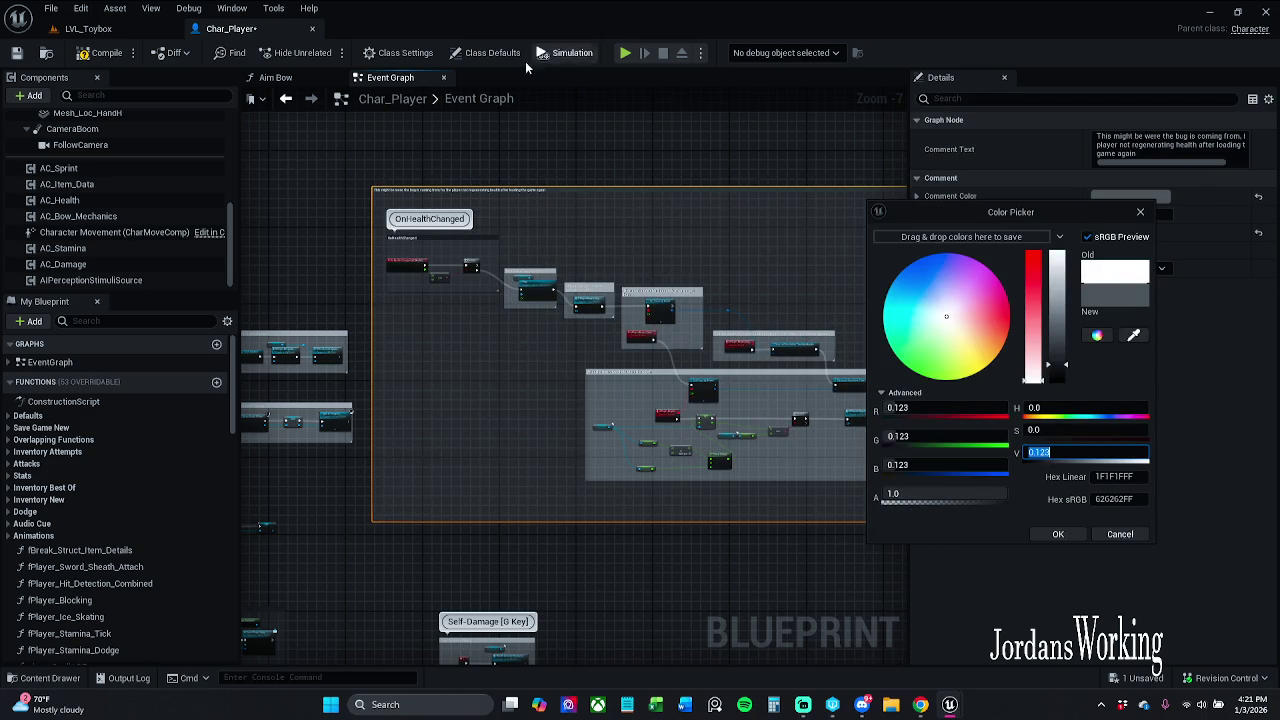
click(17, 53)
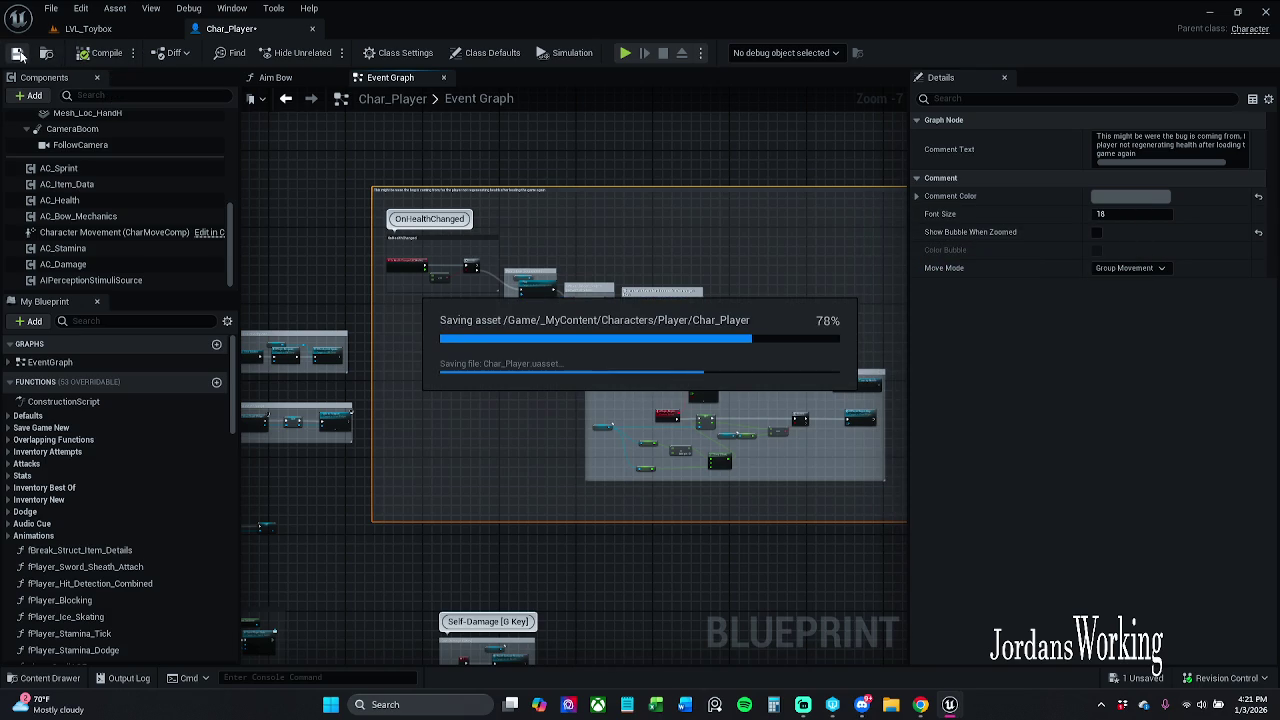
scroll(640, 230, up, 6)
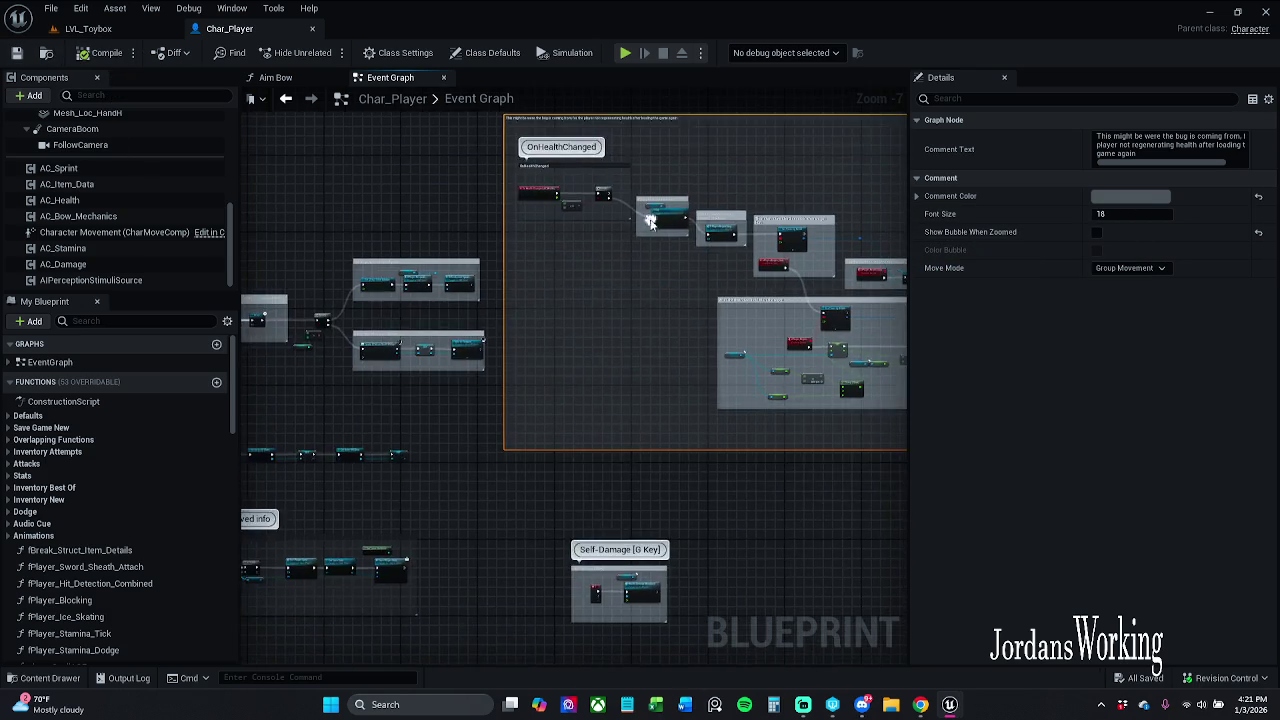
- Check the Play node in the hurt sound group and re-save Char_Player
drag(640, 230, 529, 298)
click(608, 255)
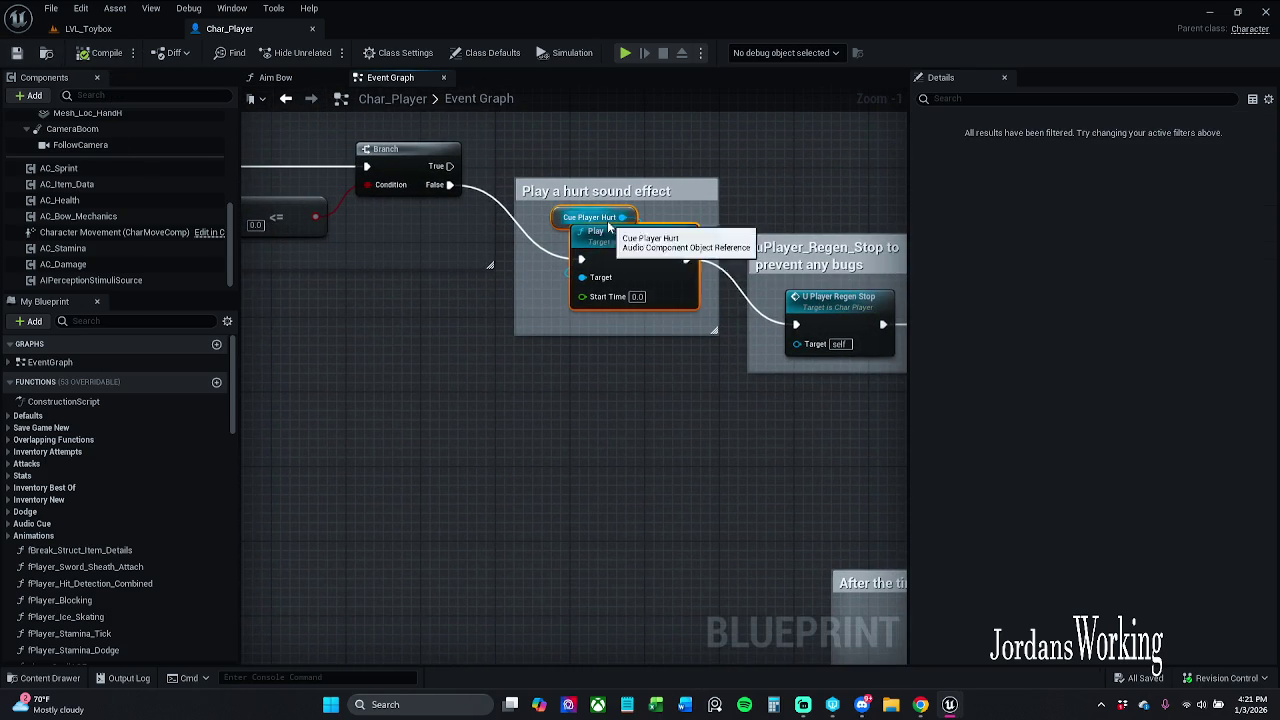
click(723, 125)
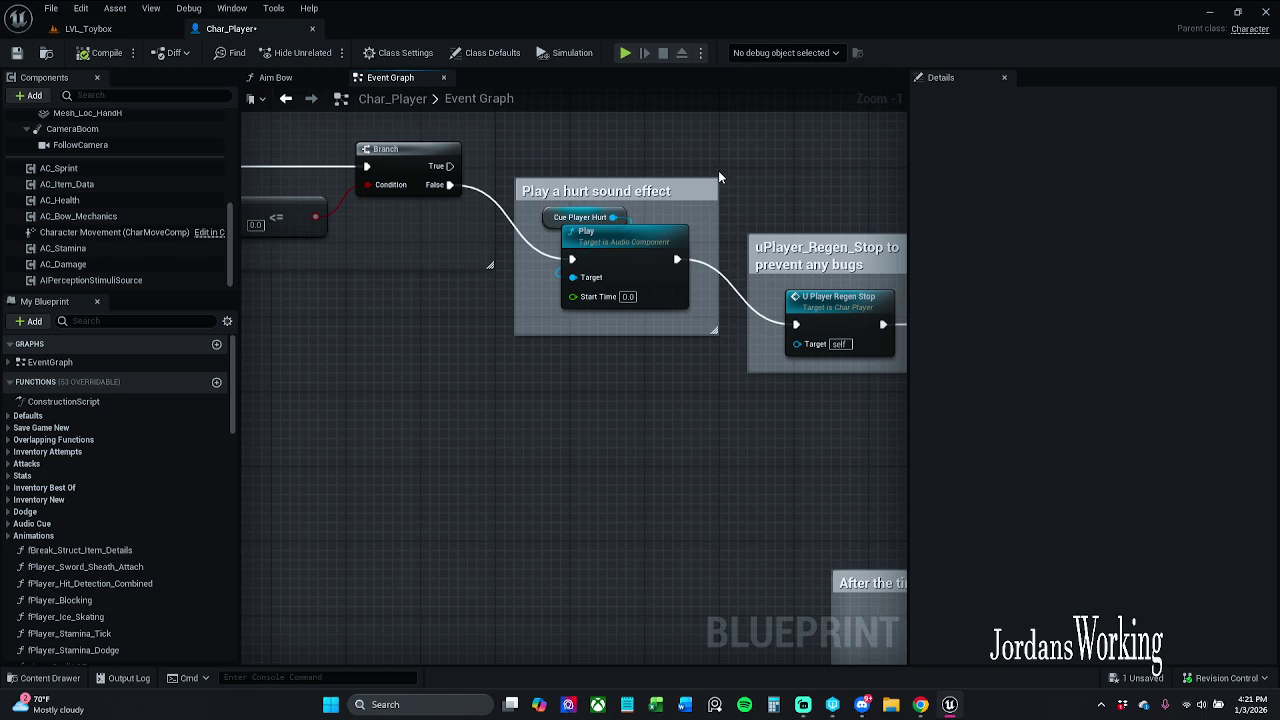
drag(576, 134, 791, 209)
click(16, 52)
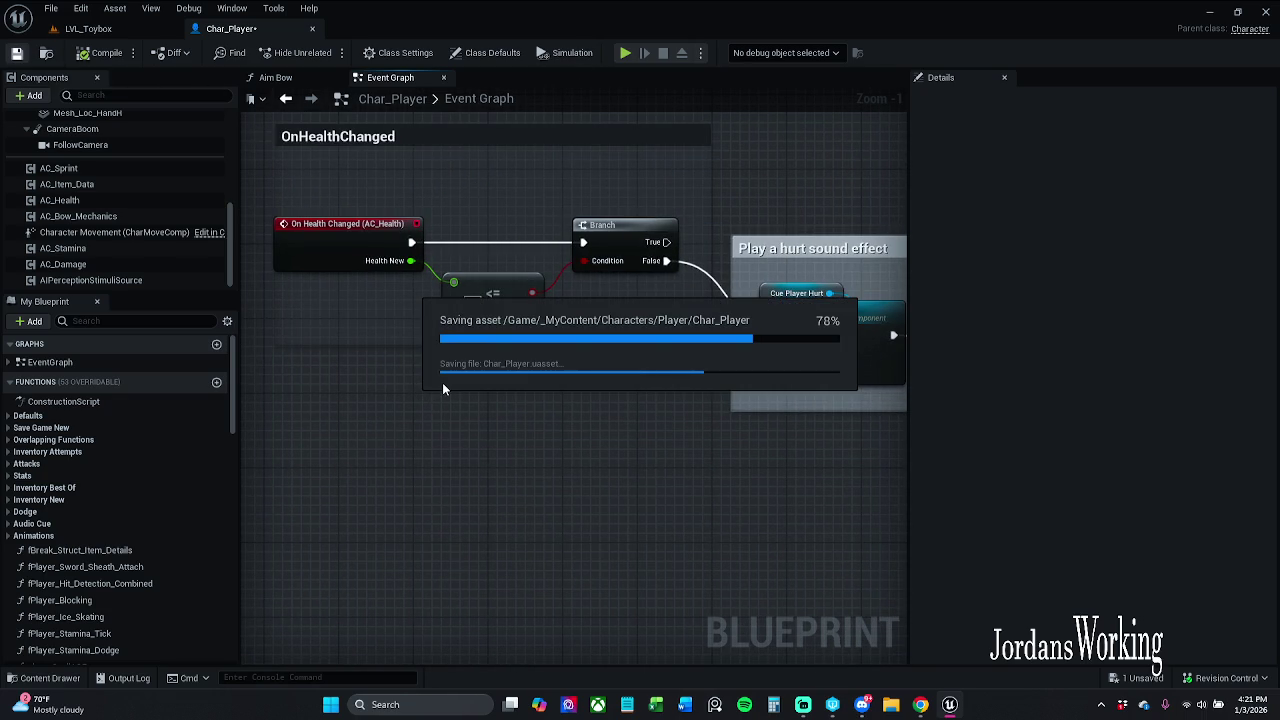
- Navigate the event graph over to the OnHealthDepleted group
mouse_move(460, 372)
mouse_down()
mouse_move(751, 414)
mouse_move(620, 378)
mouse_move(525, 258)
mouse_move(737, 200)
mouse_move(820, 351)
mouse_up()
scroll(751, 414, down, 3)
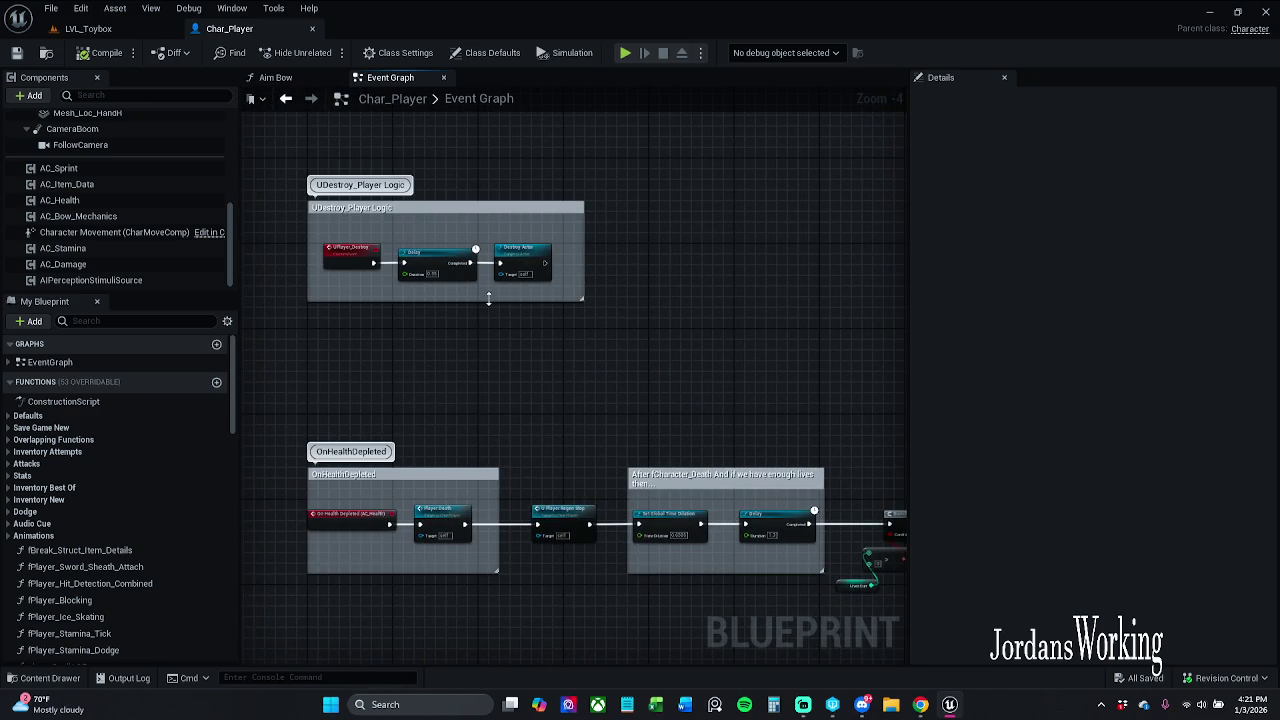
drag(474, 359, 514, 299)
scroll(563, 352, up, 4)
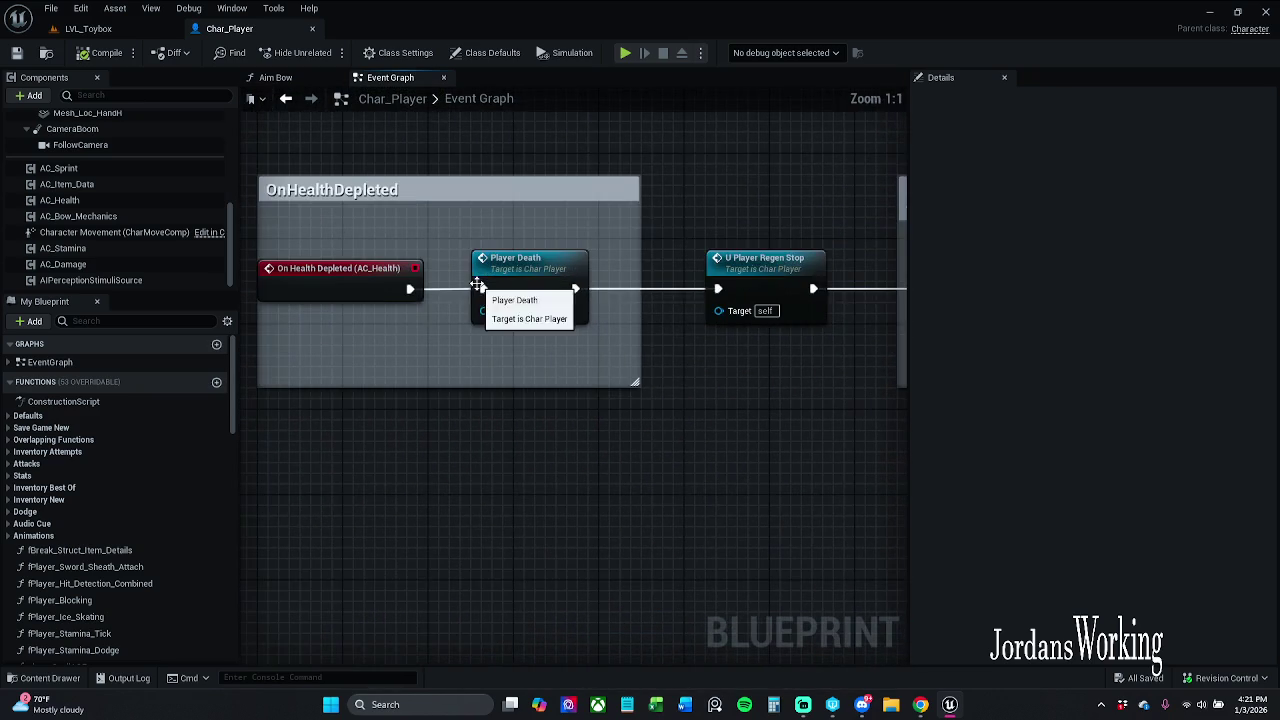
mouse_move(563, 352)
mouse_down()
mouse_move(646, 371)
mouse_move(506, 366)
mouse_move(626, 402)
mouse_up()
- Open the Player Death function and frame its OnDeath functionality group
click(587, 316)
double_click(587, 316)
scroll(560, 380, up, 4)
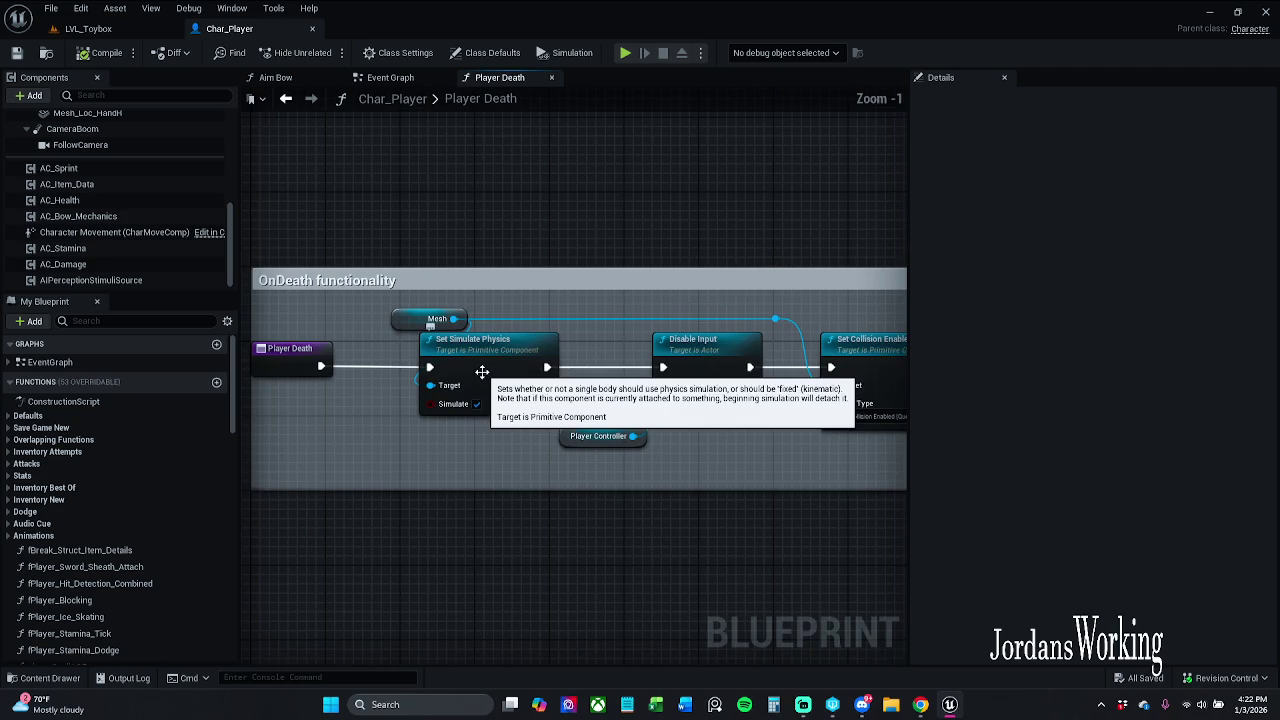
mouse_move(580, 506)
mouse_down()
mouse_move(517, 471)
mouse_move(643, 466)
mouse_move(371, 437)
mouse_move(617, 434)
mouse_up()
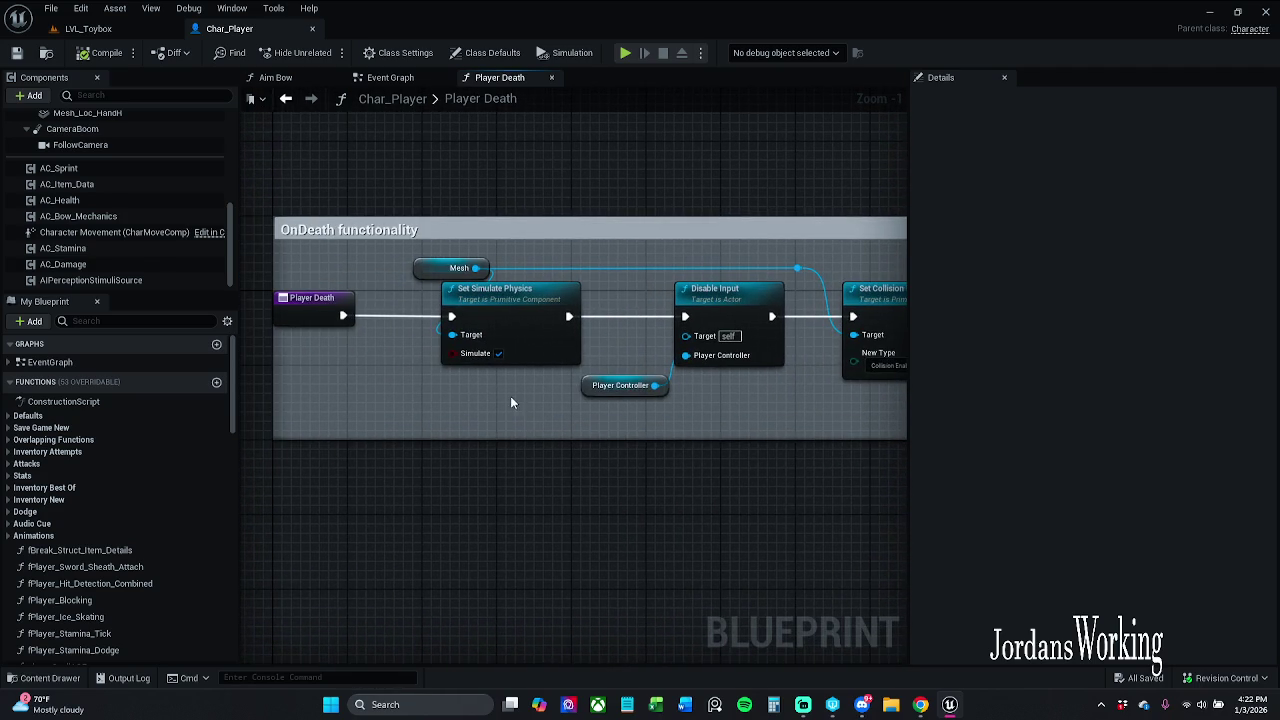
drag(504, 398, 349, 397)
mouse_move(484, 397)
mouse_down()
mouse_move(724, 389)
mouse_move(700, 375)
mouse_up()
- Check the Mesh variable's and Mesh component's physics simulation properties by filtering Details for 'sim'
click(445, 246)
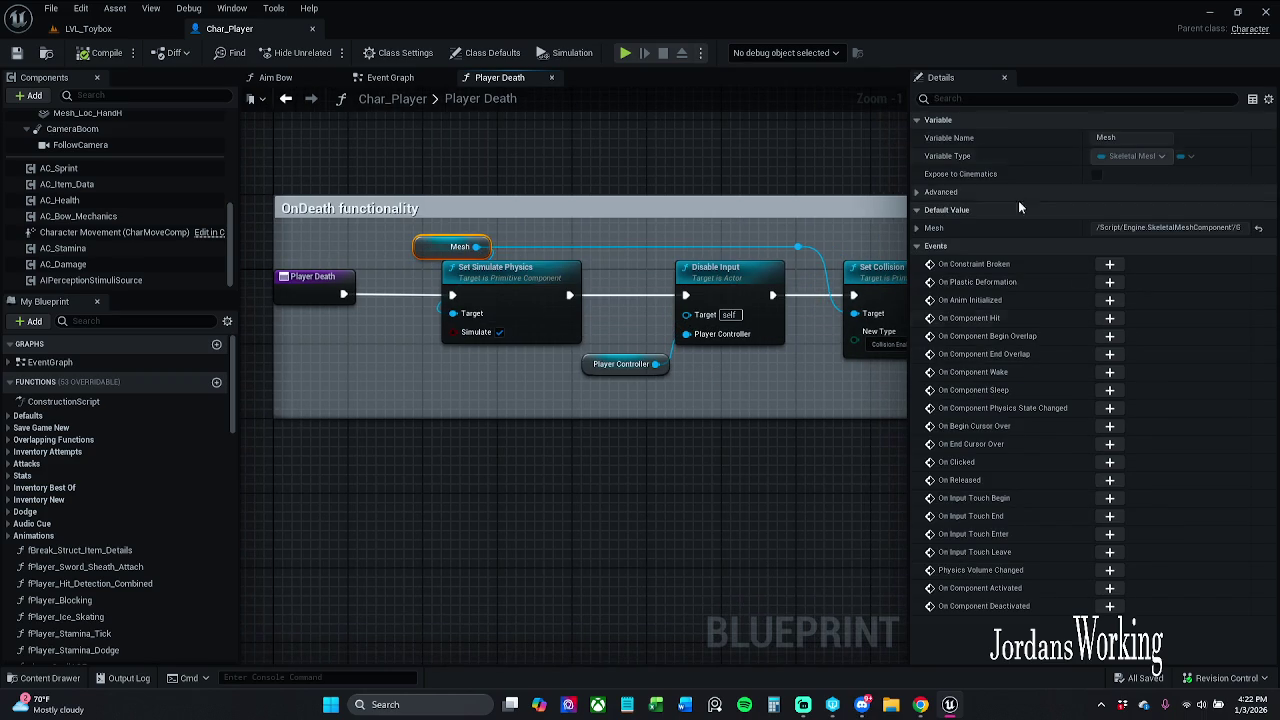
click(1044, 97)
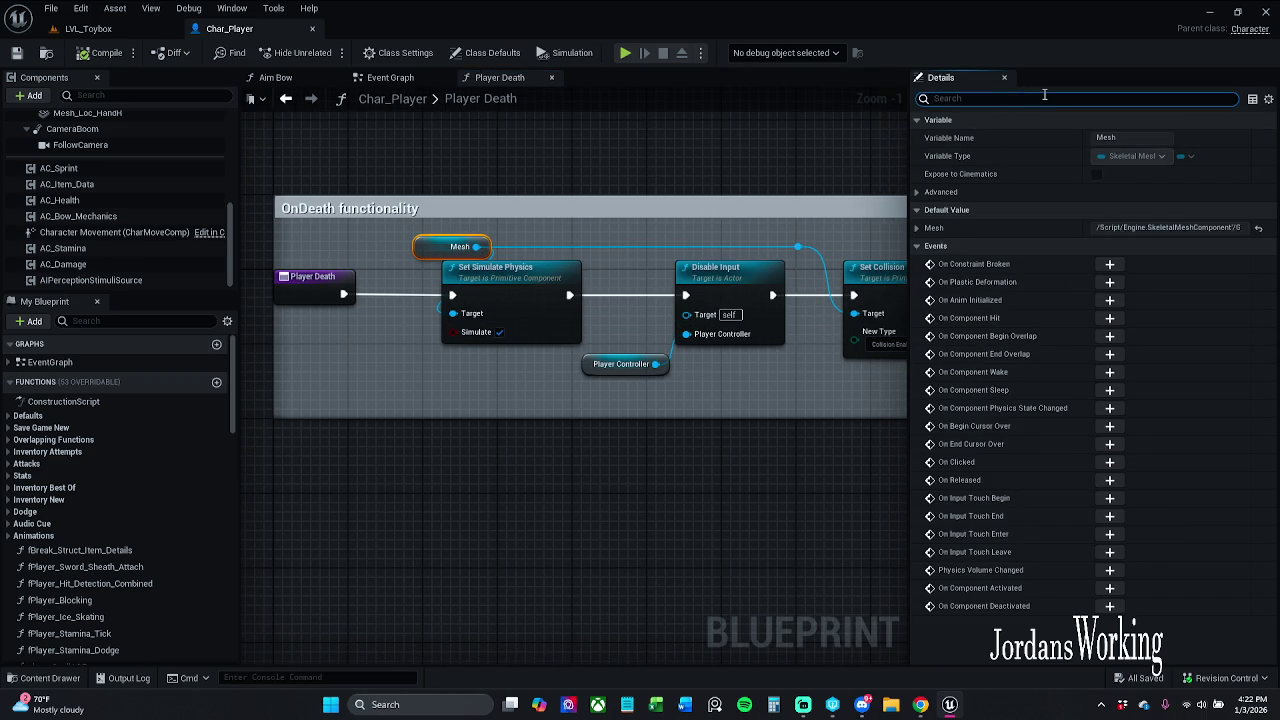
text(sim)
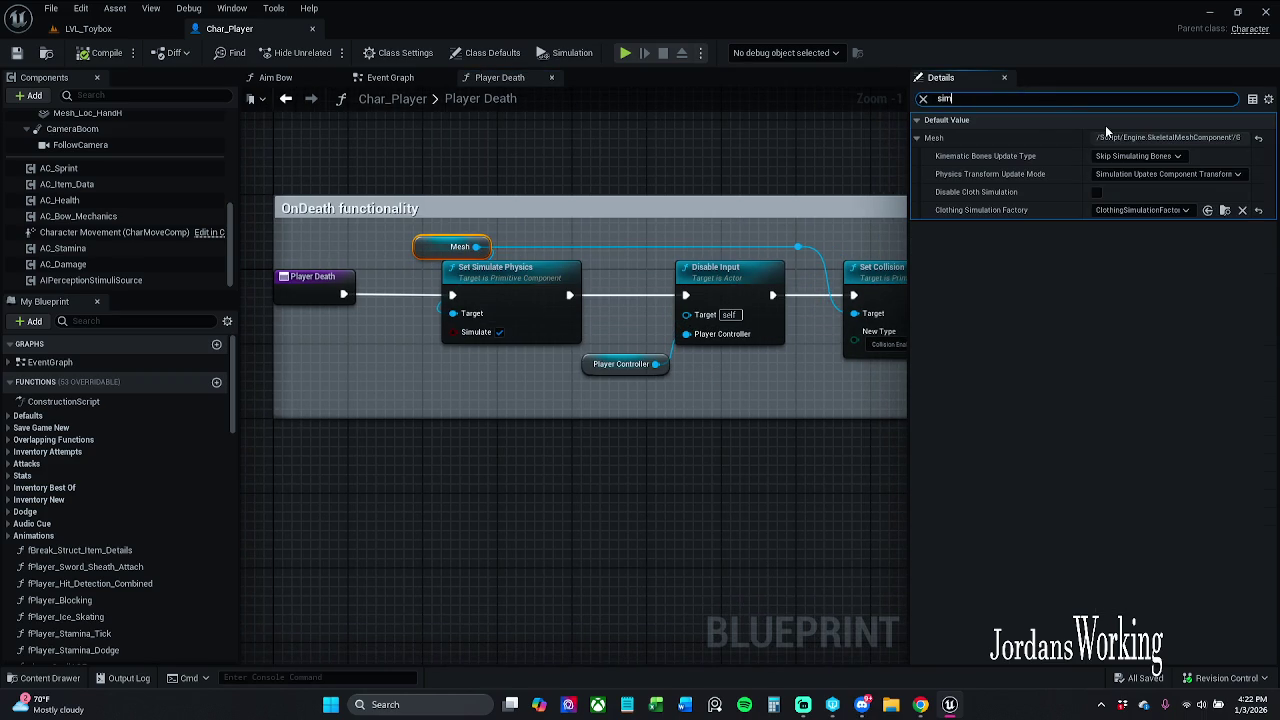
key(ctrl+a)
key(BackSpace)
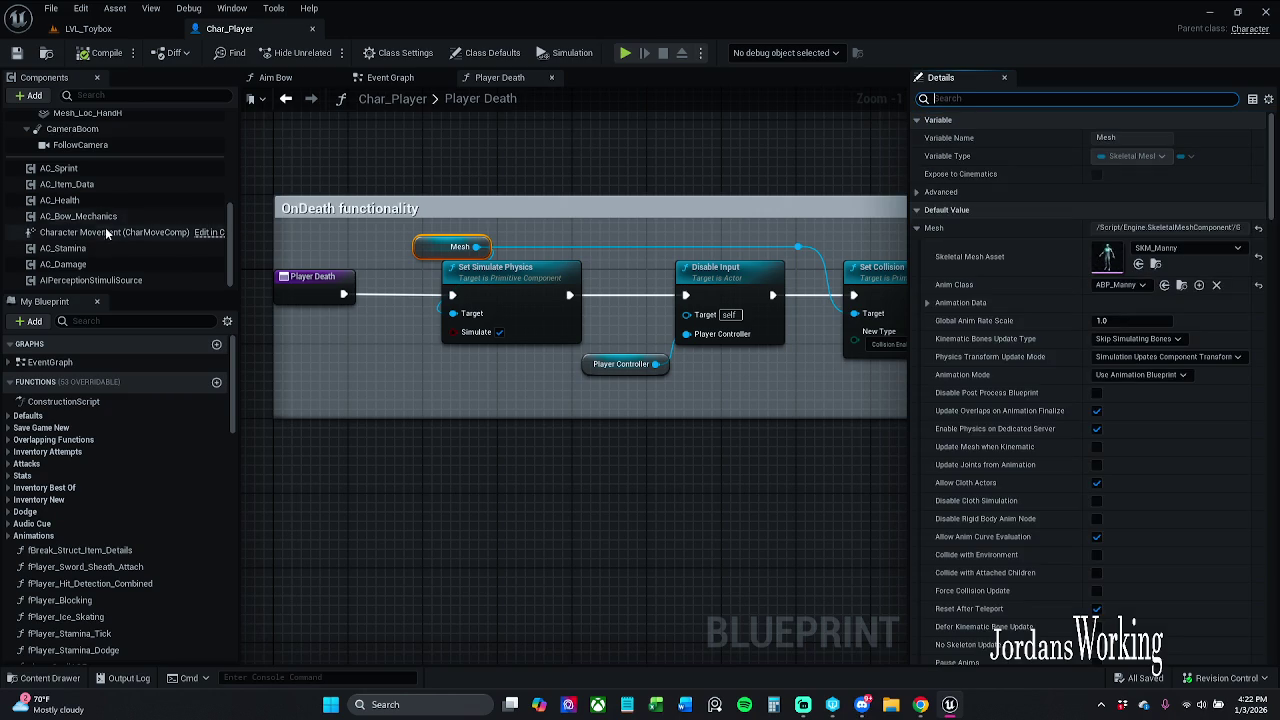
scroll(110, 200, up, 5)
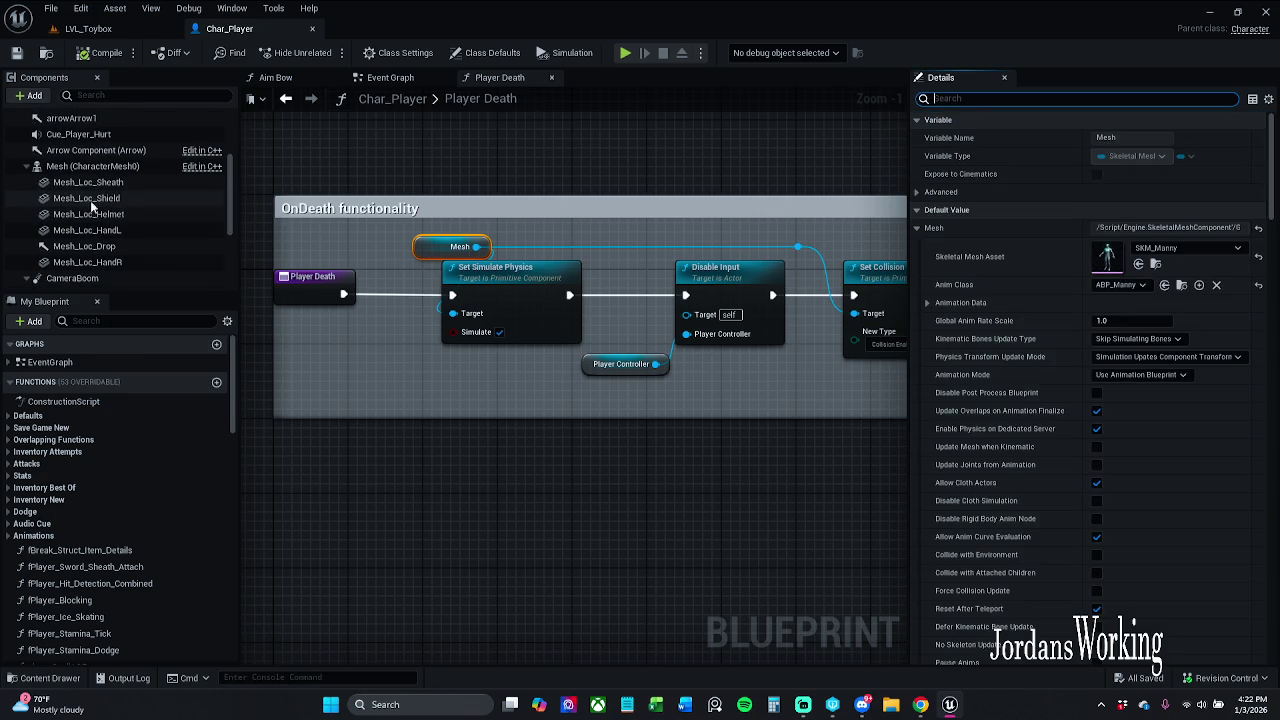
scroll(87, 250, up, 1)
click(86, 210)
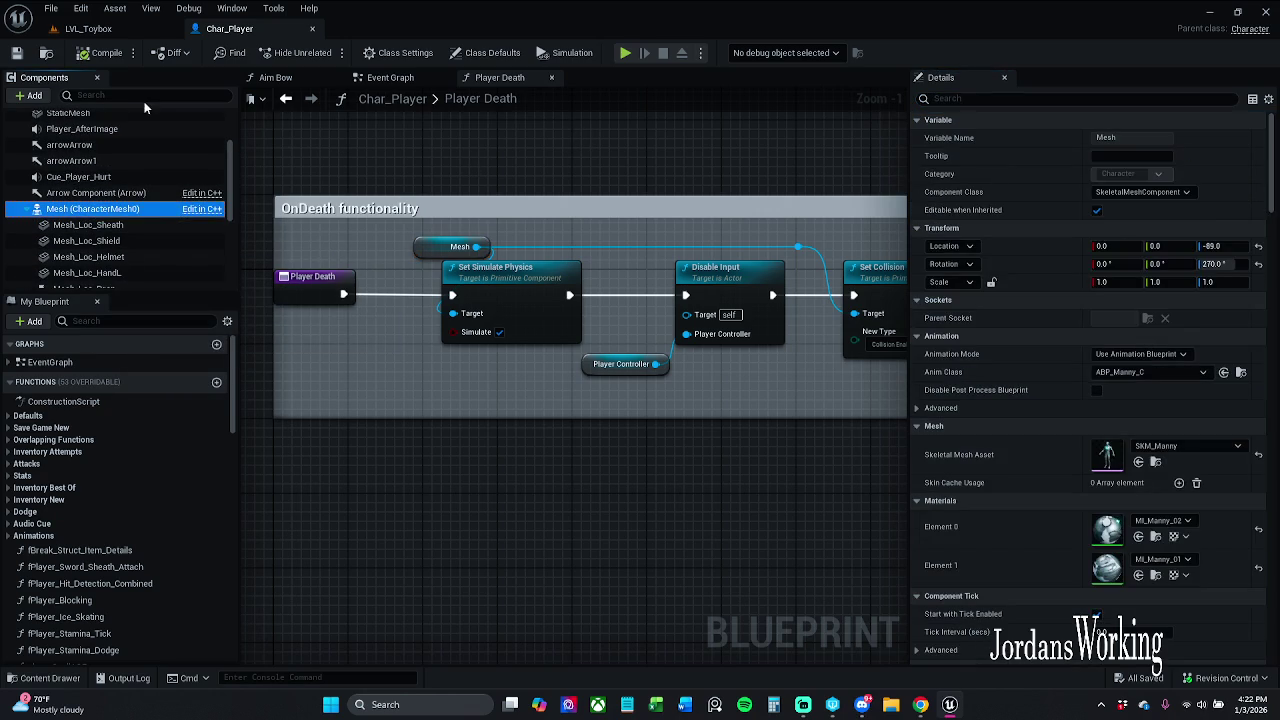
click(1035, 99)
text(sim)
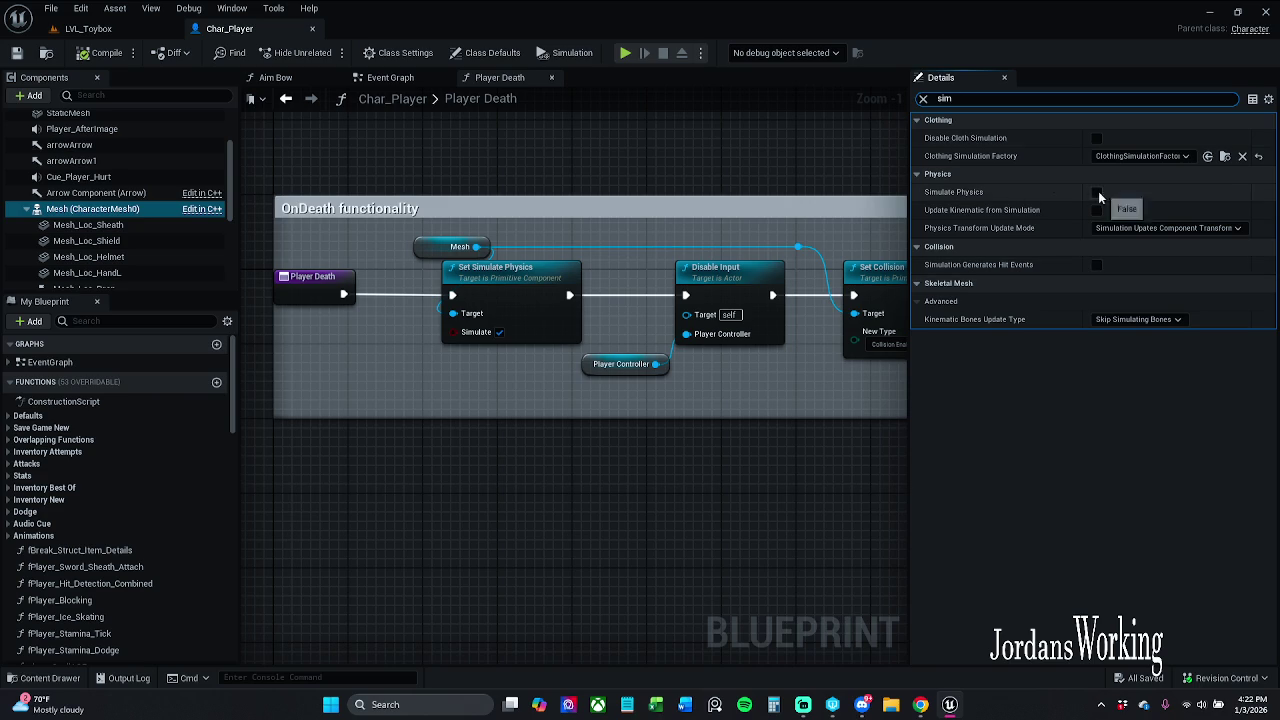
click(923, 99)
- Shift the Disable Input and Player Controller nodes slightly left
drag(762, 187, 604, 179)
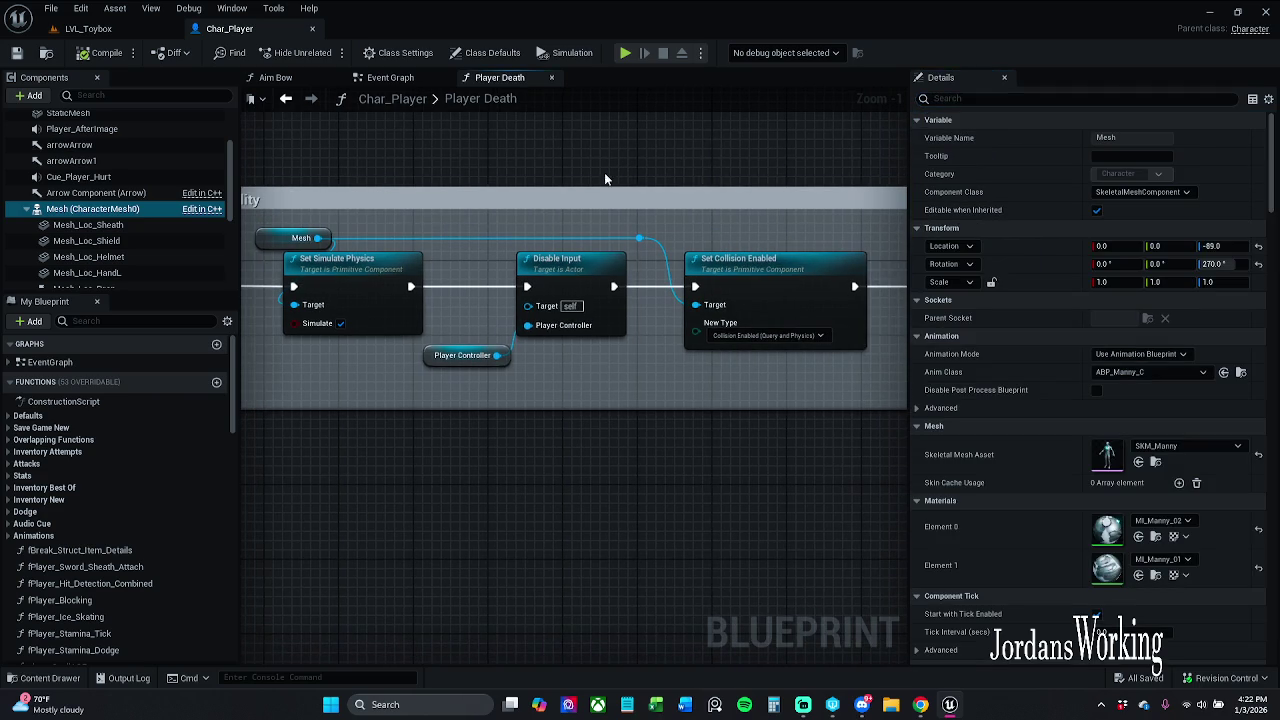
drag(545, 387, 513, 381)
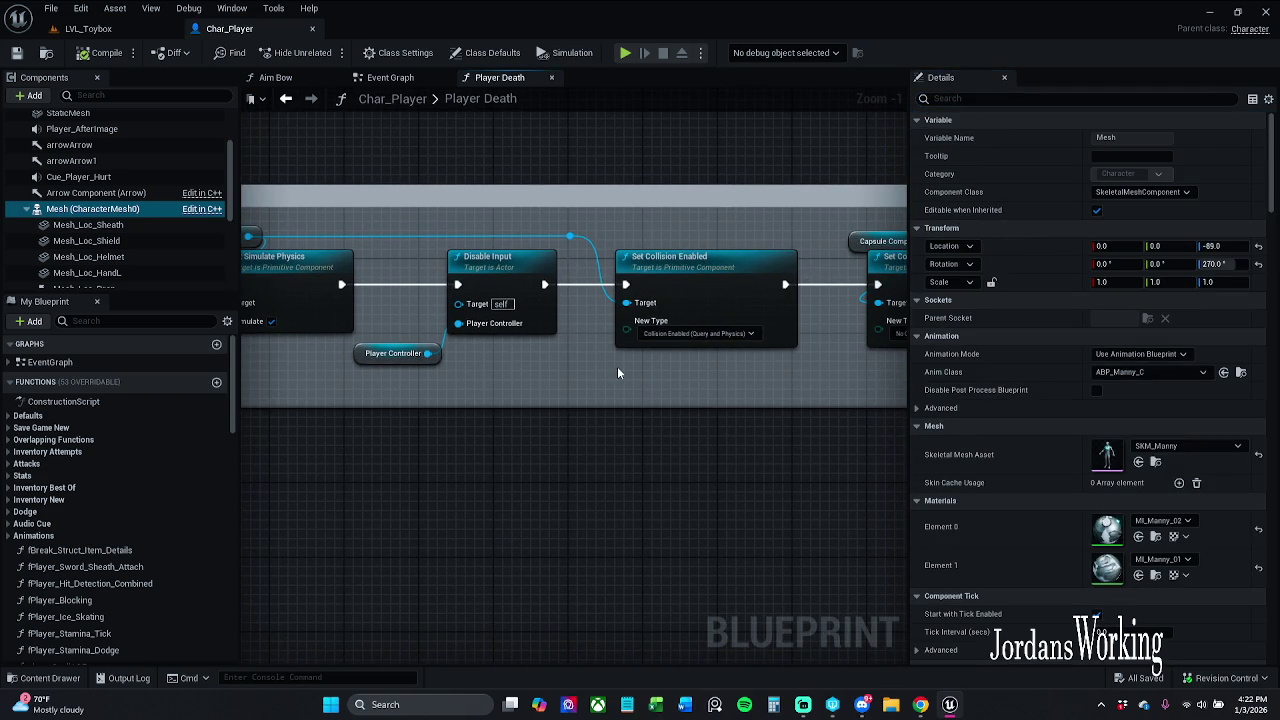
mouse_move(396, 378)
mouse_down()
mouse_move(480, 305)
mouse_move(478, 279)
mouse_up()
click(492, 392)
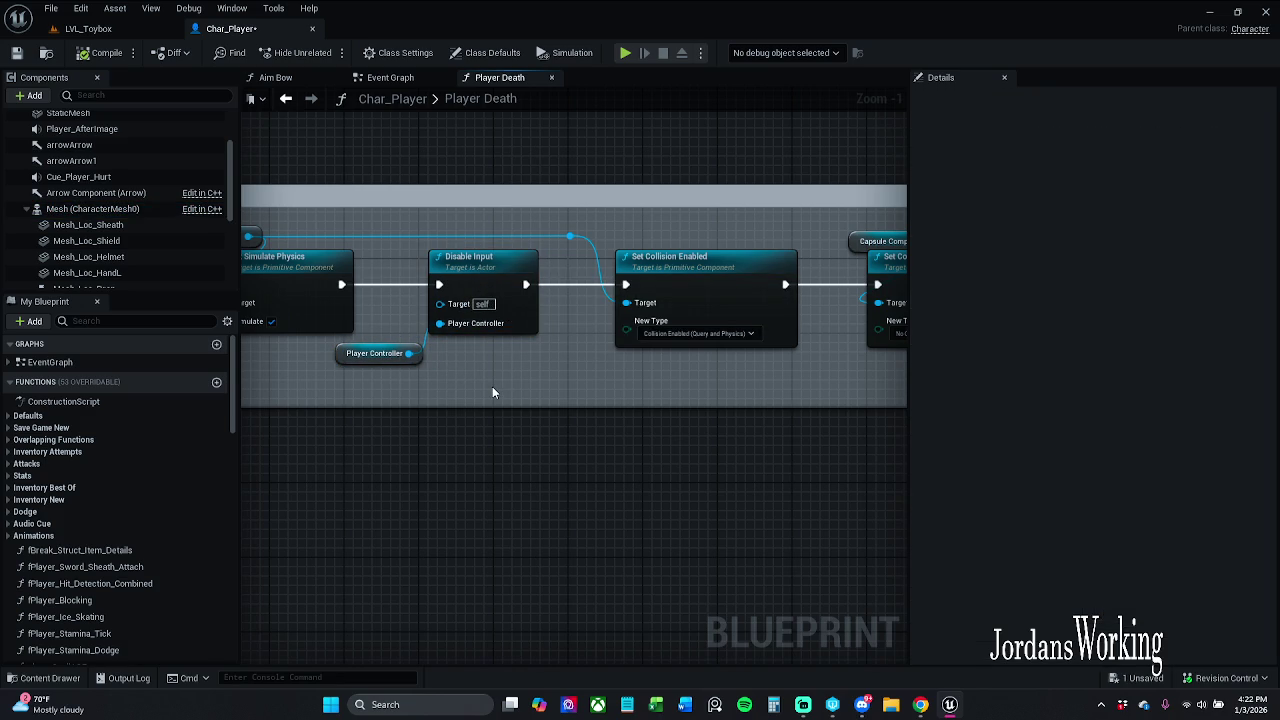
- Look over the rest of the Player Death graph, including the second Set Collision Enabled node
mouse_move(494, 386)
mouse_down()
mouse_move(643, 389)
mouse_move(576, 381)
mouse_up()
mouse_move(554, 384)
mouse_down()
mouse_move(751, 386)
mouse_move(437, 371)
mouse_move(630, 374)
mouse_move(429, 343)
mouse_move(905, 351)
mouse_move(867, 353)
mouse_up()
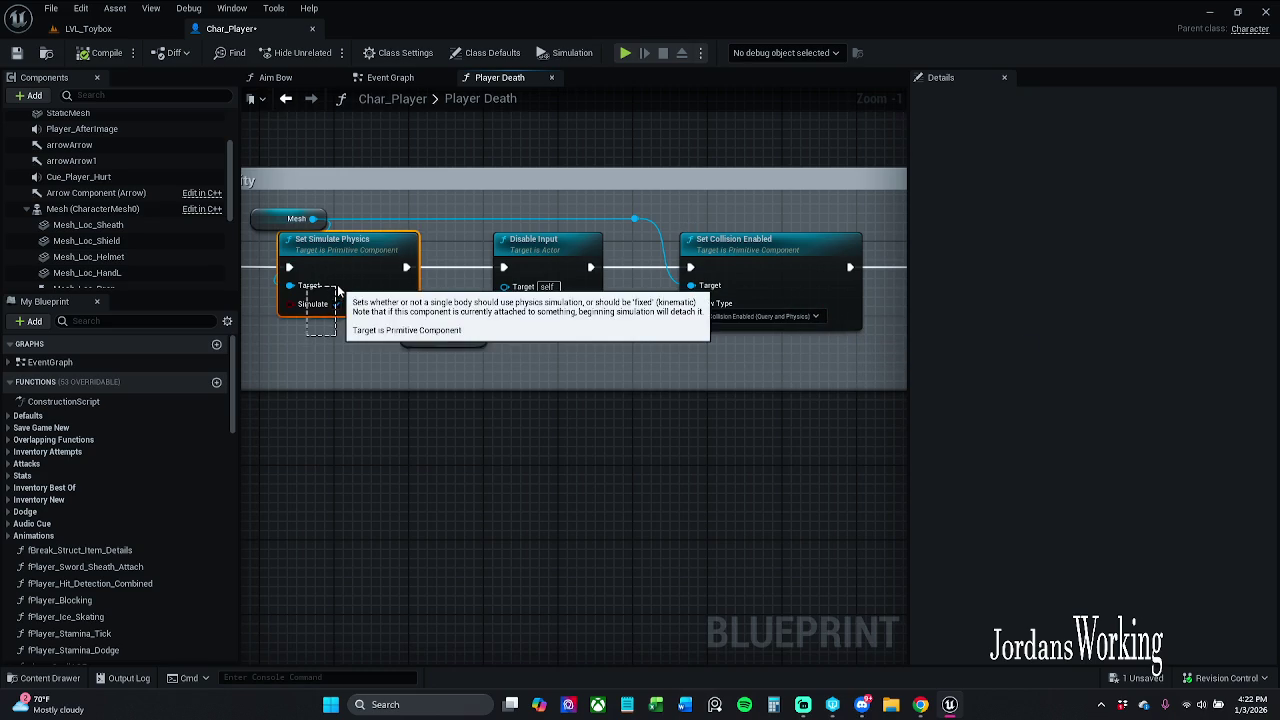
mouse_move(695, 370)
mouse_down()
mouse_move(515, 374)
mouse_move(516, 388)
mouse_move(877, 380)
mouse_up()
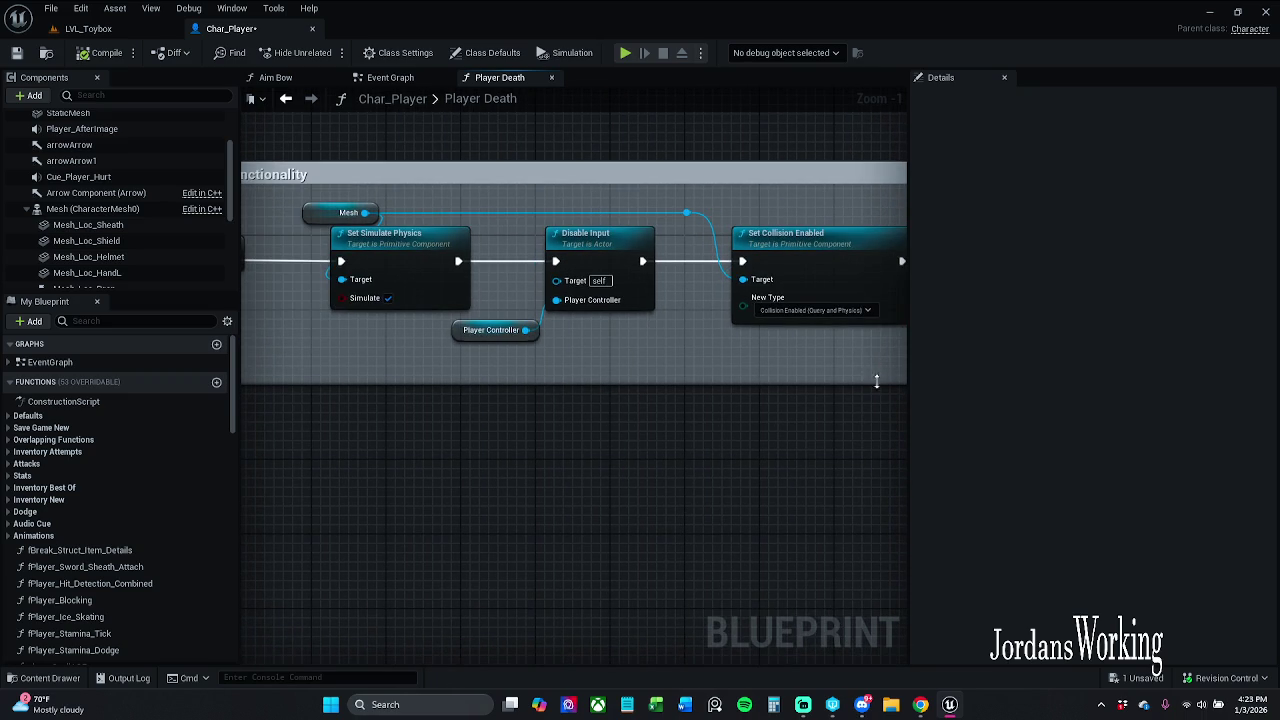
drag(570, 353, 545, 334)
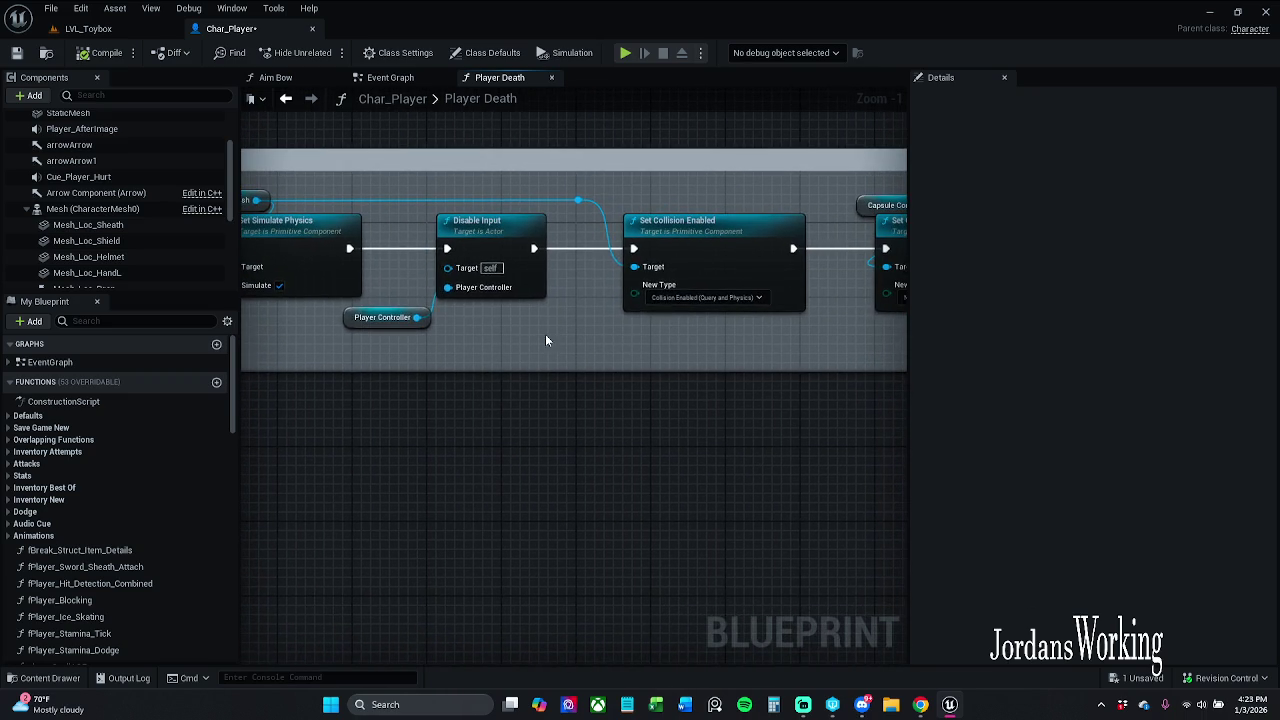
mouse_move(283, 250)
mouse_down()
mouse_move(408, 323)
mouse_move(548, 337)
mouse_up()
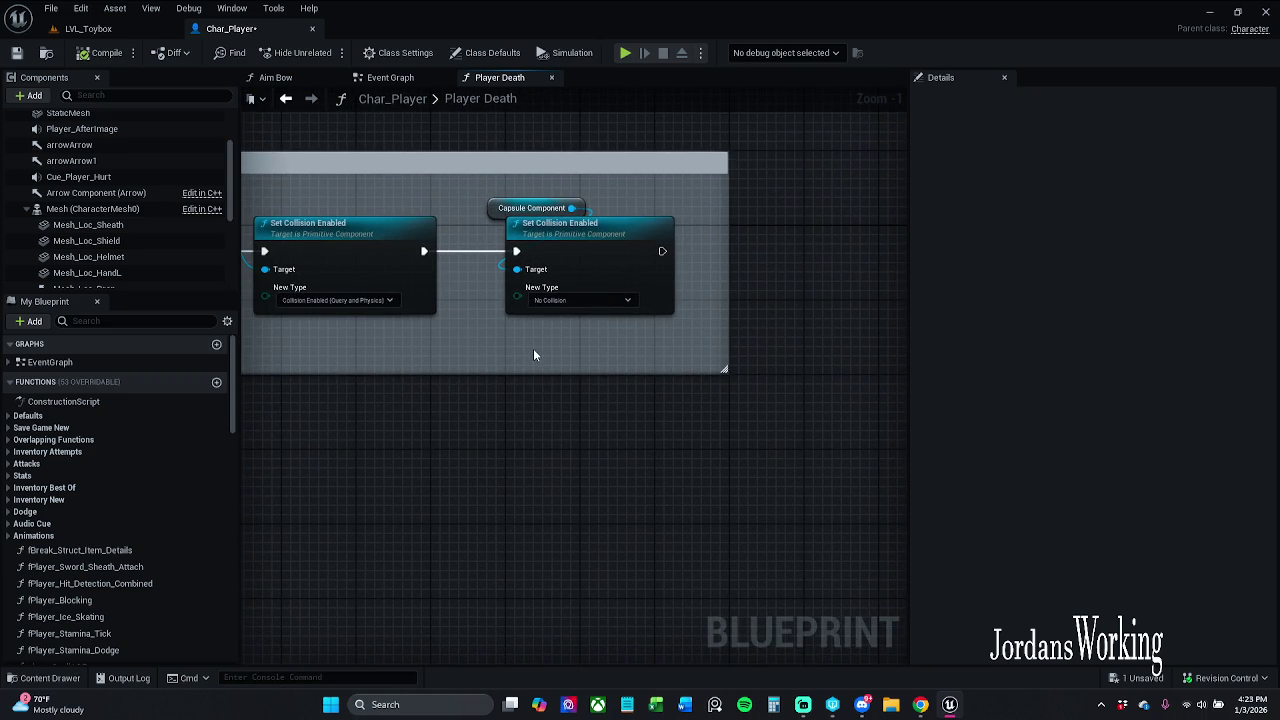
click(665, 225)
click(701, 207)
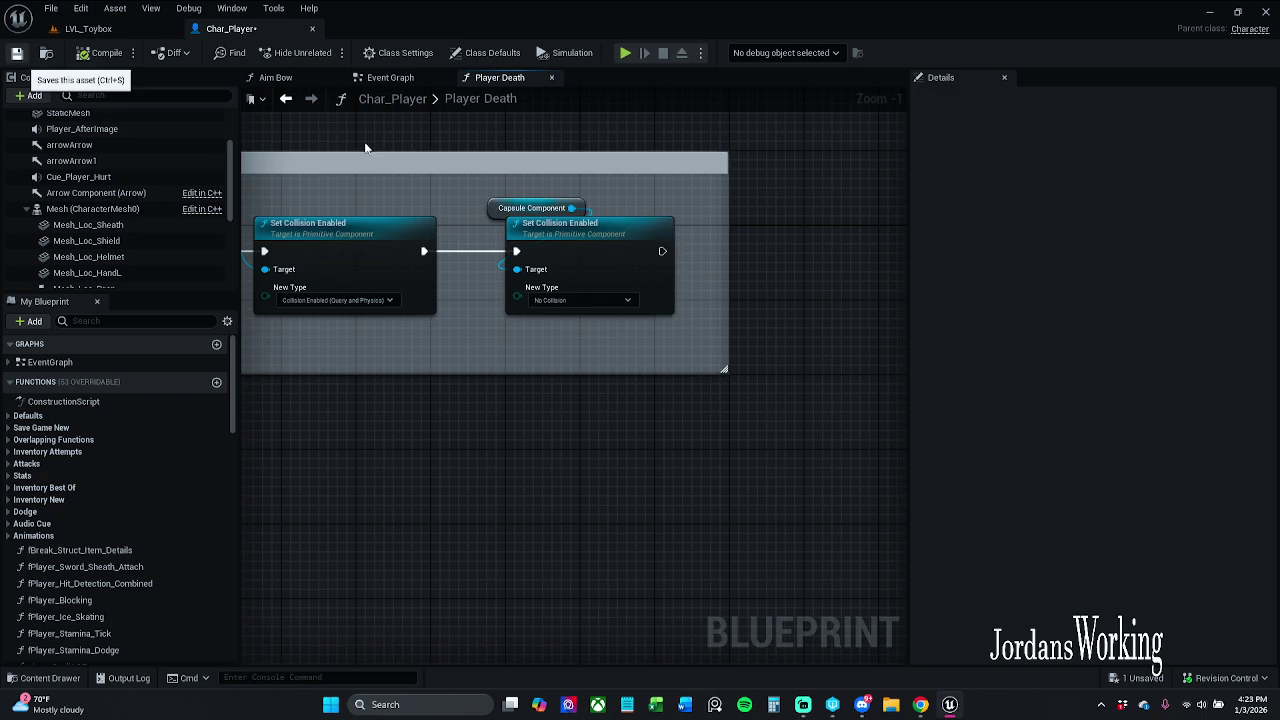
- Save Char_Player with Ctrl+S and return to the Event Graph
key(ctrl+s)
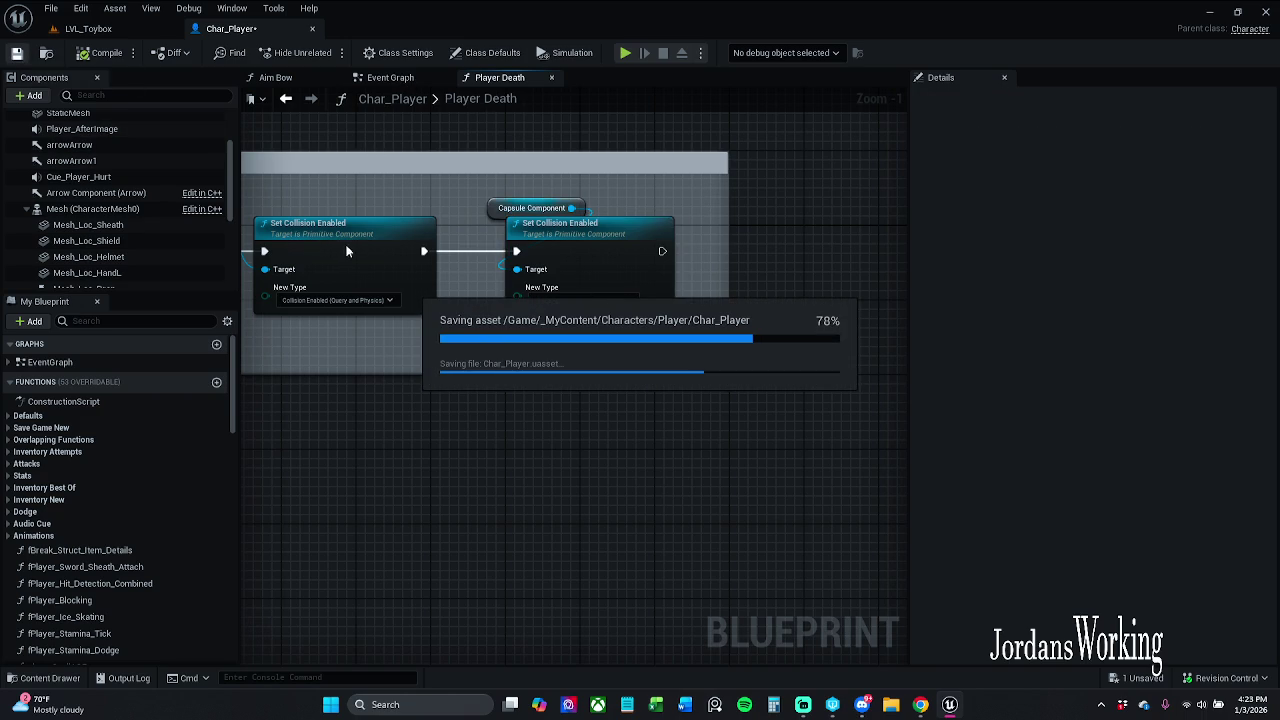
drag(333, 196, 435, 183)
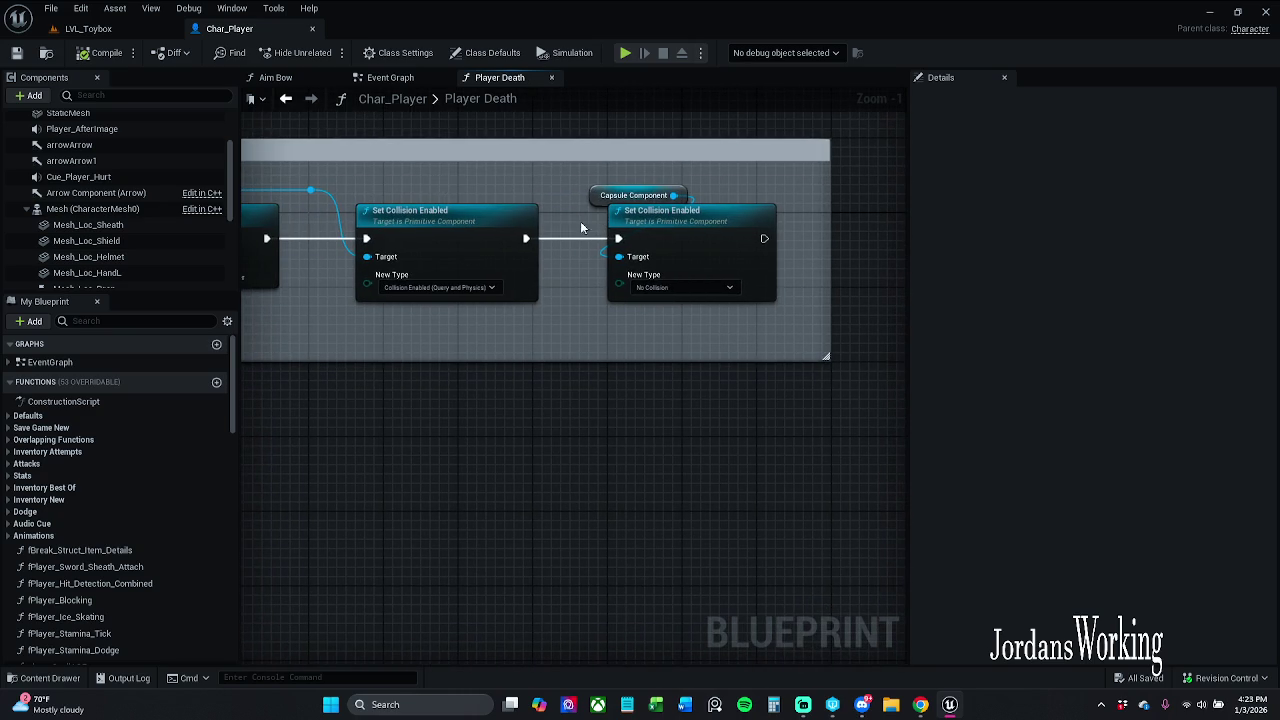
click(395, 78)
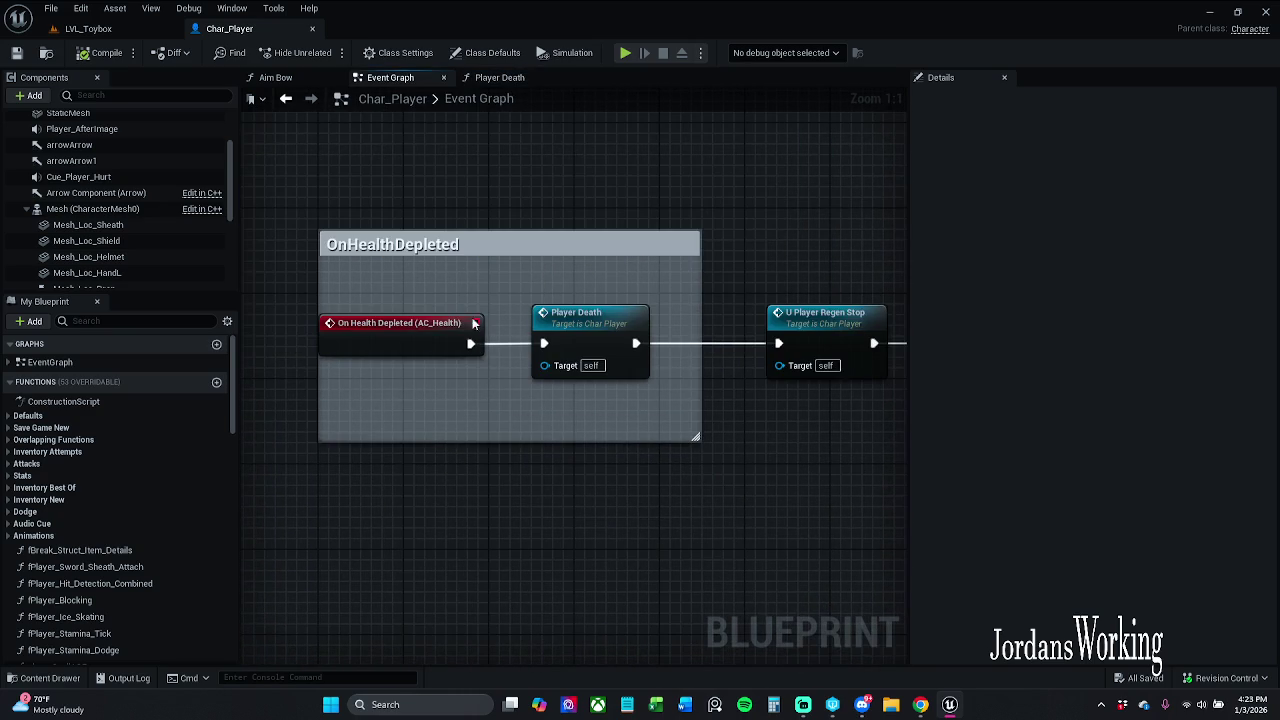
- Review the After fCharacter_Death group's Set Global Time Dilation and Branch nodes
mouse_move(567, 282)
mouse_down()
mouse_move(577, 279)
mouse_move(389, 209)
mouse_move(257, 188)
mouse_move(195, 202)
mouse_up()
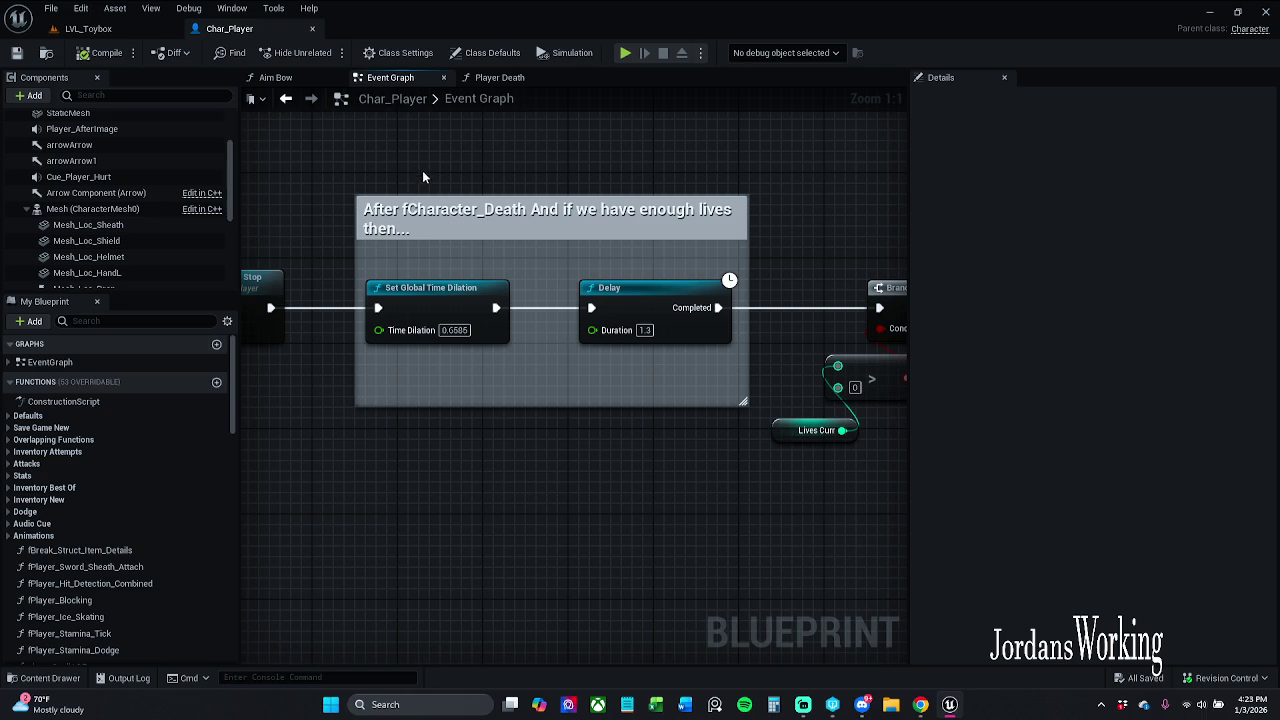
drag(514, 270, 480, 326)
drag(545, 285, 452, 282)
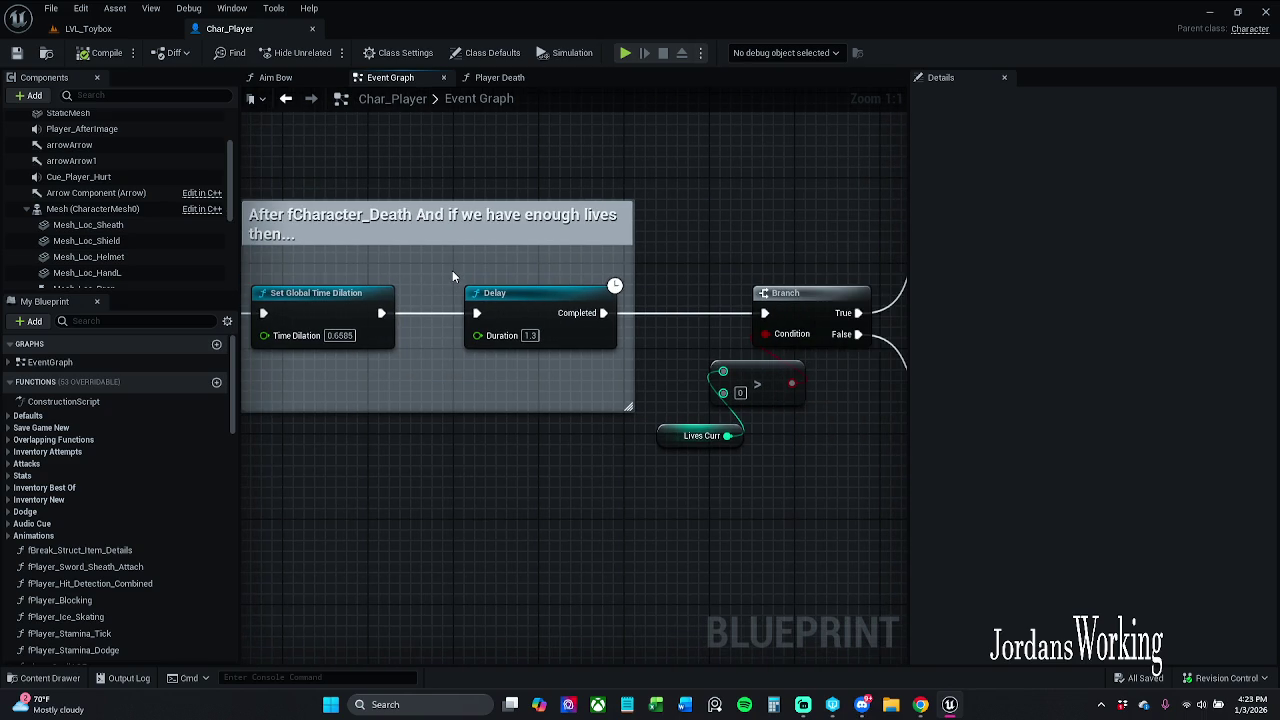
drag(452, 277, 405, 279)
mouse_move(615, 277)
mouse_down()
mouse_move(750, 249)
mouse_move(632, 250)
mouse_move(555, 202)
mouse_up()
scroll(688, 257, down, 2)
scroll(688, 257, up, 2)
scroll(677, 257, up, 1)
scroll(677, 257, down, 1)
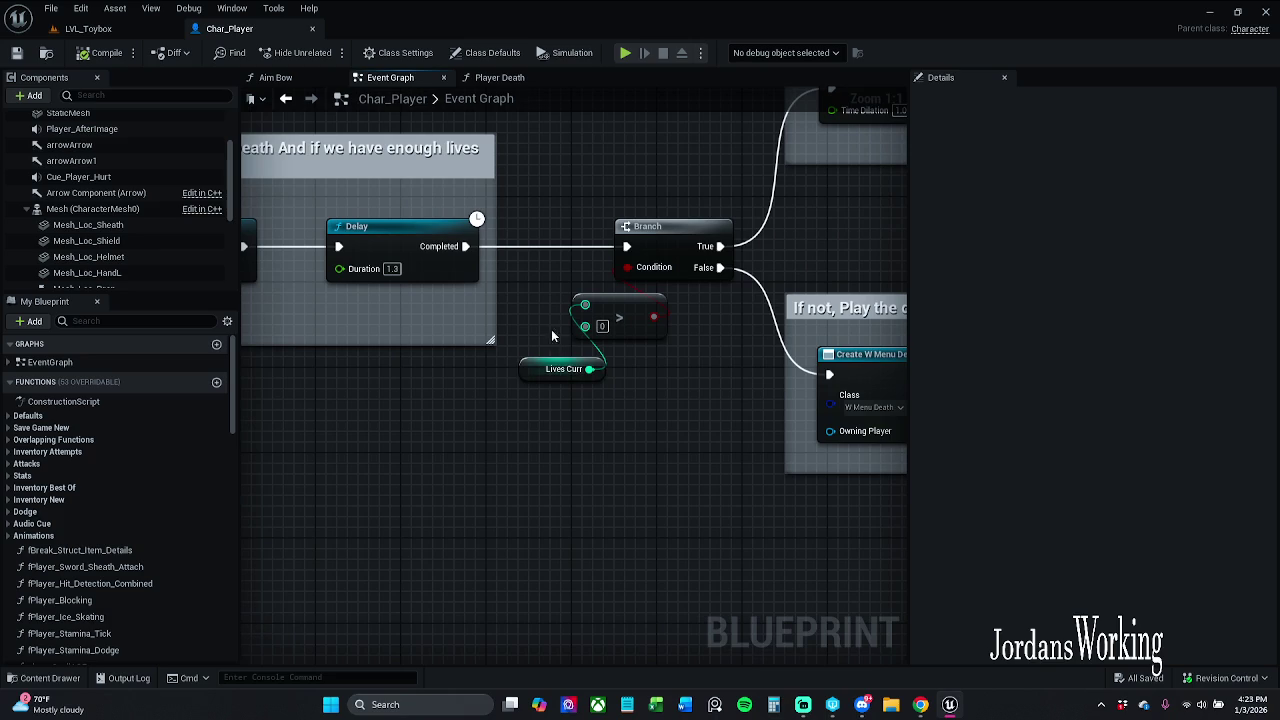
- Inspect the Lives Curr variable's settings, then select the AC_Health component
click(562, 369)
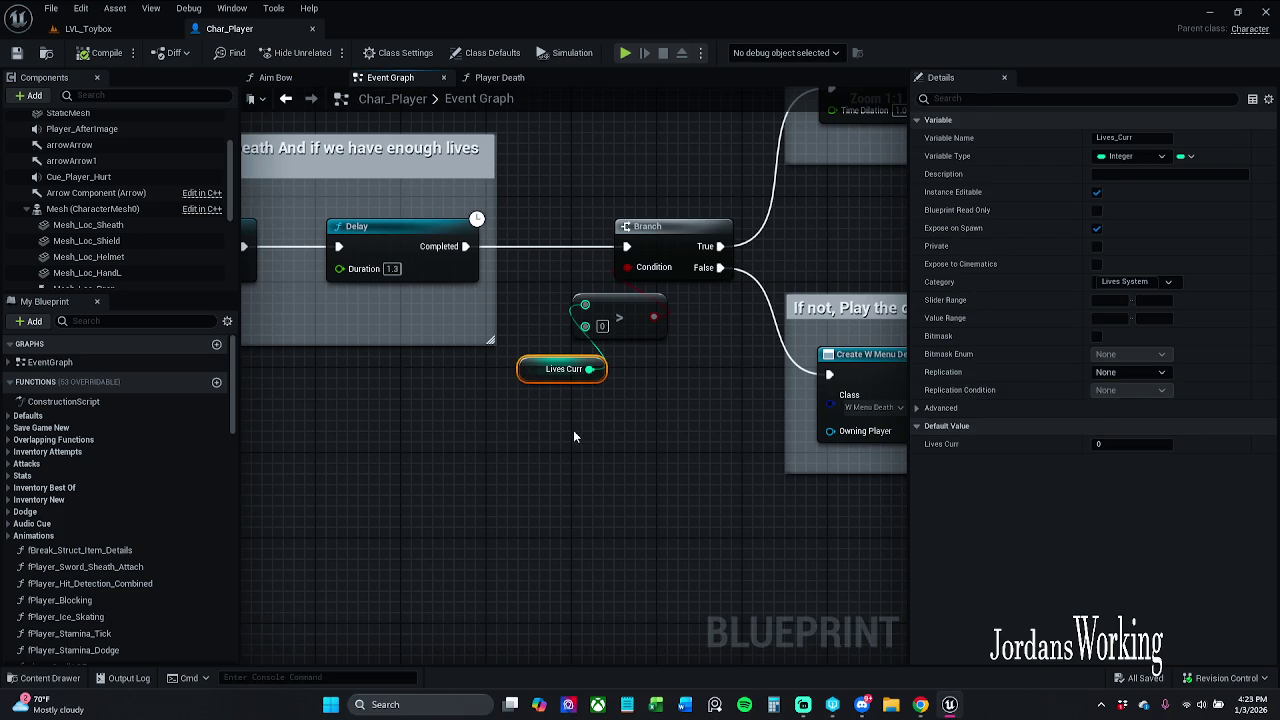
click(558, 455)
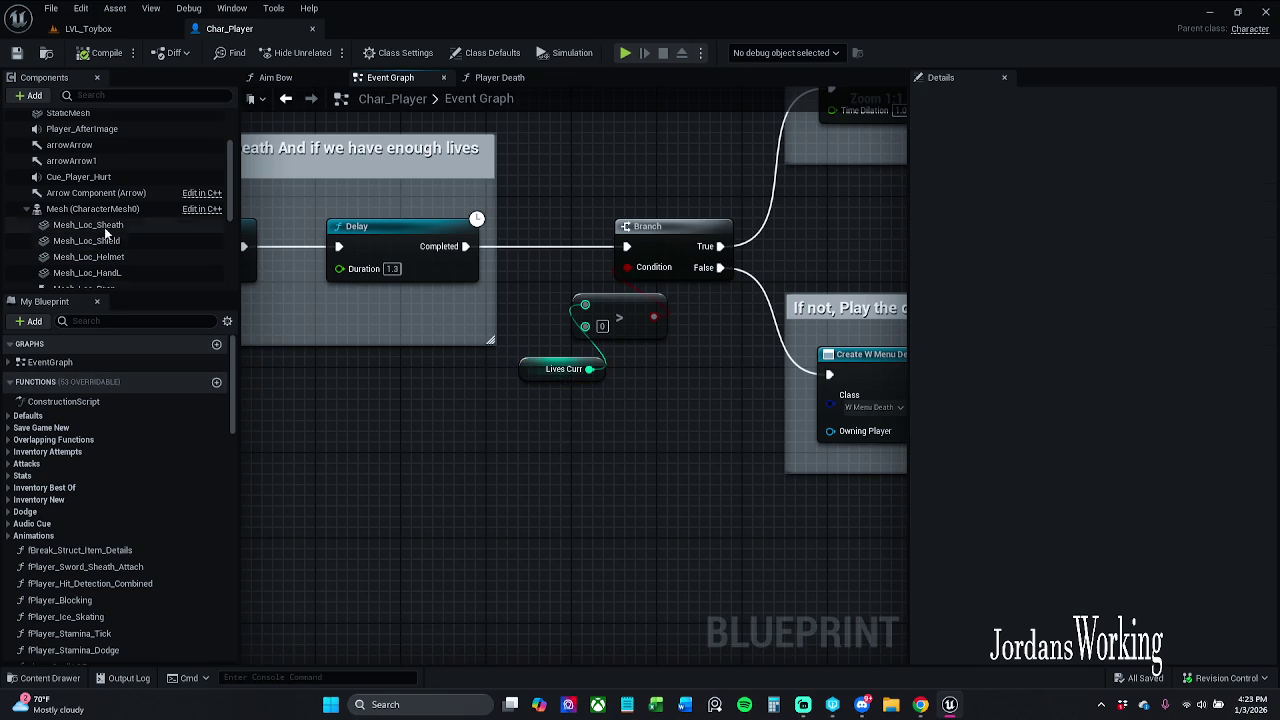
scroll(104, 227, down, 2)
scroll(104, 227, down, 2)
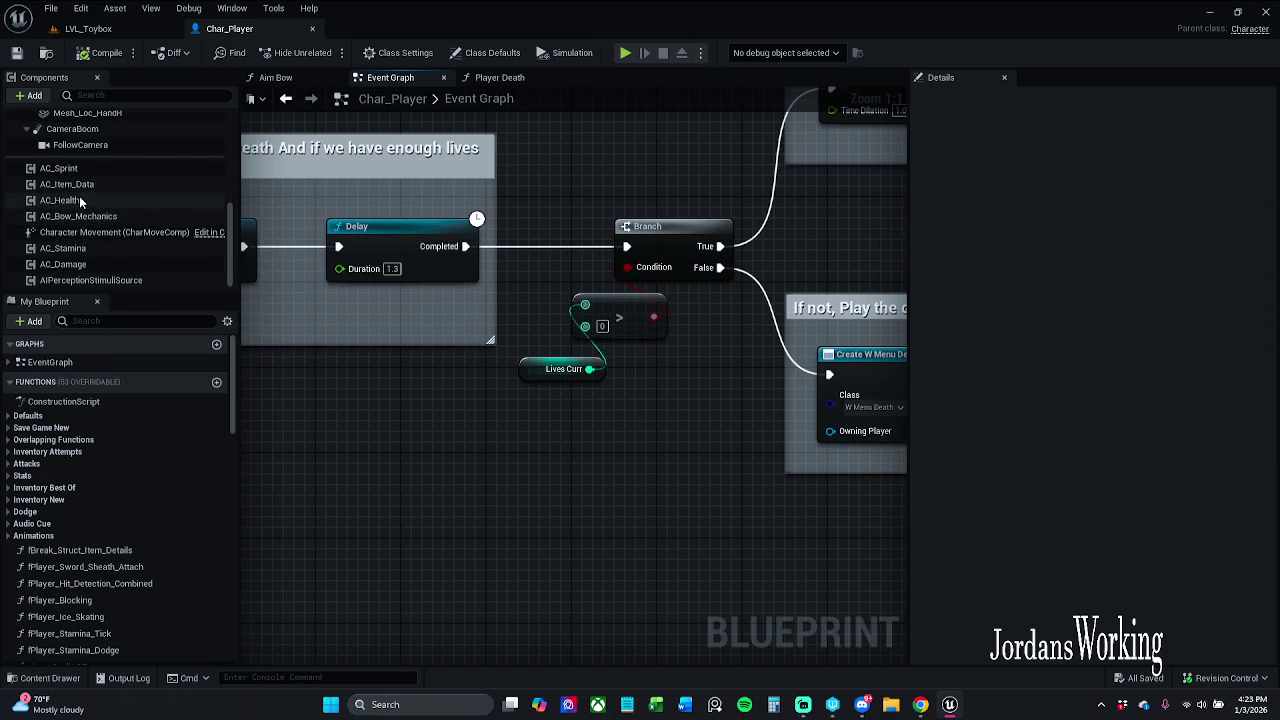
click(60, 200)
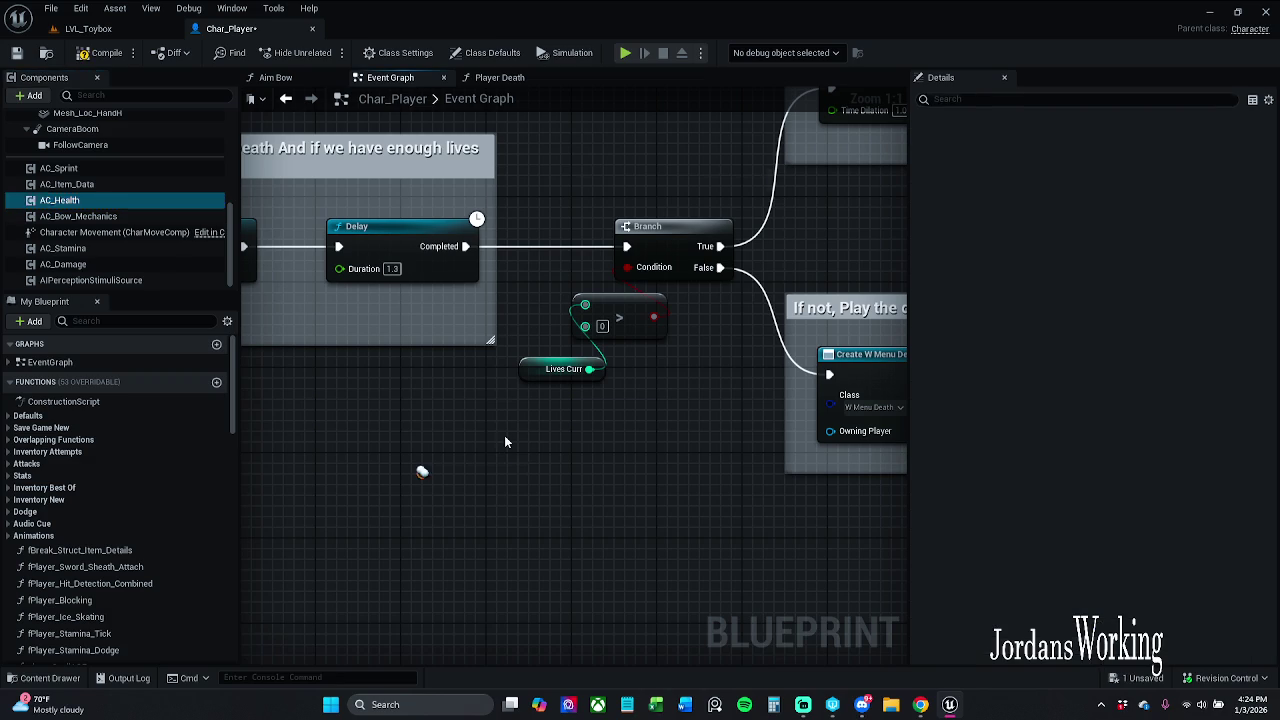
- Place an AC Health reference in the graph and add a Get Health Curr getter from it
drag(494, 486, 504, 441)
key(Escape)
mouse_move(494, 486)
mouse_down()
mouse_move(500, 543)
mouse_move(488, 537)
mouse_up()
text(get)
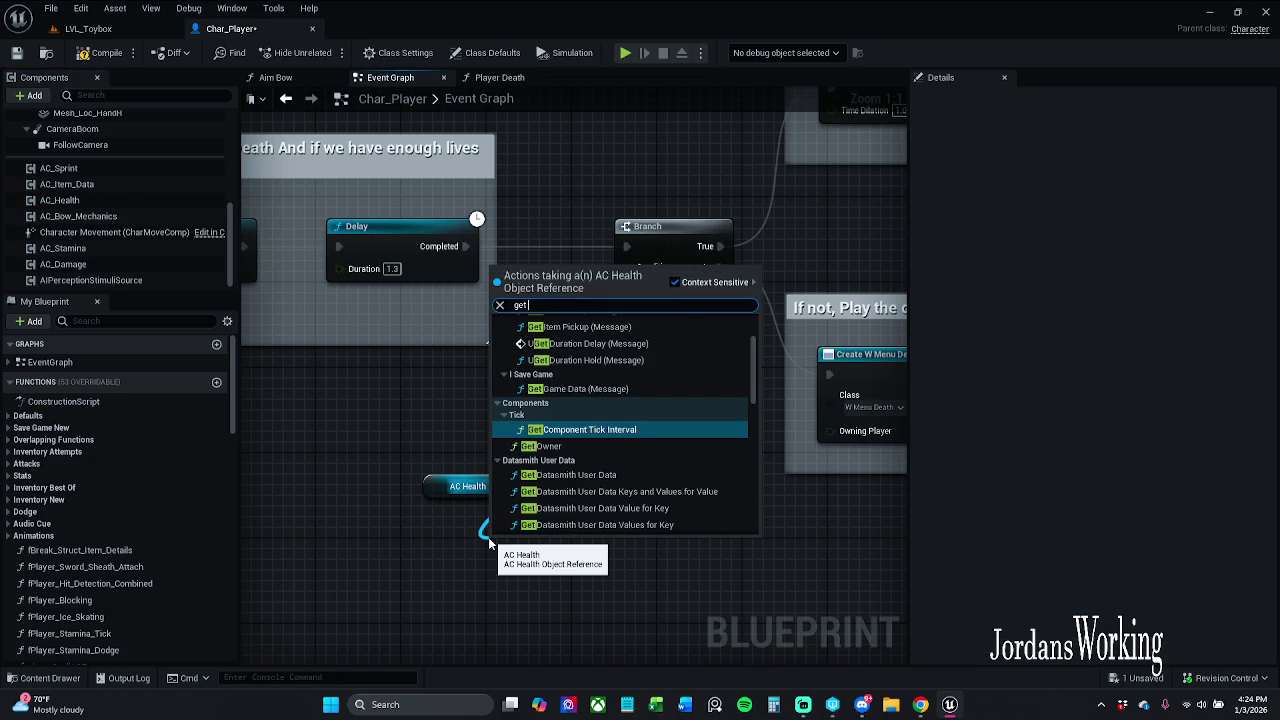
text( he)
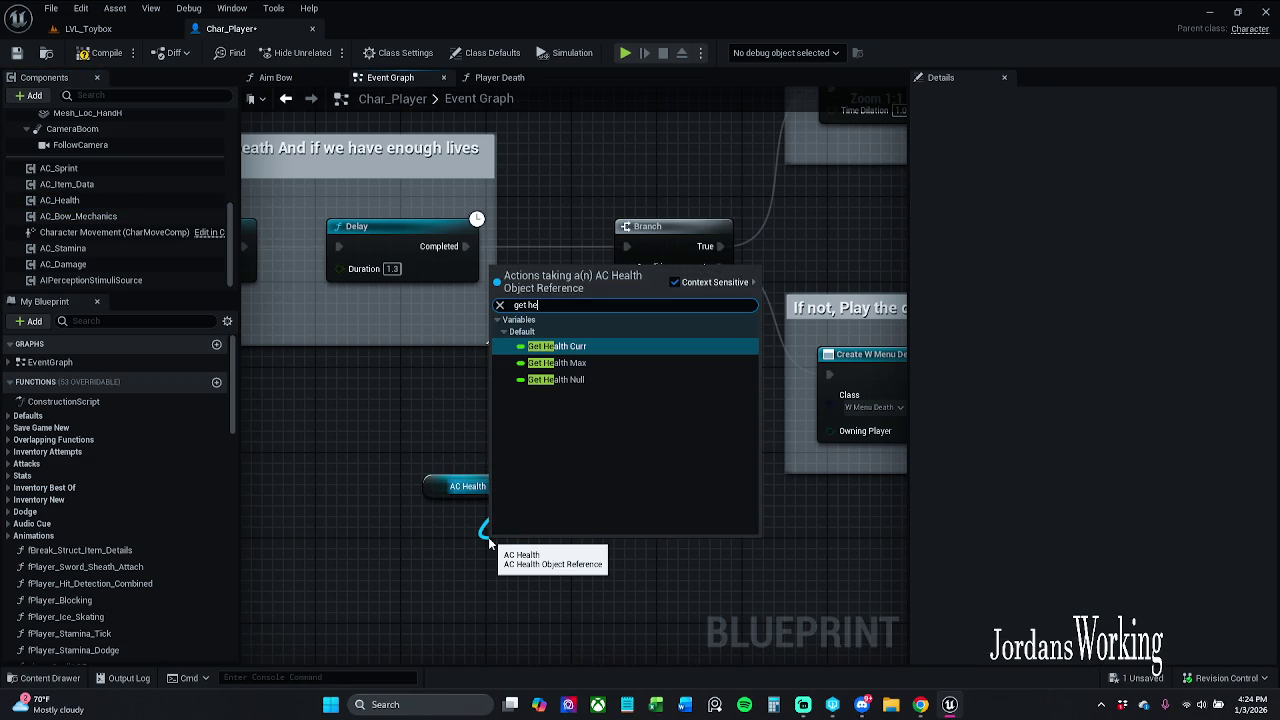
key(Return)
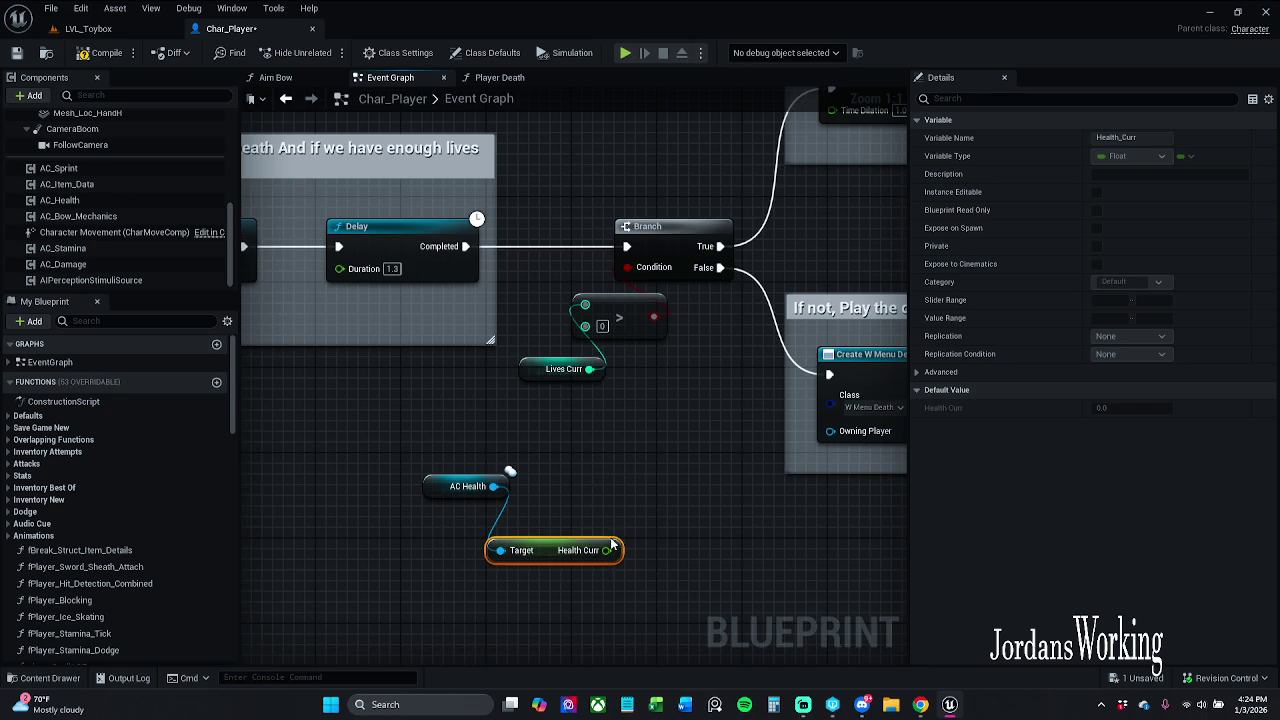
mouse_move(607, 550)
mouse_down()
mouse_move(594, 325)
mouse_move(611, 319)
mouse_move(634, 462)
mouse_move(510, 439)
mouse_up()
click(530, 418)
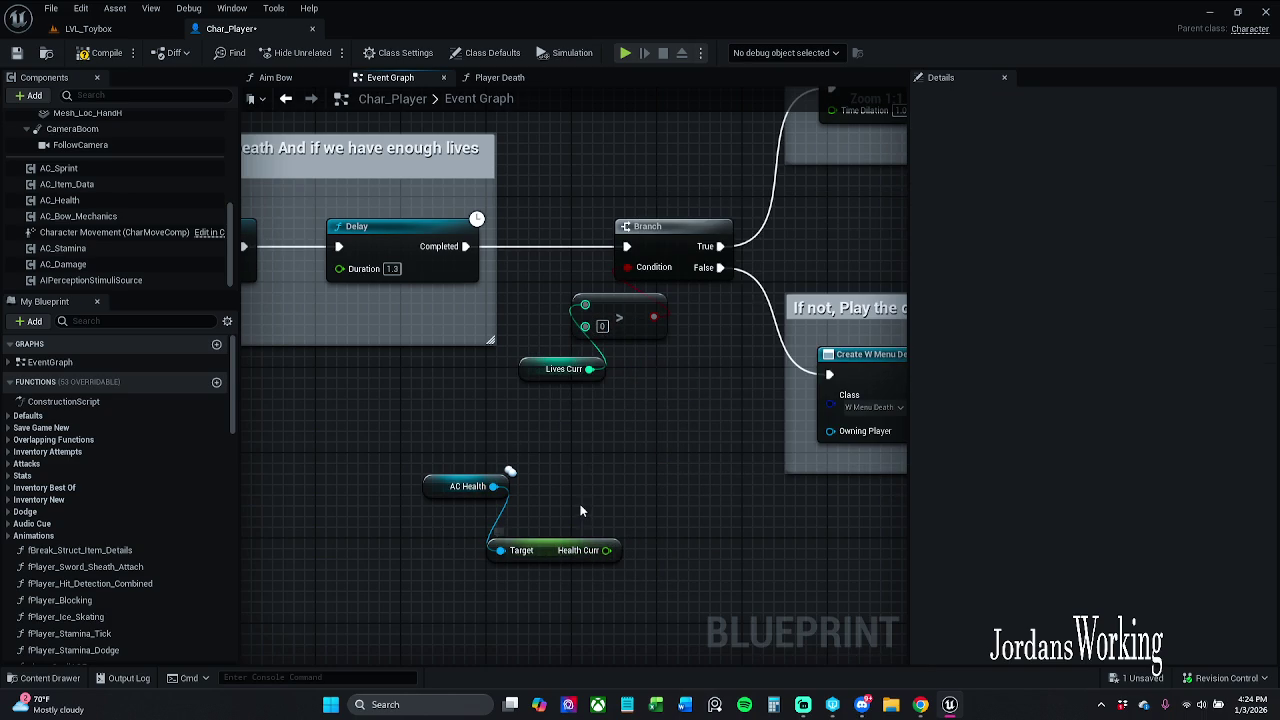
- Add AC Health's Get Lives Curr, delete Health Curr, and wire Lives Curr into the > node
drag(493, 486, 569, 440)
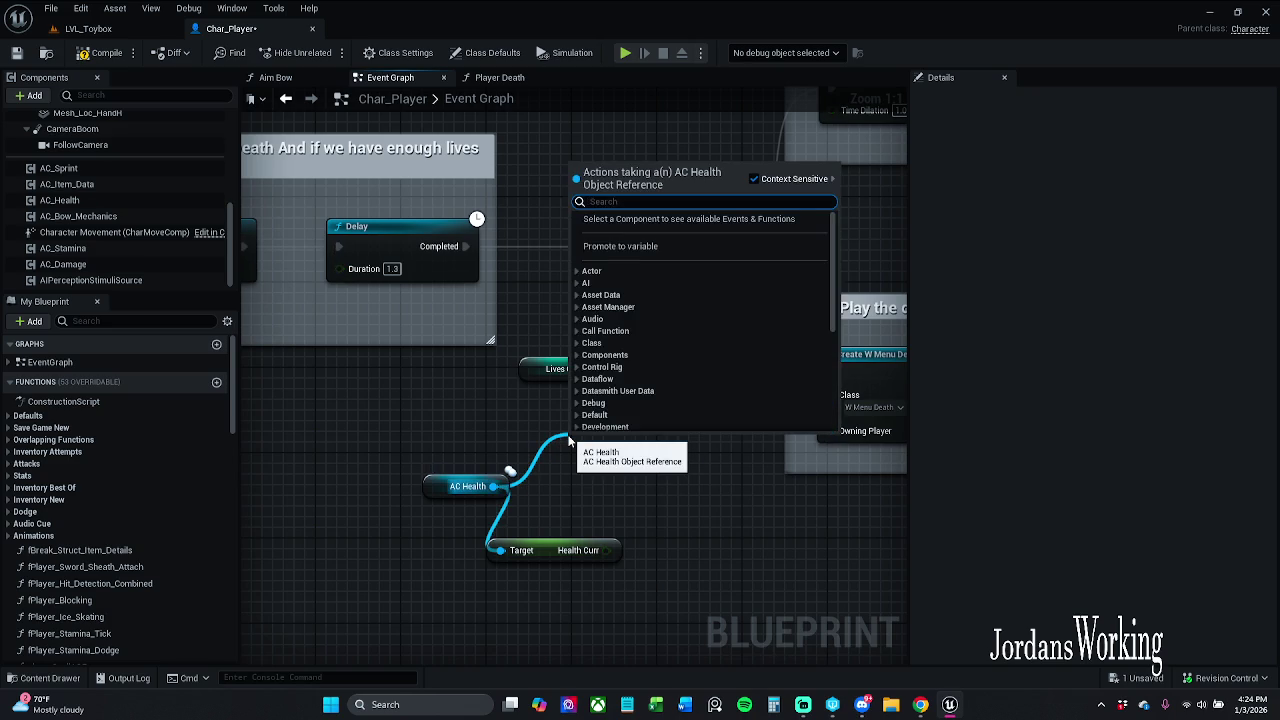
text(get live)
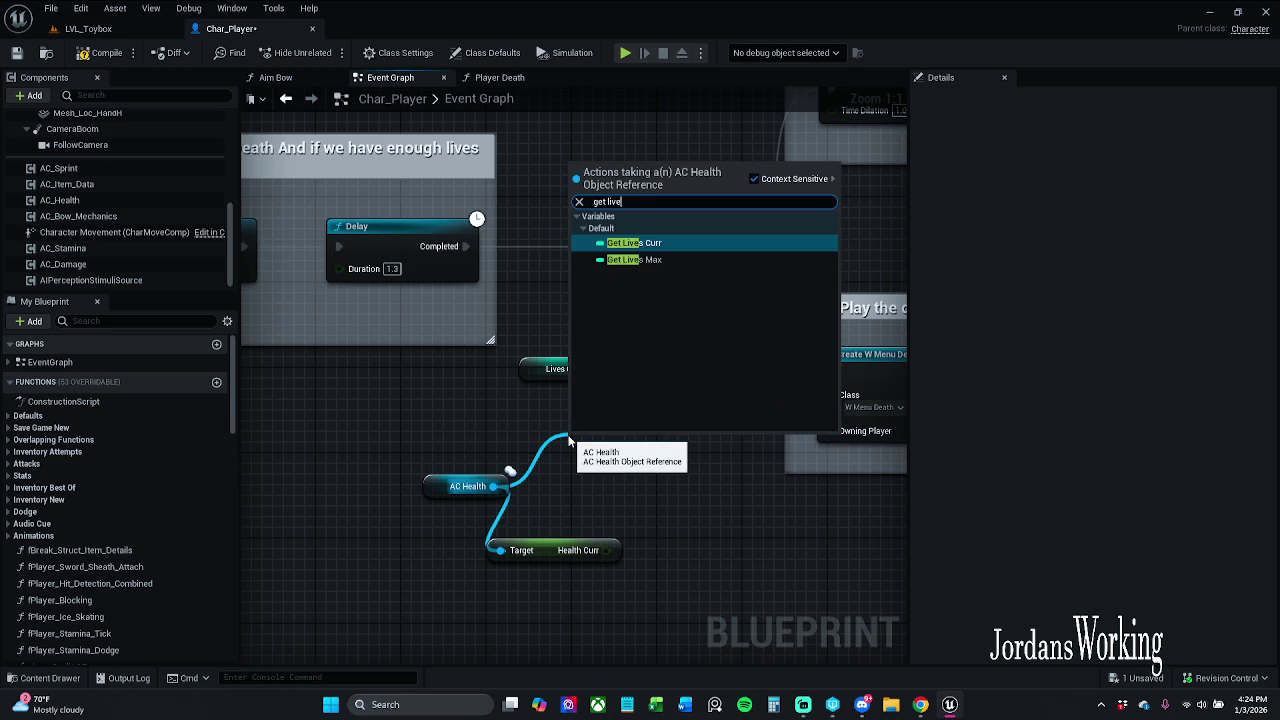
click(805, 245)
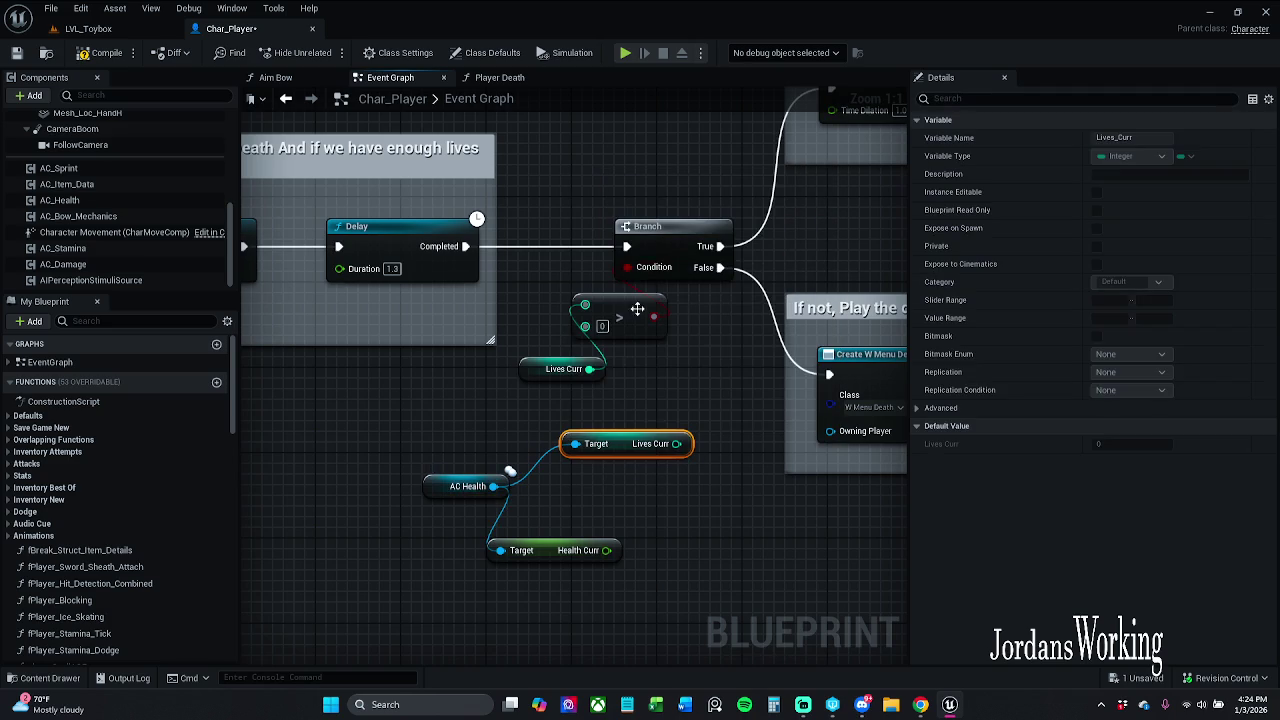
click(588, 550)
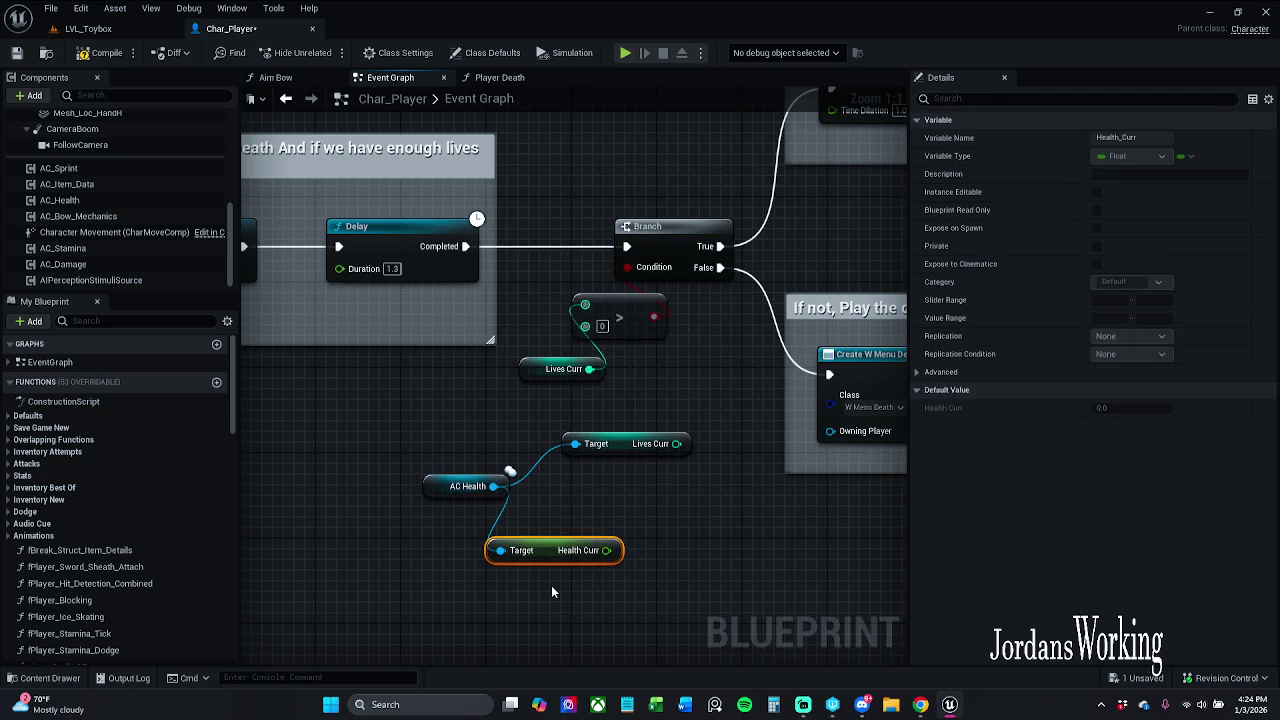
key(Delete)
drag(676, 443, 585, 304)
- Move the old Lives Curr getter aside and place the new getter and AC Health beside the compare node
mouse_move(562, 375)
mouse_down()
mouse_move(665, 380)
mouse_move(686, 507)
mouse_move(666, 538)
mouse_up()
drag(622, 444, 567, 370)
drag(440, 495, 493, 413)
click(480, 499)
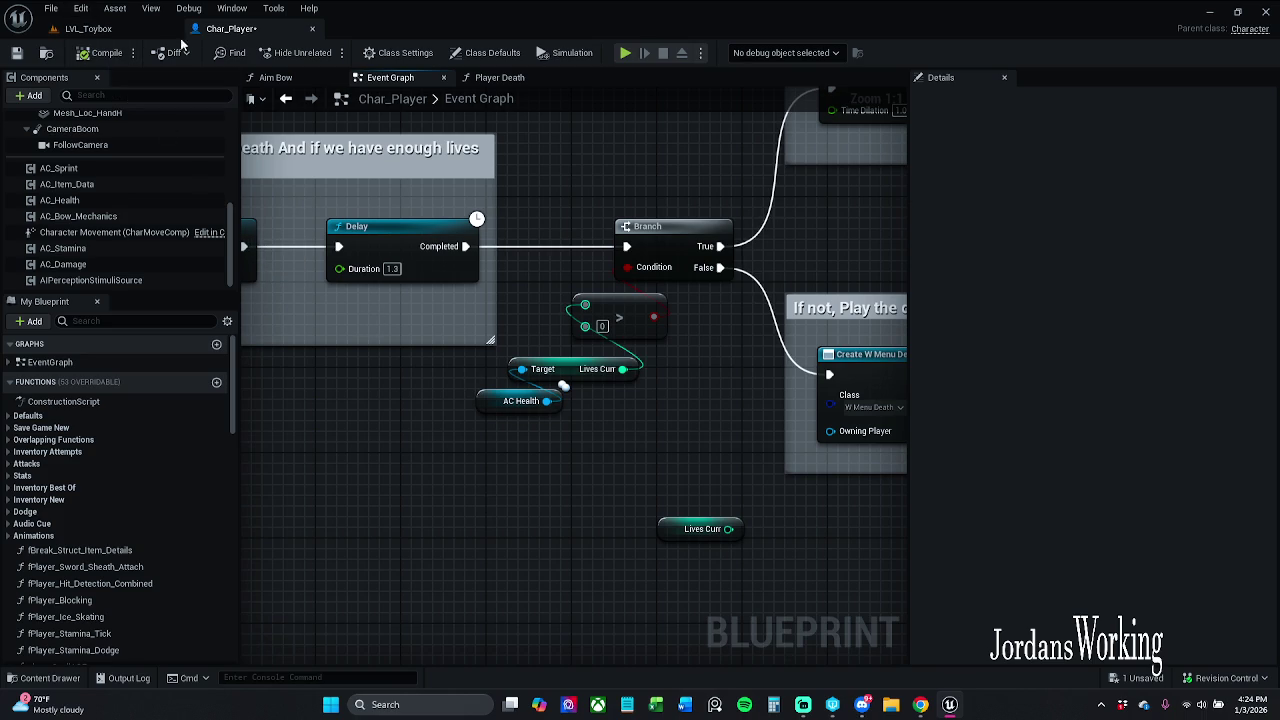
- Line up AC Health, Lives Curr and the > node beside the Branch, leaving the old getter apart
click(690, 497)
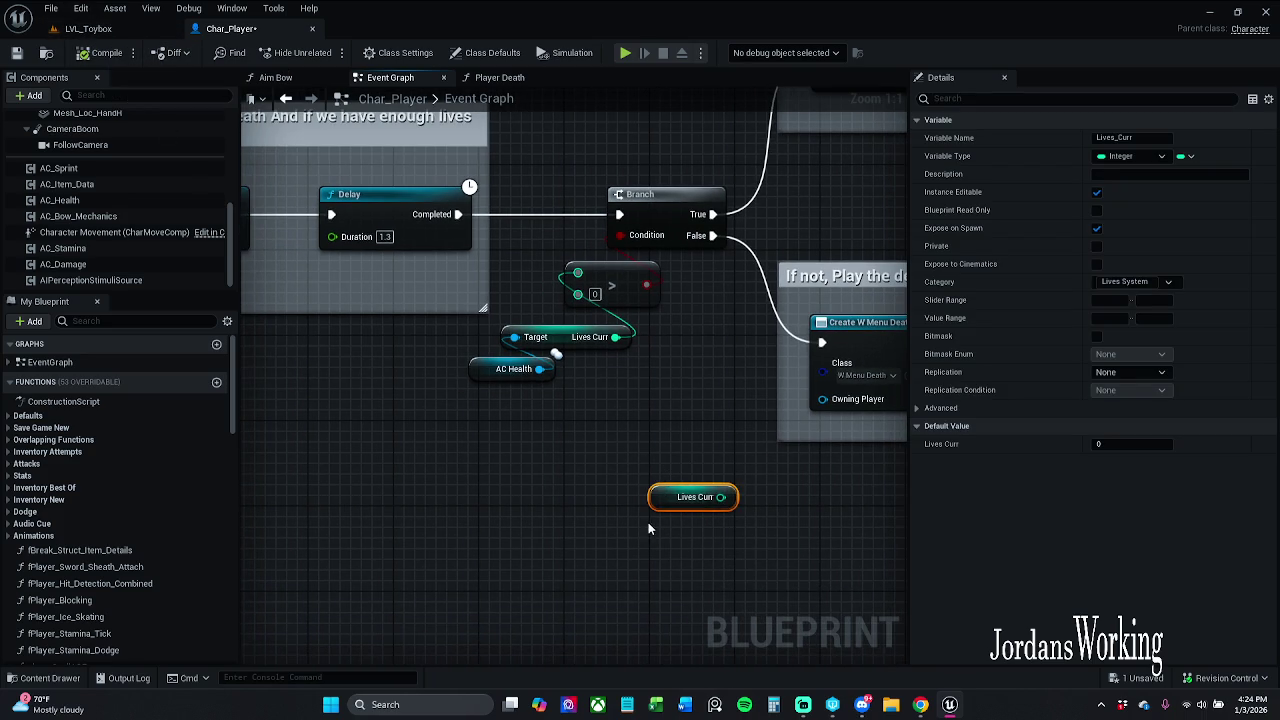
mouse_move(659, 502)
mouse_down()
mouse_move(640, 455)
mouse_move(576, 448)
mouse_move(614, 370)
mouse_up()
click(579, 386)
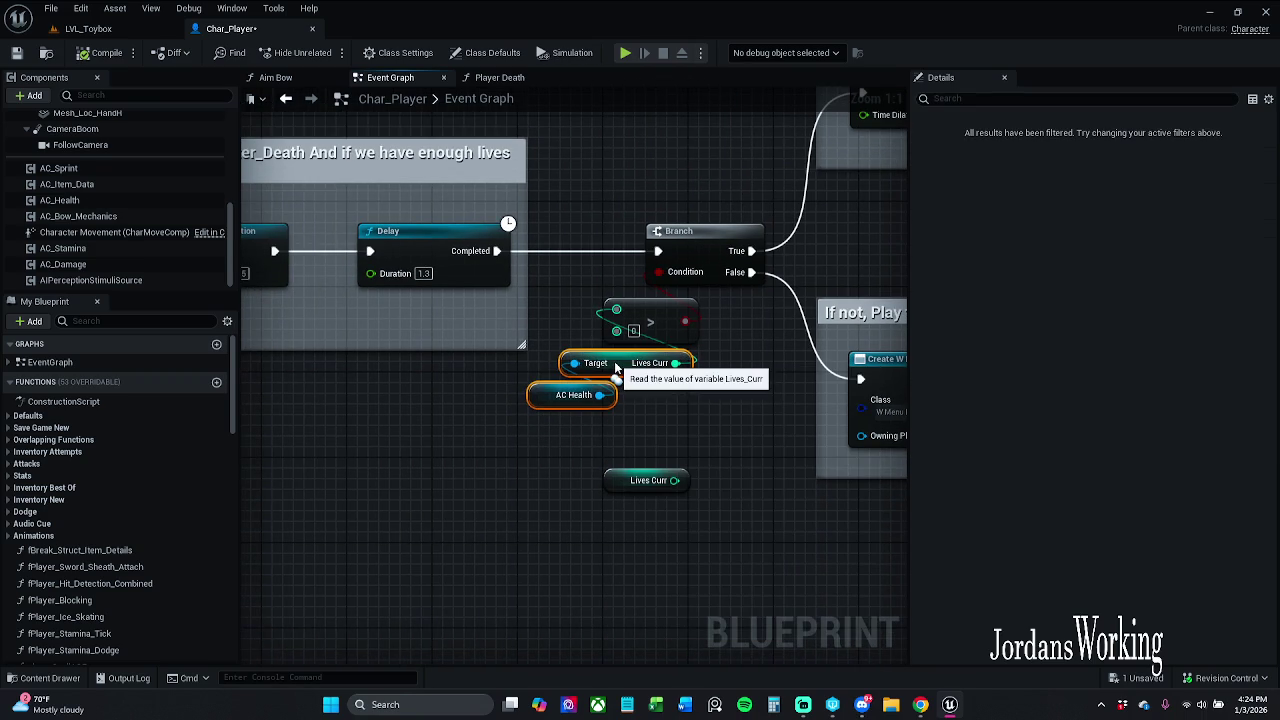
mouse_move(580, 490)
mouse_down()
mouse_move(665, 305)
mouse_move(682, 325)
mouse_up()
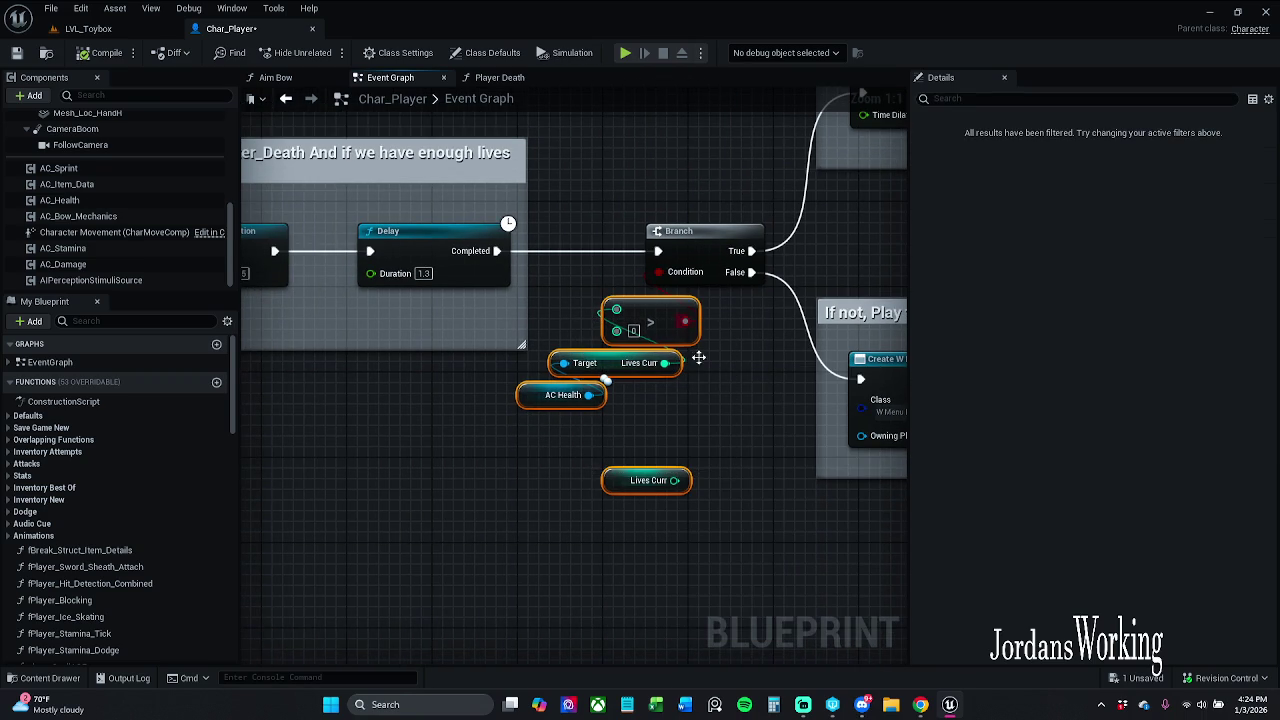
drag(652, 443, 592, 360)
ctrl+click(652, 323)
drag(652, 323, 662, 323)
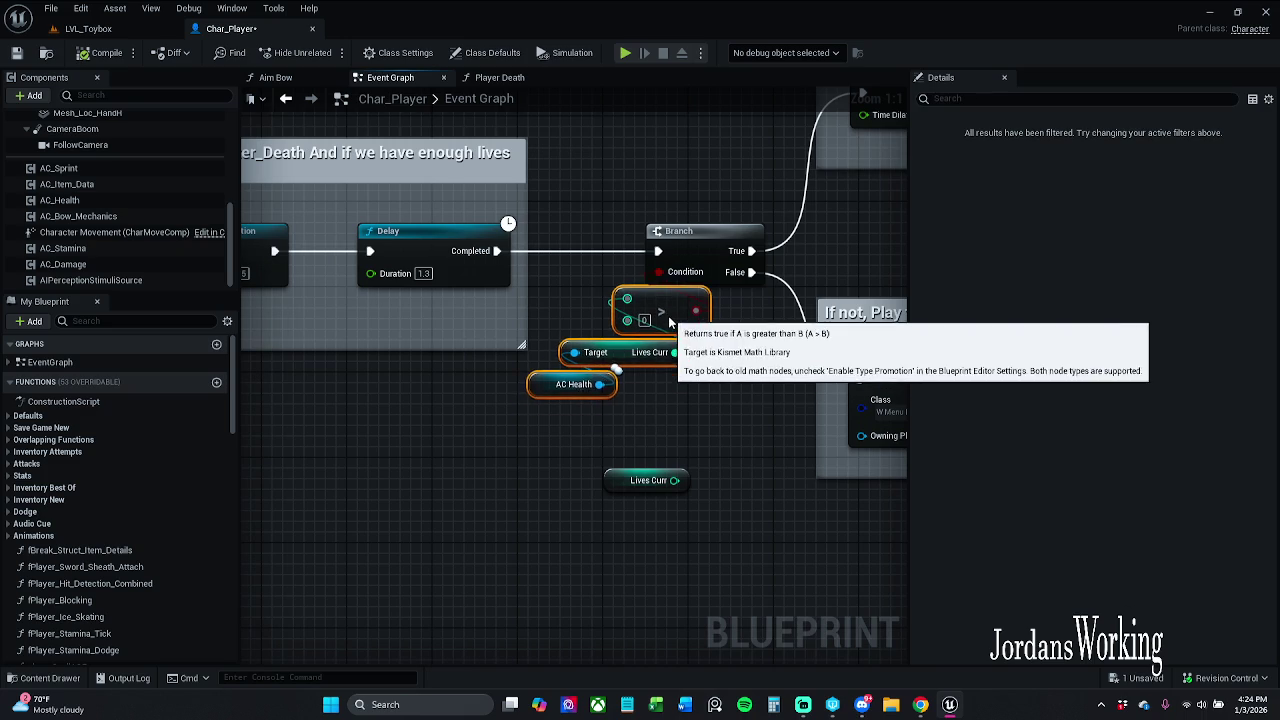
click(706, 412)
- Review the False path creating the W Menu Death widget and adding it to the viewport
mouse_move(706, 412)
mouse_down()
mouse_move(621, 371)
mouse_move(567, 393)
mouse_move(451, 399)
mouse_up()
mouse_move(767, 215)
mouse_down()
mouse_move(682, 183)
mouse_move(666, 229)
mouse_move(638, 245)
mouse_move(769, 246)
mouse_up()
scroll(671, 230, down, 1)
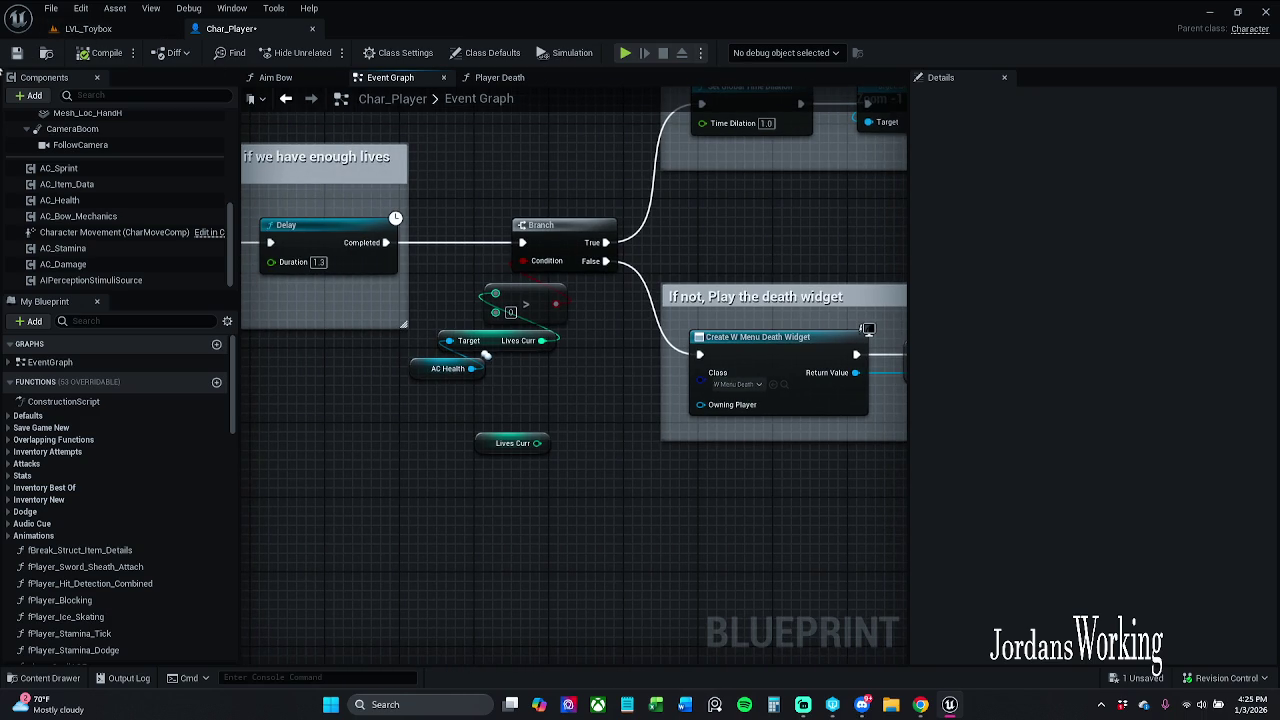
- Save Char_Player and review the UPlayer Respawn and death-widget logic in the Event Graph
key(ctrl+s)
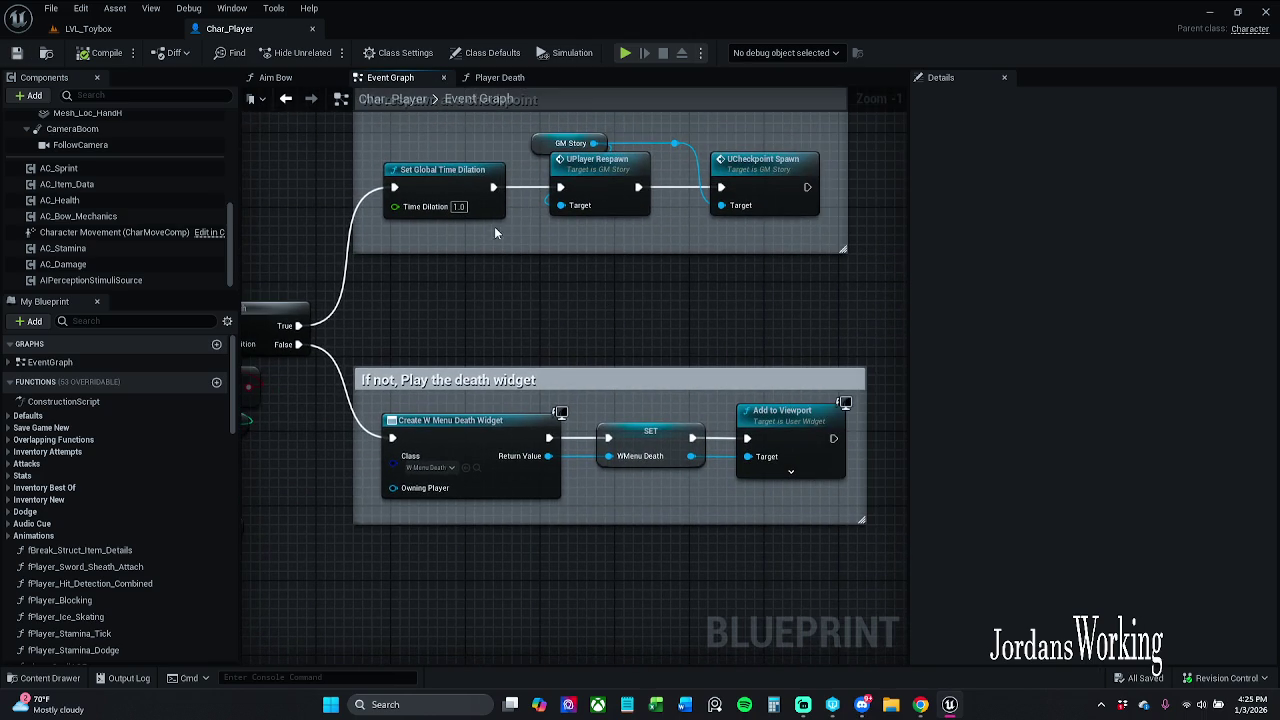
drag(494, 232, 503, 289)
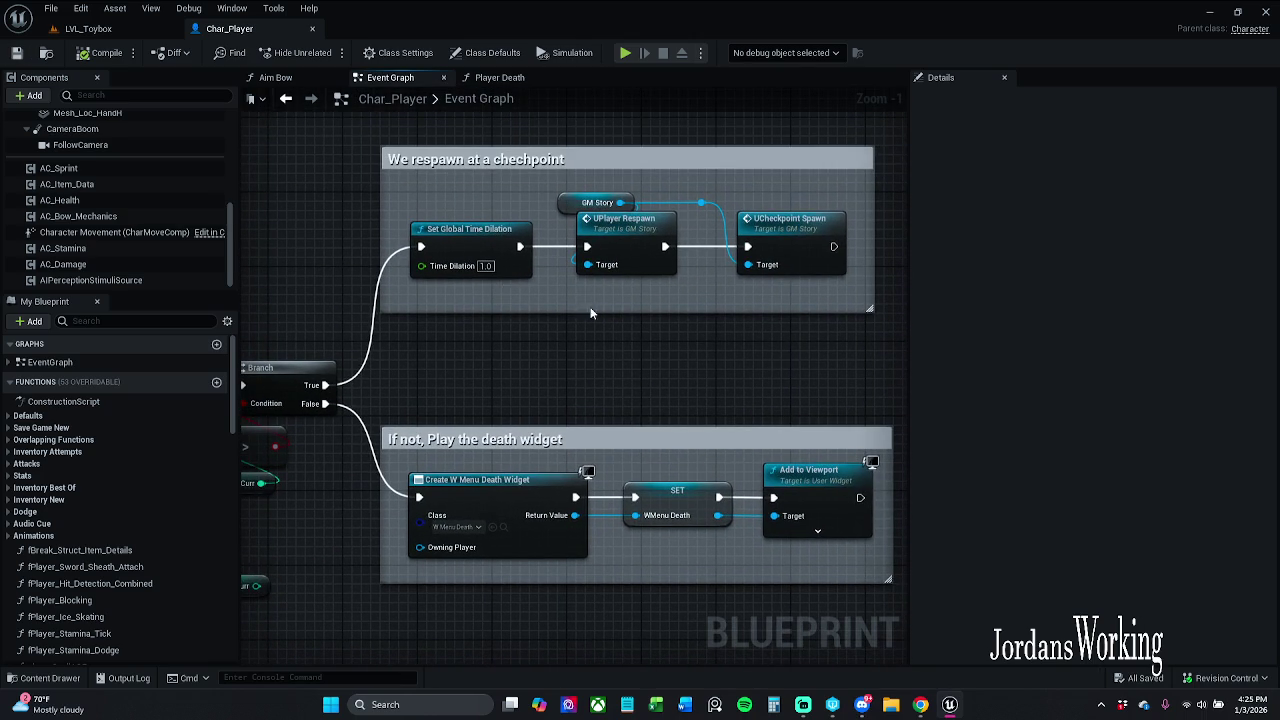
click(612, 248)
click(641, 321)
scroll(639, 315, down, 1)
scroll(454, 331, up, 1)
mouse_move(554, 333)
mouse_down()
mouse_move(811, 255)
mouse_move(646, 309)
mouse_move(568, 279)
mouse_move(586, 278)
mouse_move(490, 279)
mouse_up()
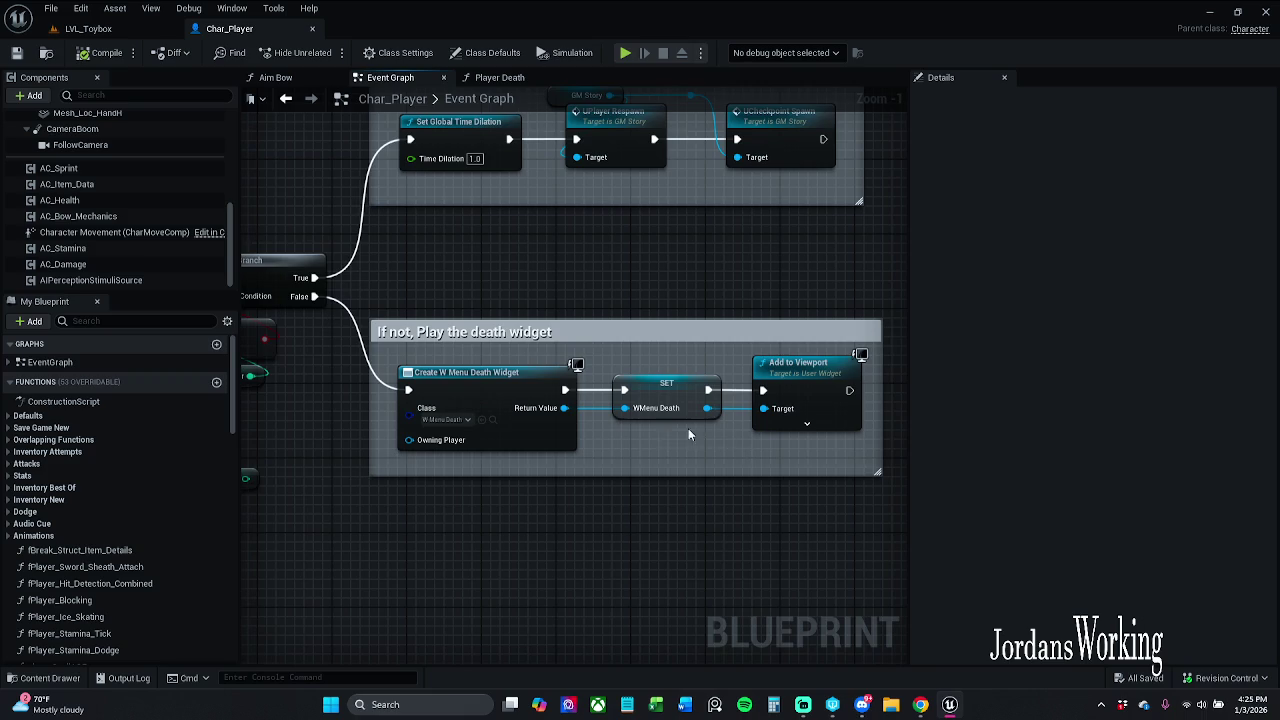
scroll(535, 268, down, 13)
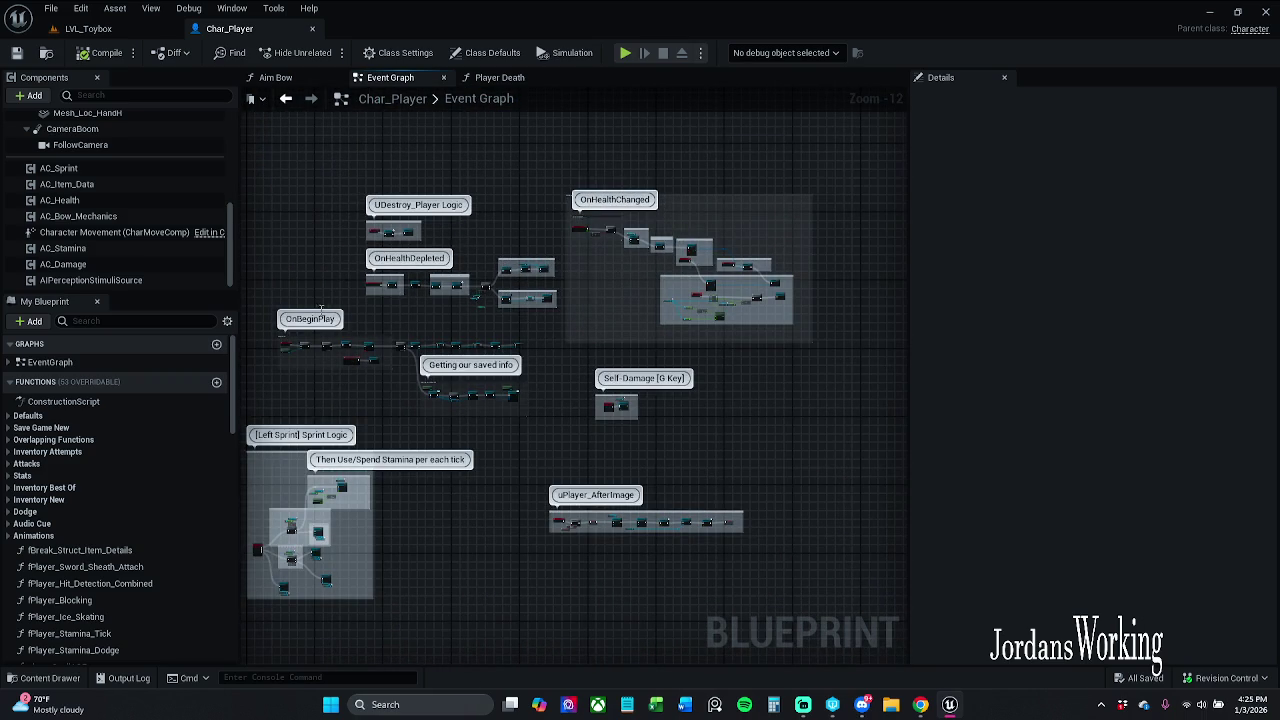
- Shift the UDestroy_Player Logic and OnHealthDepleted node groups slightly up-left
drag(358, 300, 550, 205)
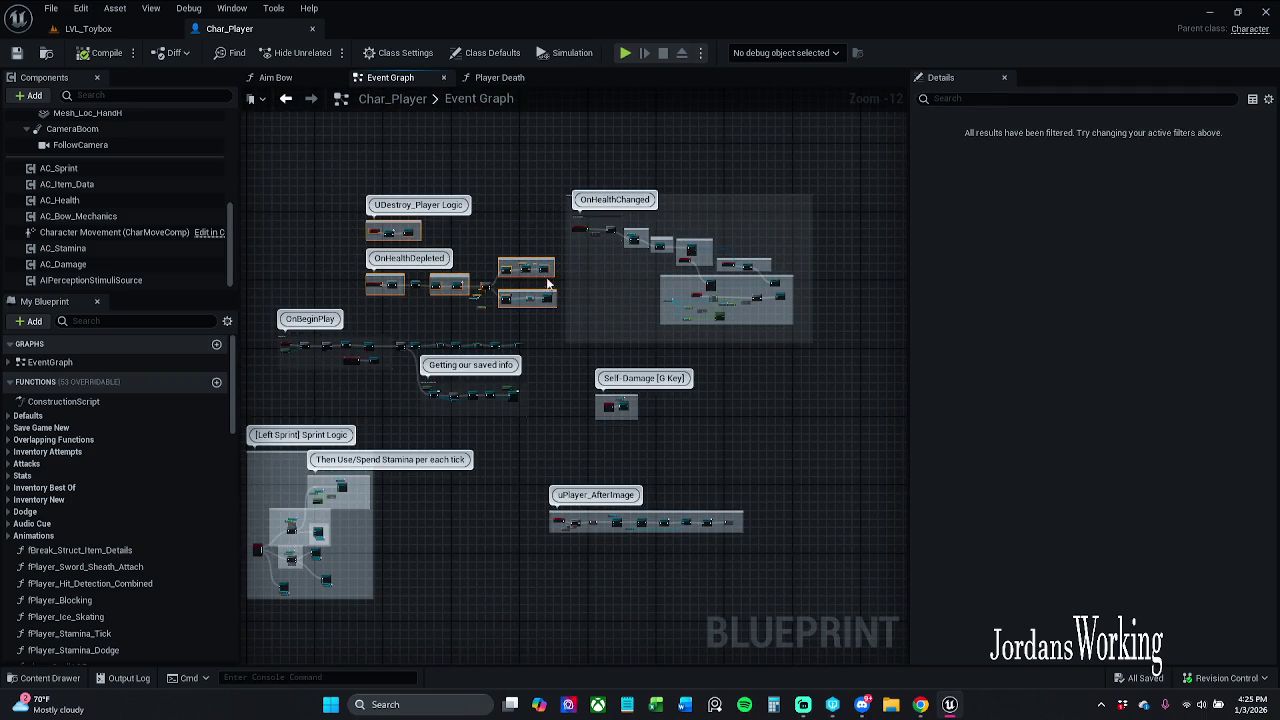
drag(548, 297, 529, 282)
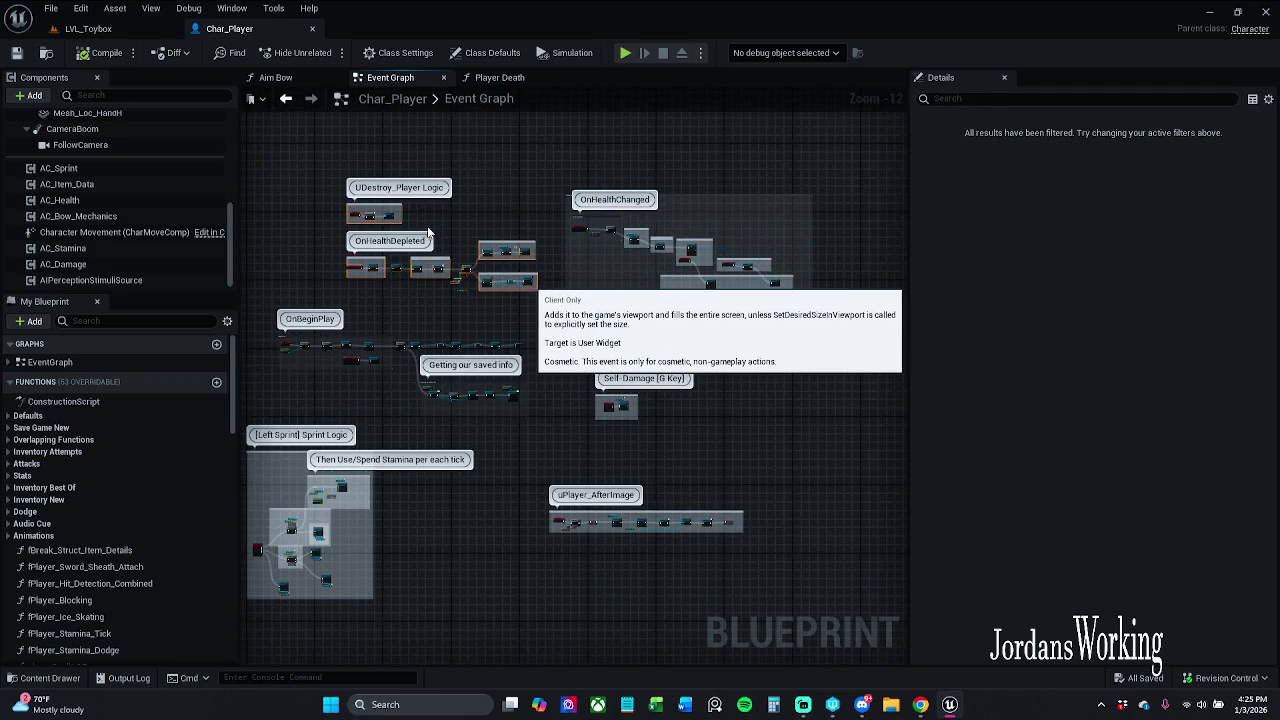
scroll(458, 224, up, 5)
click(458, 226)
- Review the respawn, After fCharacter_Death, OnHealthDepleted and UDestroy_Player Logic comments, selecting Player Death
drag(457, 229, 578, 236)
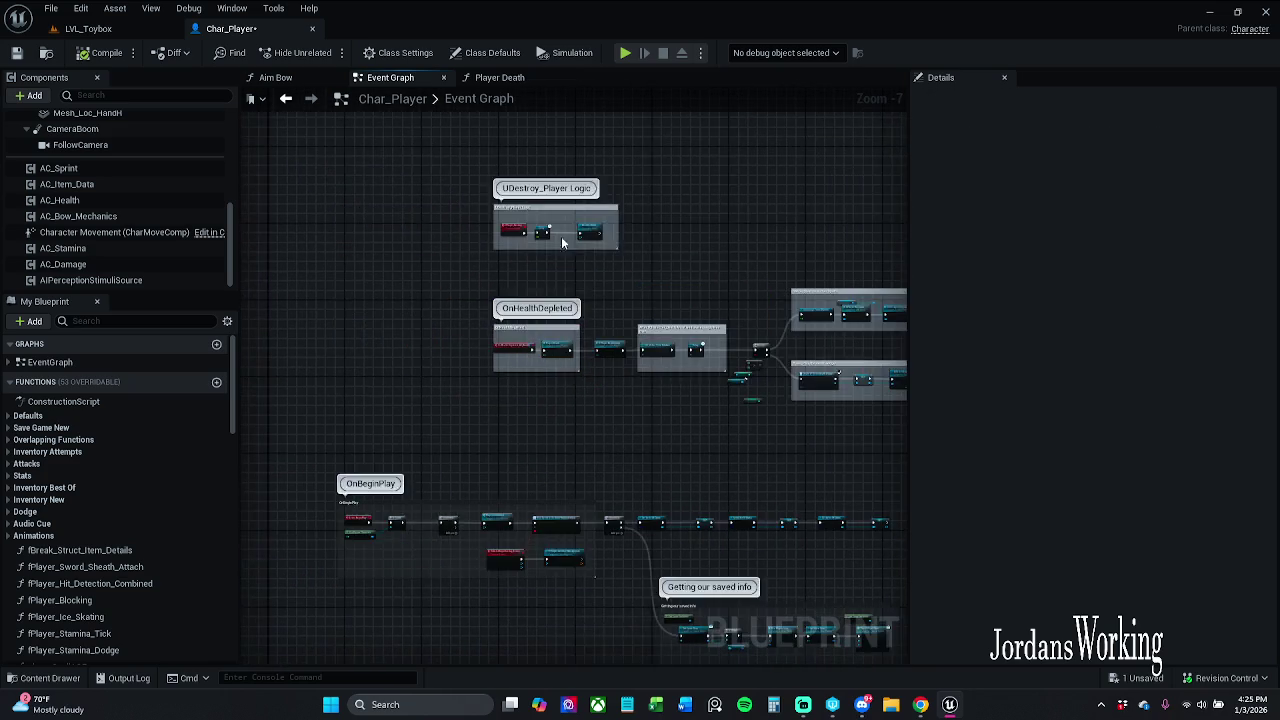
scroll(578, 236, up, 8)
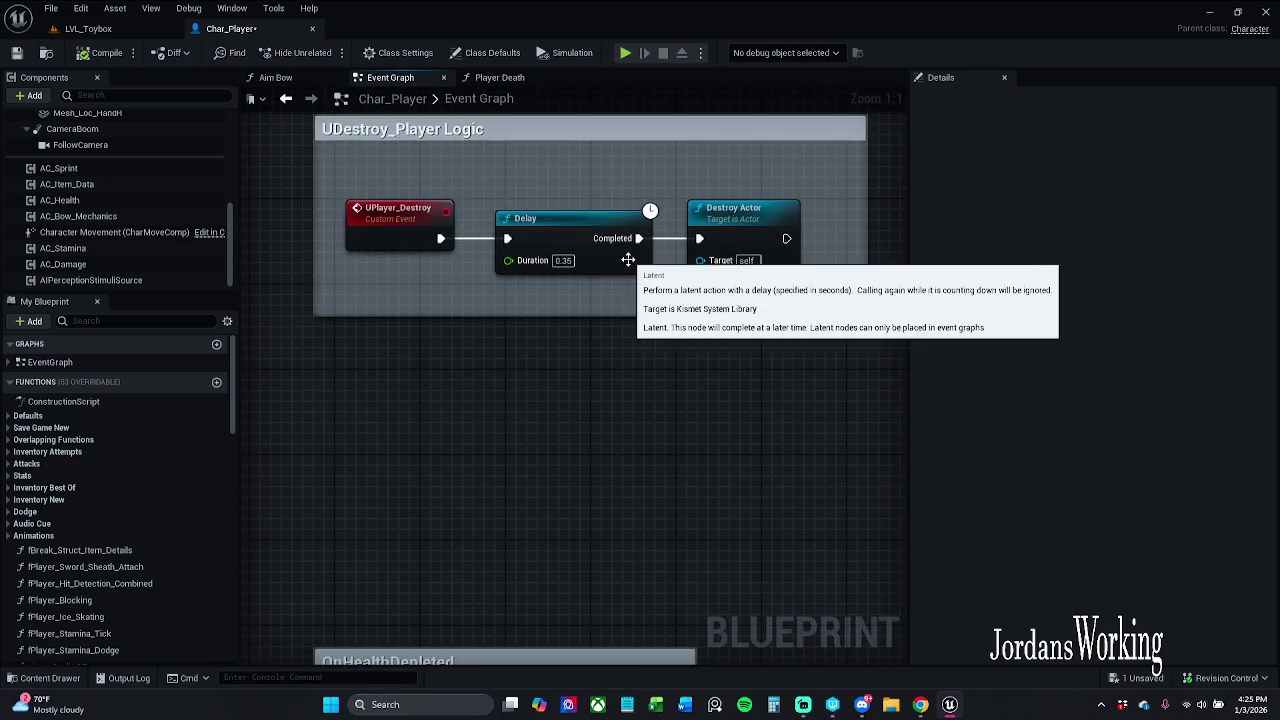
scroll(628, 259, down, 5)
mouse_move(663, 351)
mouse_down()
mouse_move(726, 229)
mouse_move(594, 217)
mouse_move(389, 226)
mouse_up()
scroll(474, 216, up, 3)
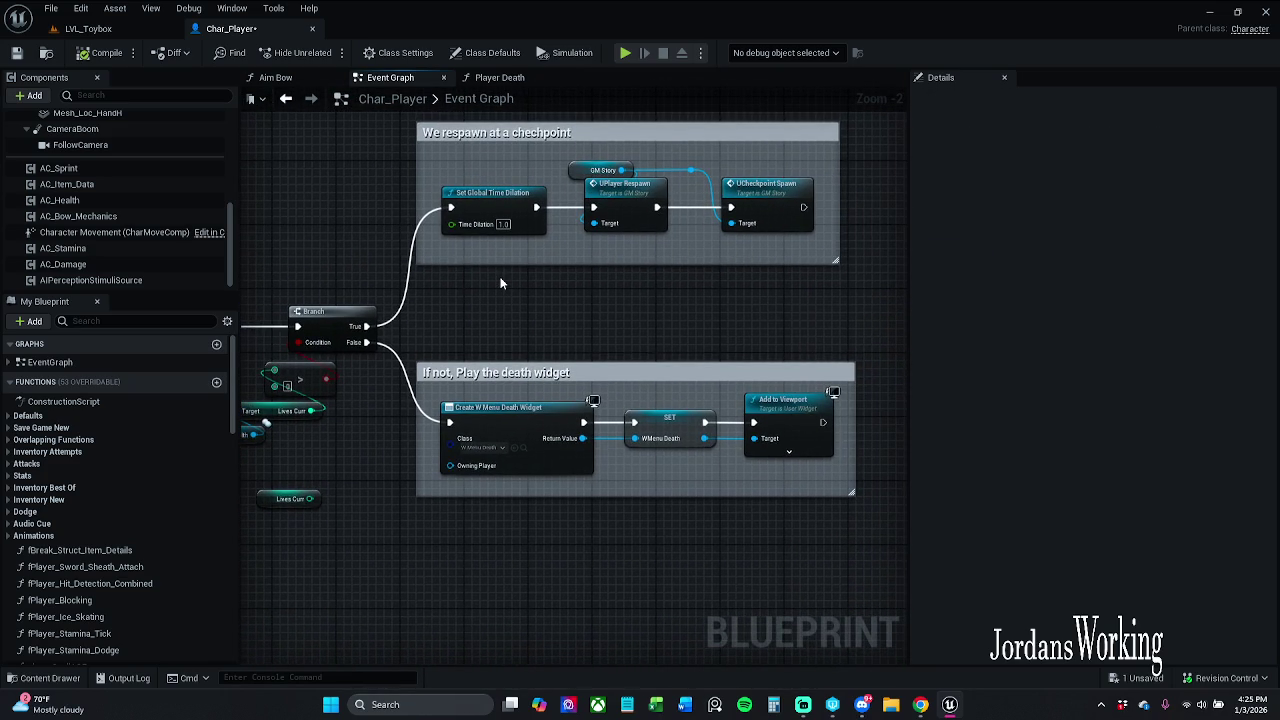
mouse_move(501, 284)
mouse_down()
mouse_move(700, 560)
mouse_move(680, 600)
mouse_move(750, 315)
mouse_move(346, 309)
mouse_move(490, 316)
mouse_up()
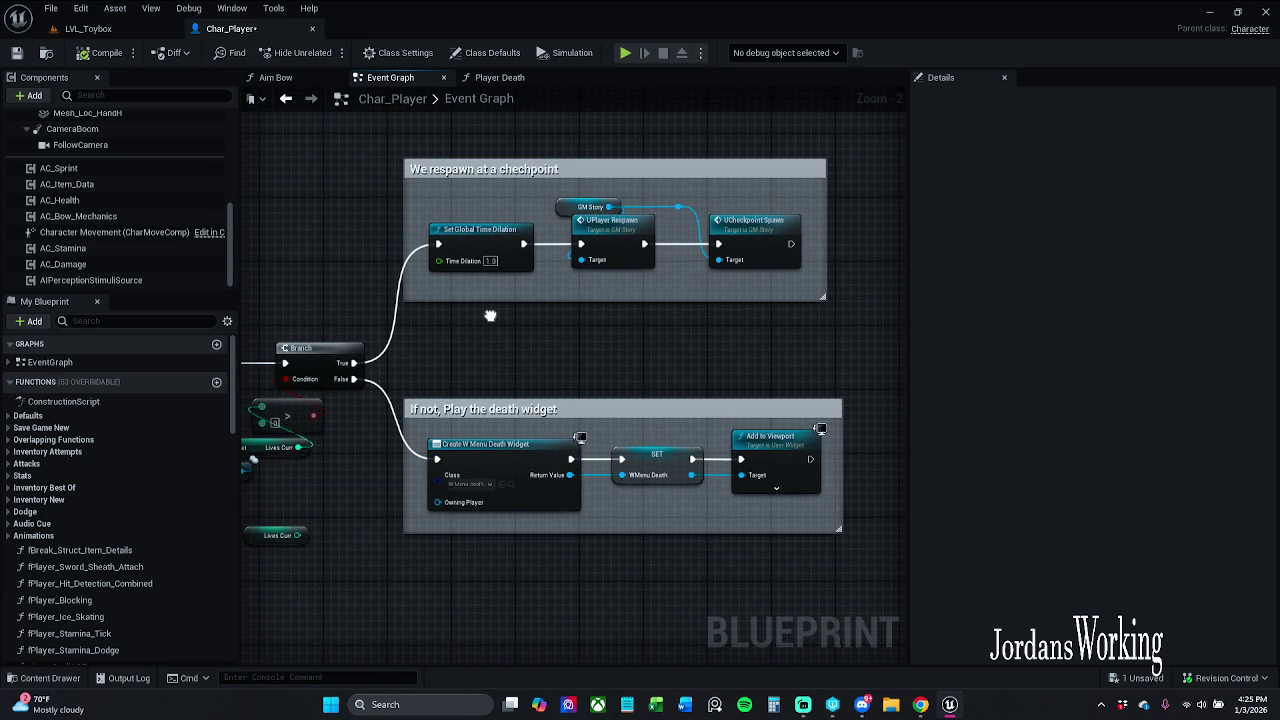
mouse_move(490, 323)
mouse_down()
mouse_move(884, 269)
mouse_move(1055, 309)
mouse_move(1145, 294)
mouse_up()
mouse_move(575, 330)
mouse_down()
mouse_move(635, 360)
mouse_move(468, 302)
mouse_move(579, 303)
mouse_up()
mouse_move(850, 330)
mouse_down()
mouse_move(900, 325)
mouse_move(240, 273)
mouse_up()
mouse_move(540, 300)
mouse_down()
mouse_move(632, 500)
mouse_move(888, 514)
mouse_up()
mouse_move(560, 240)
mouse_down()
mouse_move(605, 506)
mouse_move(593, 564)
mouse_move(553, 373)
mouse_up()
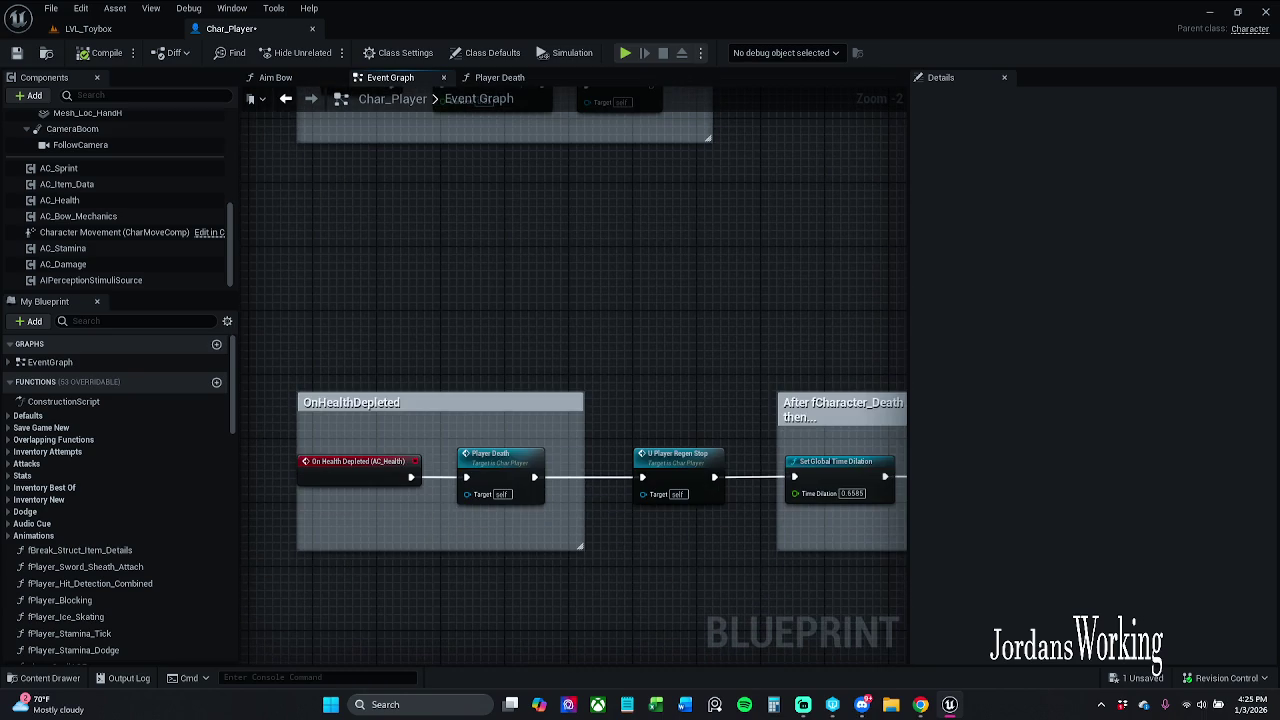
click(505, 470)
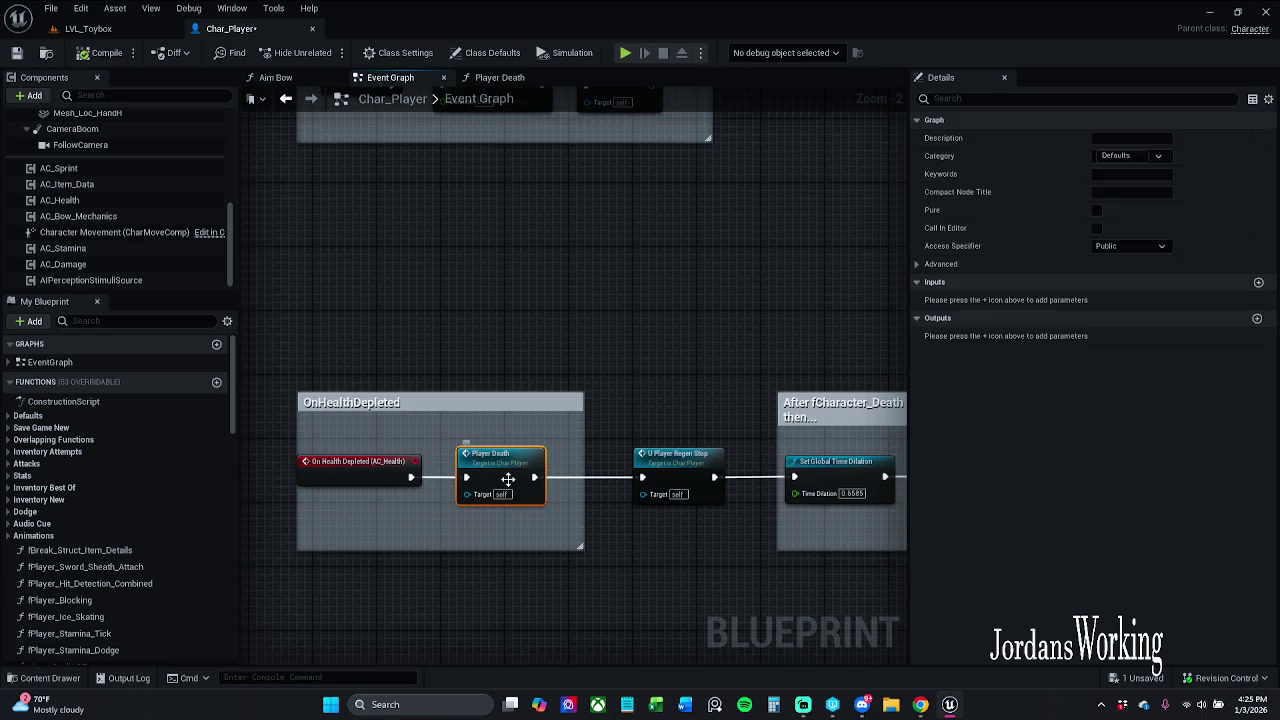
- Open the Player Death function graph and close the Aim Bow graph tab
drag(591, 371, 591, 436)
double_click(478, 533)
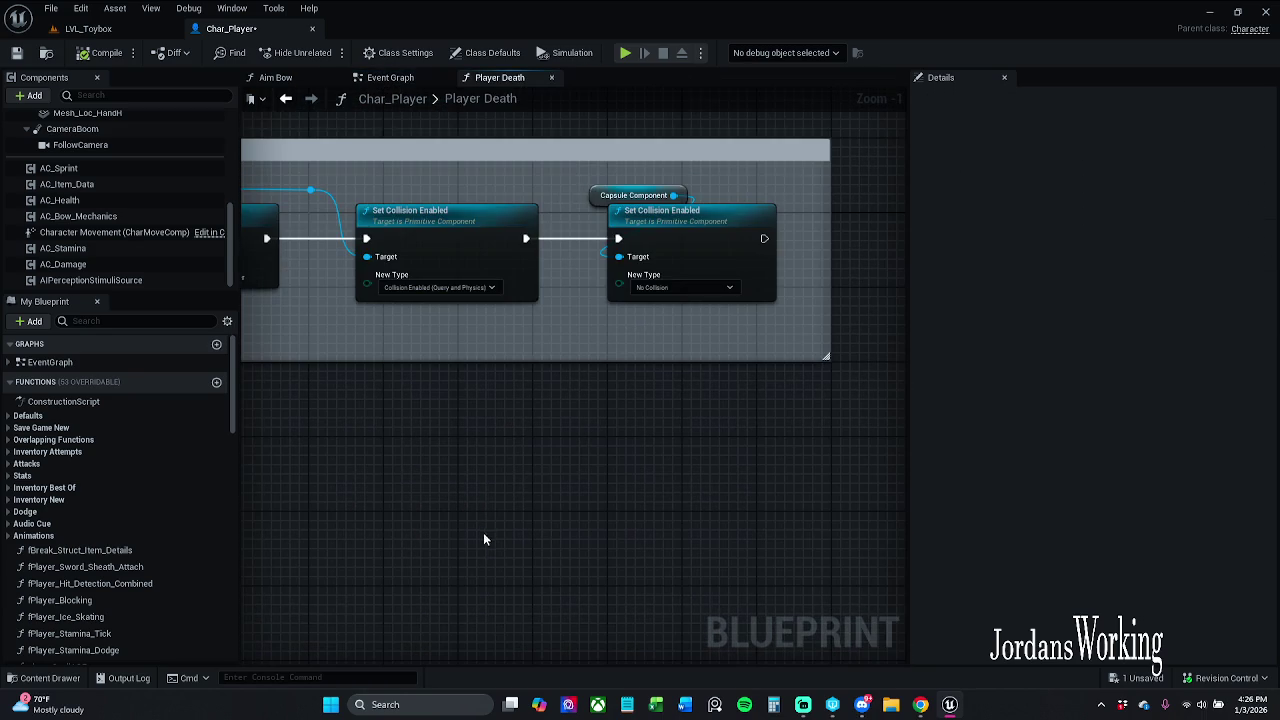
click(373, 81)
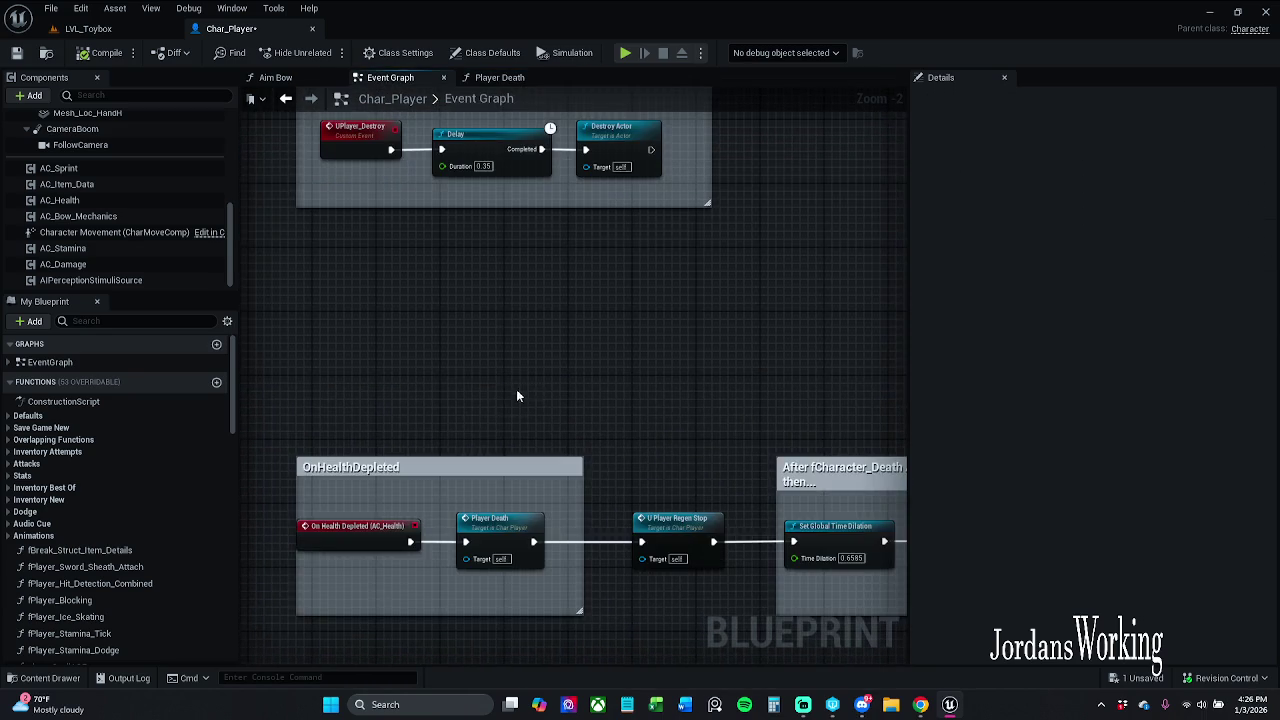
click(318, 80)
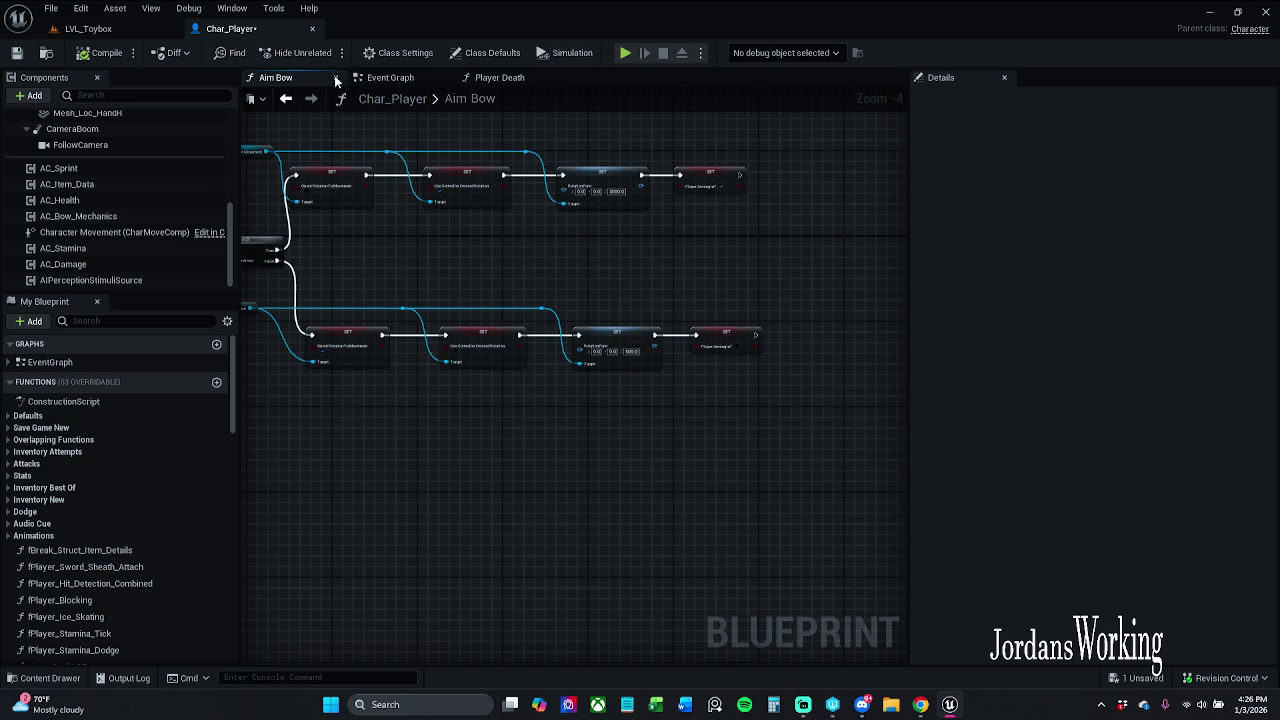
click(335, 77)
mouse_move(567, 399)
mouse_down()
mouse_move(493, 360)
mouse_move(744, 146)
mouse_up()
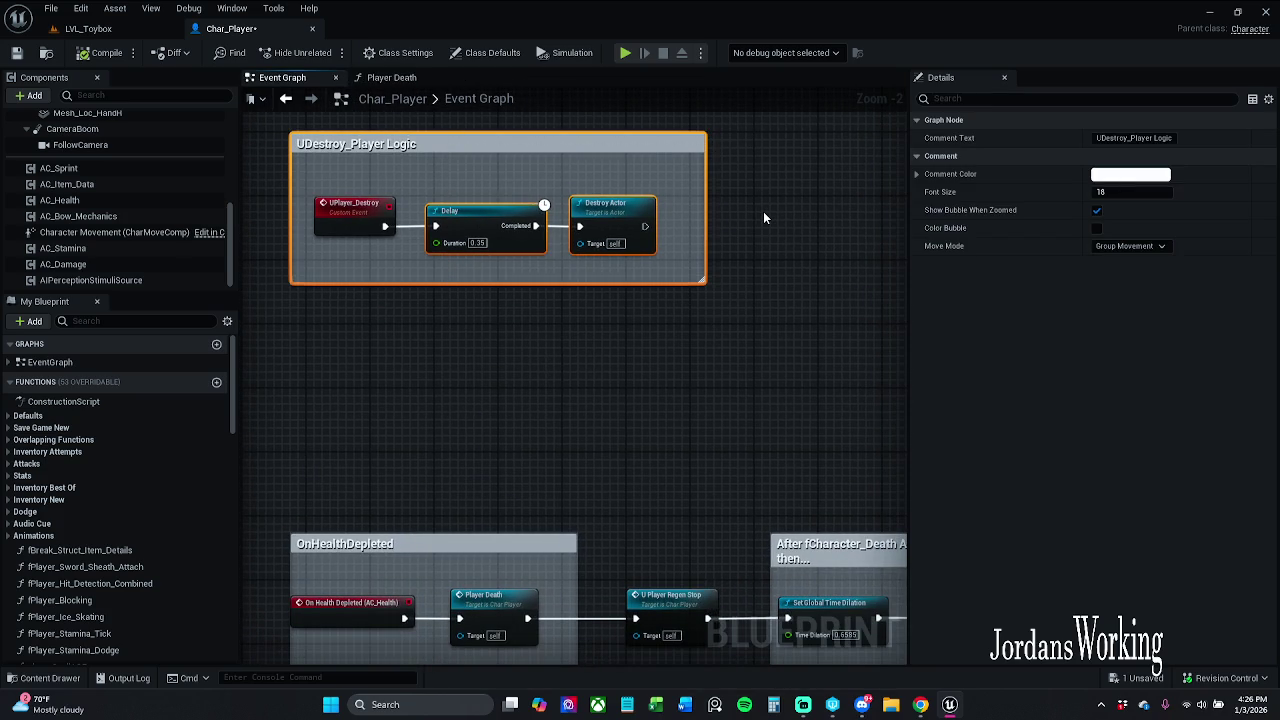
click(391, 77)
click(280, 78)
- Delete the UDestroy_Player Logic comment group and save Char_Player
drag(317, 350, 797, 132)
key(Delete)
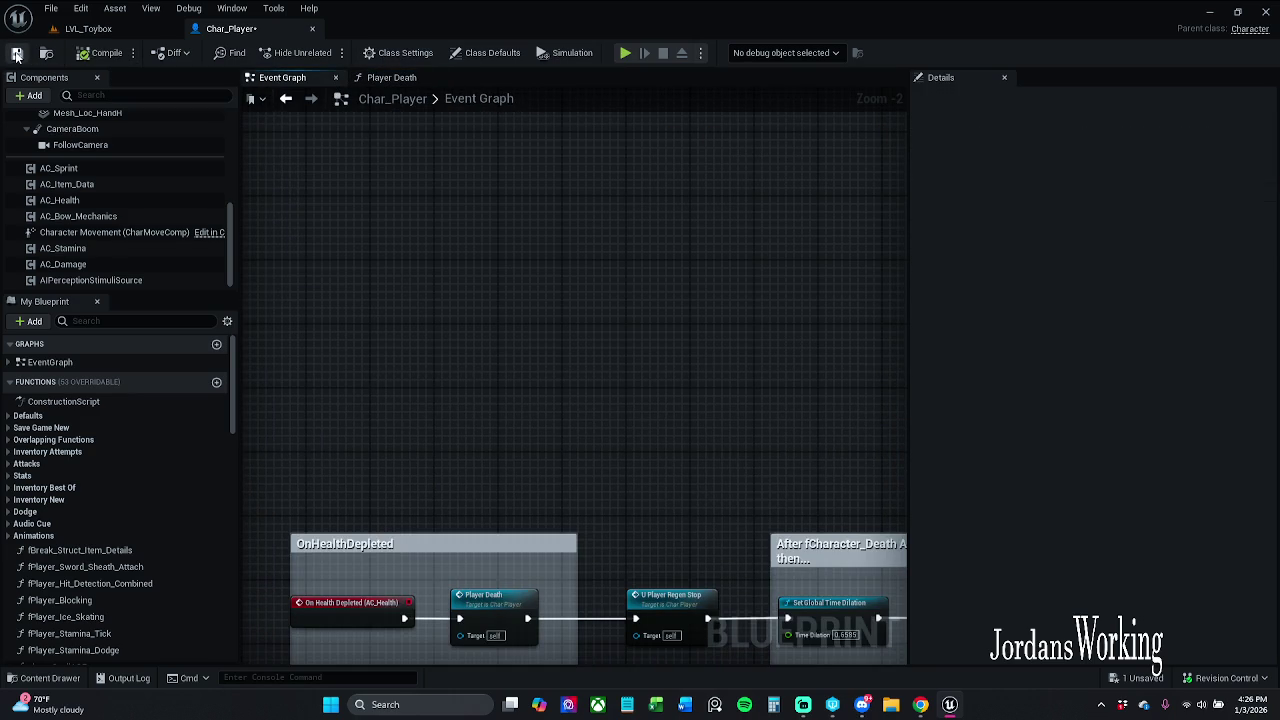
key(ctrl+s)
drag(574, 497, 581, 306)
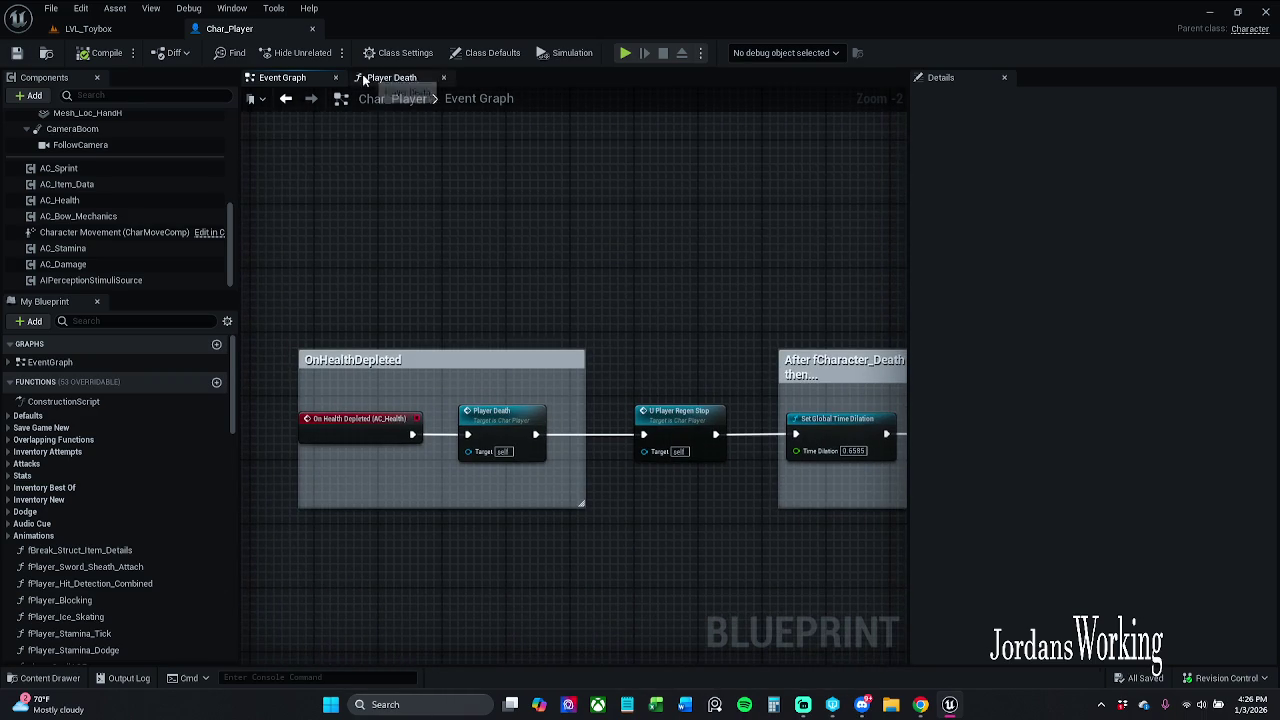
click(131, 32)
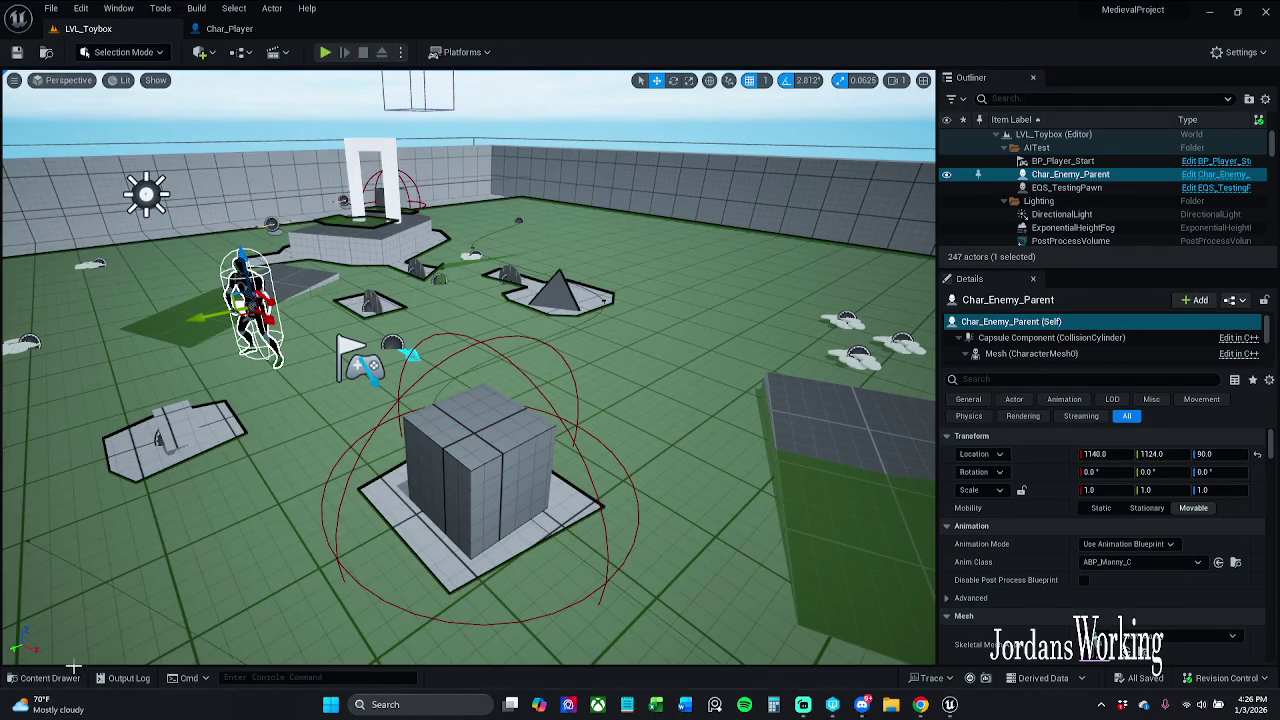
- Open the GM_Story blueprint from Blueprints > Gamemodes in the Content Drawer
click(70, 677)
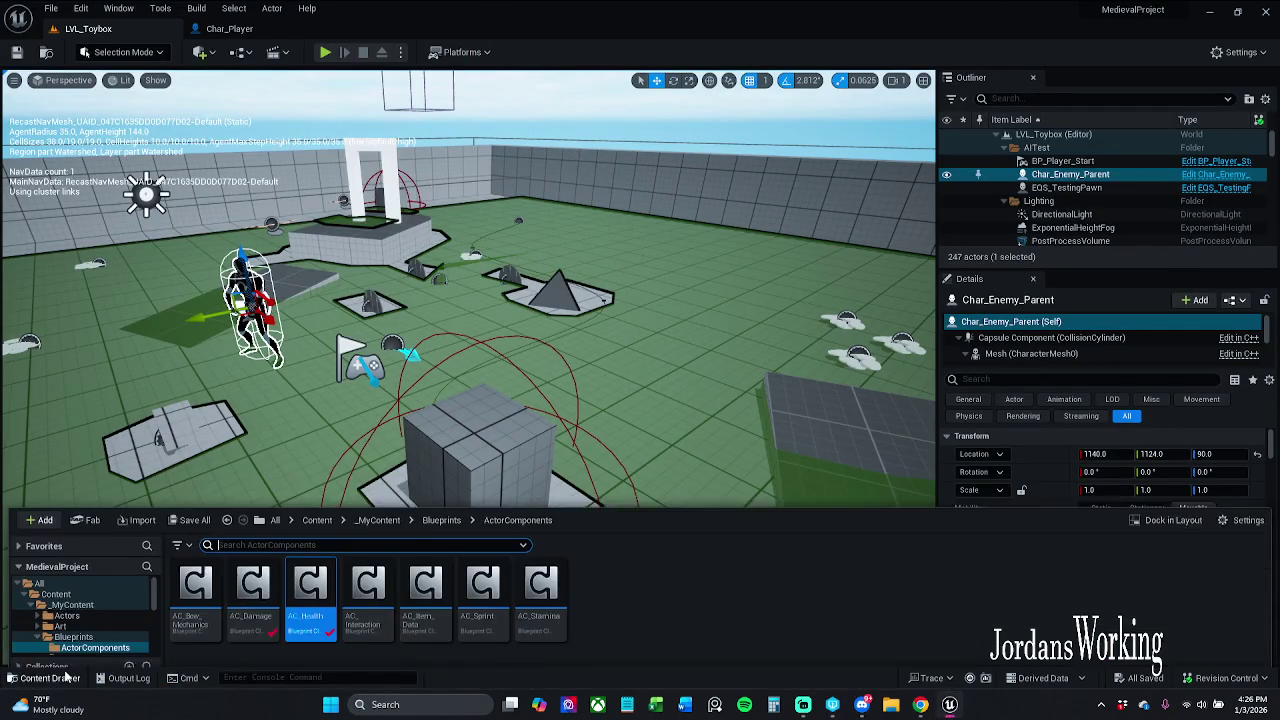
click(443, 510)
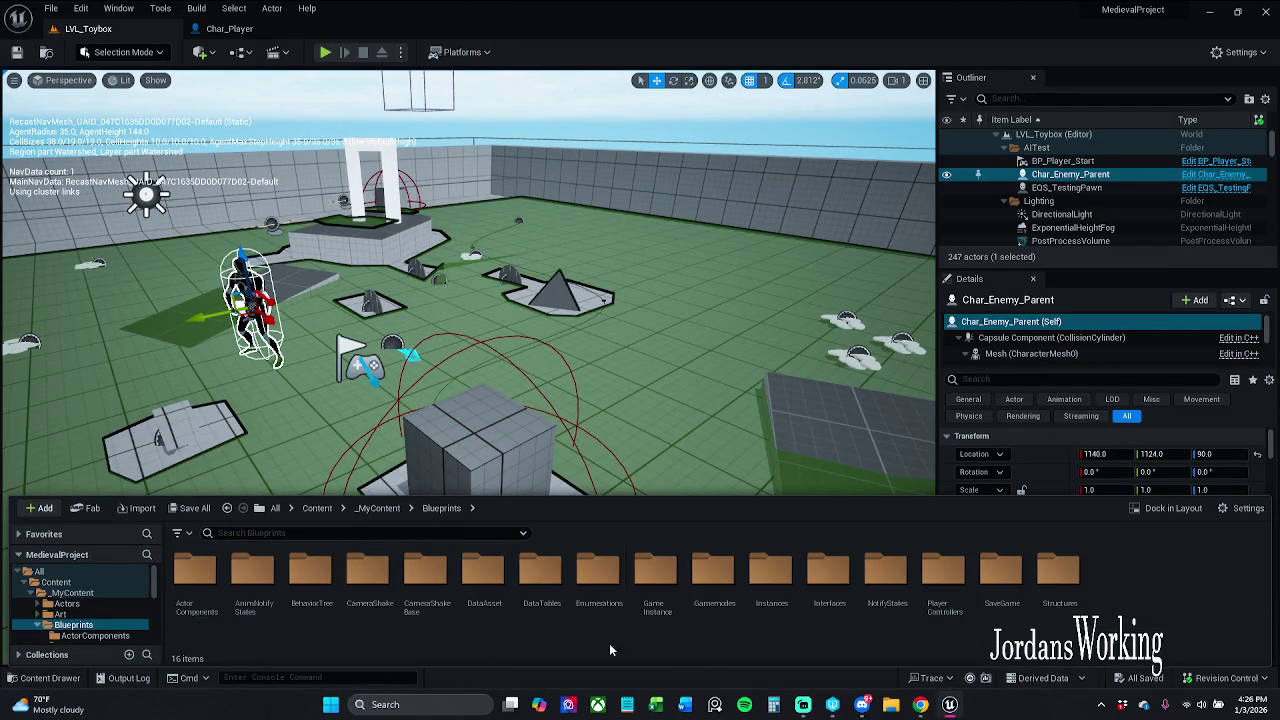
double_click(727, 606)
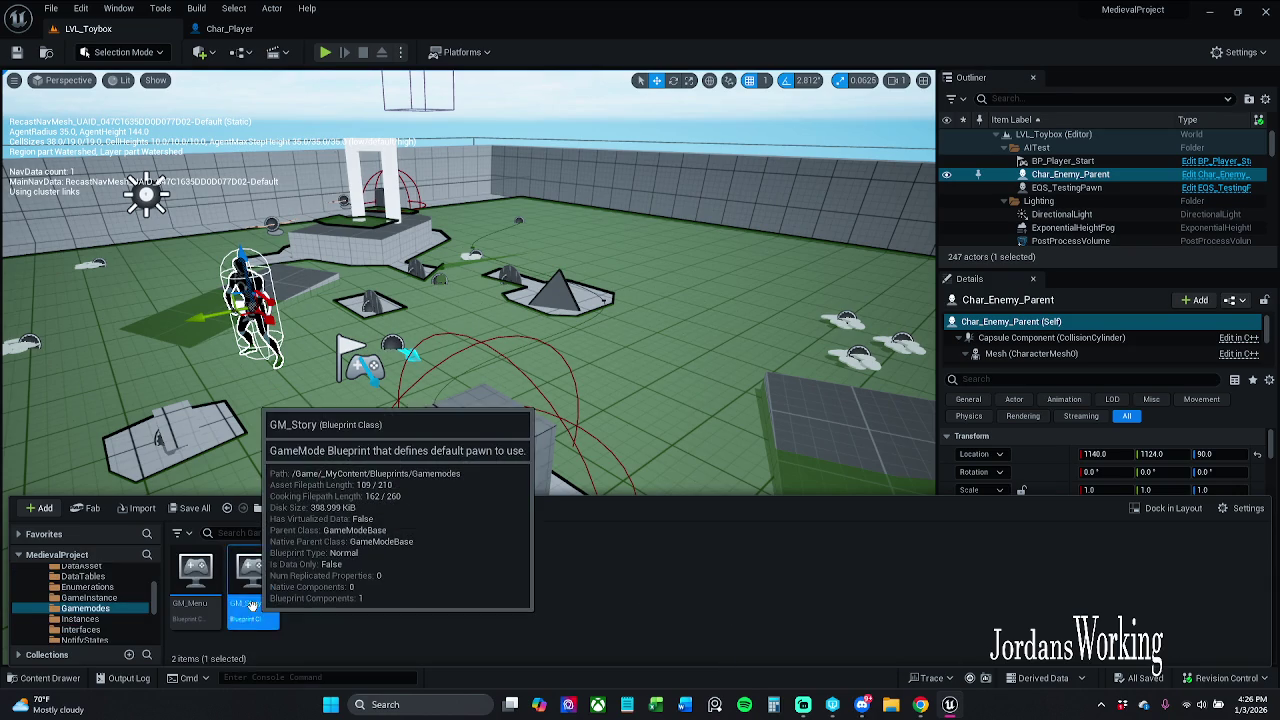
double_click(255, 612)
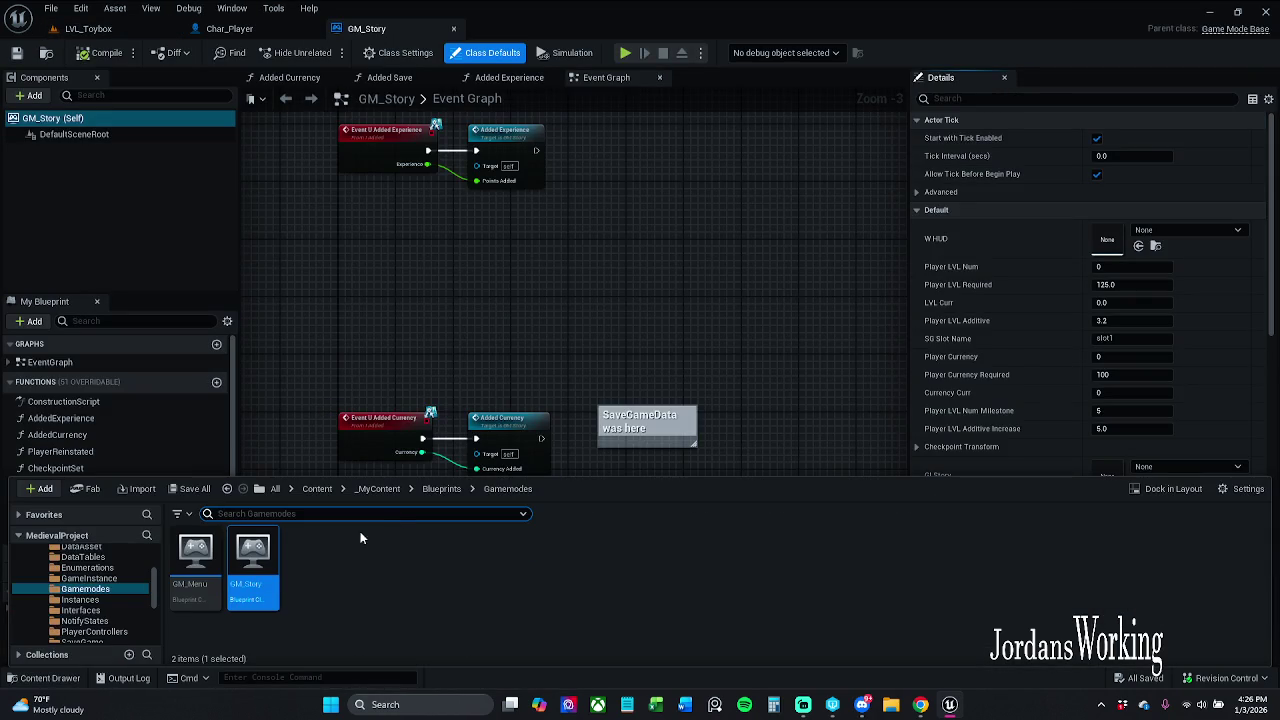
- Open Char_Enemy_Parent from Characters > Enemy, look over its event graph, and close it
click(376, 488)
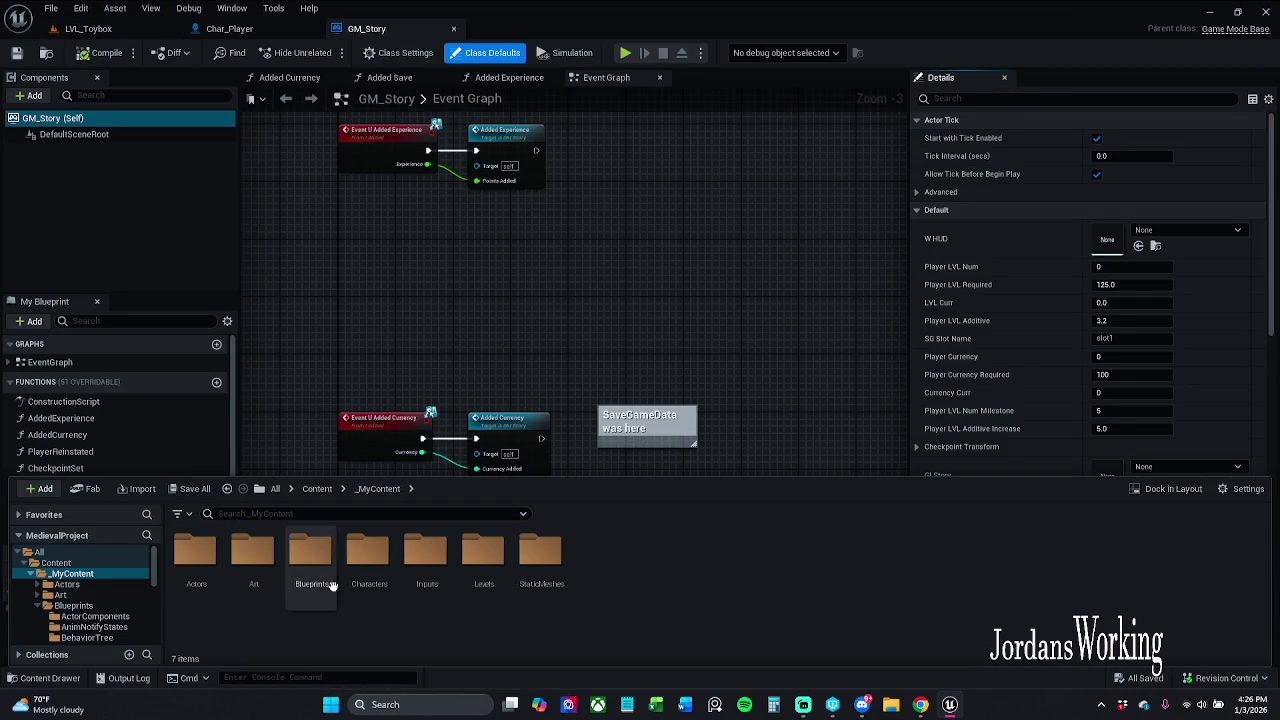
double_click(364, 565)
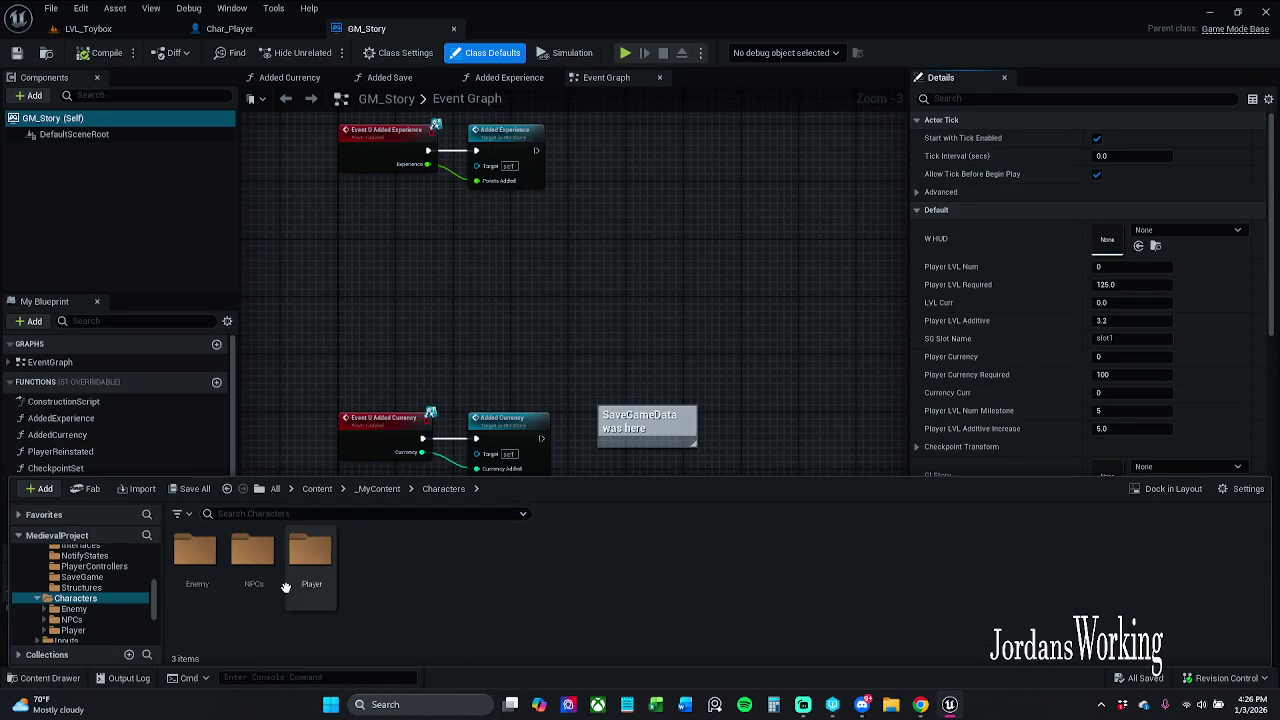
double_click(195, 580)
double_click(712, 565)
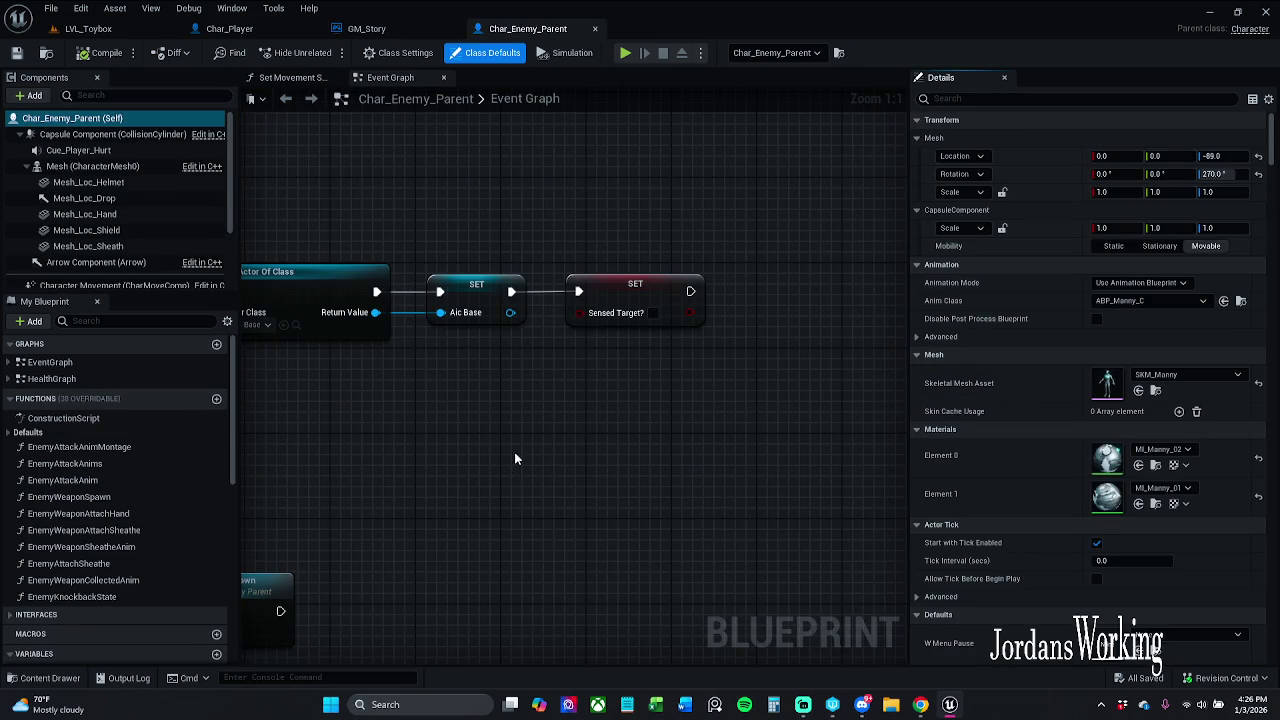
scroll(520, 440, down, 10)
scroll(574, 366, down, 4)
drag(583, 542, 572, 322)
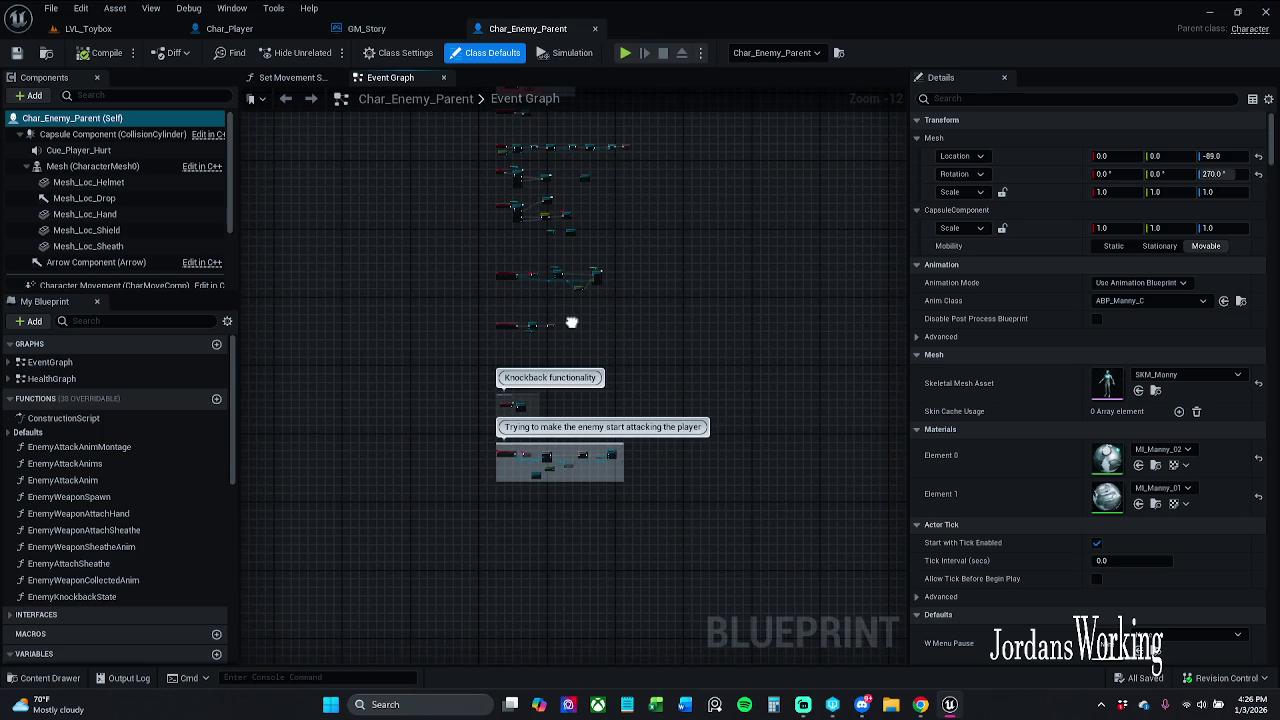
drag(572, 322, 566, 447)
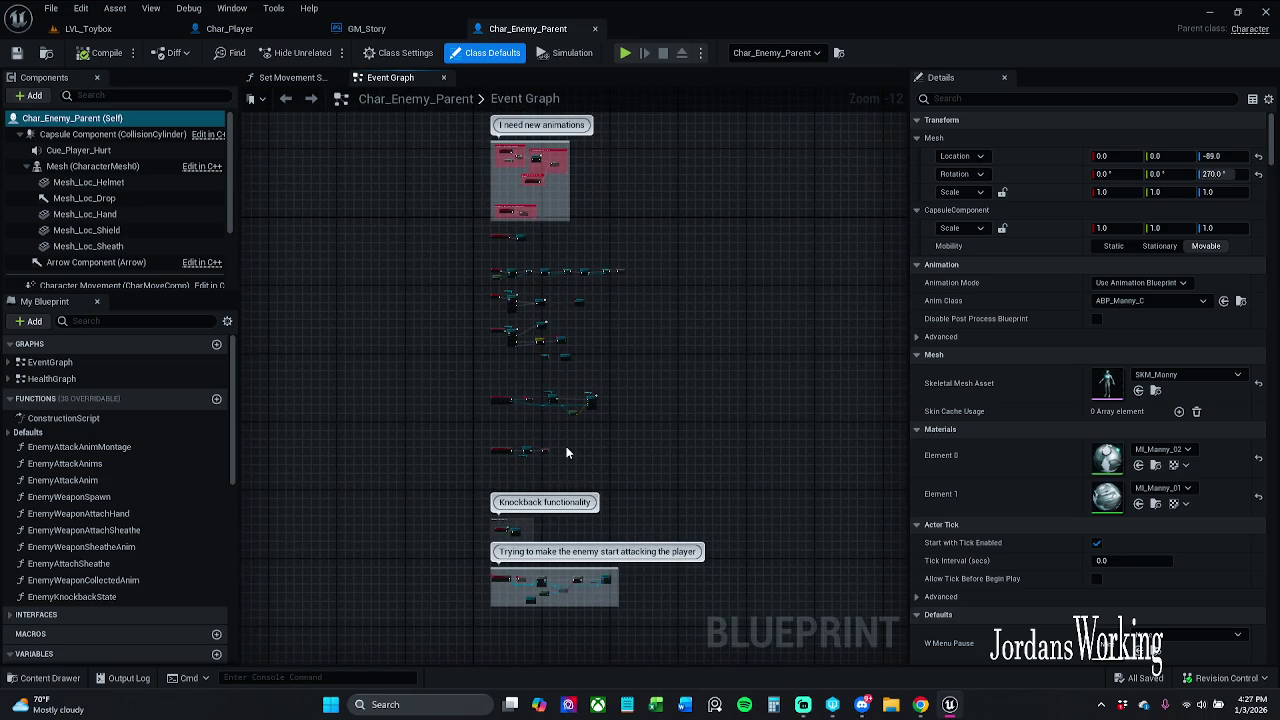
click(595, 28)
- Bring GM_Story's Added Currency and Added Experience events into view
drag(448, 220, 459, 322)
drag(459, 562, 543, 382)
scroll(543, 382, up, 3)
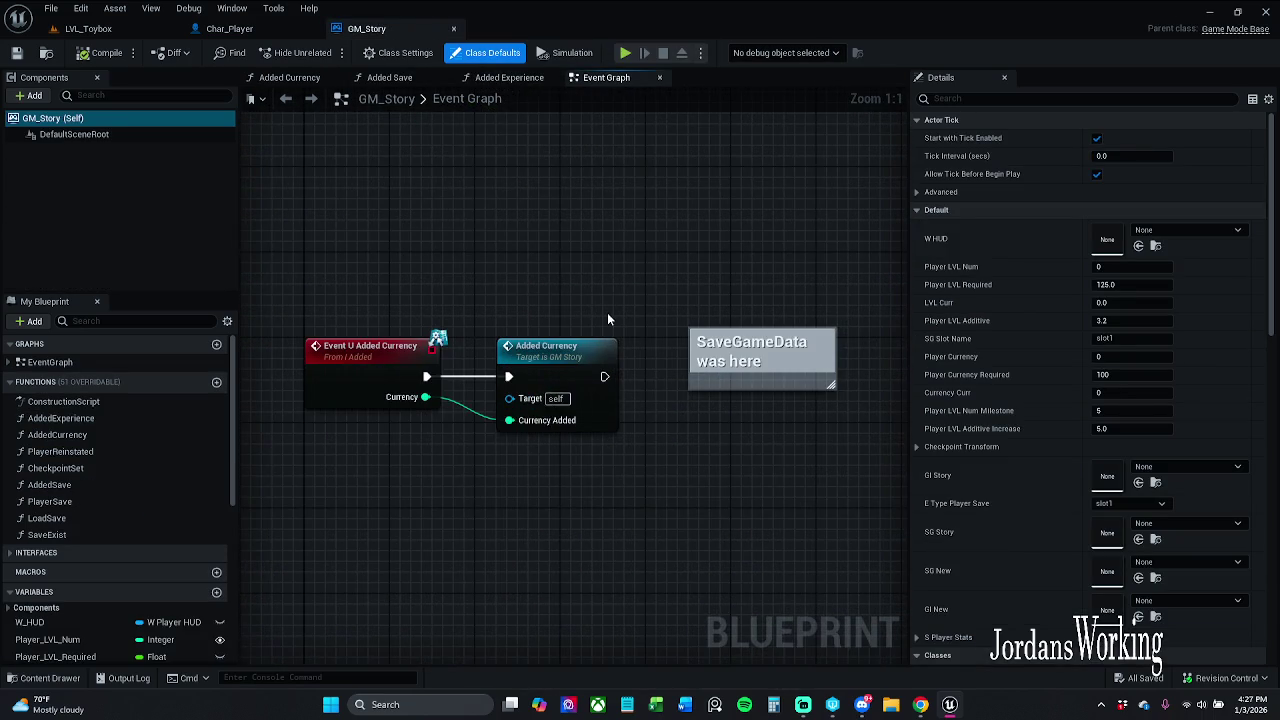
drag(607, 312, 585, 540)
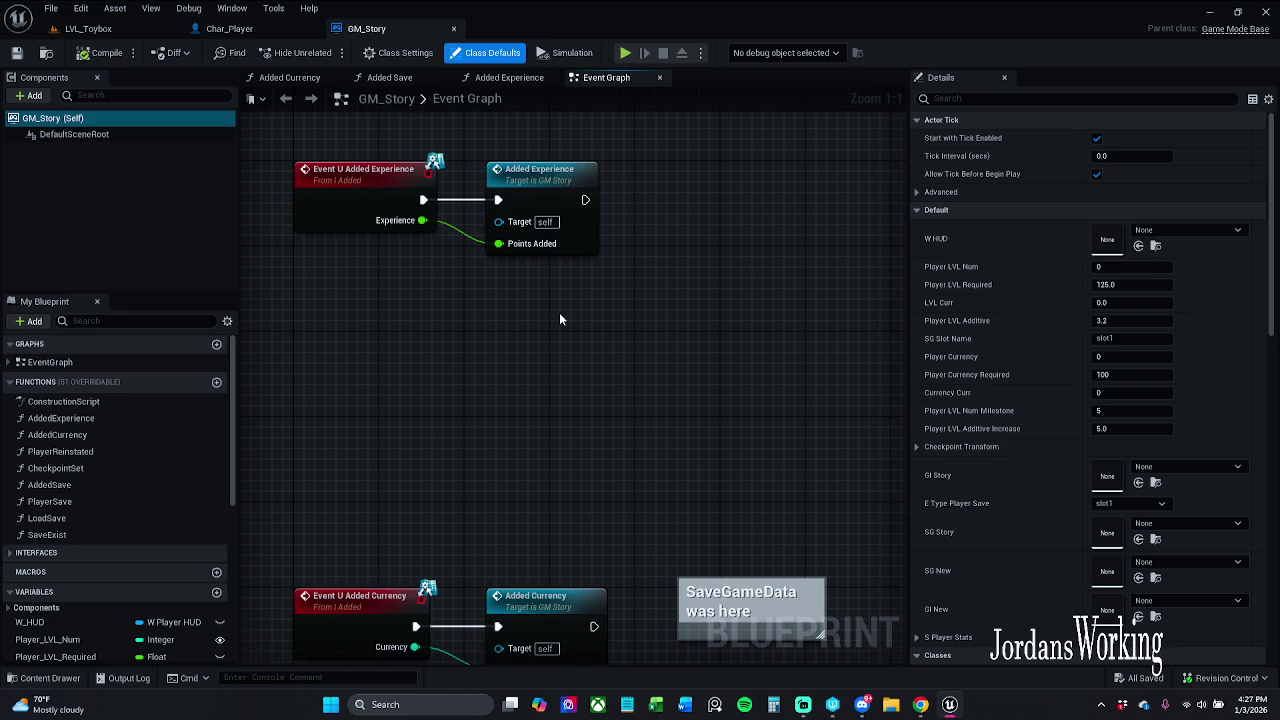
- Open the Added Experience function and survey its SET, Branch and Sequence nodes
double_click(552, 251)
scroll(780, 240, down, 4)
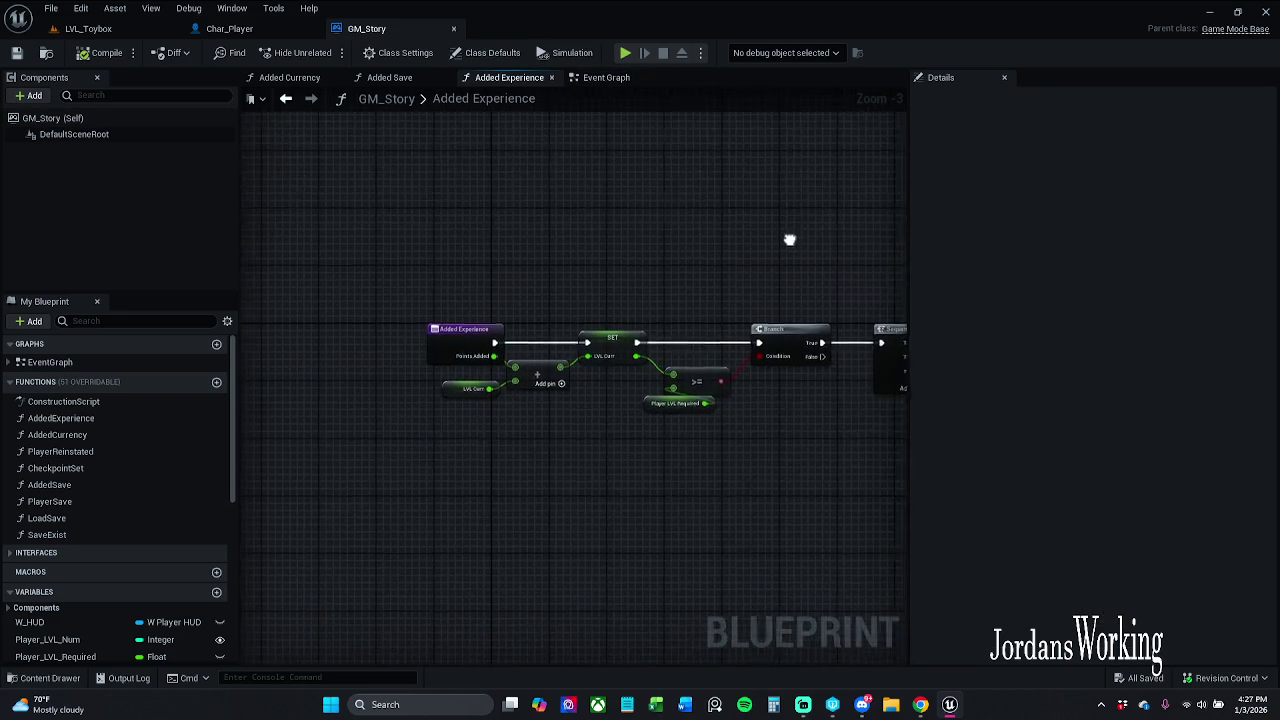
mouse_move(817, 240)
mouse_down()
mouse_move(652, 331)
mouse_move(489, 386)
mouse_move(527, 281)
mouse_move(796, 248)
mouse_move(869, 193)
mouse_up()
drag(610, 292, 509, 317)
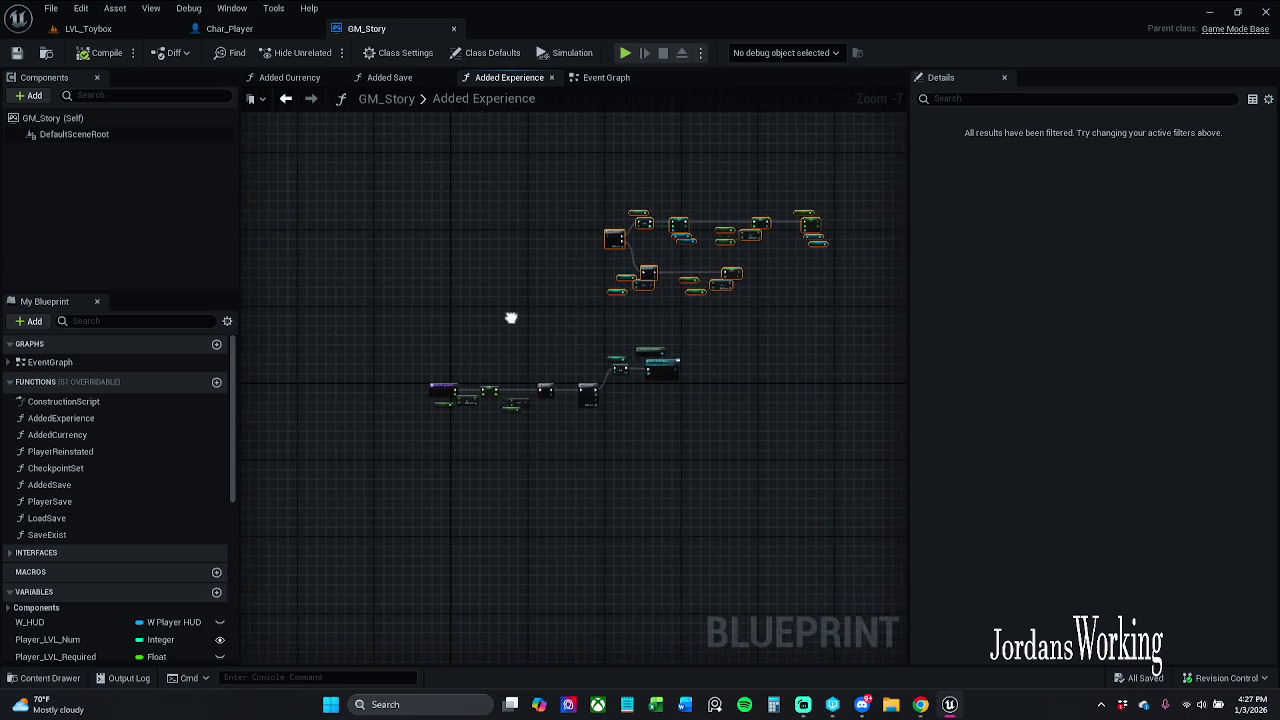
scroll(509, 317, up, 6)
drag(486, 428, 448, 452)
drag(538, 433, 403, 417)
click(582, 373)
scroll(582, 373, down, 4)
mouse_move(482, 571)
mouse_down()
mouse_move(529, 443)
mouse_move(510, 537)
mouse_move(585, 295)
mouse_move(628, 216)
mouse_move(649, 354)
mouse_move(789, 214)
mouse_move(680, 266)
mouse_up()
- Inspect how Points Added is added to LVL Curr and check the LVL Curr variable's properties
scroll(586, 364, up, 2)
scroll(532, 334, up, 1)
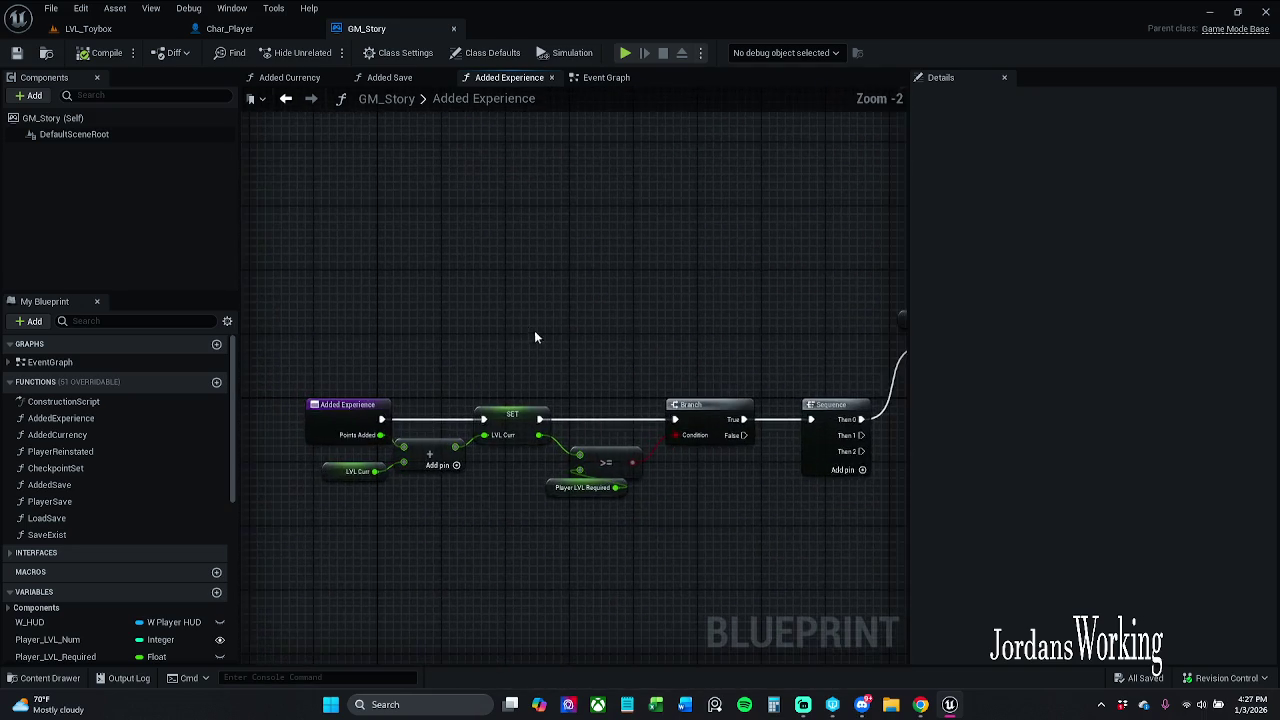
drag(532, 334, 723, 277)
scroll(694, 277, up, 1)
scroll(590, 294, up, 1)
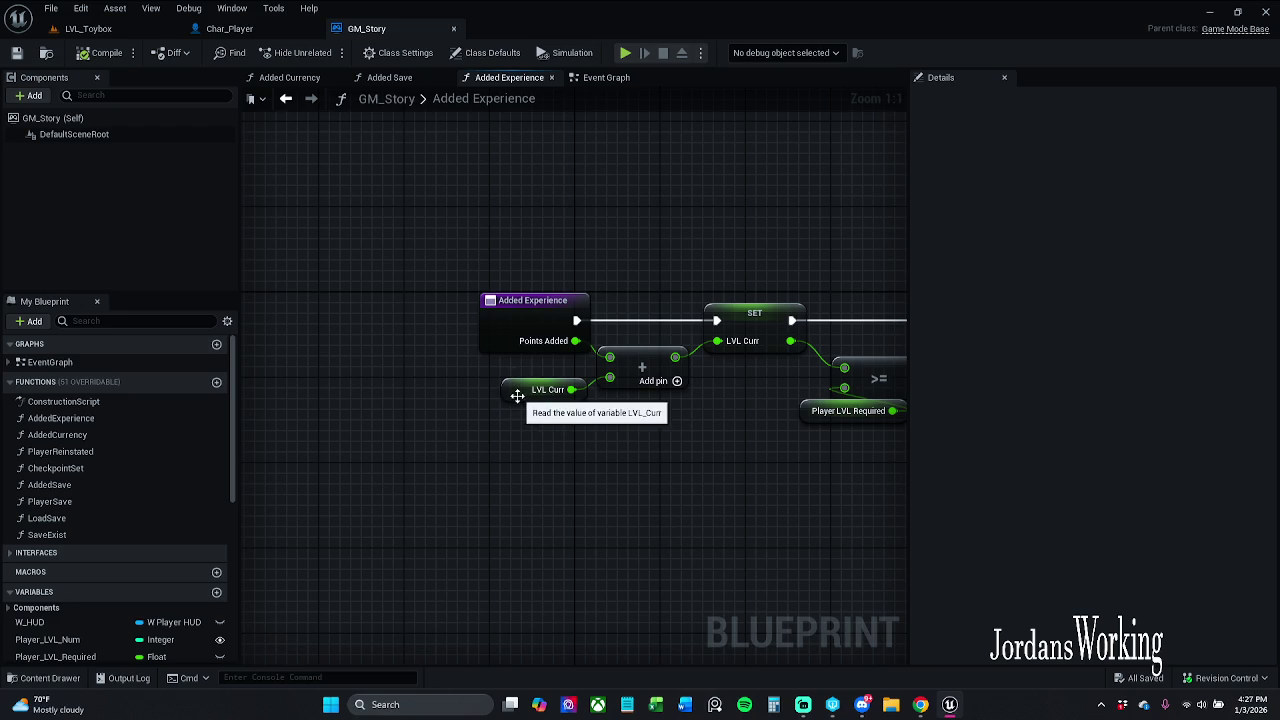
drag(517, 395, 517, 406)
click(605, 487)
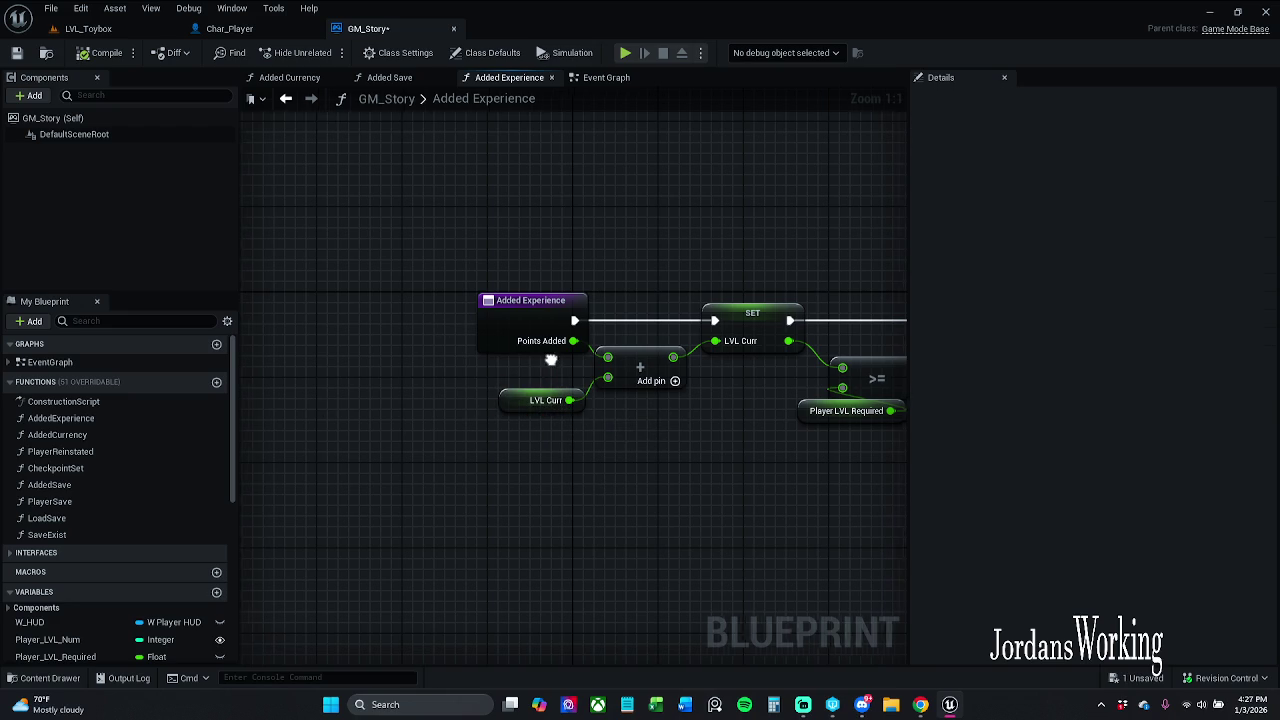
drag(553, 363, 448, 340)
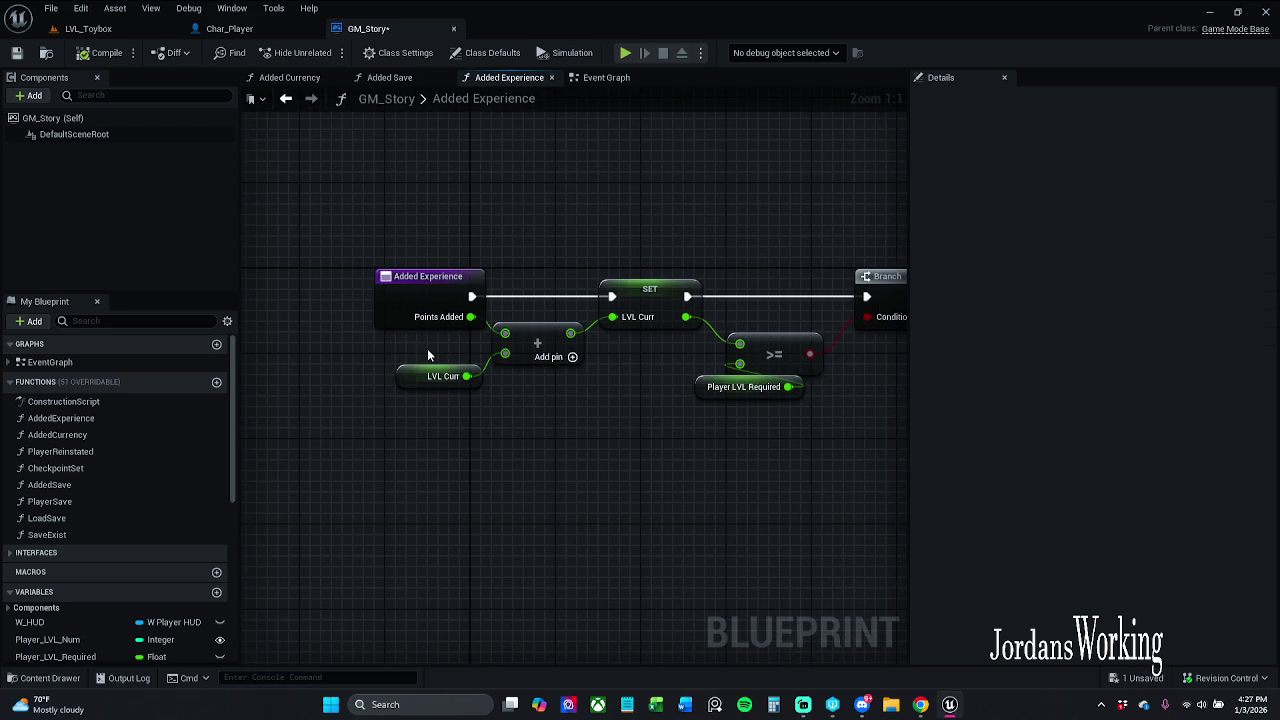
click(432, 376)
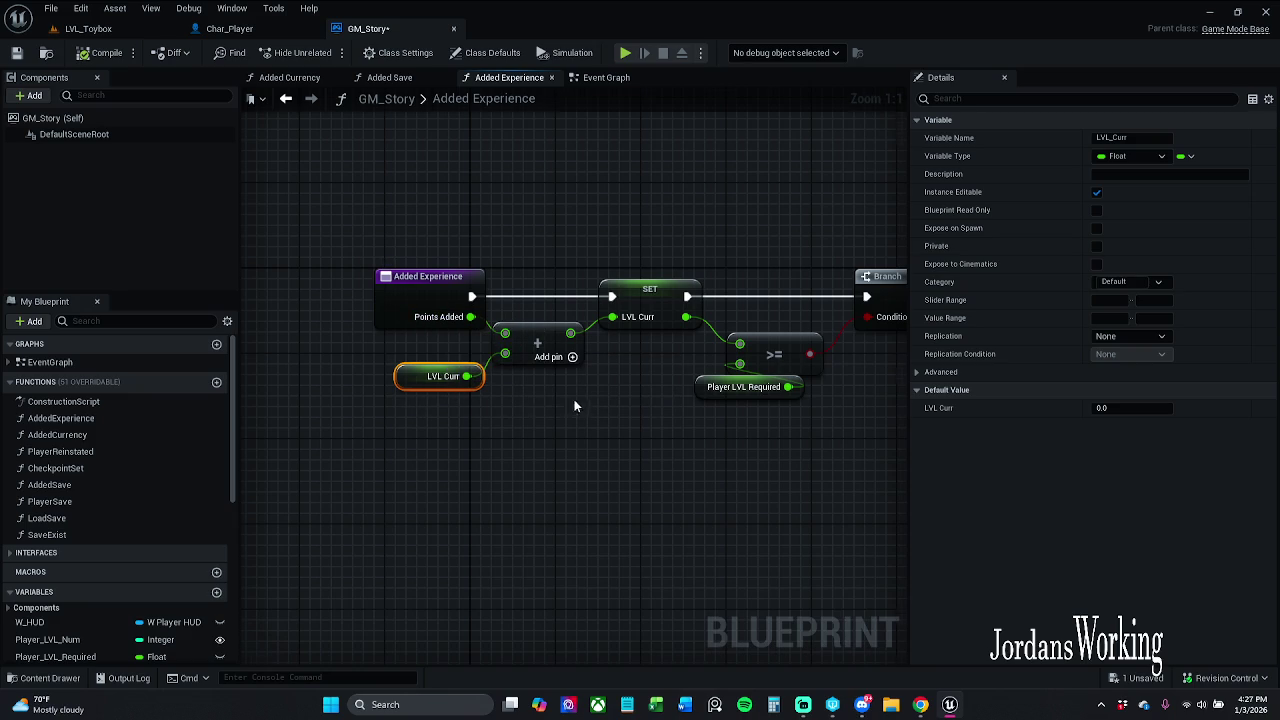
drag(580, 399, 452, 383)
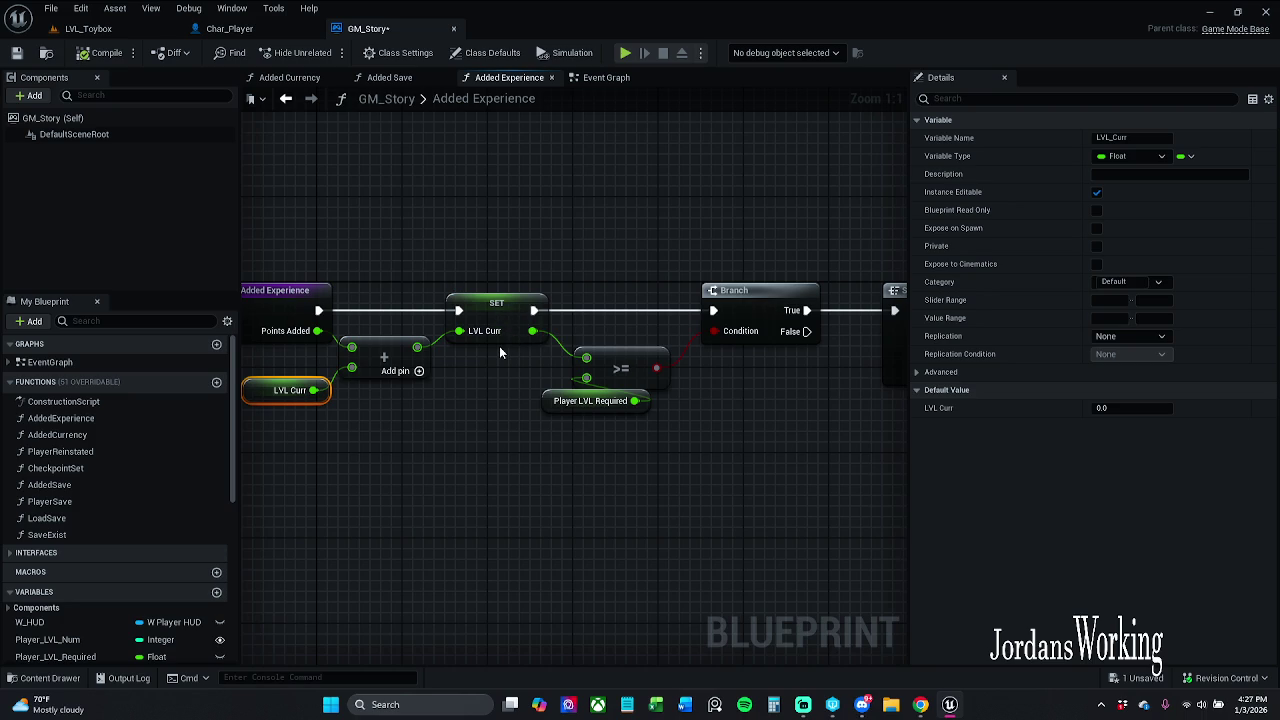
- Inspect the >= comparison and the Player LVL Required variable (125.0)
drag(503, 355, 404, 392)
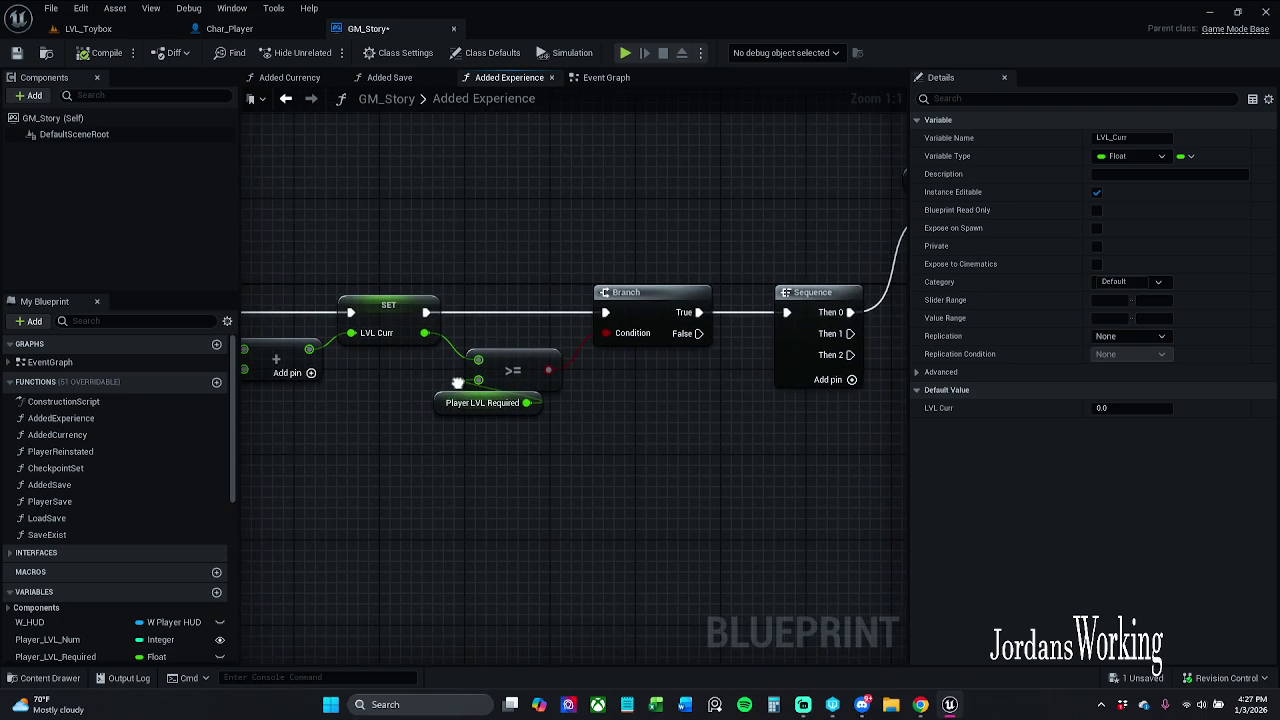
drag(489, 334, 555, 309)
mouse_move(471, 429)
mouse_down()
mouse_move(543, 386)
mouse_move(574, 396)
mouse_up()
click(472, 406)
click(548, 377)
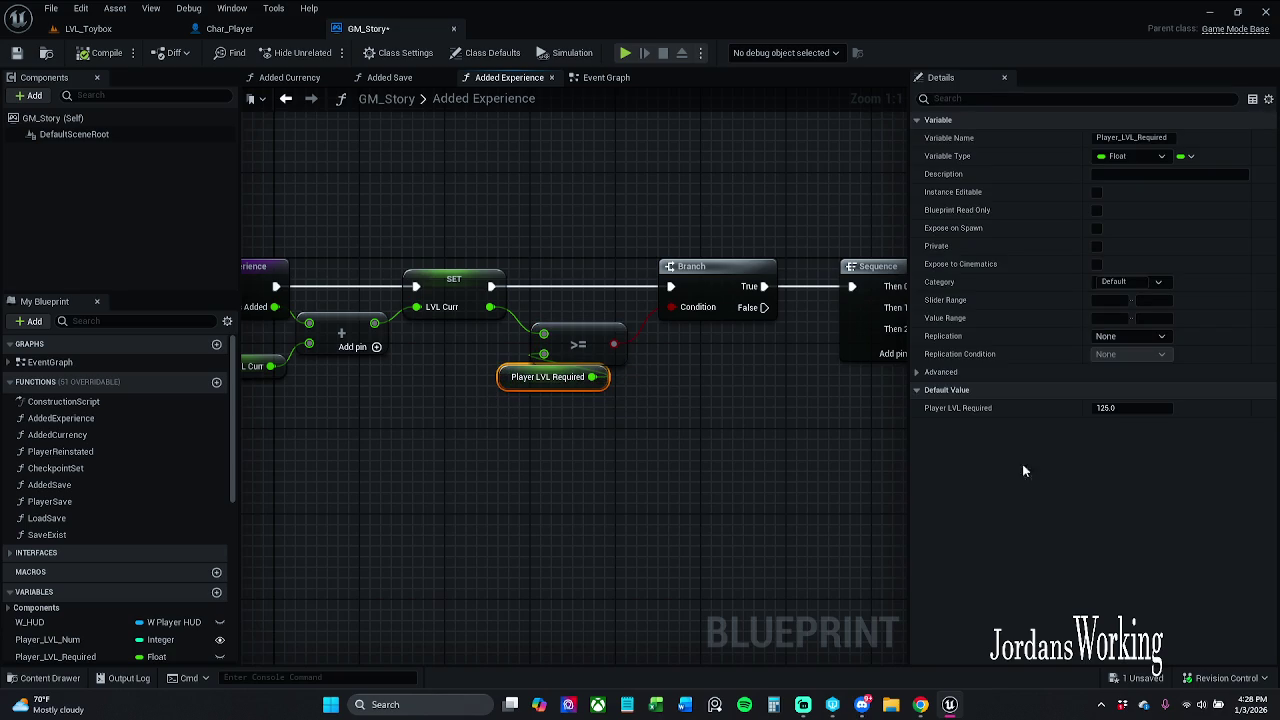
mouse_move(681, 414)
mouse_down()
mouse_move(526, 431)
mouse_move(756, 428)
mouse_move(535, 289)
mouse_move(535, 190)
mouse_up()
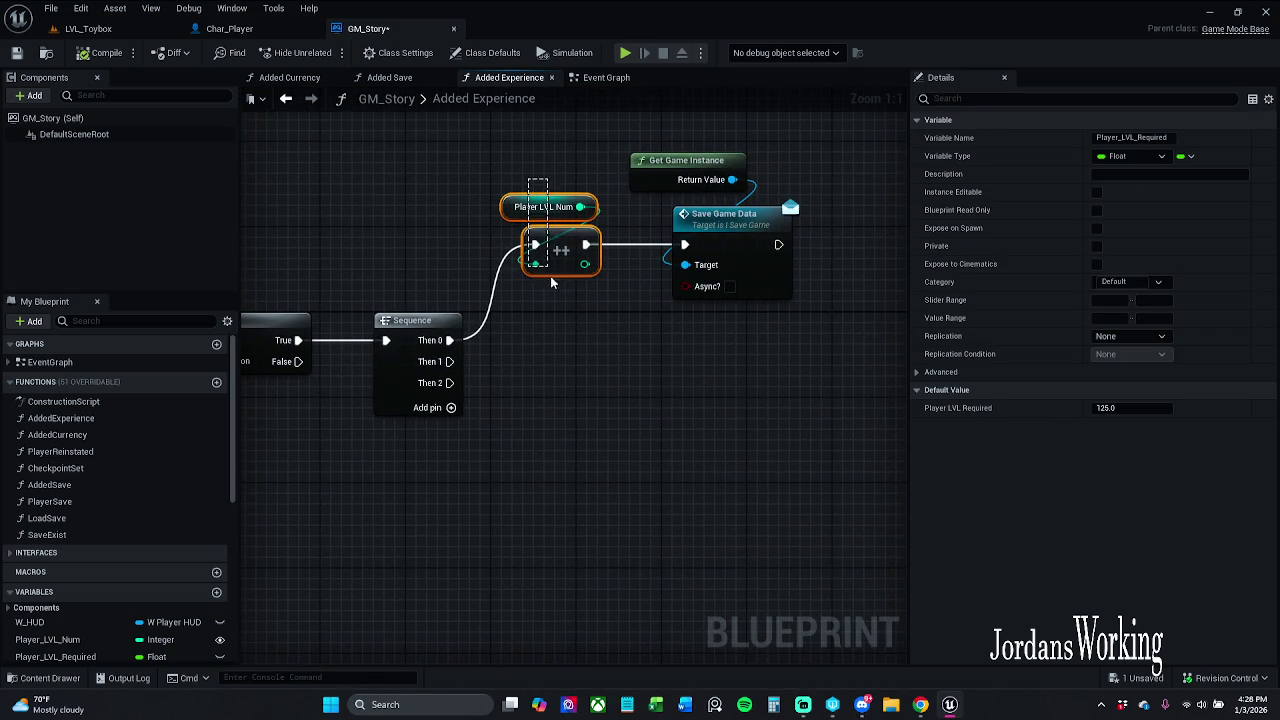
- Move Get Game Instance and Save Game Data aside and break their exec link from the increment
click(605, 357)
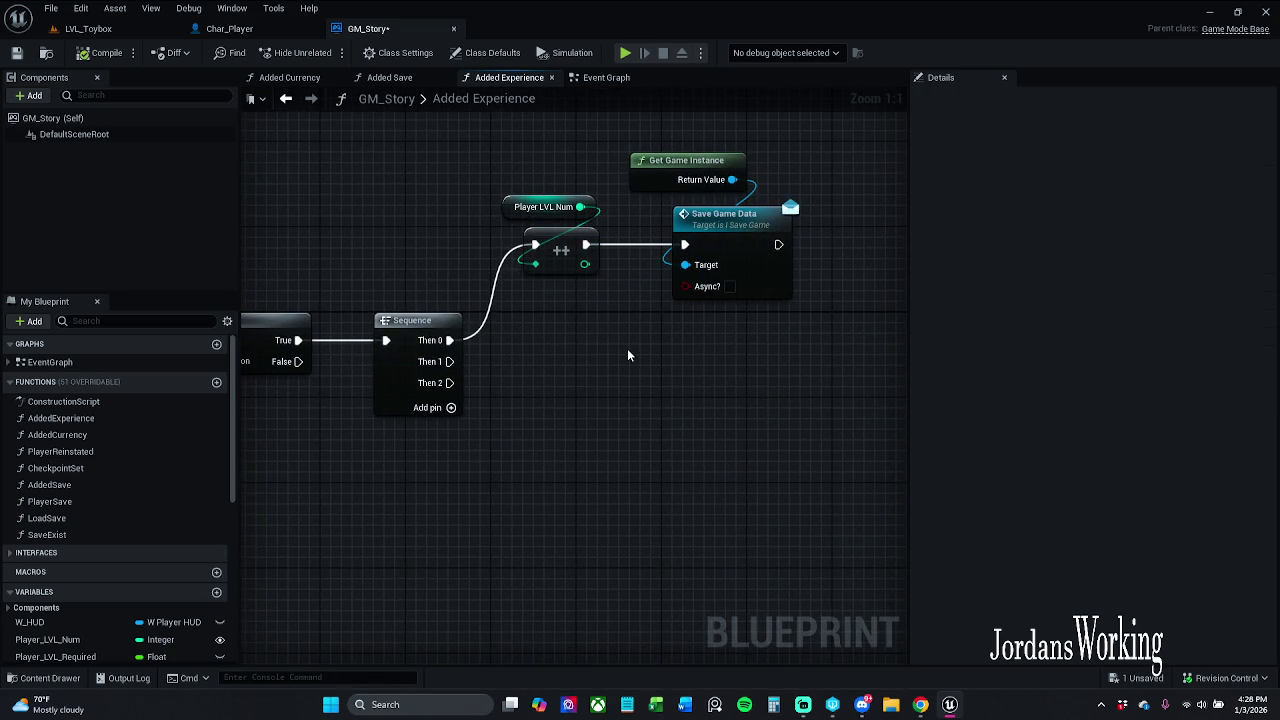
drag(606, 312, 500, 334)
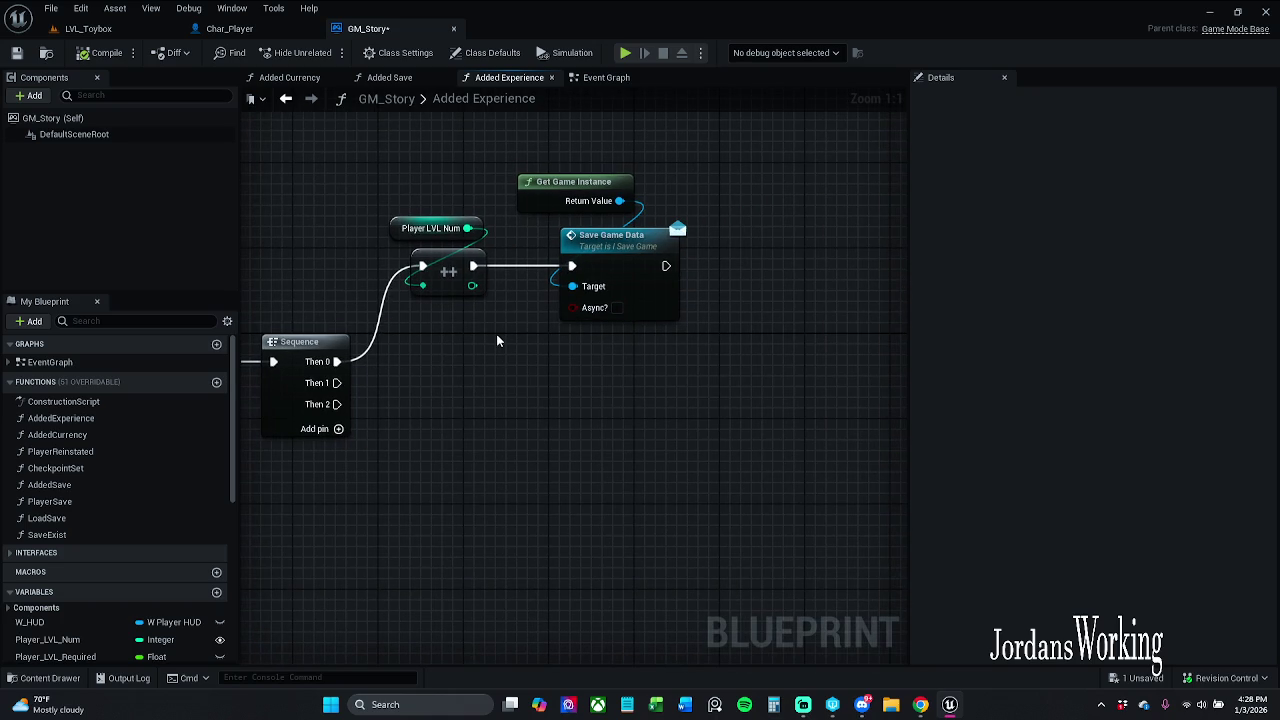
drag(497, 341, 528, 386)
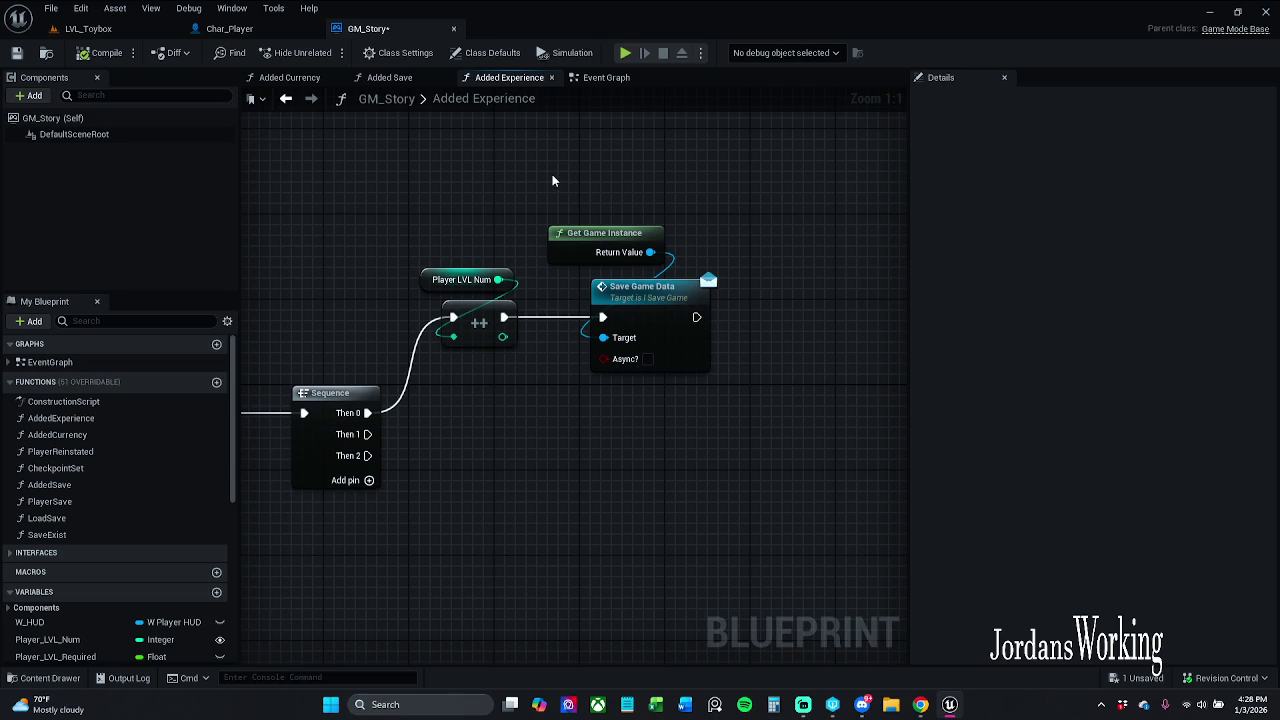
drag(552, 174, 754, 381)
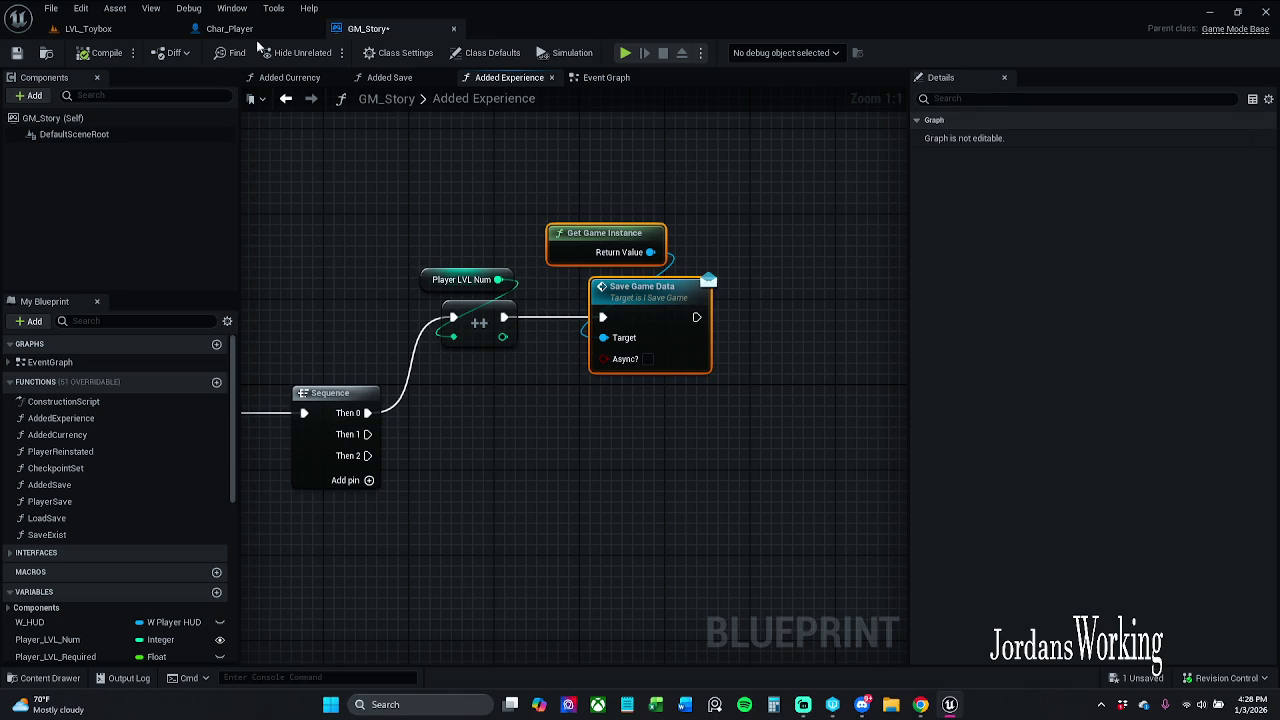
drag(644, 294, 697, 337)
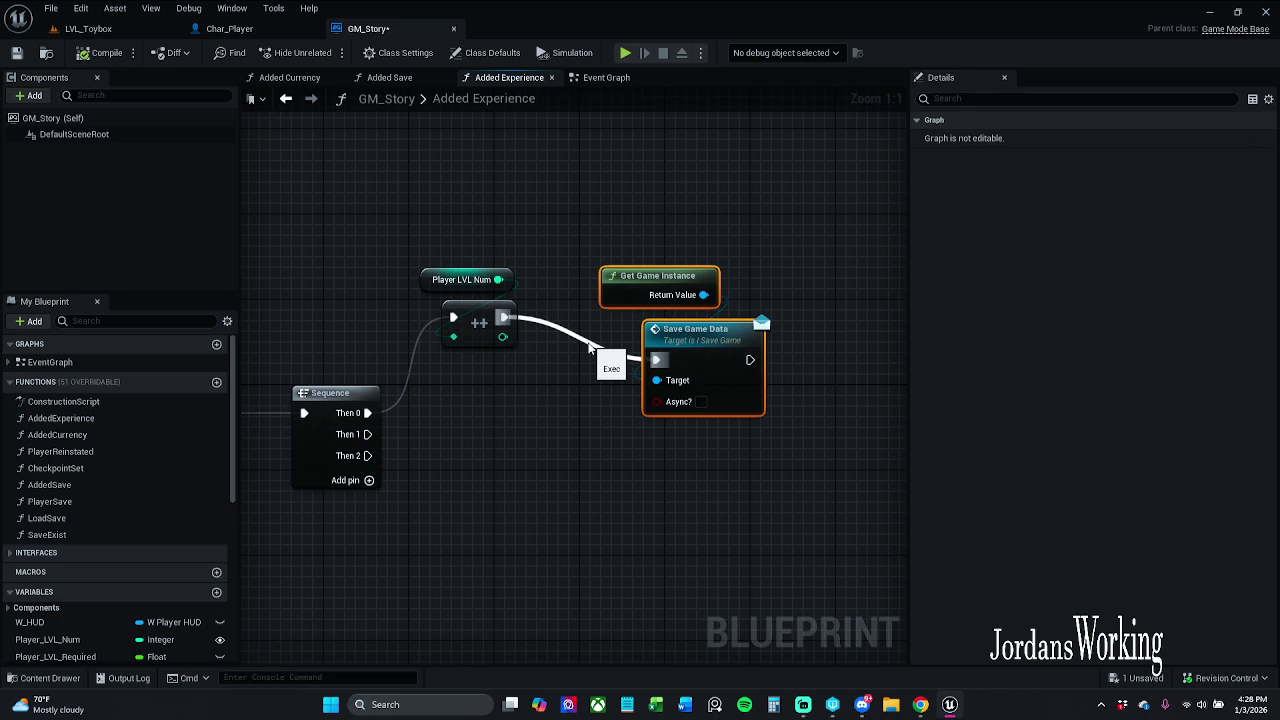
click(566, 300)
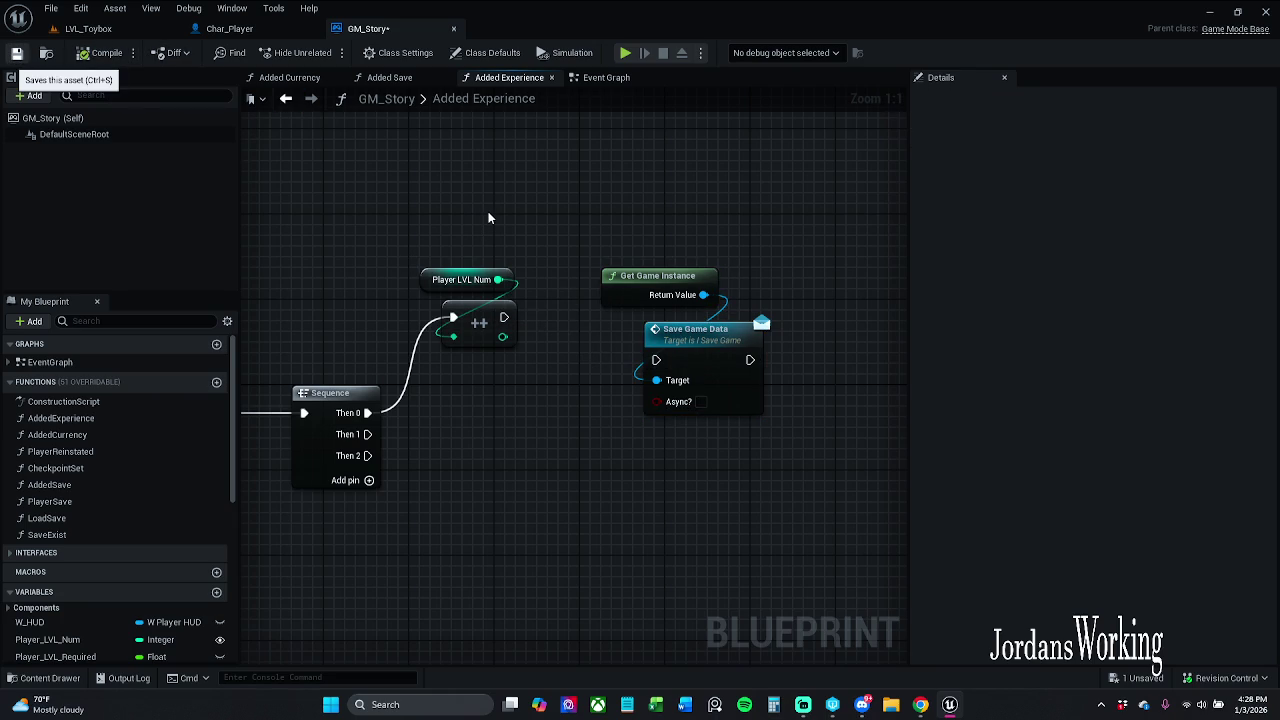
- Save GM_Story, checking out the asset, and nudge the two save nodes into place
key(ctrl+s)
click(657, 498)
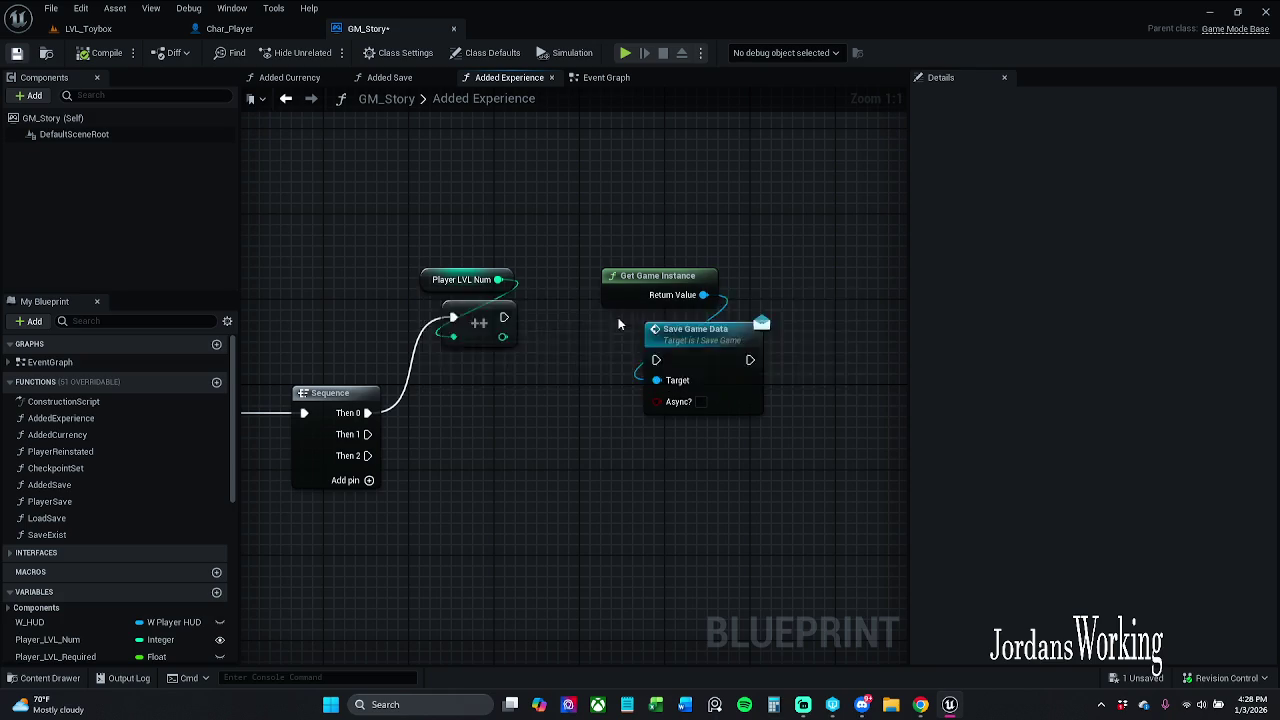
drag(594, 225, 764, 464)
drag(697, 353, 698, 342)
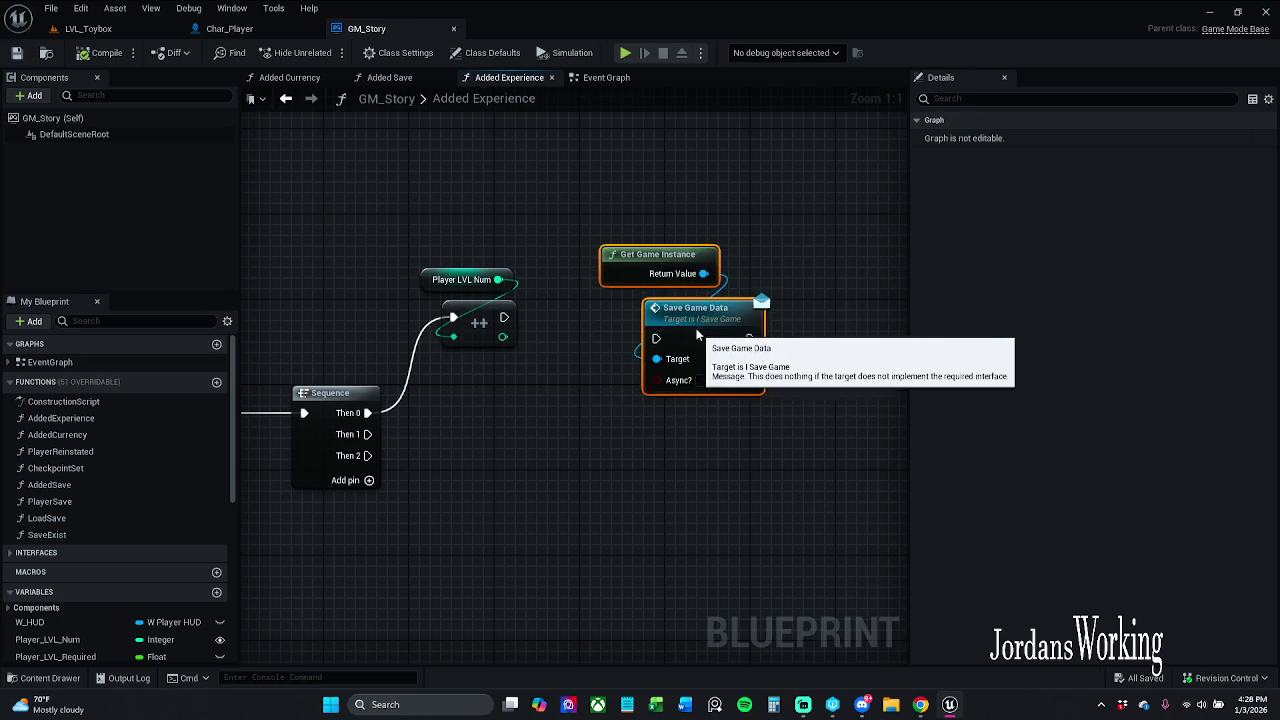
- Wrap the selected save nodes in a comment titled 'I think this is why I am getting saved in weird positions'
key(c)
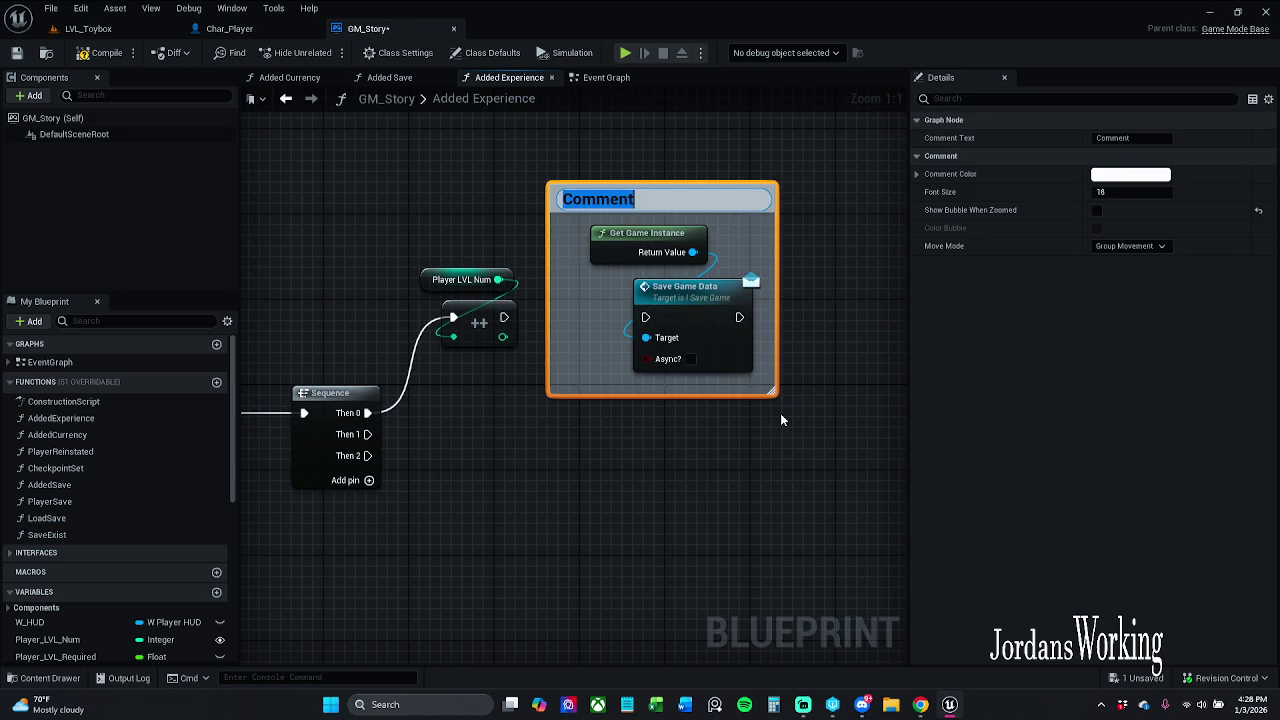
text(I think)
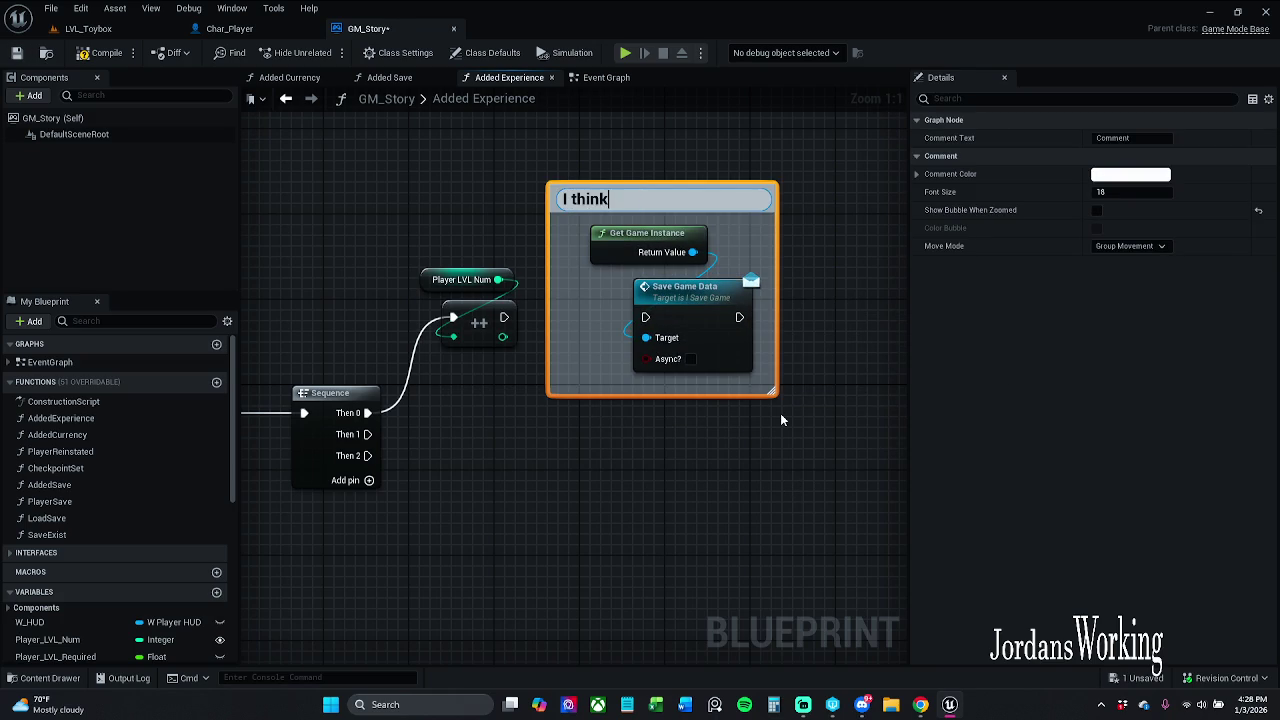
text( this is why I)
text( am ge)
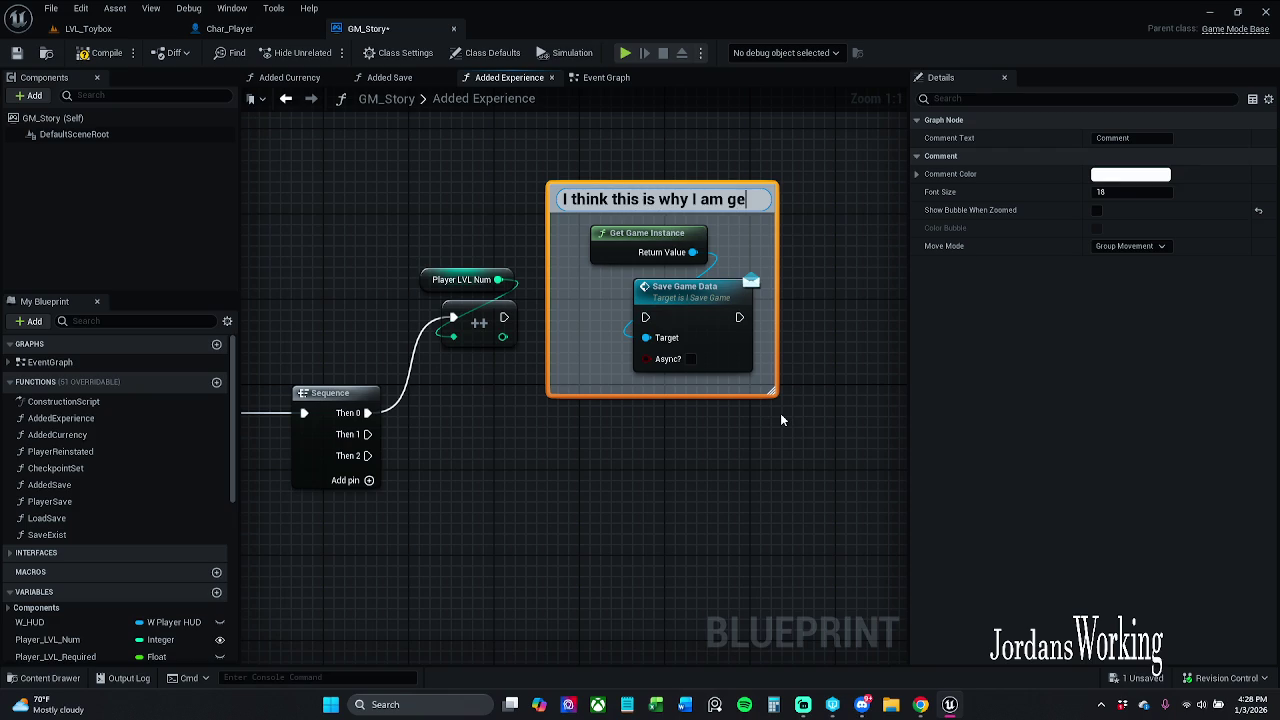
text(tting sa)
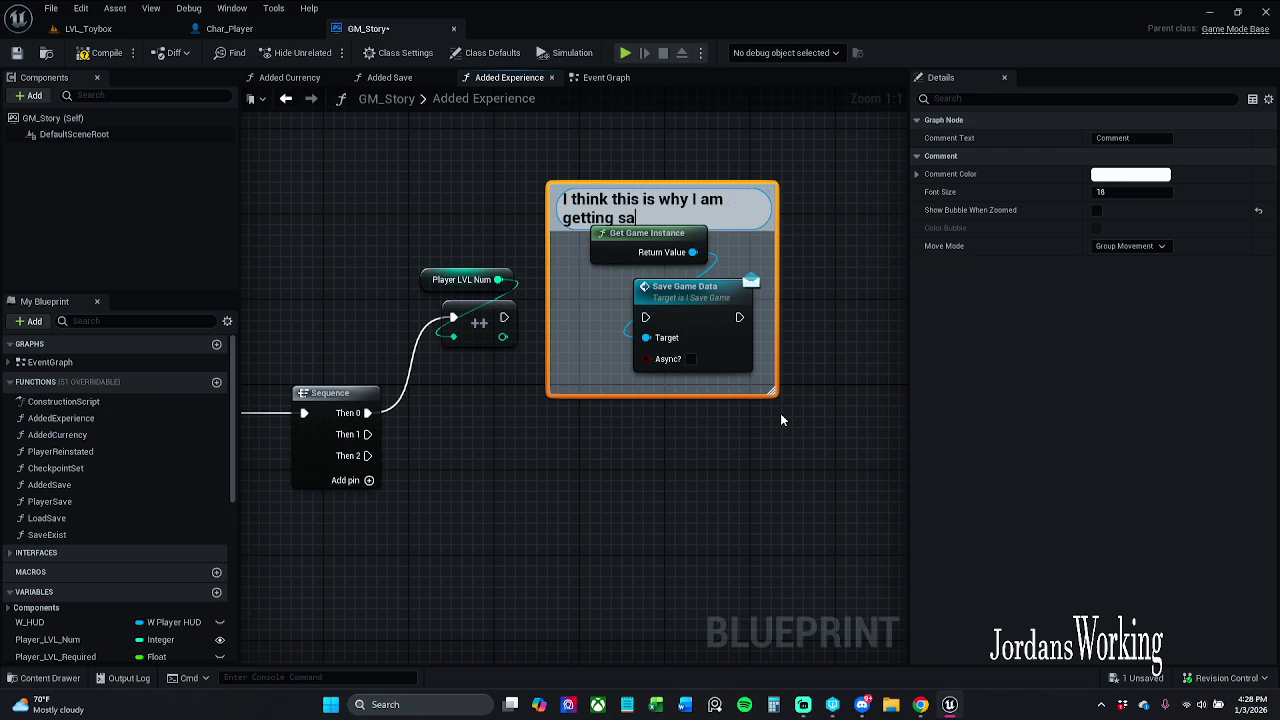
text(ved in w)
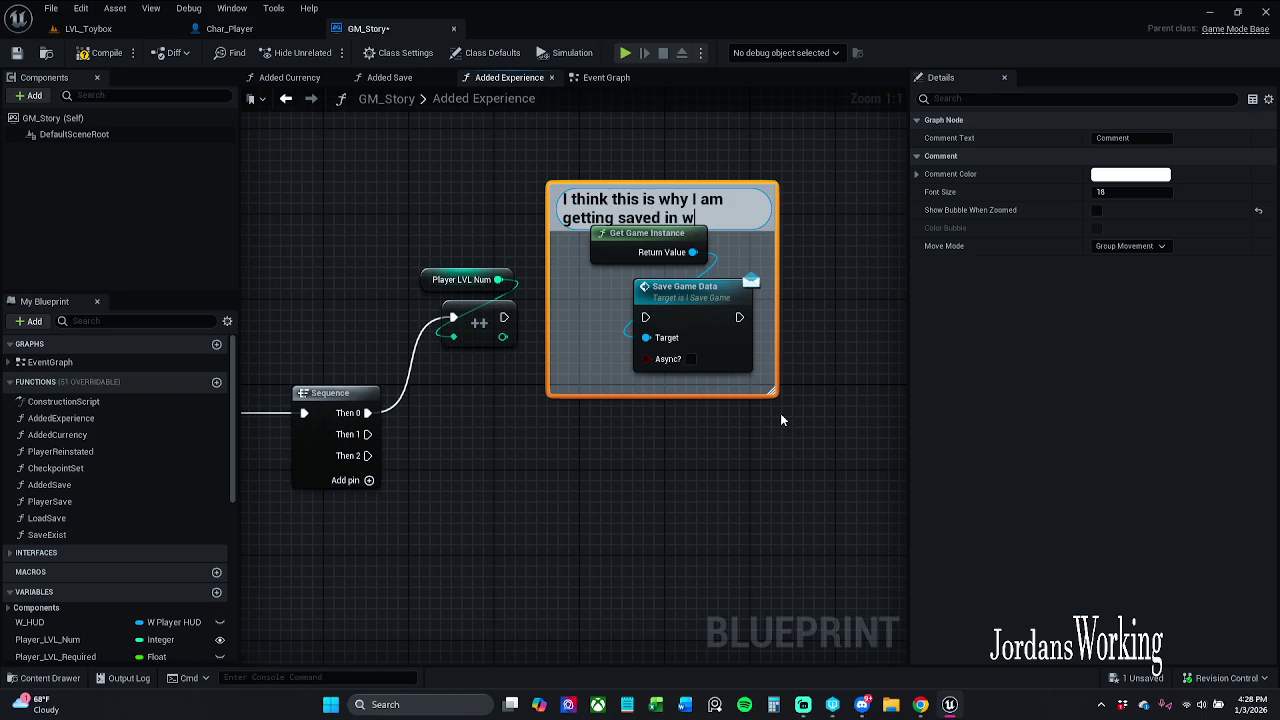
text(eird )
text(posit)
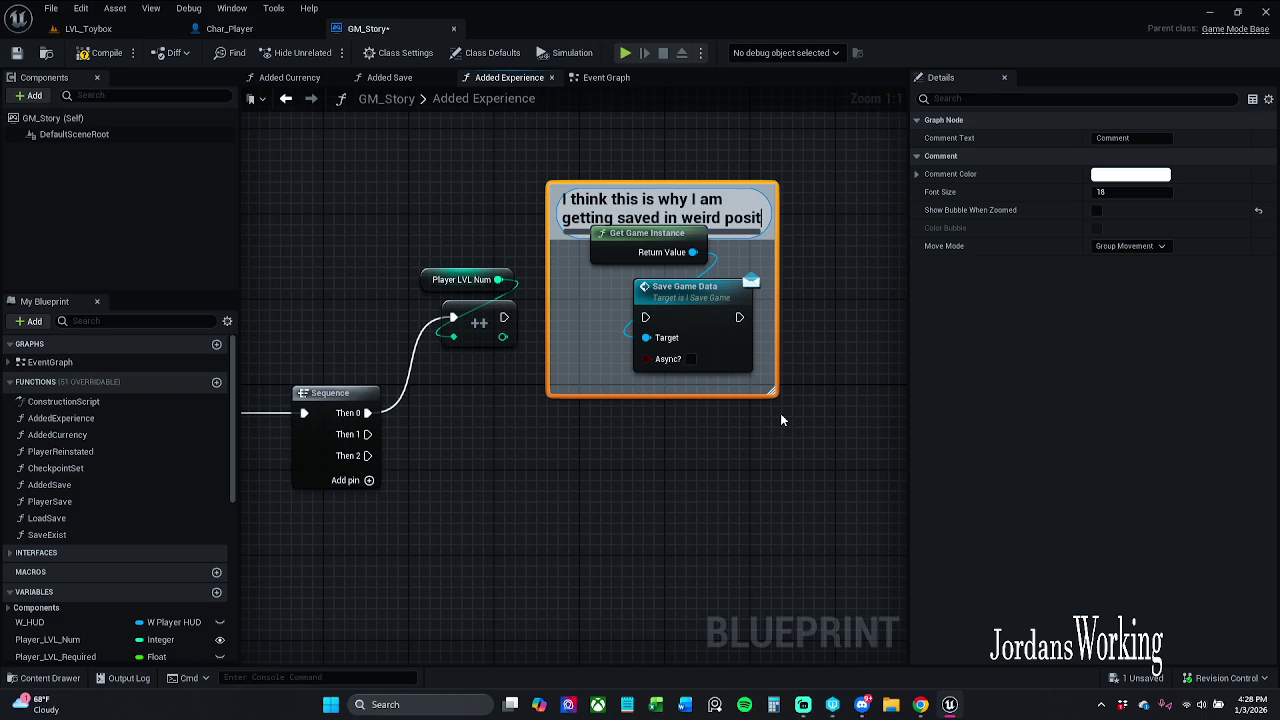
text(ions)
key(Return)
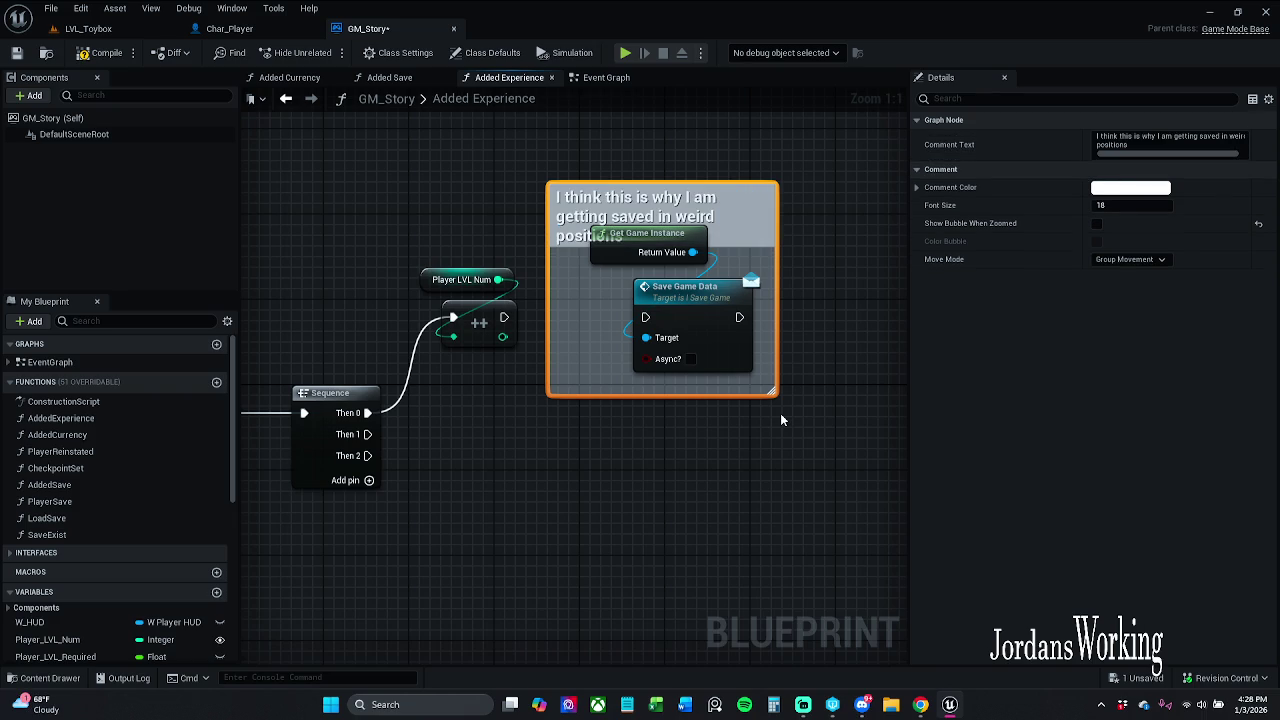
- Enlarge the comment to fit the two save nodes and save the GM_Story blueprint
click(812, 190)
drag(775, 187, 854, 141)
drag(779, 203, 728, 269)
click(587, 160)
drag(582, 325, 715, 340)
click(715, 338)
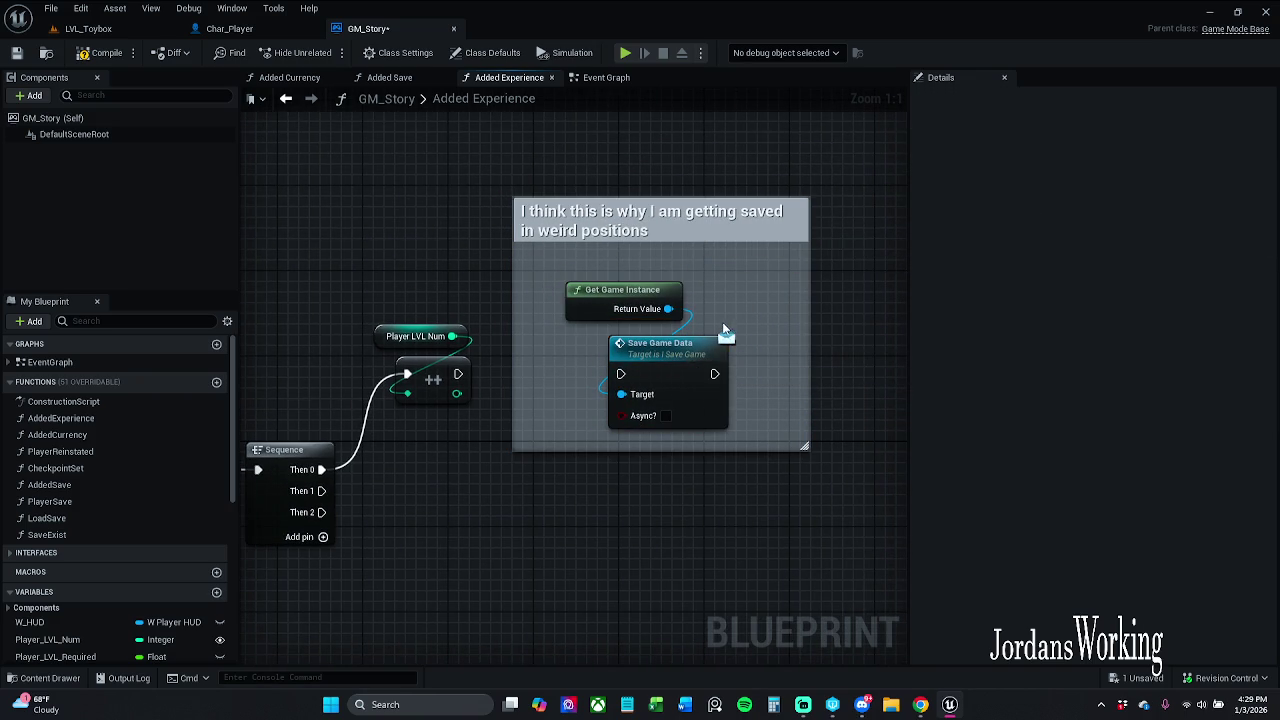
click(15, 54)
scroll(545, 255, down, 1)
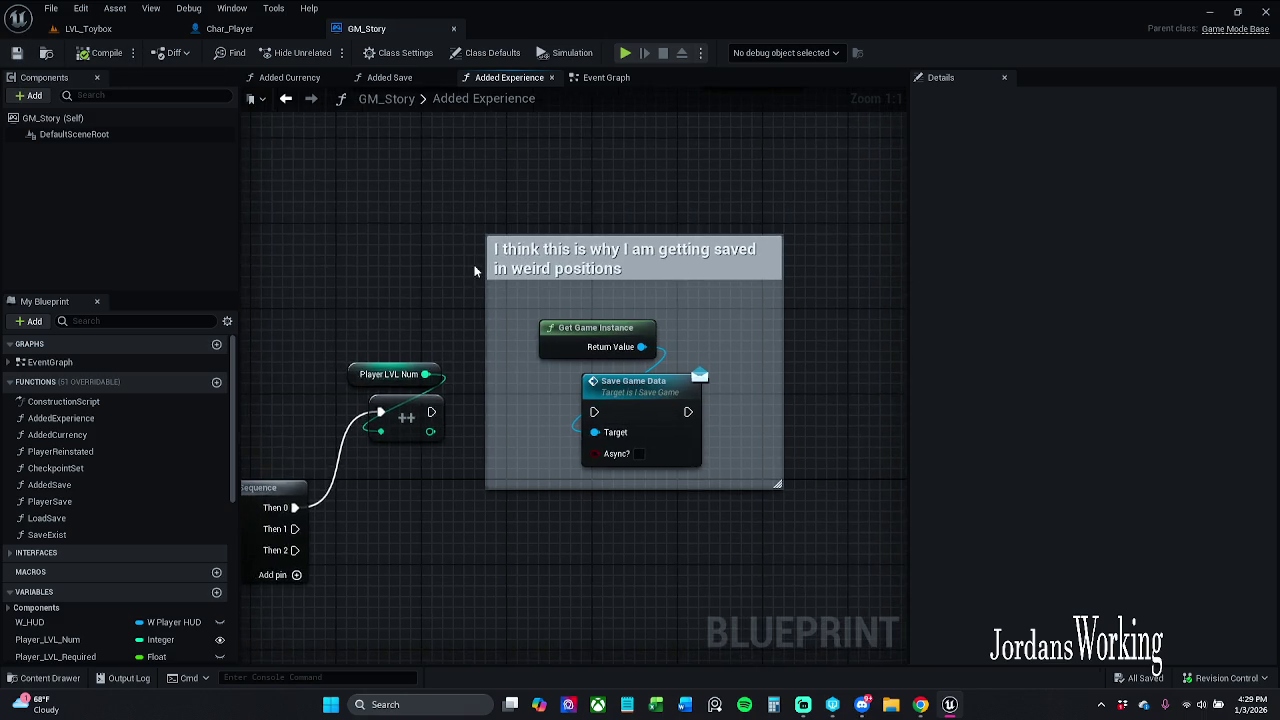
- Find references to the Added Experience function from its entry node in GM_Story
scroll(570, 262, down, 2)
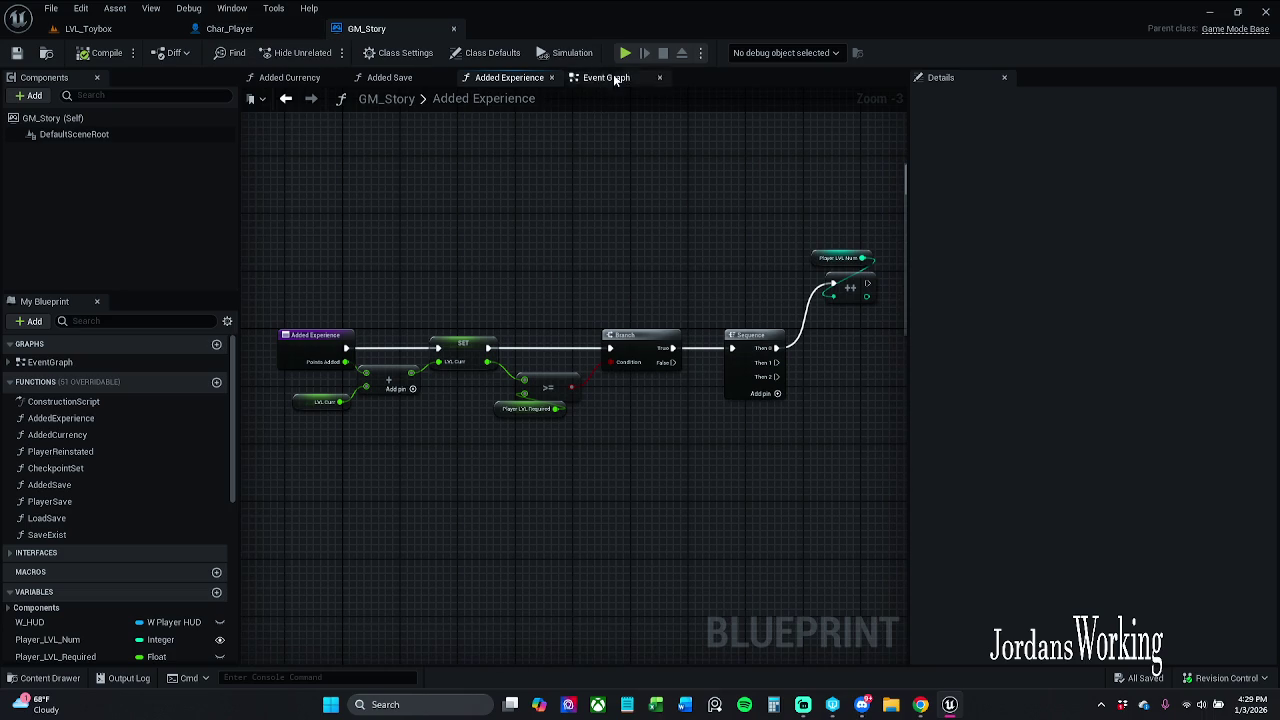
click(235, 28)
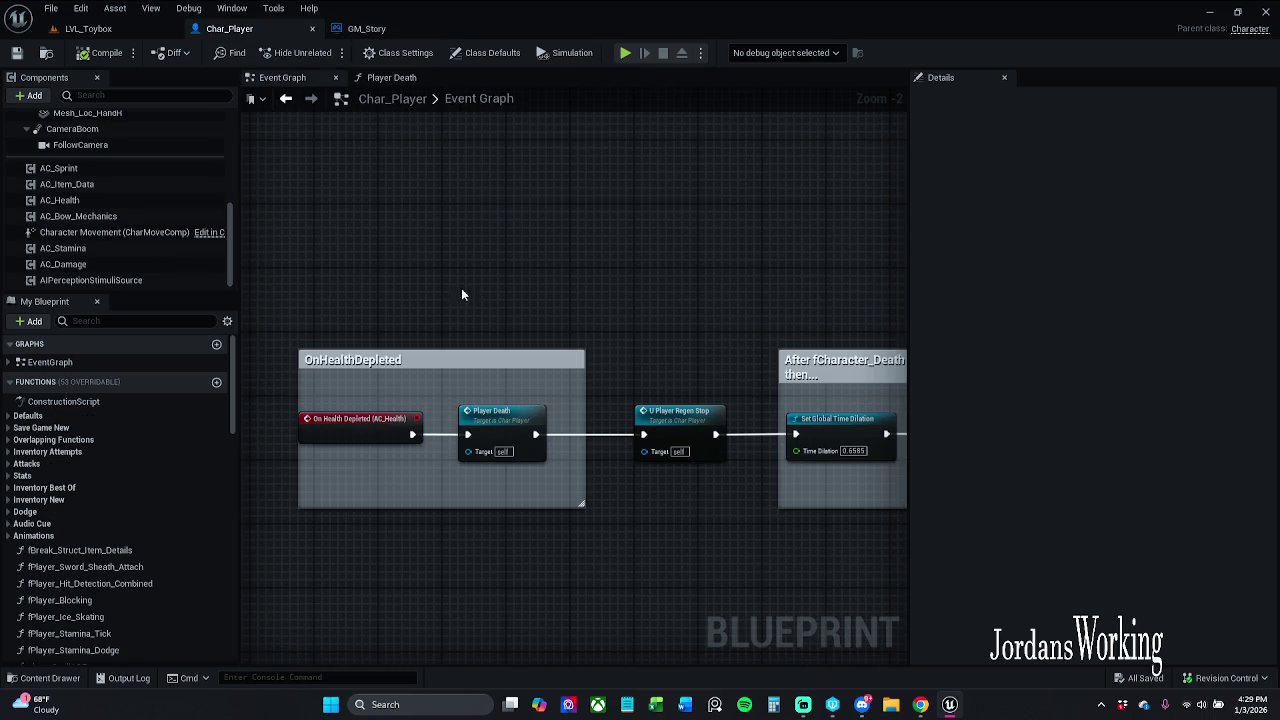
click(366, 28)
click(315, 350)
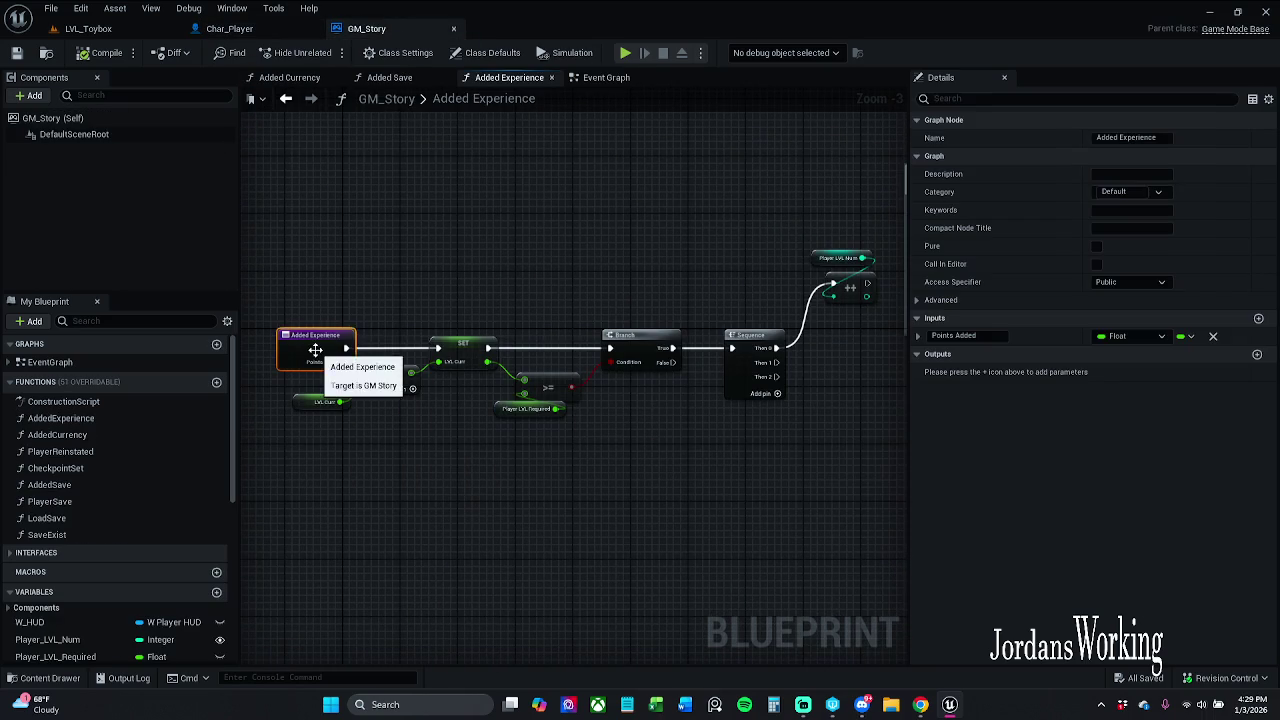
right_click(315, 350)
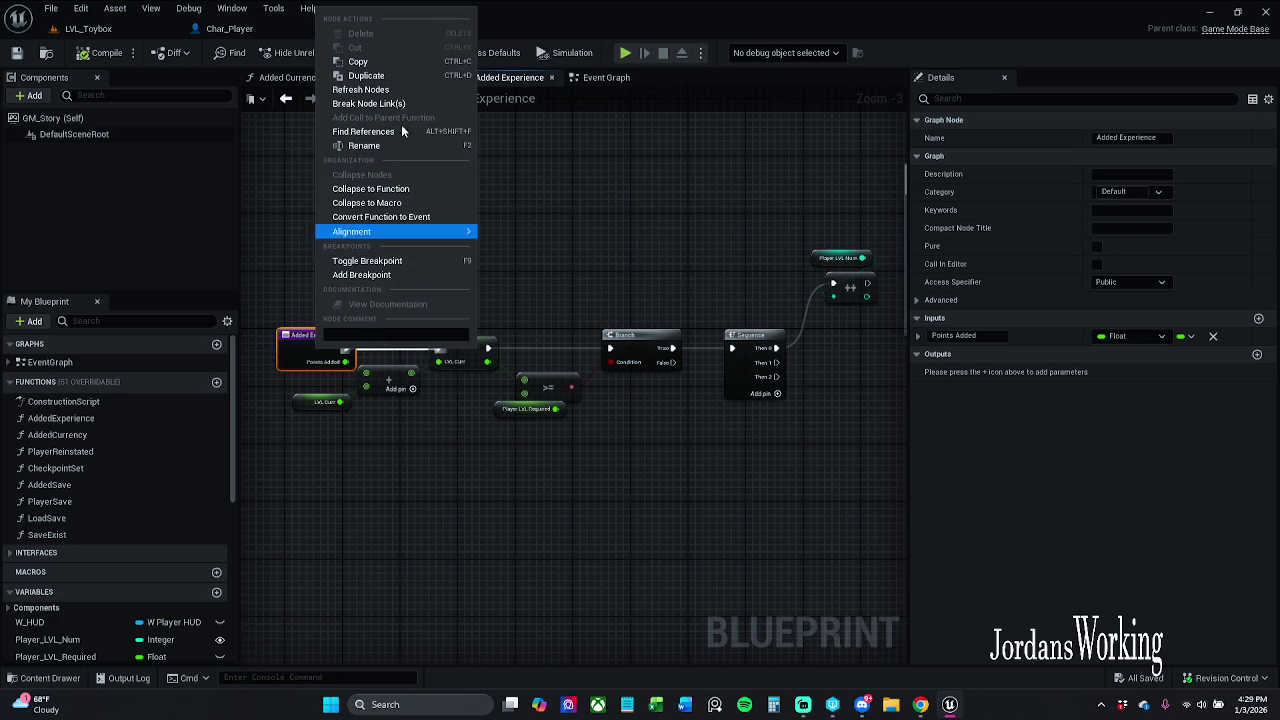
click(368, 132)
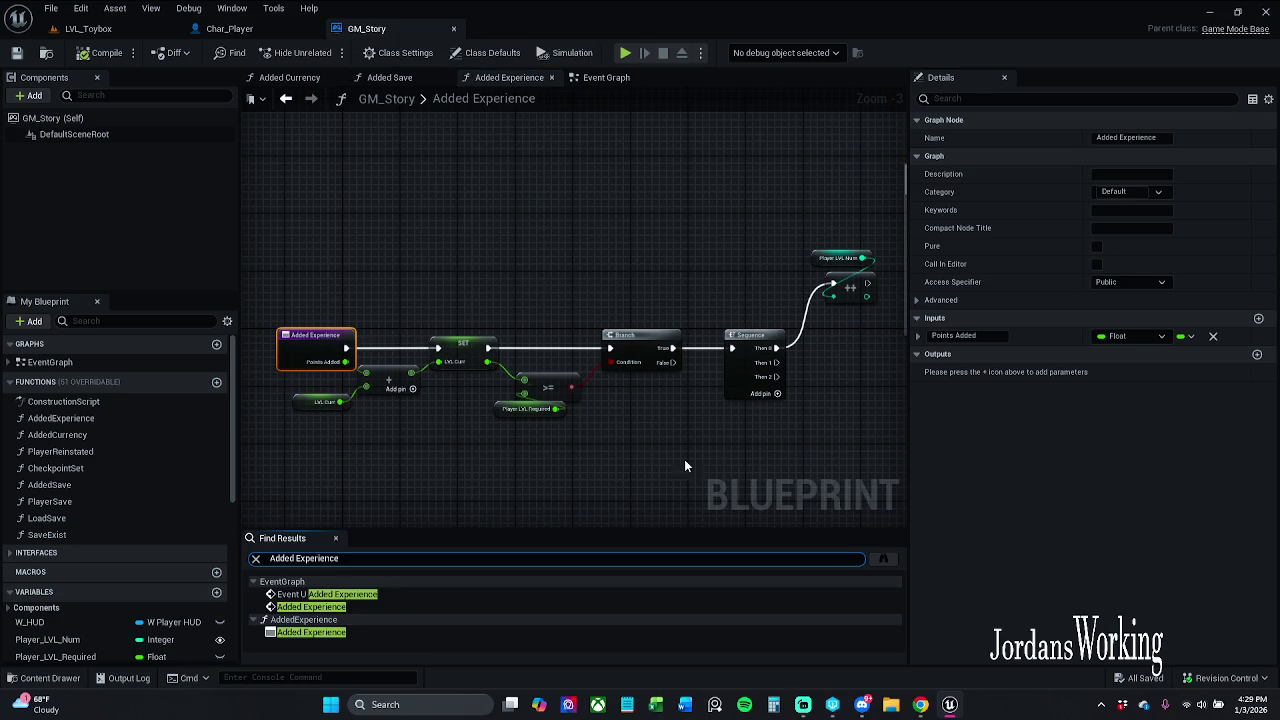
- Step through the Added Experience results, then widen the search to all Blueprints
click(351, 606)
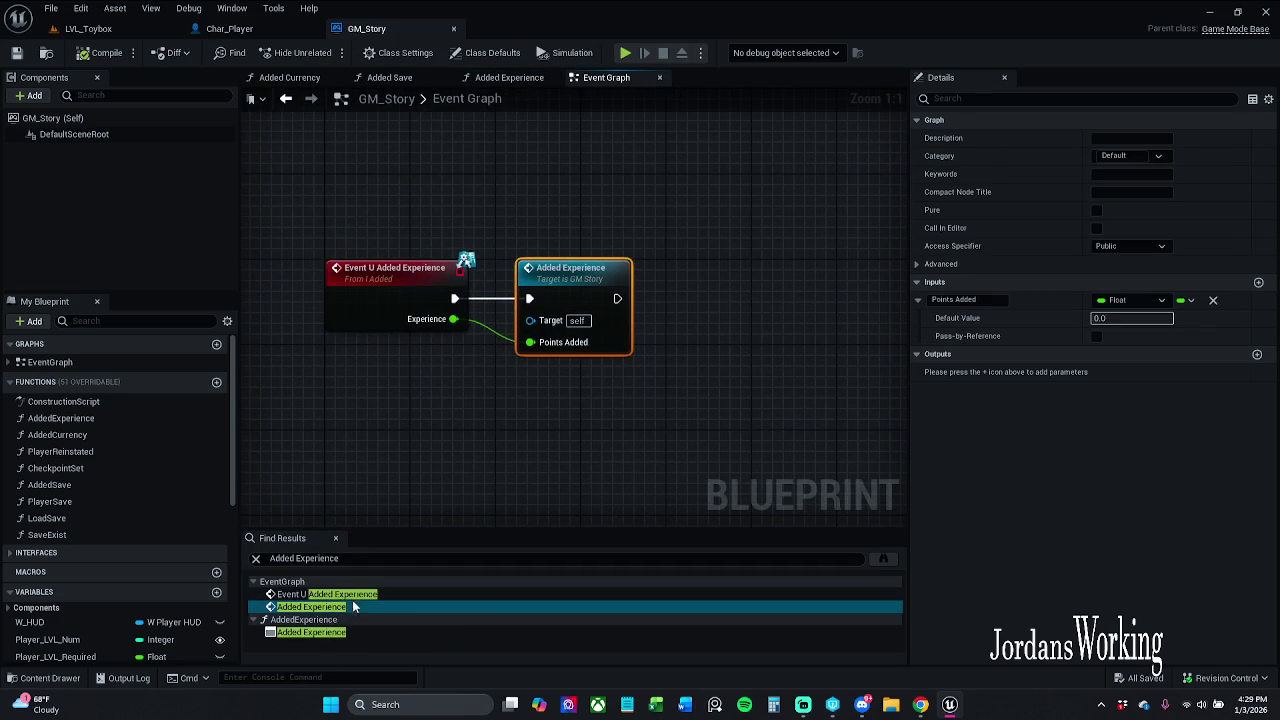
click(345, 632)
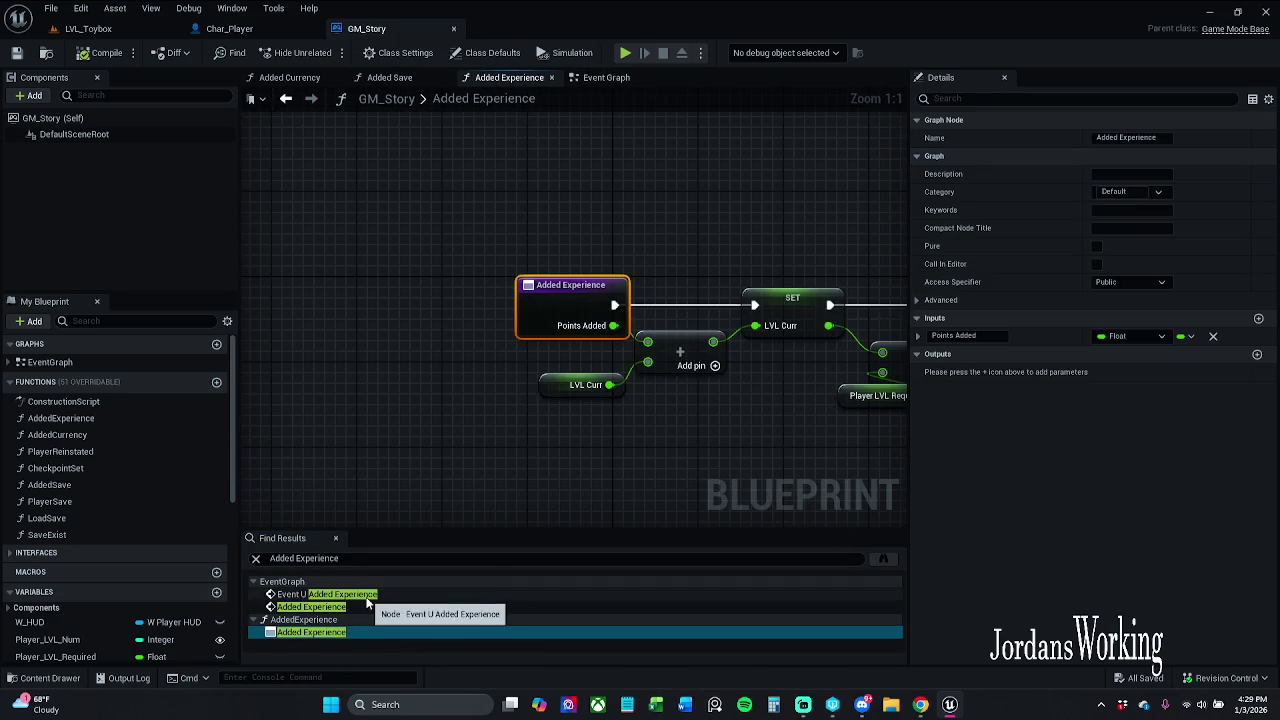
click(345, 595)
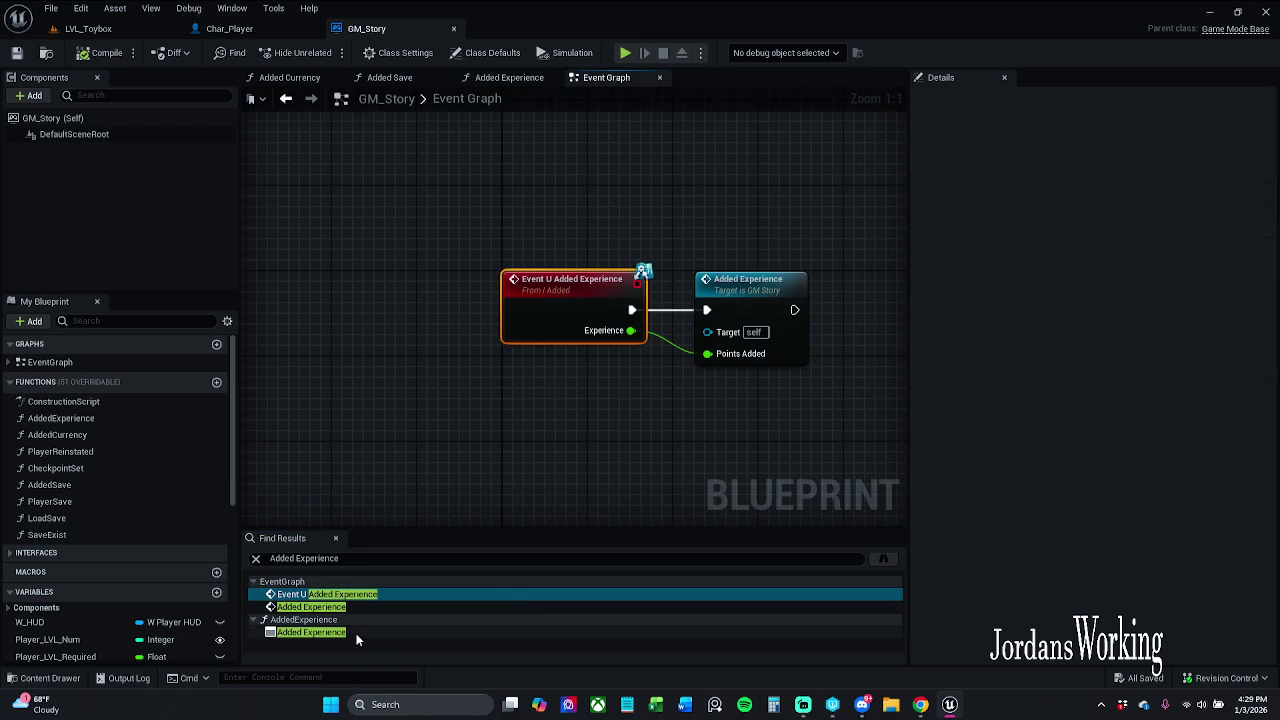
click(354, 633)
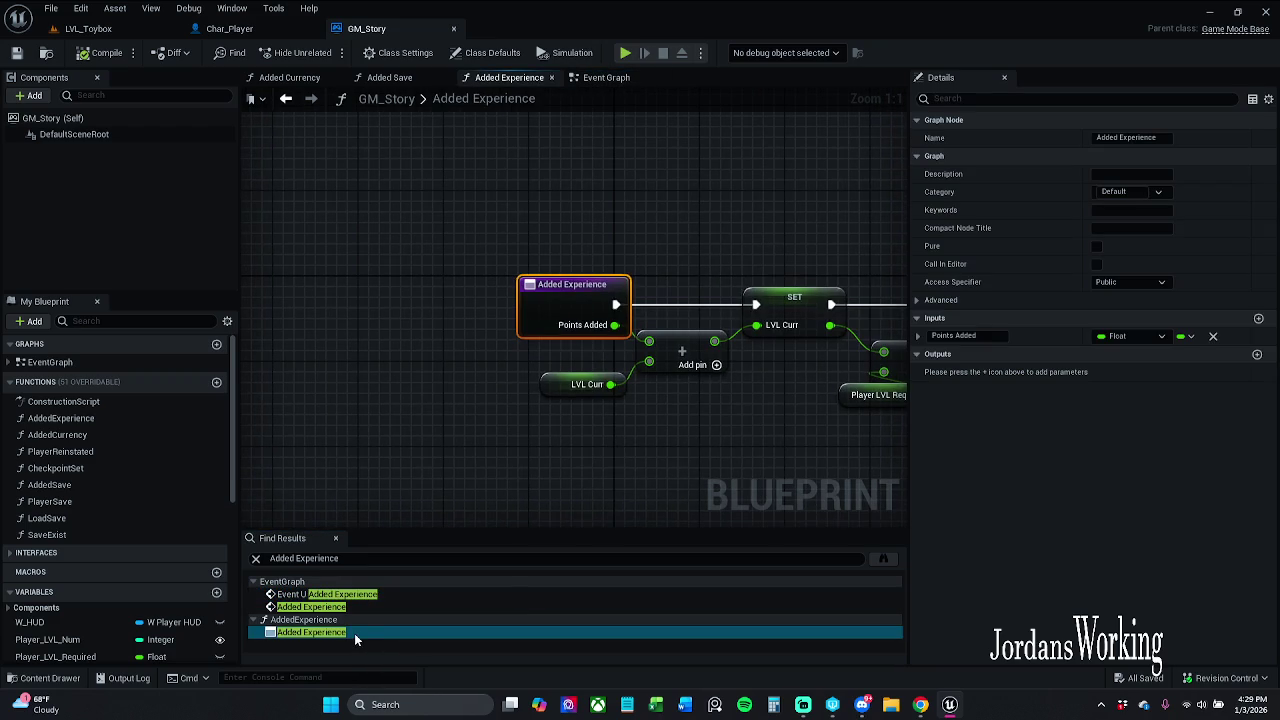
click(883, 558)
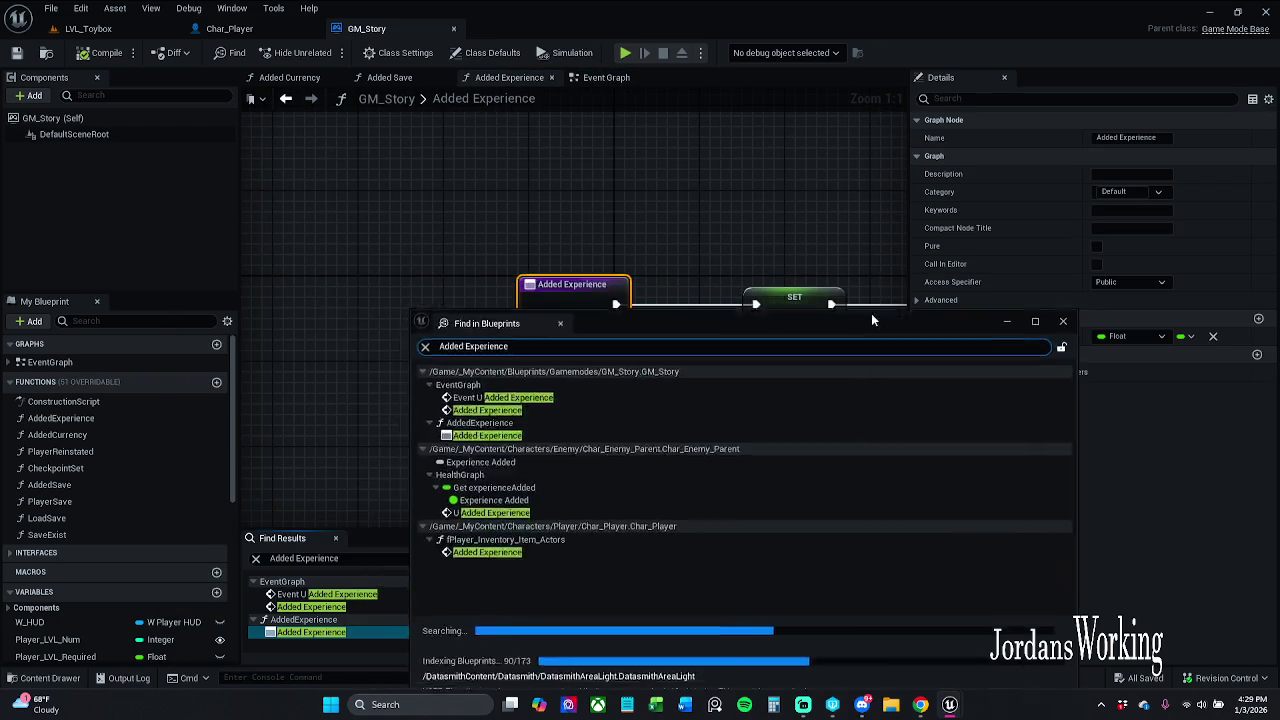
drag(864, 290, 769, 136)
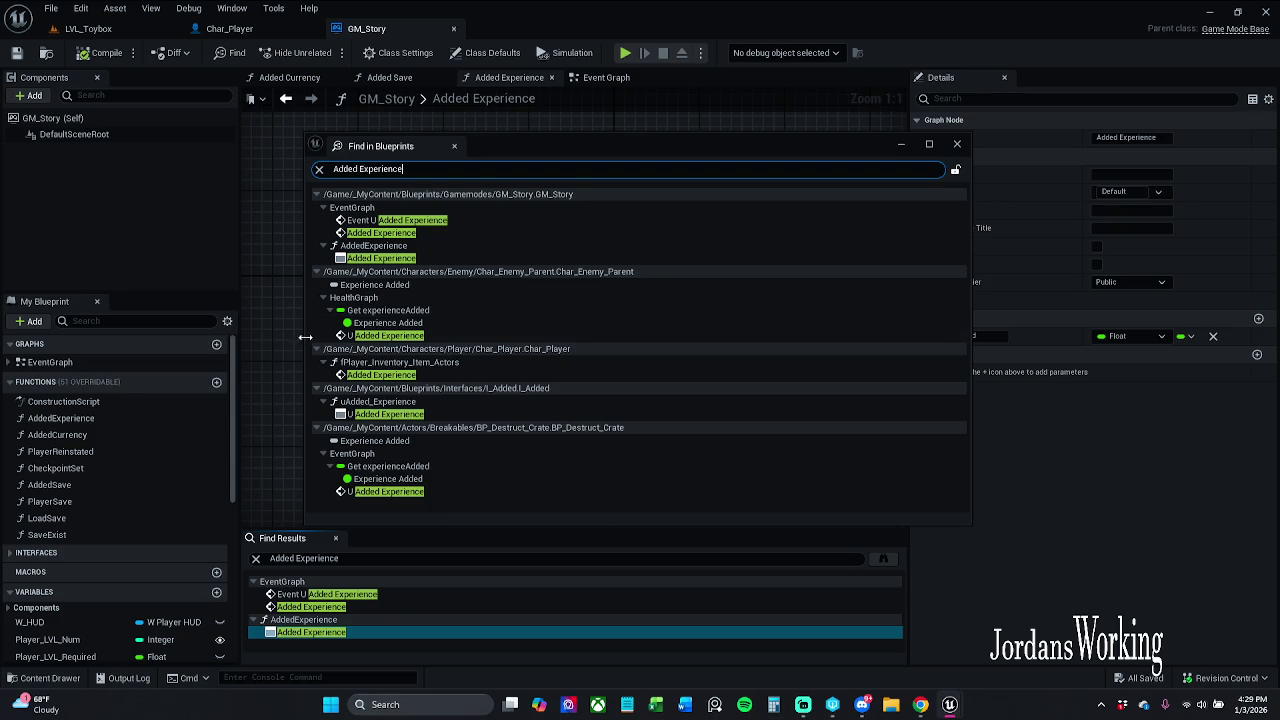
- Jump to Char_Player's use of Added Experience and pan to its entry node and ForEach Loop
click(433, 375)
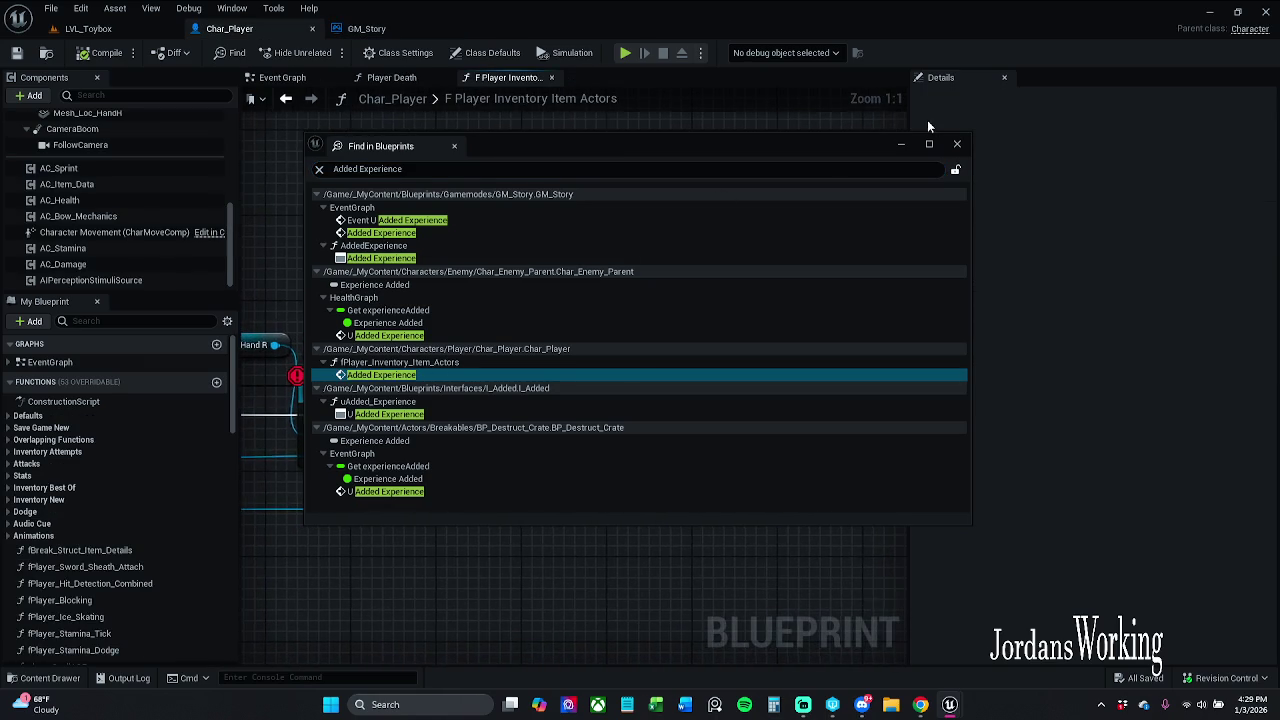
click(903, 146)
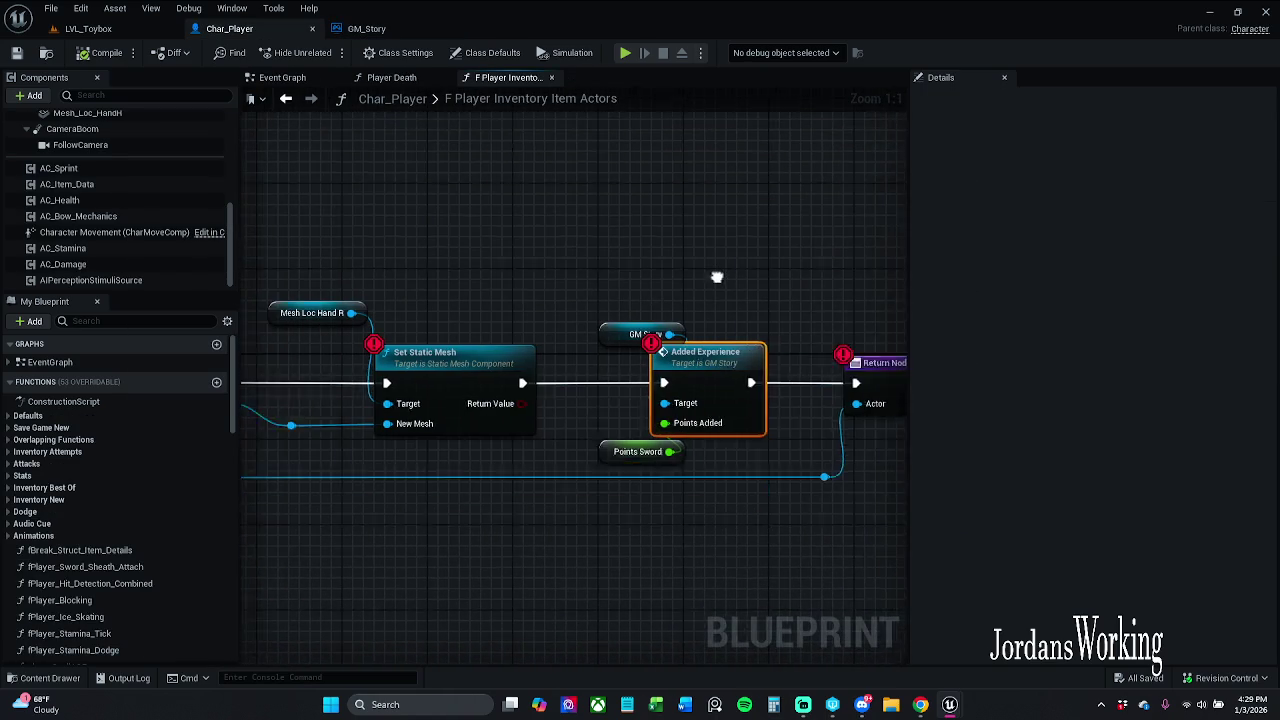
drag(782, 177, 711, 206)
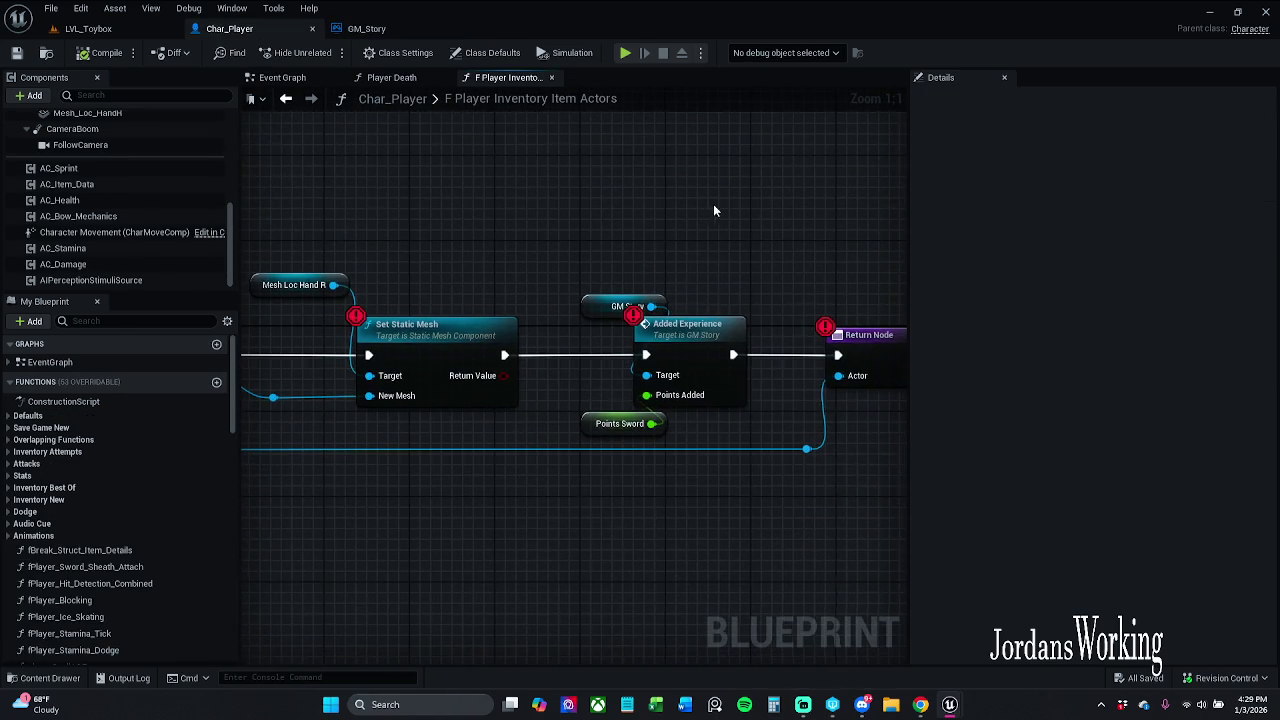
drag(398, 213, 639, 132)
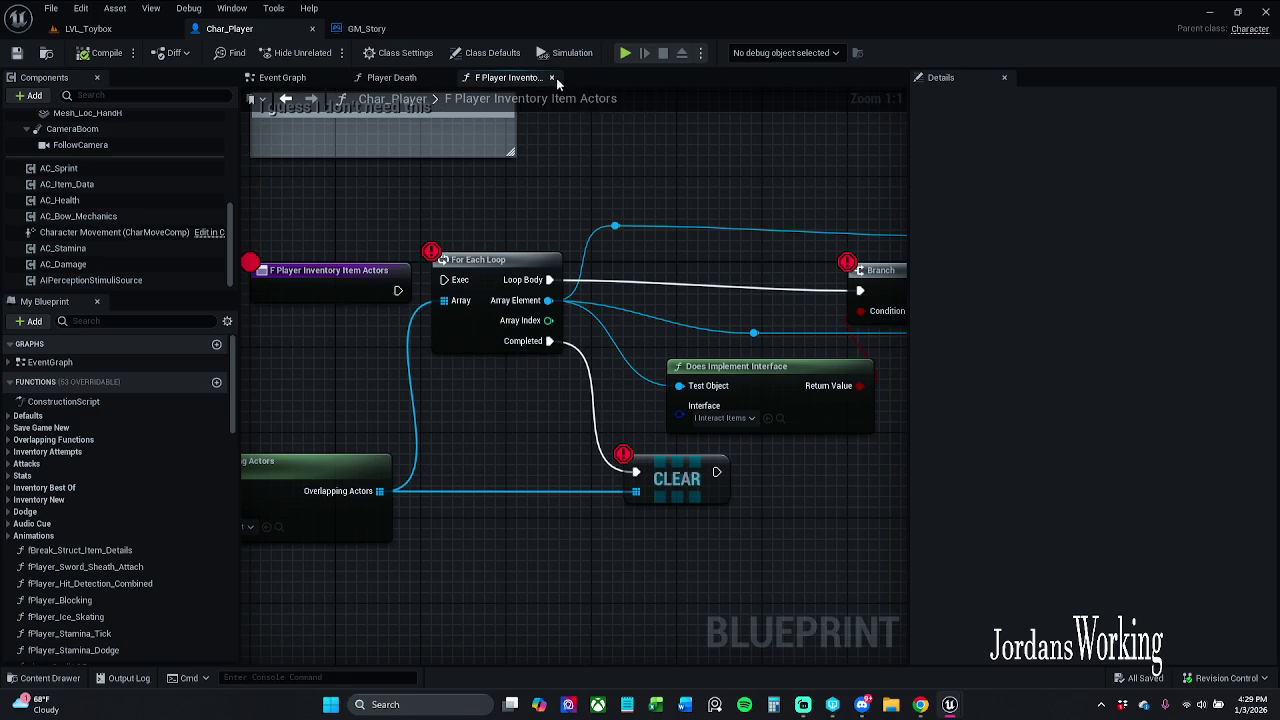
- Open the I_Added experience function, then Char_Enemy_Parent's U Added Experience call
mouse_move(966, 707)
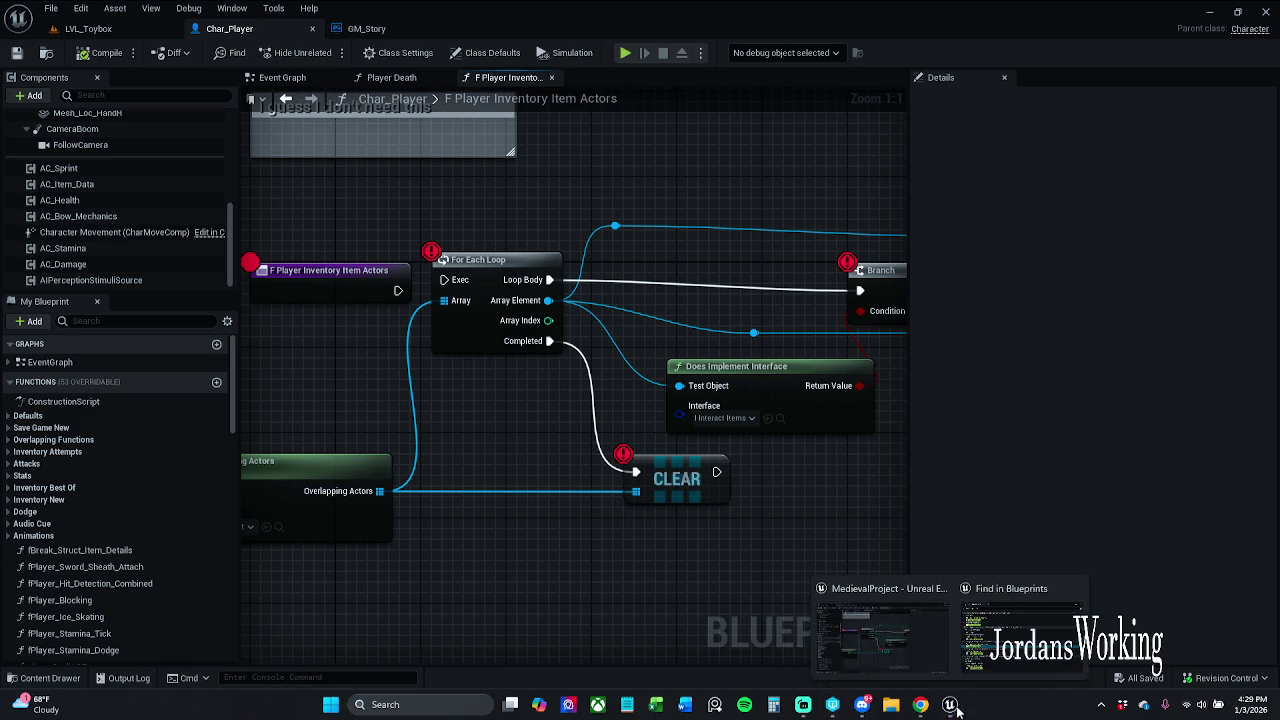
click(966, 638)
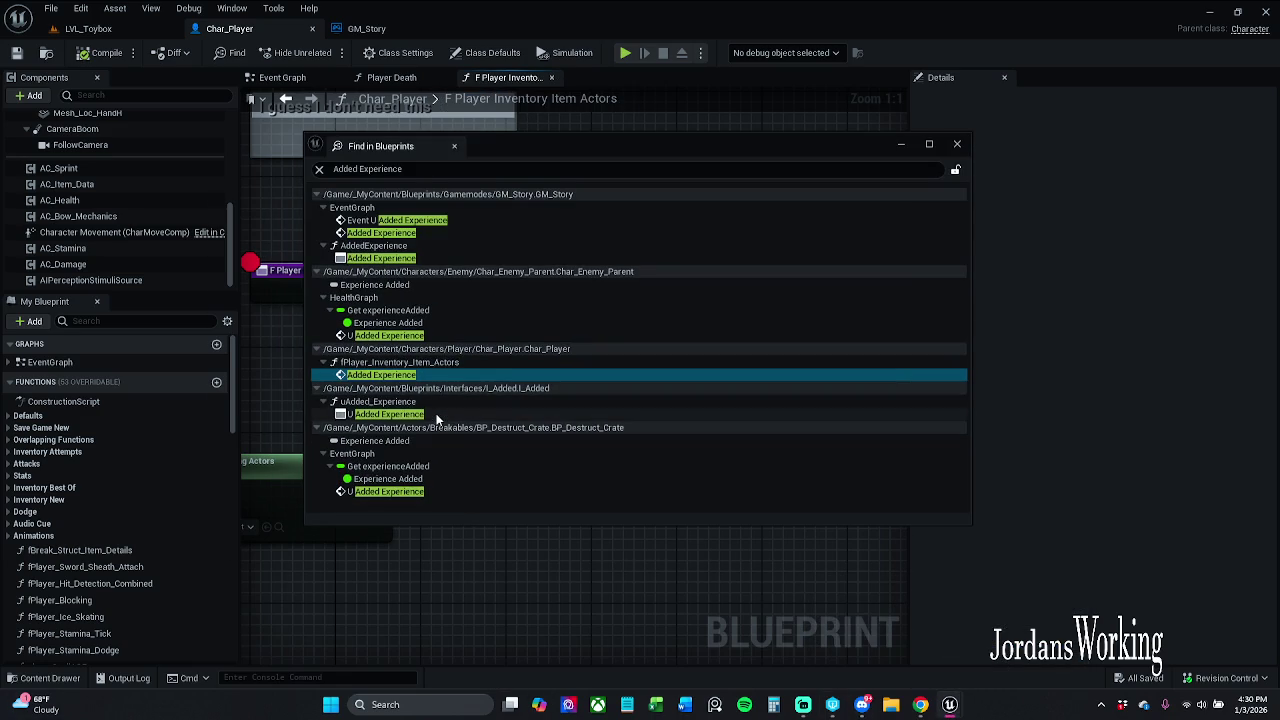
click(430, 413)
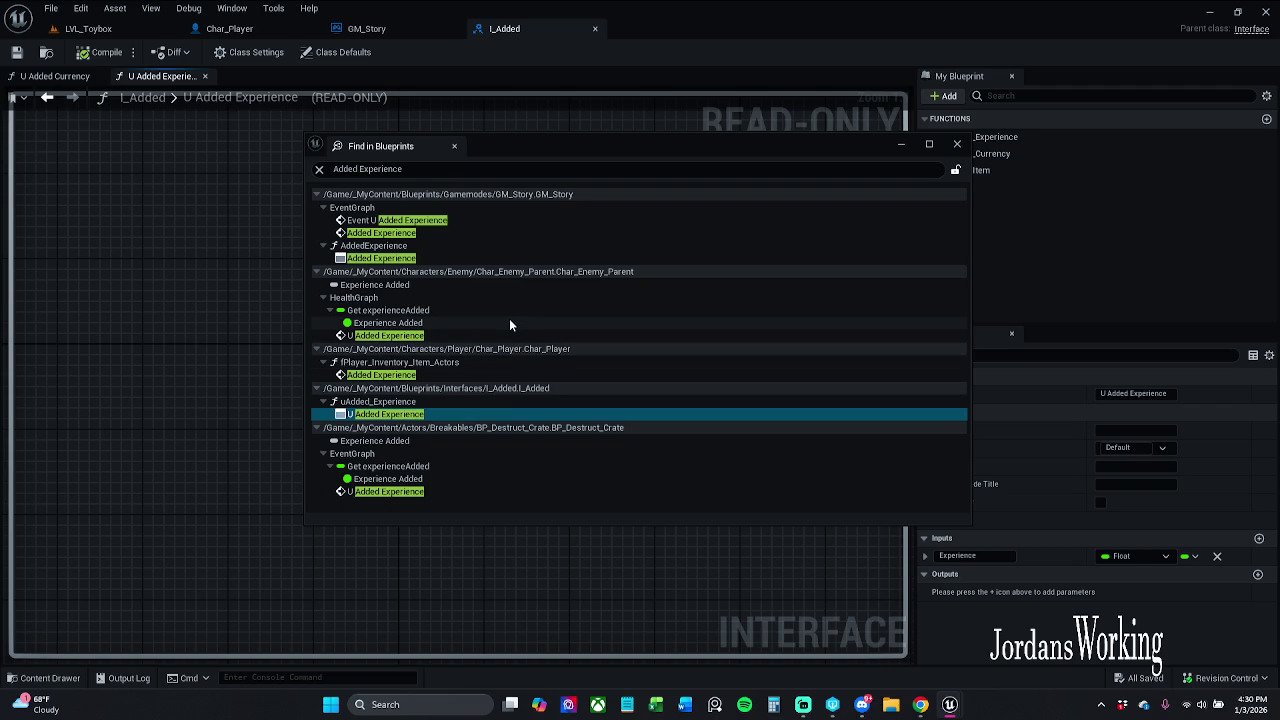
click(465, 334)
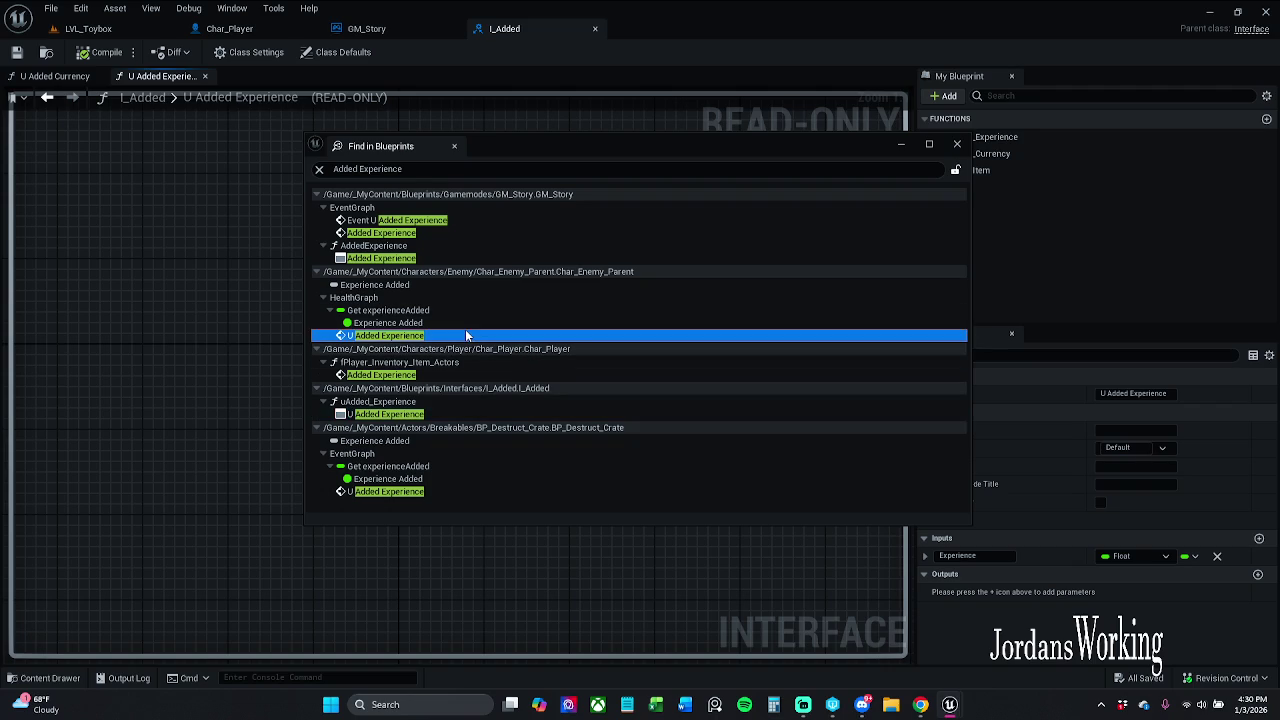
mouse_move(532, 150)
mouse_down()
mouse_move(1175, 245)
mouse_move(1192, 273)
mouse_move(0, 260)
mouse_up()
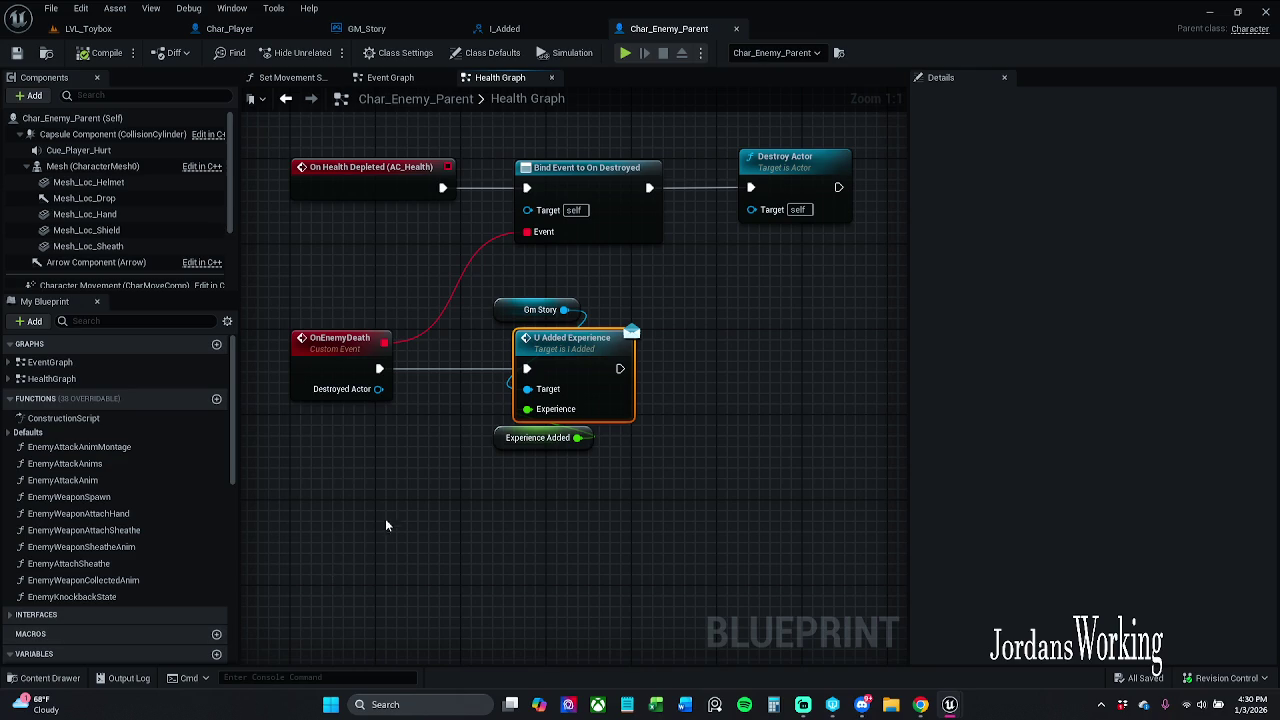
- Inspect the Health Graph nodes, selecting Experience Added and On Health Depleted
scroll(483, 517, down, 4)
scroll(478, 379, down, 6)
scroll(478, 379, up, 7)
drag(478, 379, 593, 163)
scroll(539, 289, up, 3)
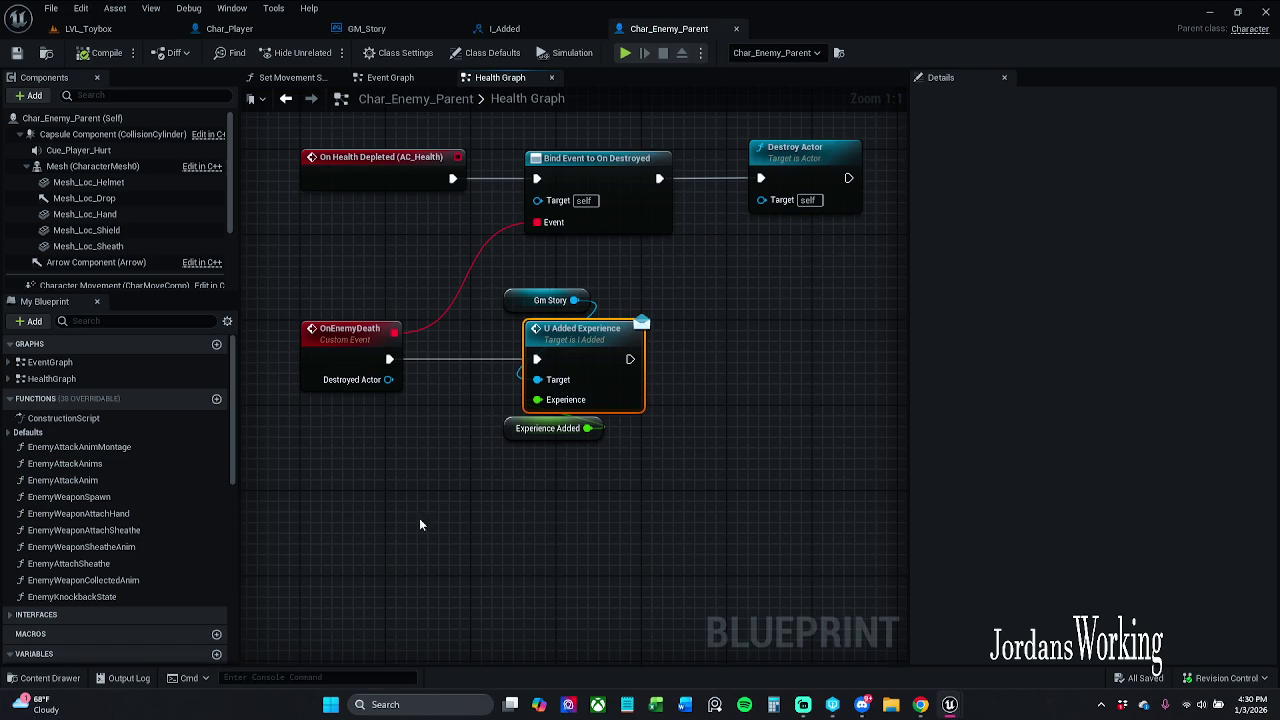
mouse_move(434, 519)
mouse_down()
mouse_move(668, 428)
mouse_move(676, 486)
mouse_up()
mouse_move(266, 522)
mouse_down()
mouse_move(443, 335)
mouse_move(835, 133)
mouse_up()
drag(640, 551, 570, 490)
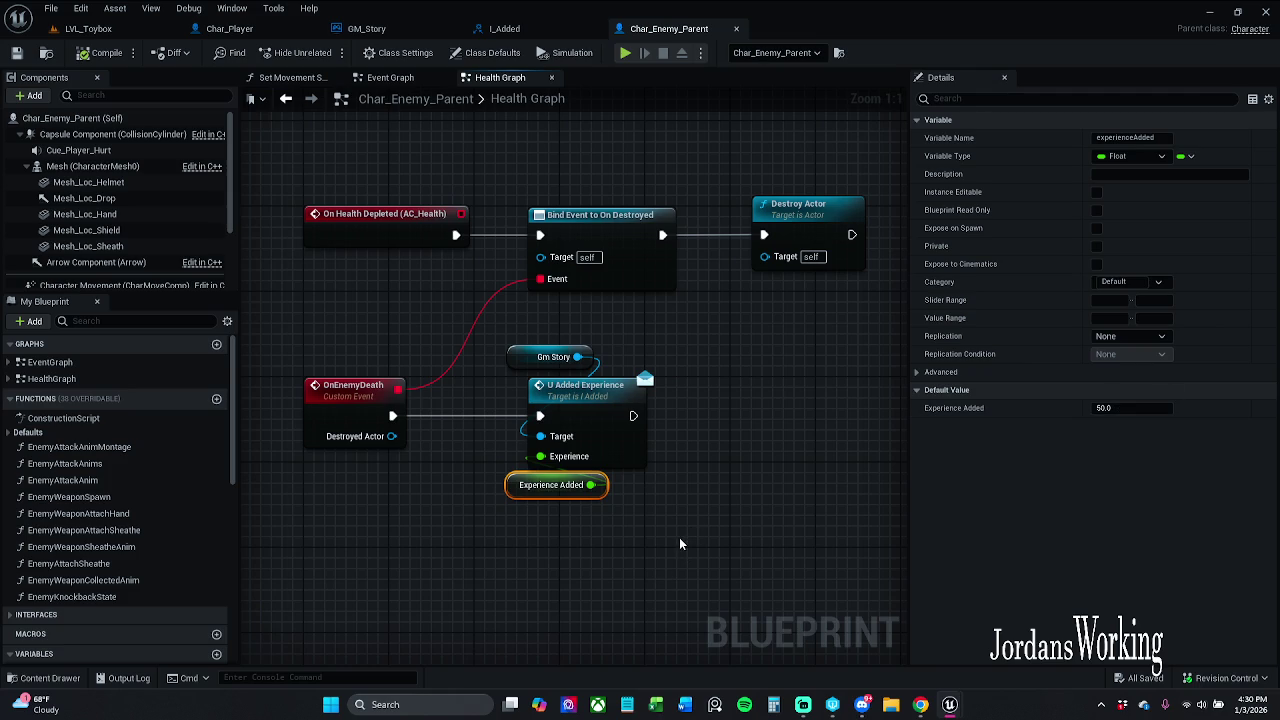
drag(438, 158, 300, 289)
- Check Bind Event and OnEnemyDeath, then open the U Added Experience interface function
click(300, 289)
drag(527, 184, 614, 251)
click(360, 344)
mouse_move(349, 345)
mouse_down()
mouse_move(298, 450)
mouse_move(316, 466)
mouse_up()
click(377, 353)
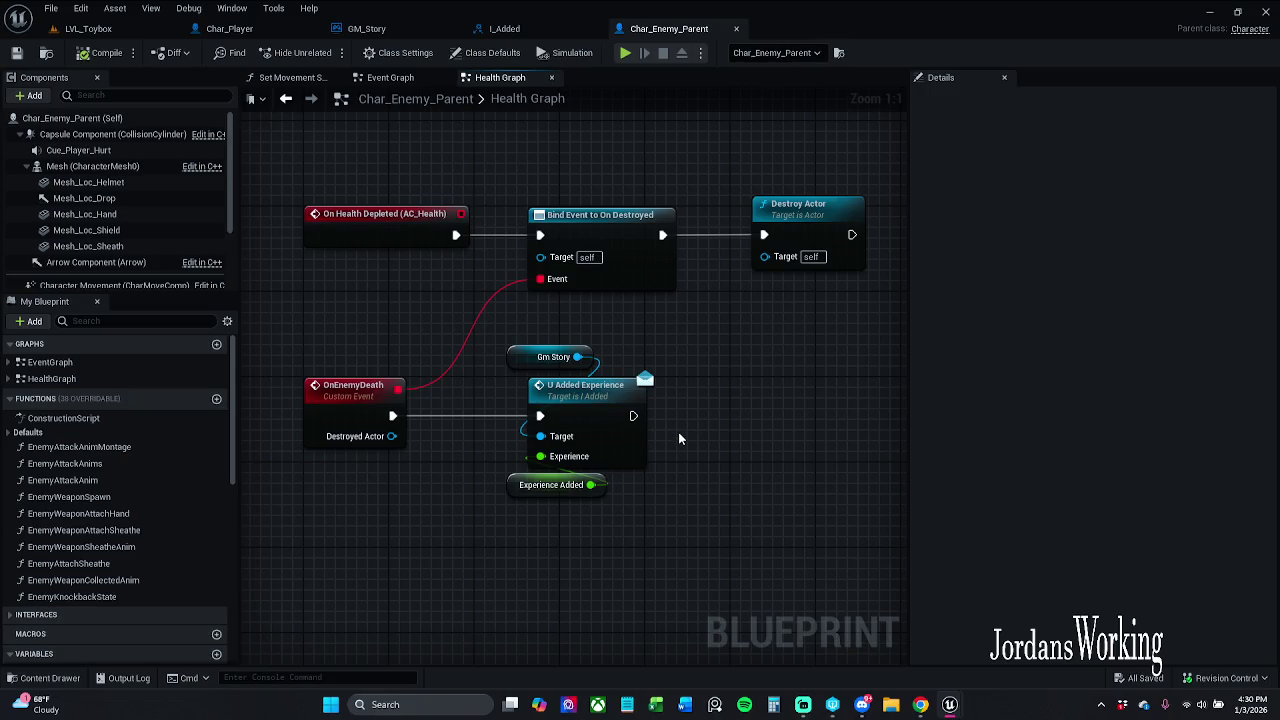
double_click(594, 405)
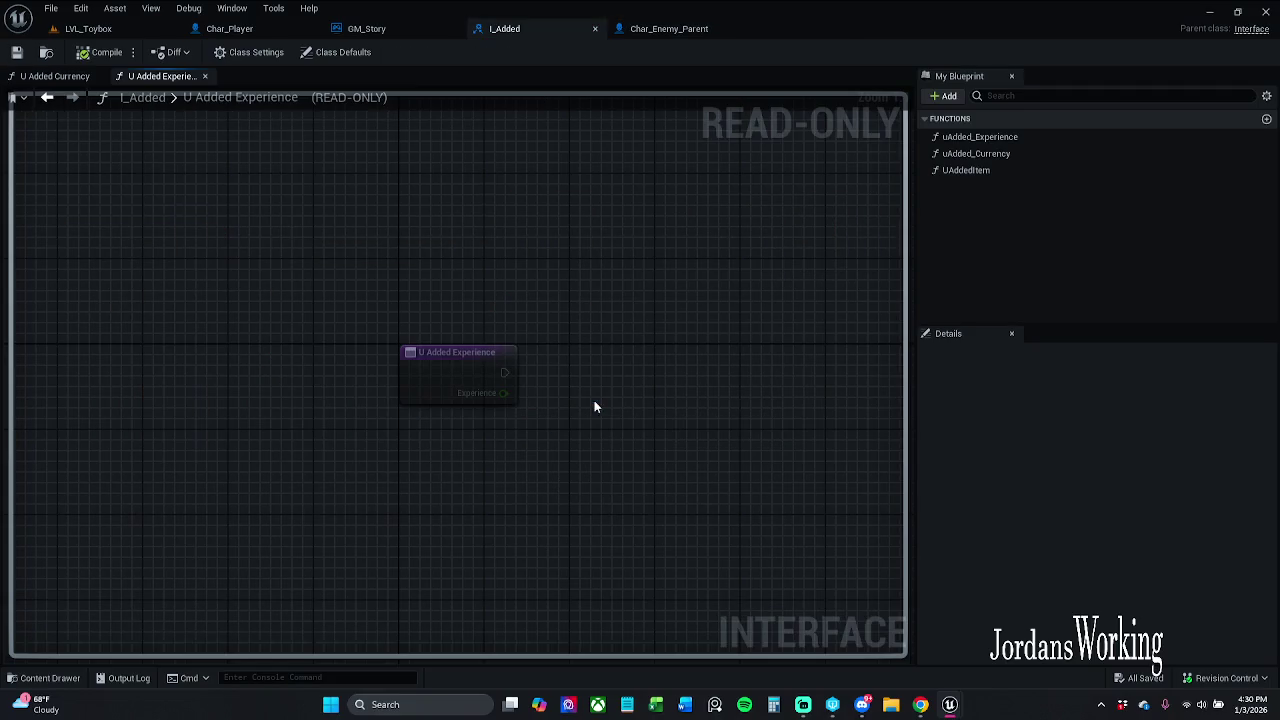
- Inspect the uAdded_Experience function's Experience input in My Blueprint
click(1034, 140)
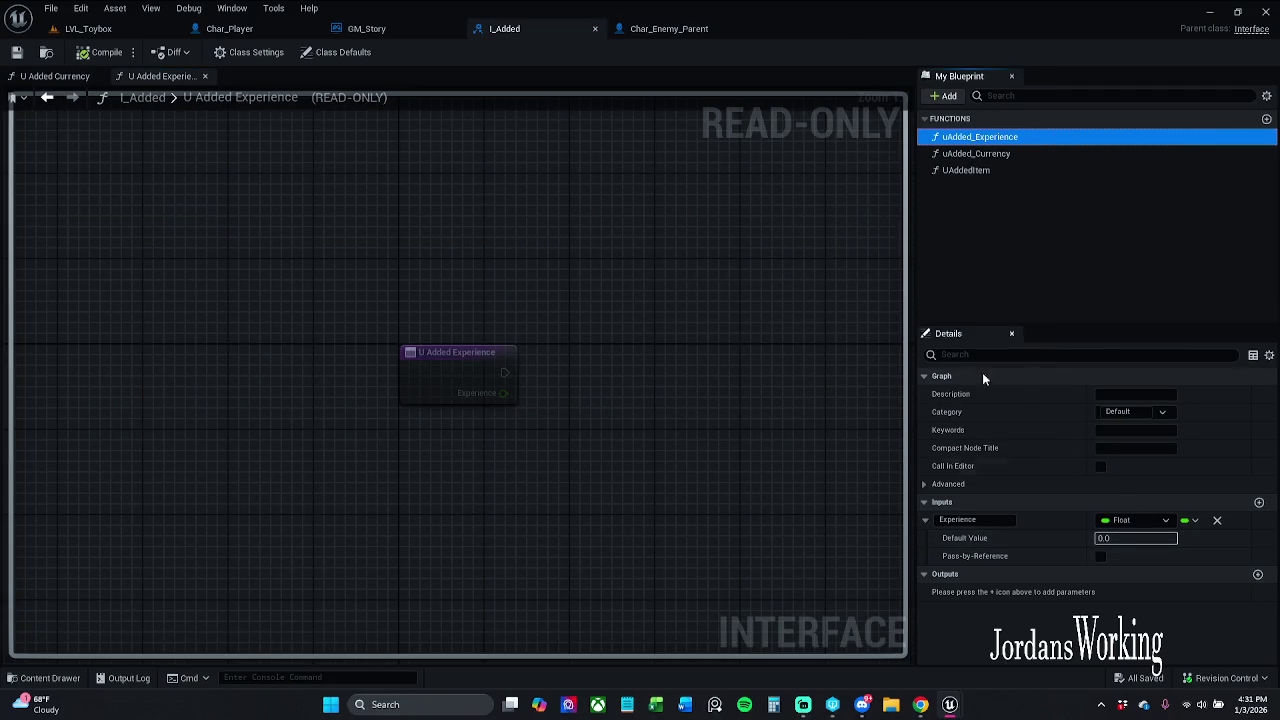
click(928, 519)
click(1049, 244)
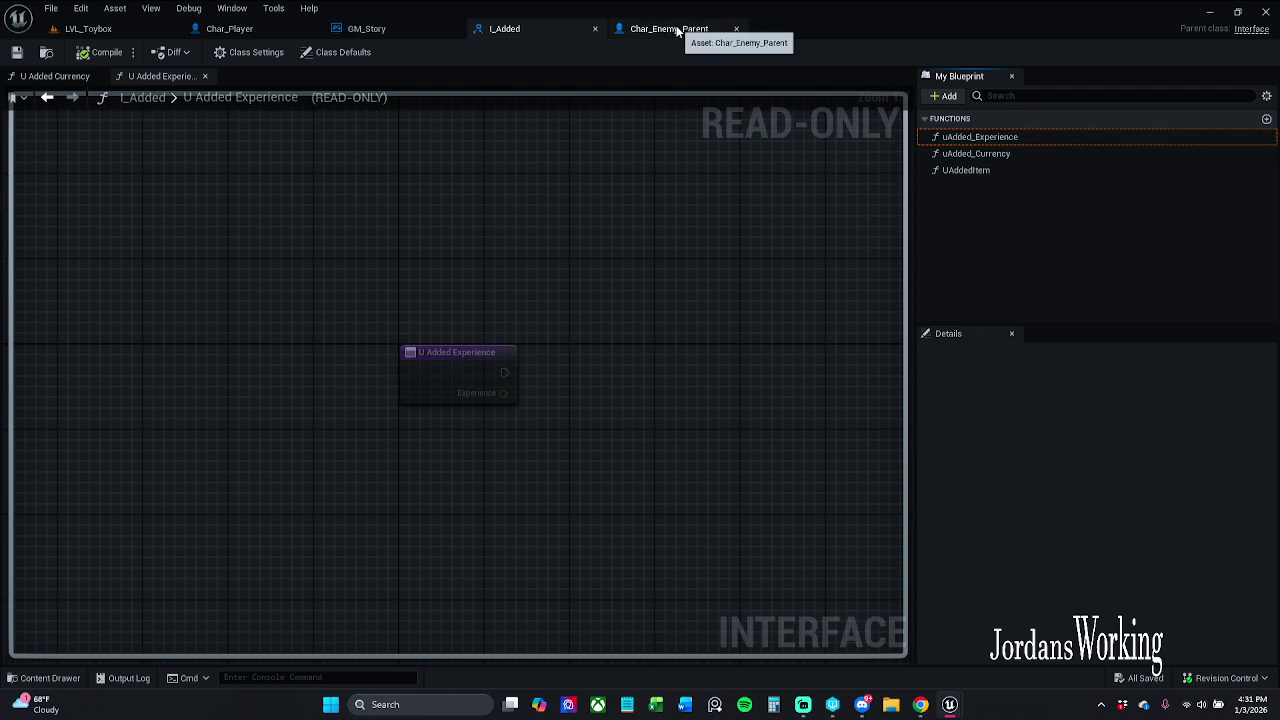
- Review GM_Story's Event U Added Experience node, then return to Char_Enemy_Parent's Health Graph
click(362, 28)
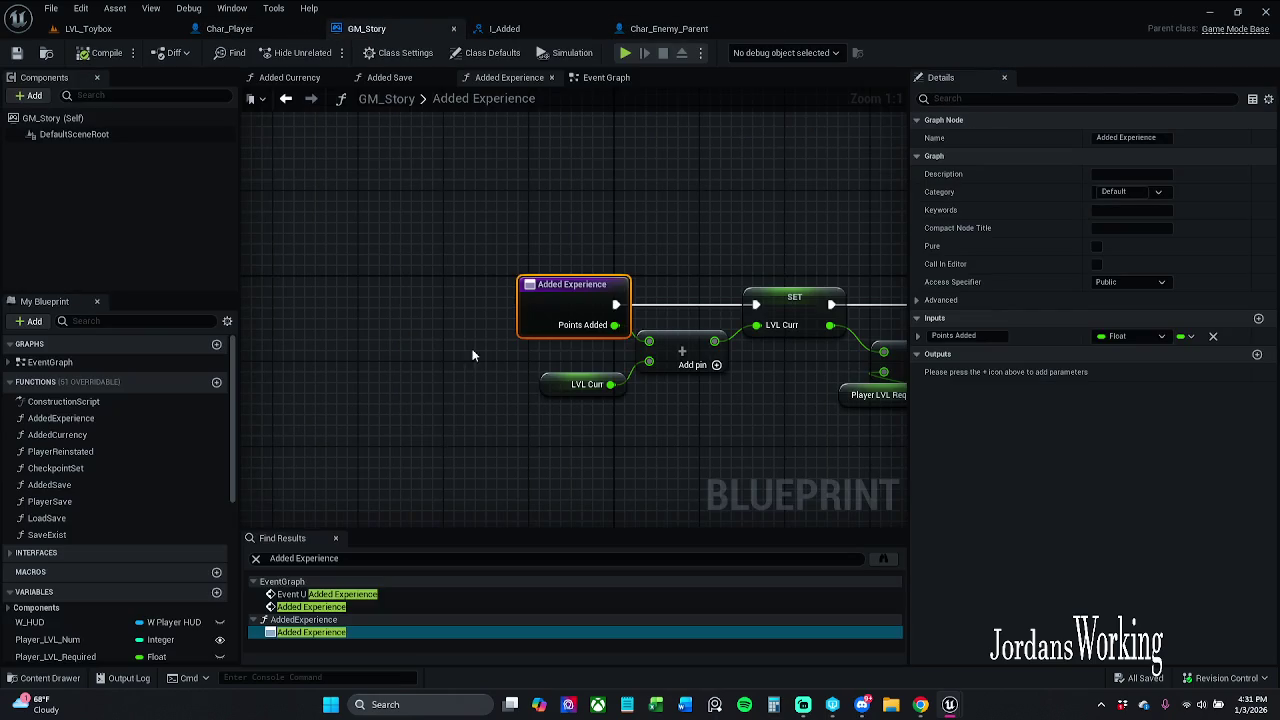
click(606, 77)
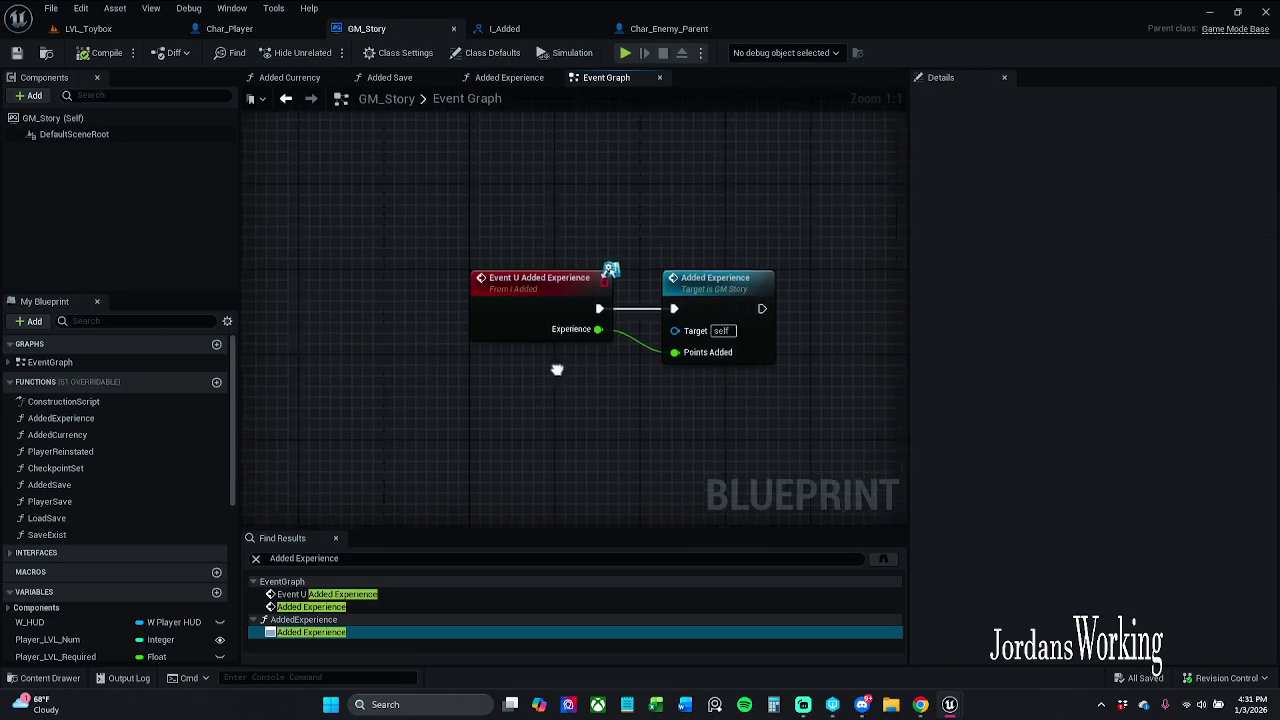
drag(430, 250, 537, 362)
click(576, 200)
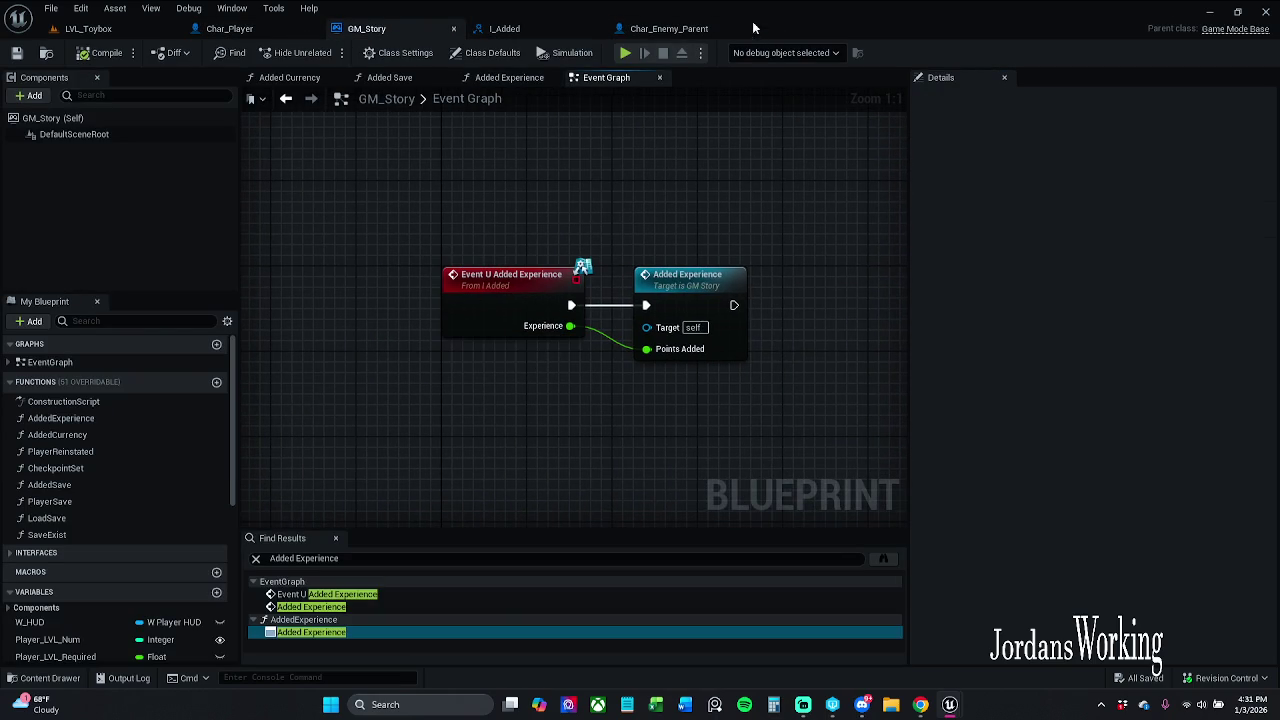
click(665, 29)
click(660, 400)
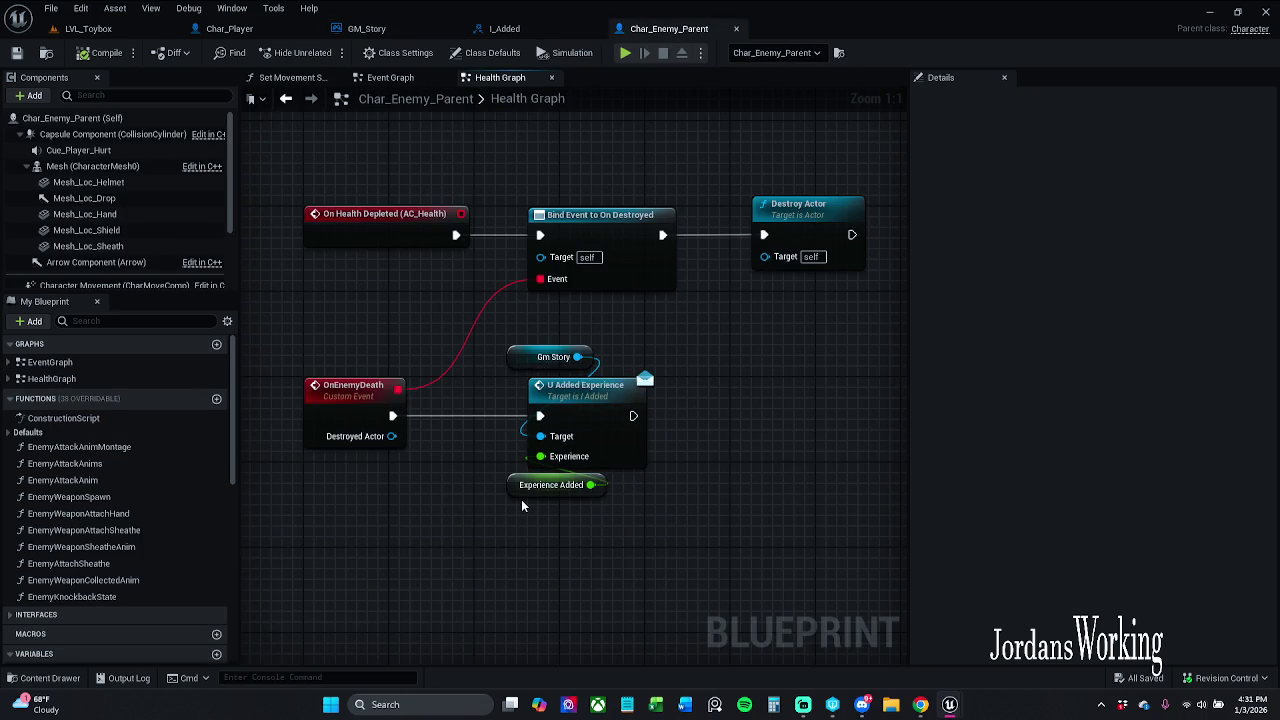
- Make the experienceAdded variable Instance Editable and Expose on Spawn
drag(545, 456, 520, 585)
click(512, 539)
click(545, 485)
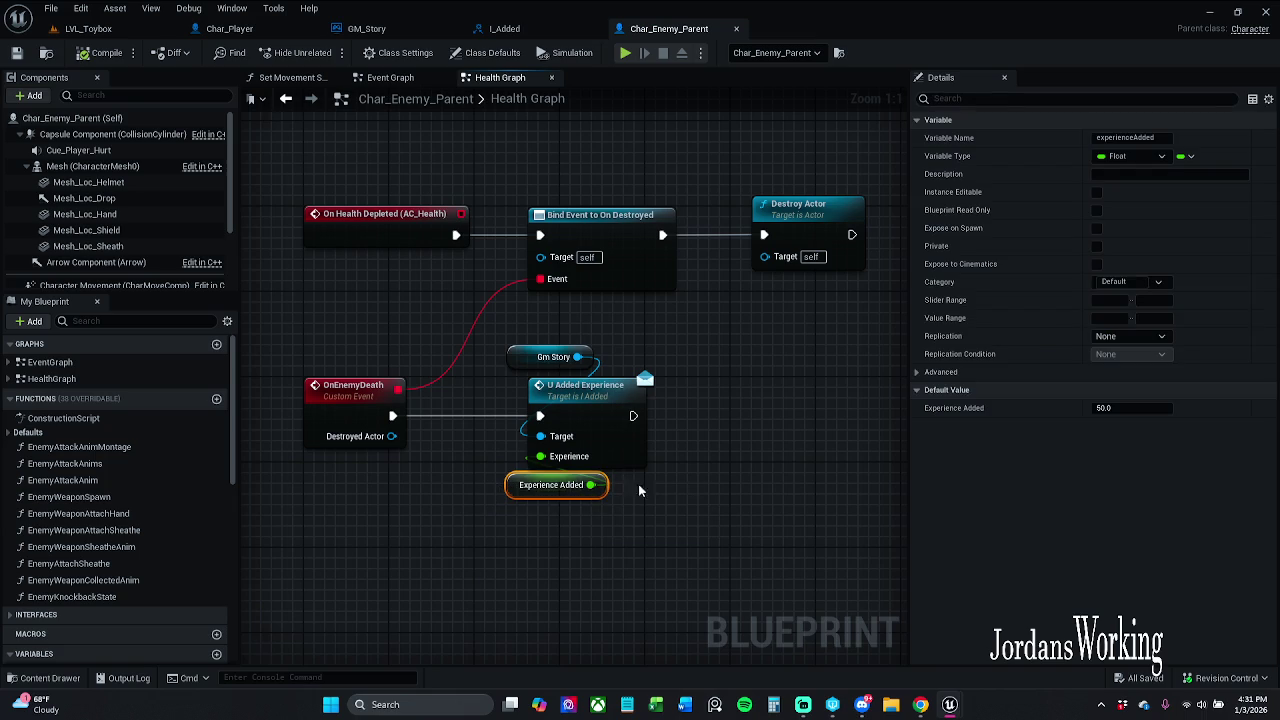
click(1098, 194)
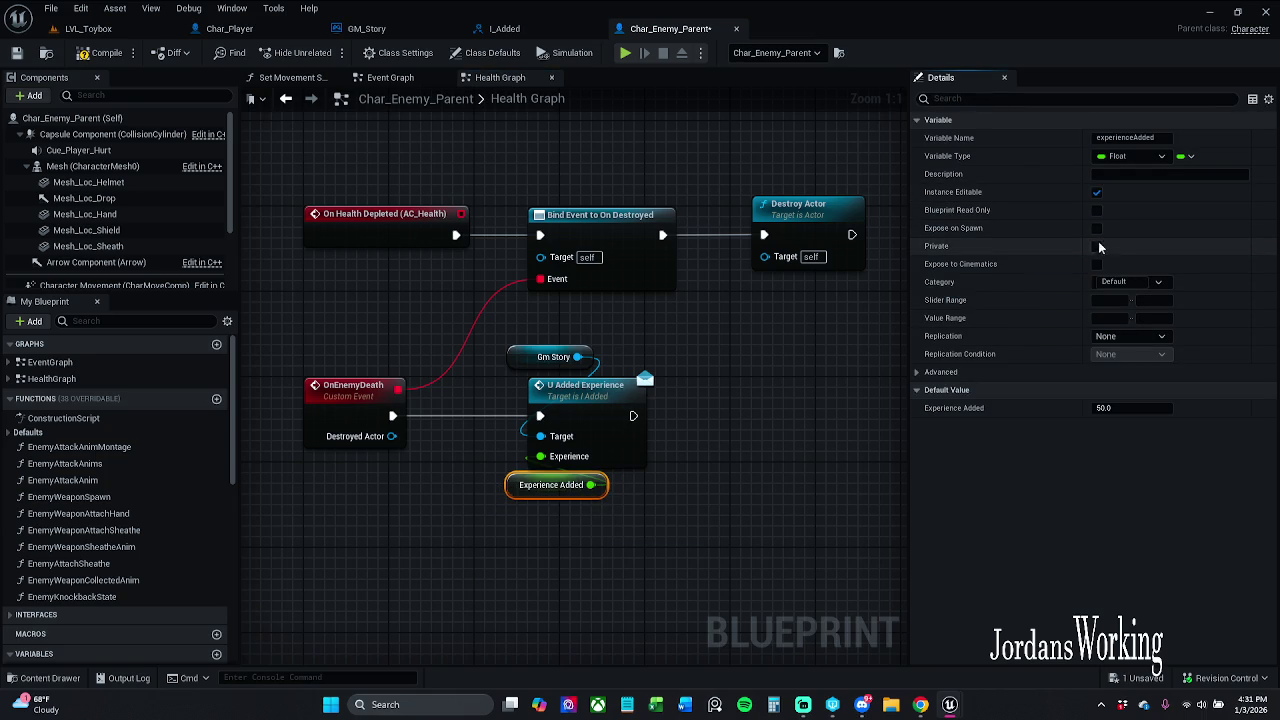
click(1097, 228)
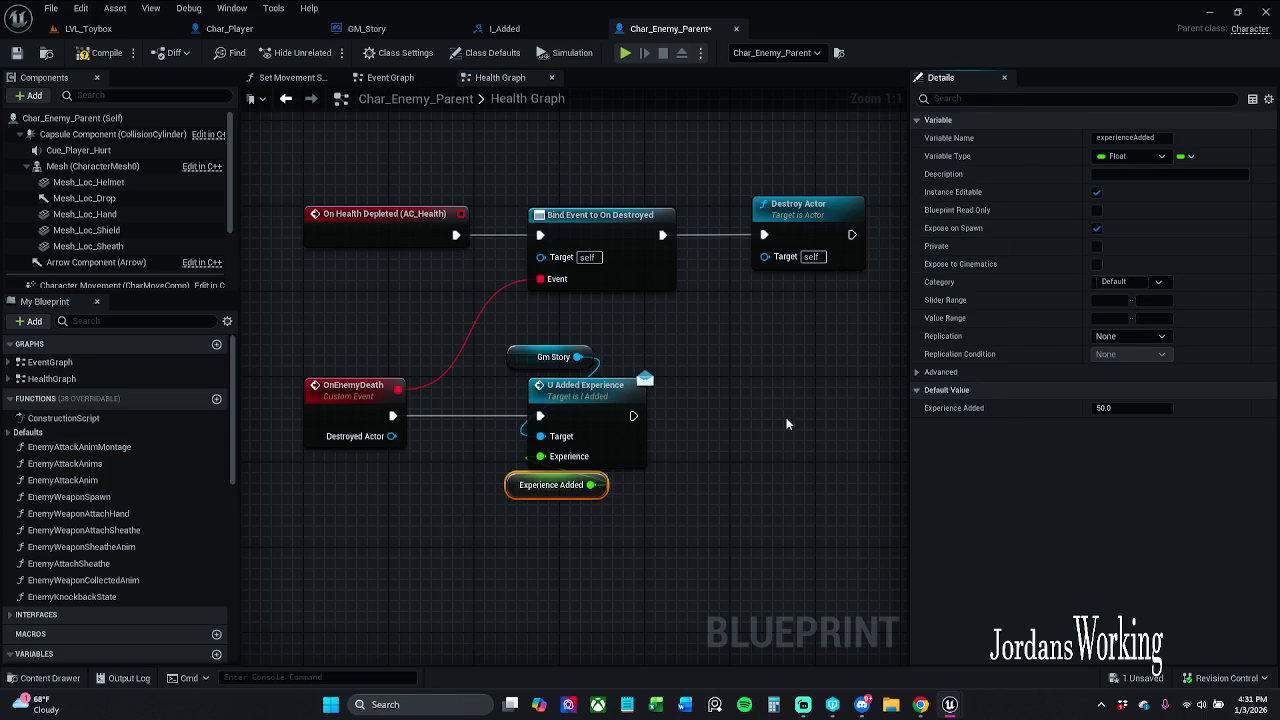
- Compile and save Char_Enemy_Parent
click(100, 52)
click(18, 54)
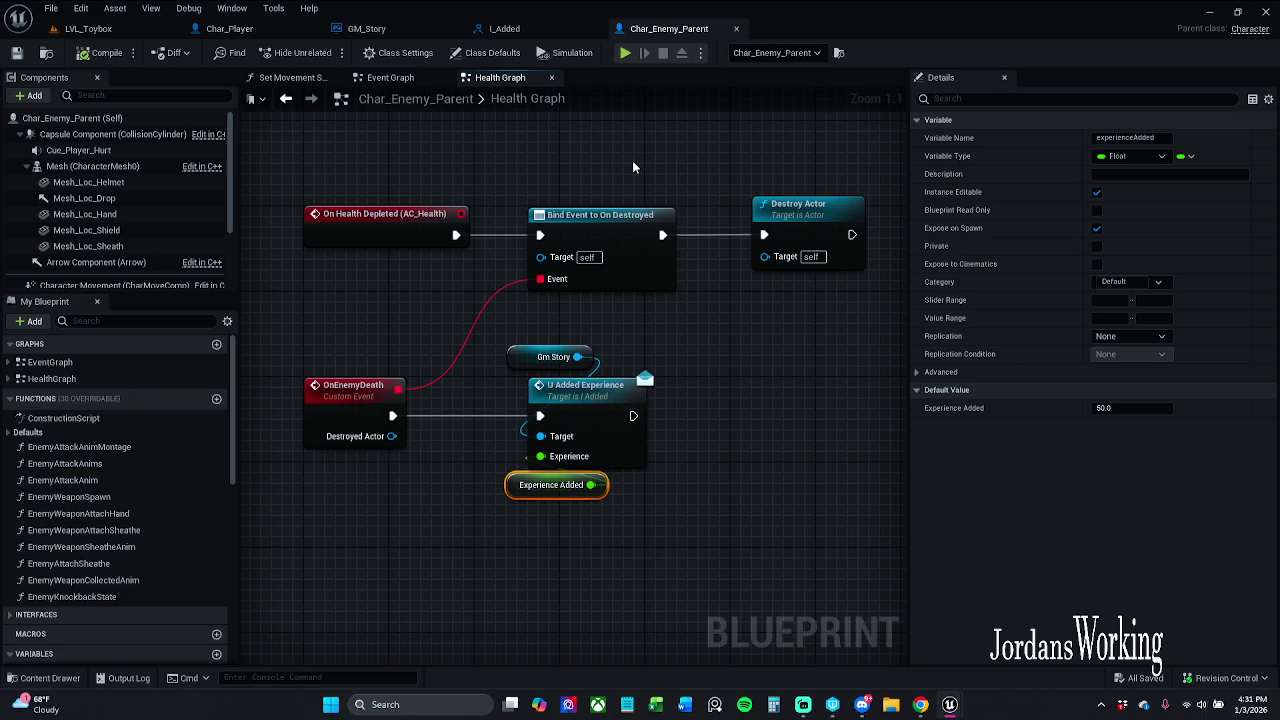
click(525, 30)
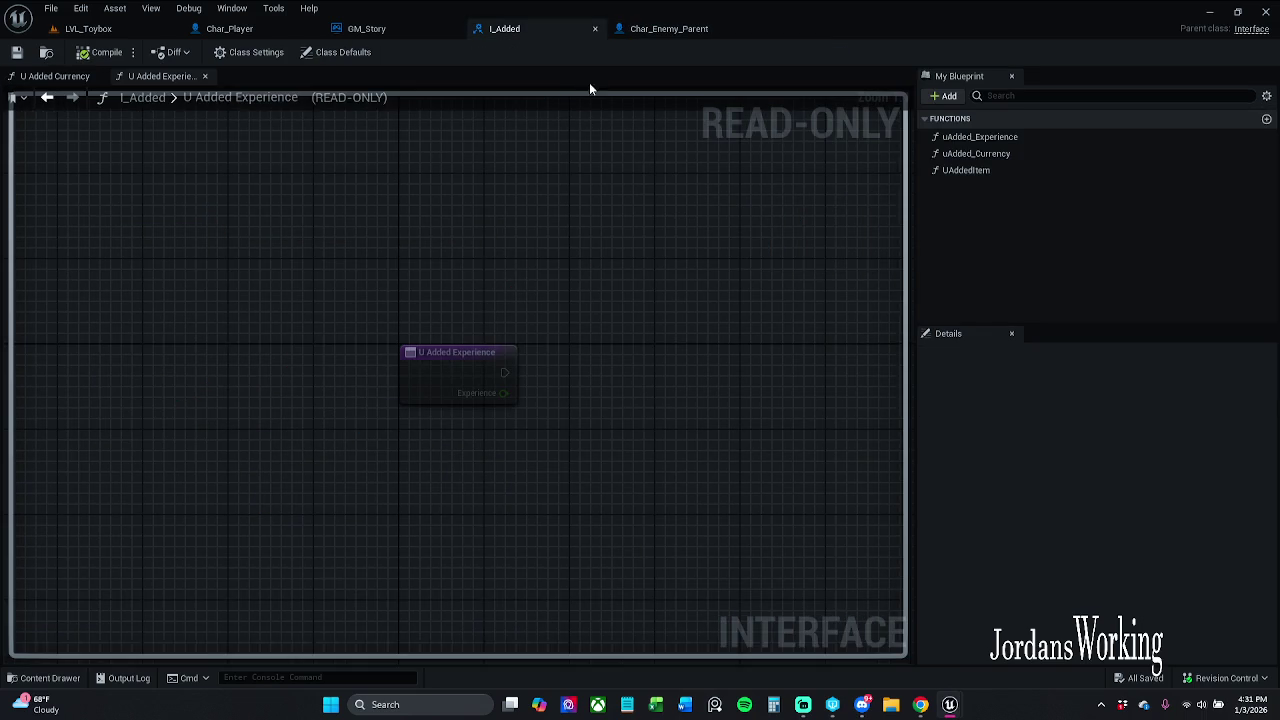
- Close the I_Added interface and search results, framing GM_Story's event graph nodes
click(460, 380)
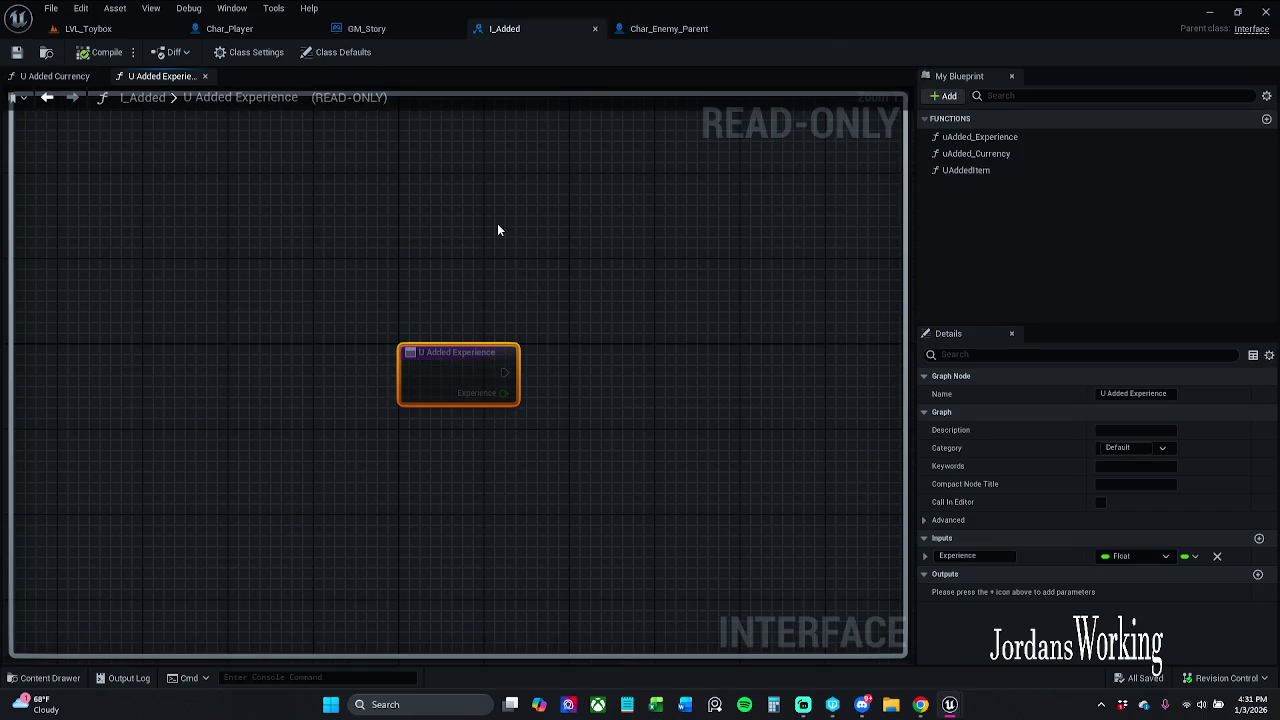
click(376, 34)
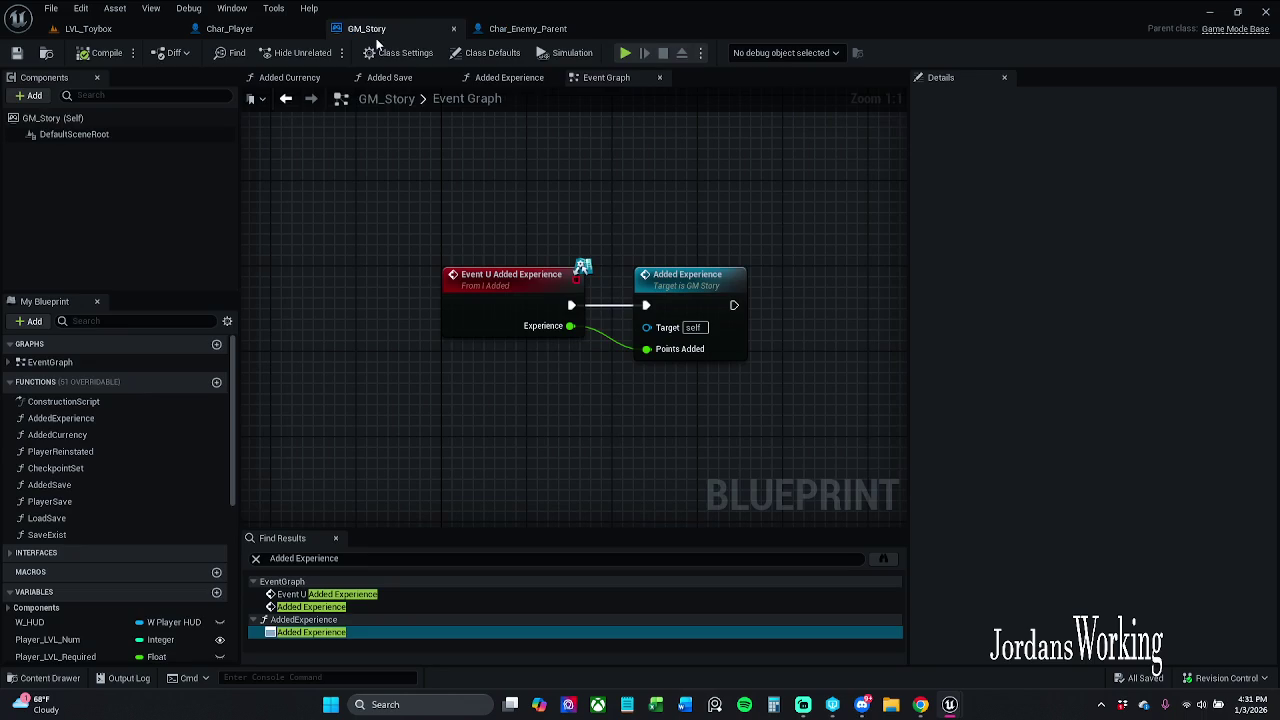
click(336, 538)
scroll(390, 504, down, 5)
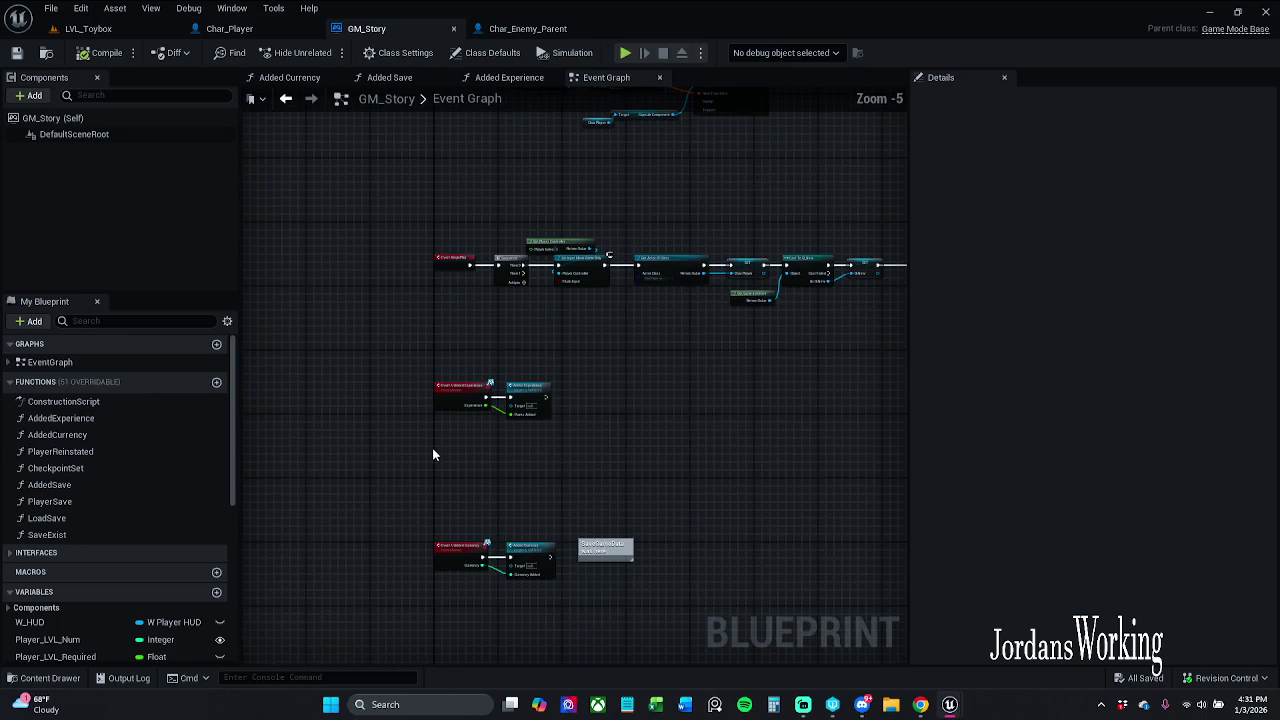
scroll(470, 440, up, 2)
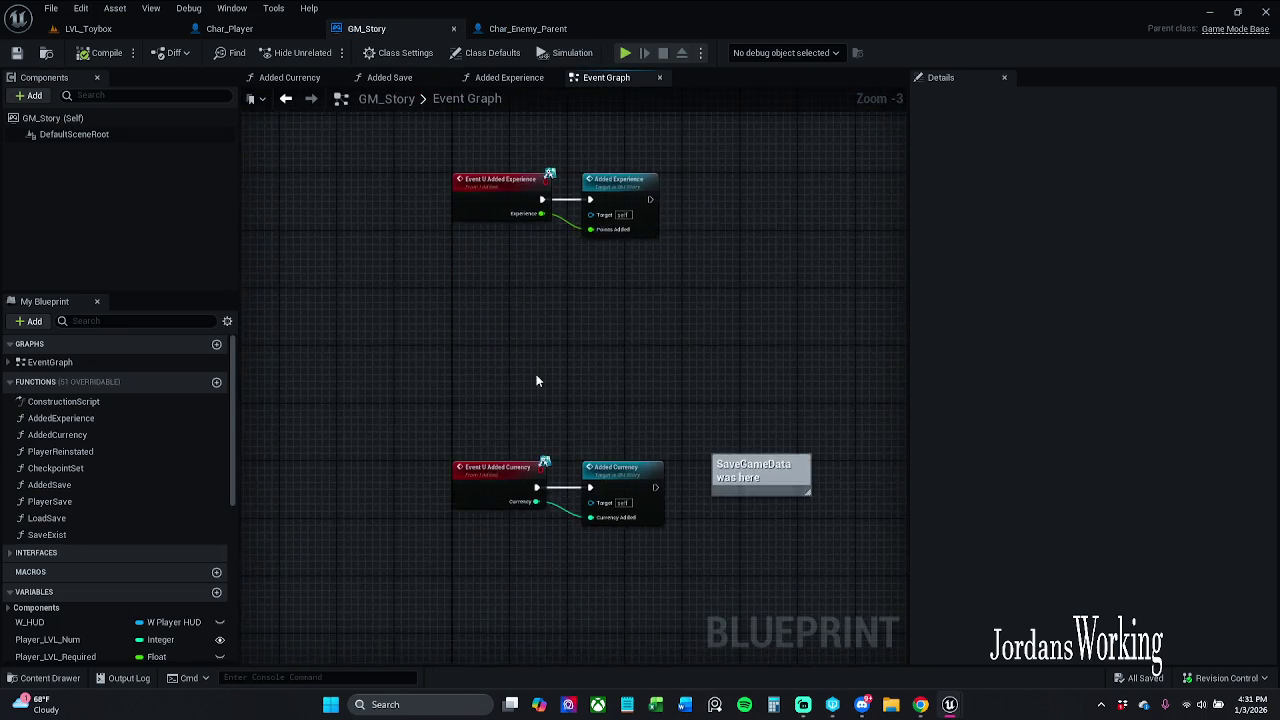
scroll(540, 380, up, 2)
drag(532, 417, 530, 467)
- Inspect Added Currency's entry, Player Currency, Get Game Instance and Save Game Data nodes
double_click(609, 553)
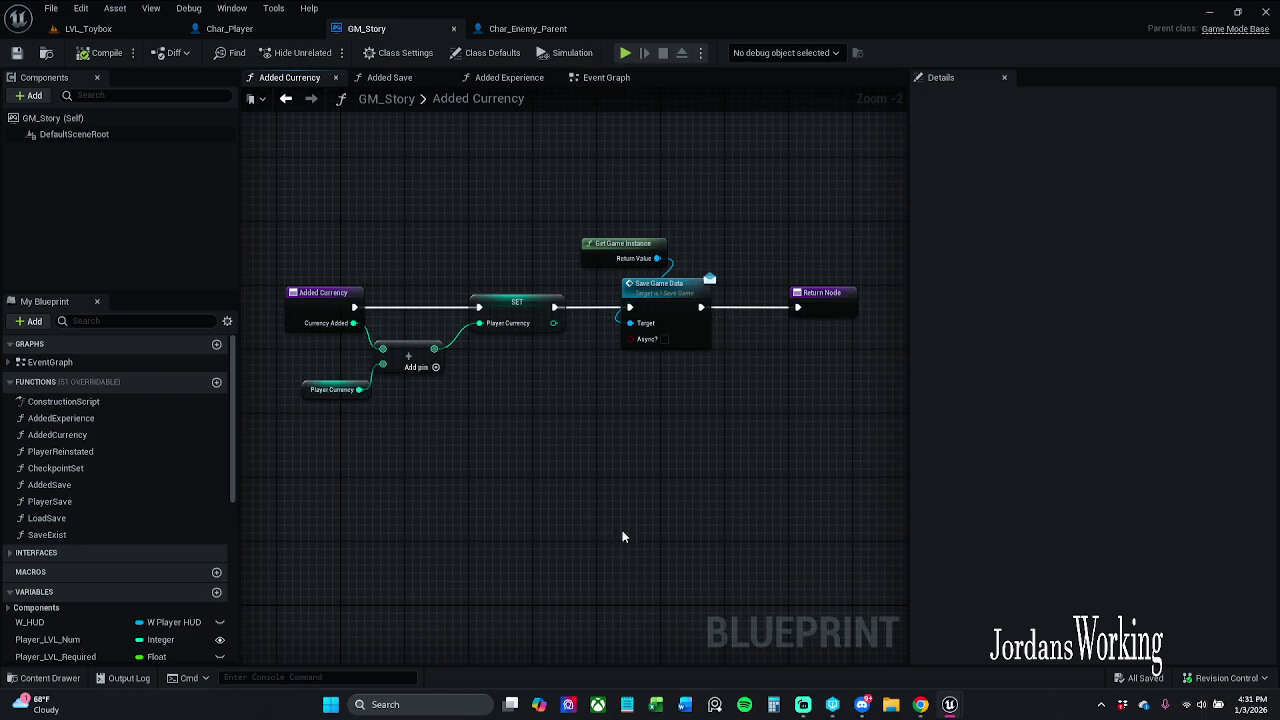
drag(294, 238, 597, 516)
drag(360, 241, 526, 515)
mouse_move(340, 222)
mouse_down()
mouse_move(457, 371)
mouse_move(403, 376)
mouse_move(440, 433)
mouse_up()
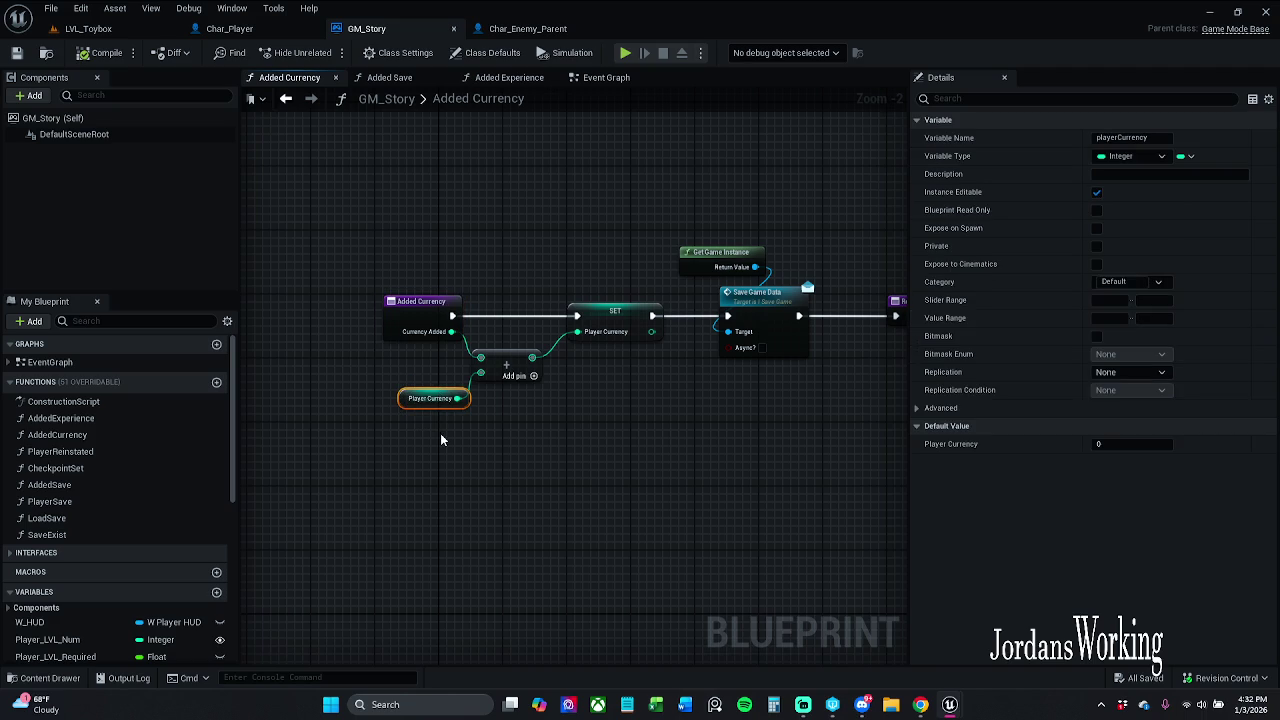
mouse_move(611, 417)
mouse_down()
mouse_move(537, 423)
mouse_move(470, 247)
mouse_move(614, 371)
mouse_move(563, 398)
mouse_up()
mouse_move(590, 188)
mouse_down()
mouse_move(705, 333)
mouse_move(855, 432)
mouse_up()
click(839, 408)
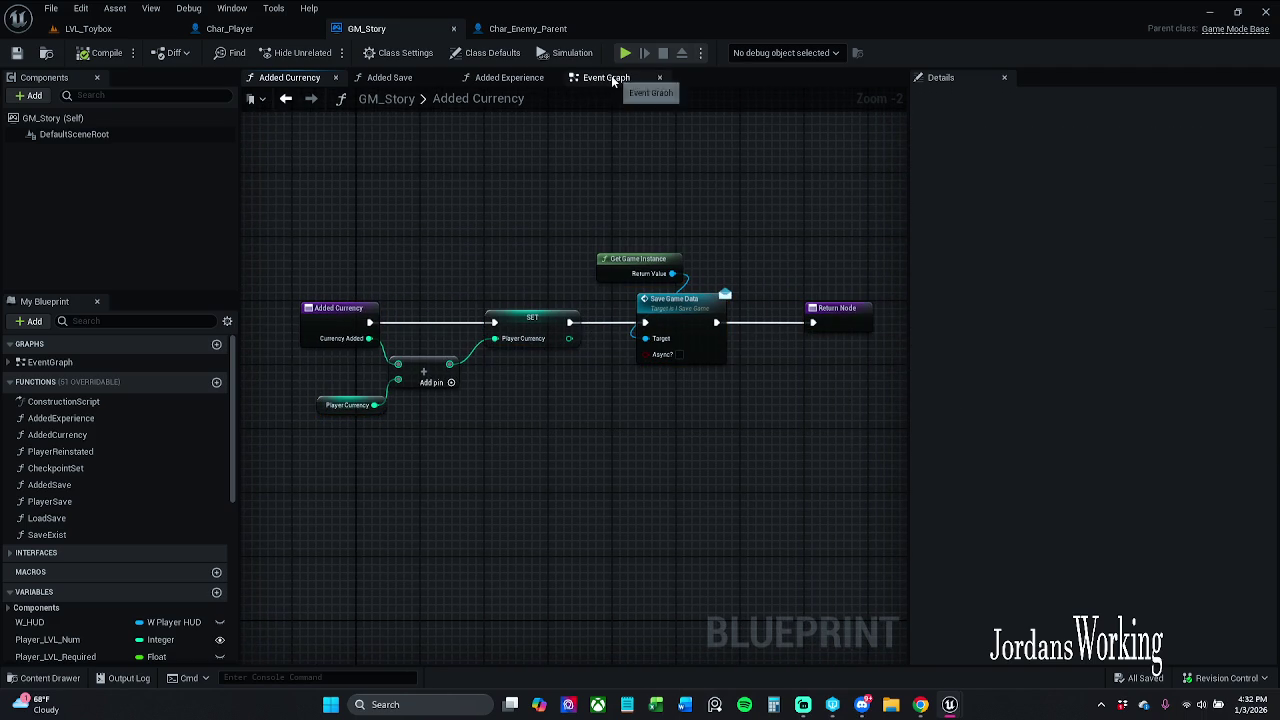
click(611, 77)
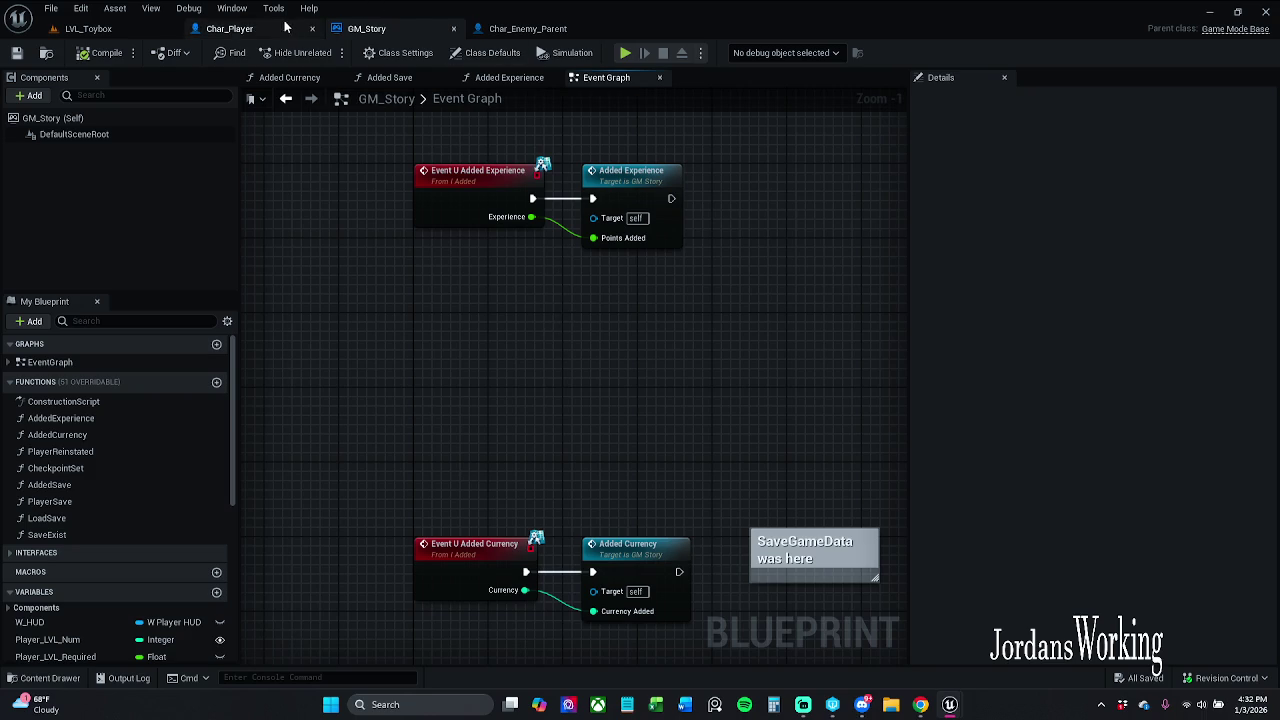
click(95, 28)
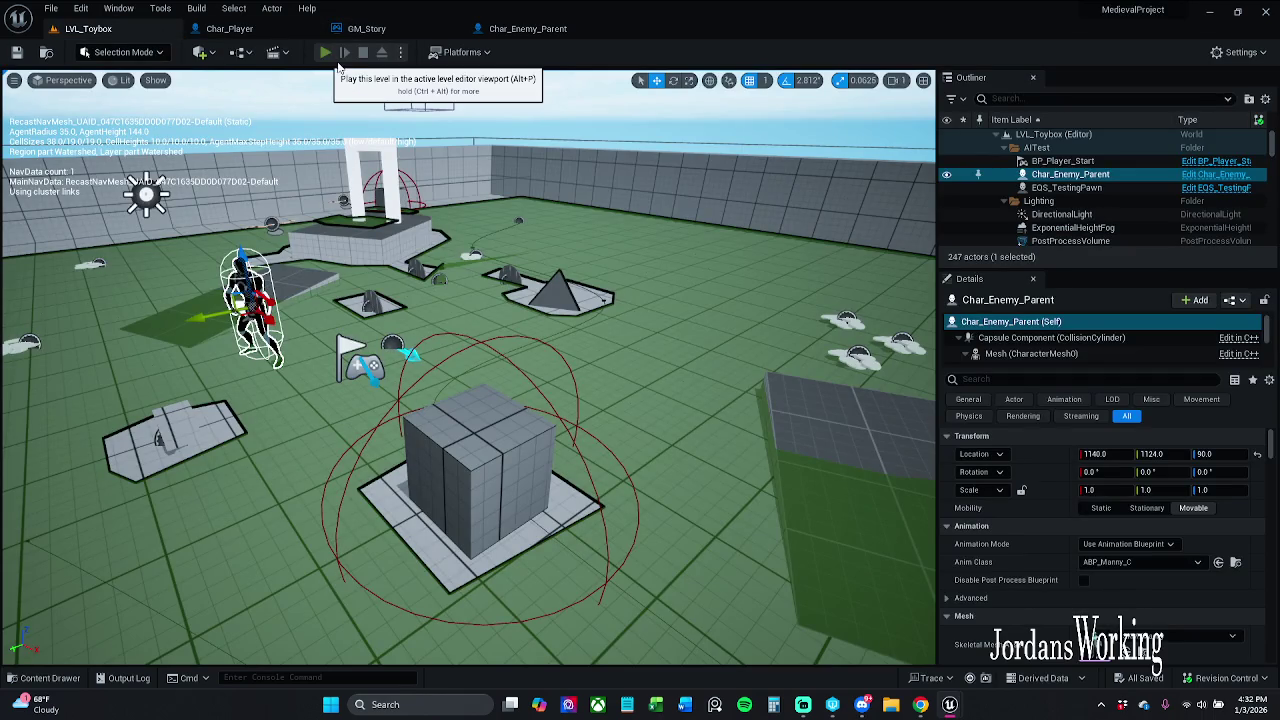
- Run a quick play test of the level, then save all changed assets
click(326, 53)
key(Escape)
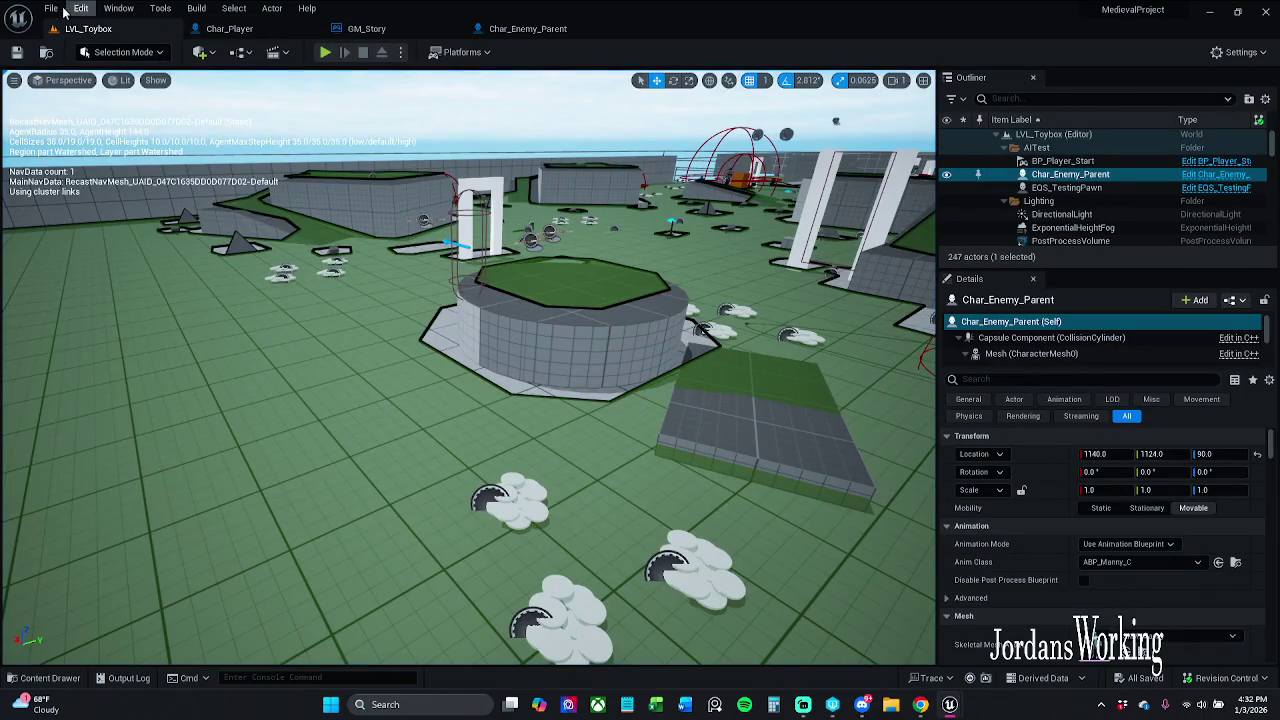
click(50, 8)
click(100, 188)
- Review GM_Story's Added Experience graph, then play LVL_Toybox
click(556, 28)
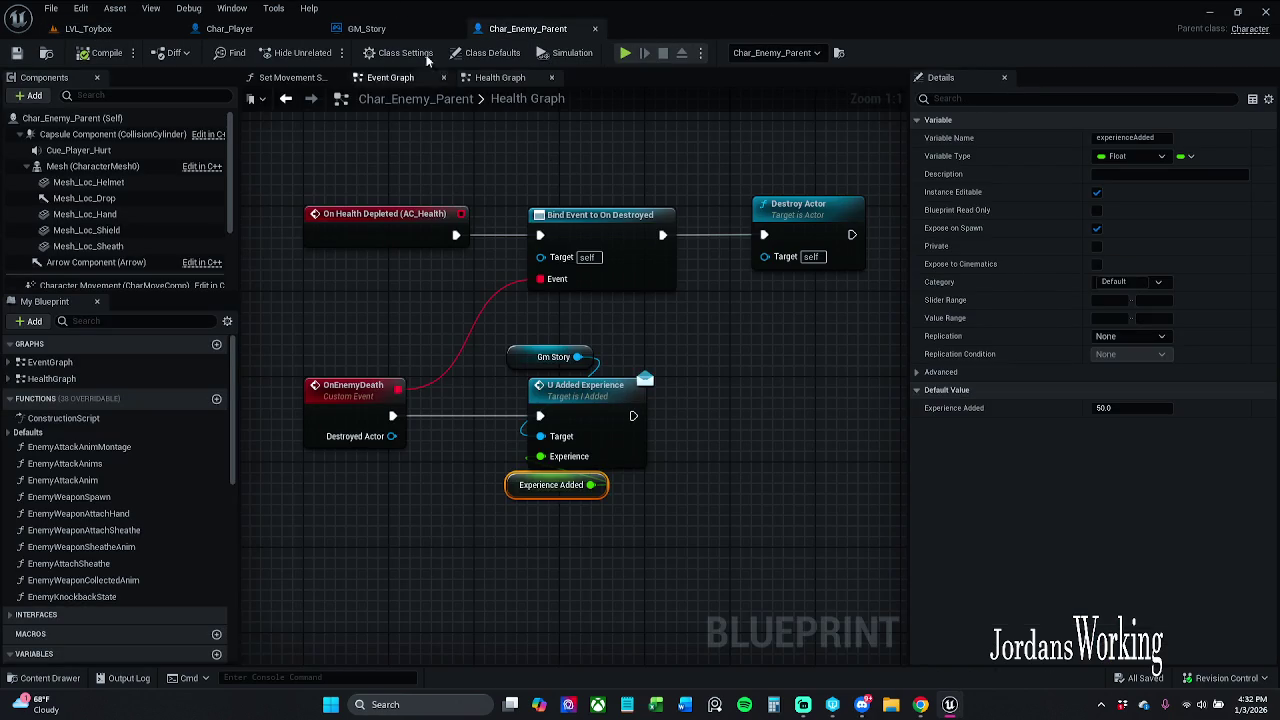
click(380, 28)
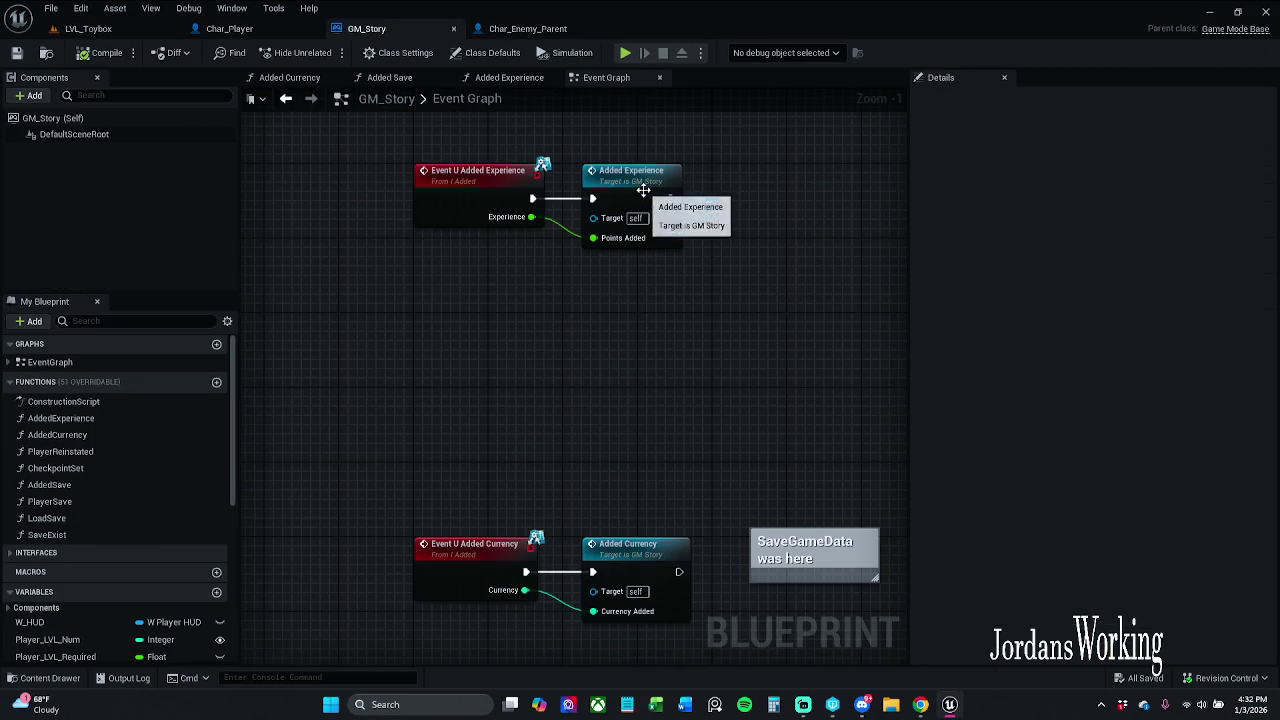
double_click(640, 186)
mouse_move(813, 395)
mouse_down()
mouse_move(466, 400)
mouse_move(297, 437)
mouse_up()
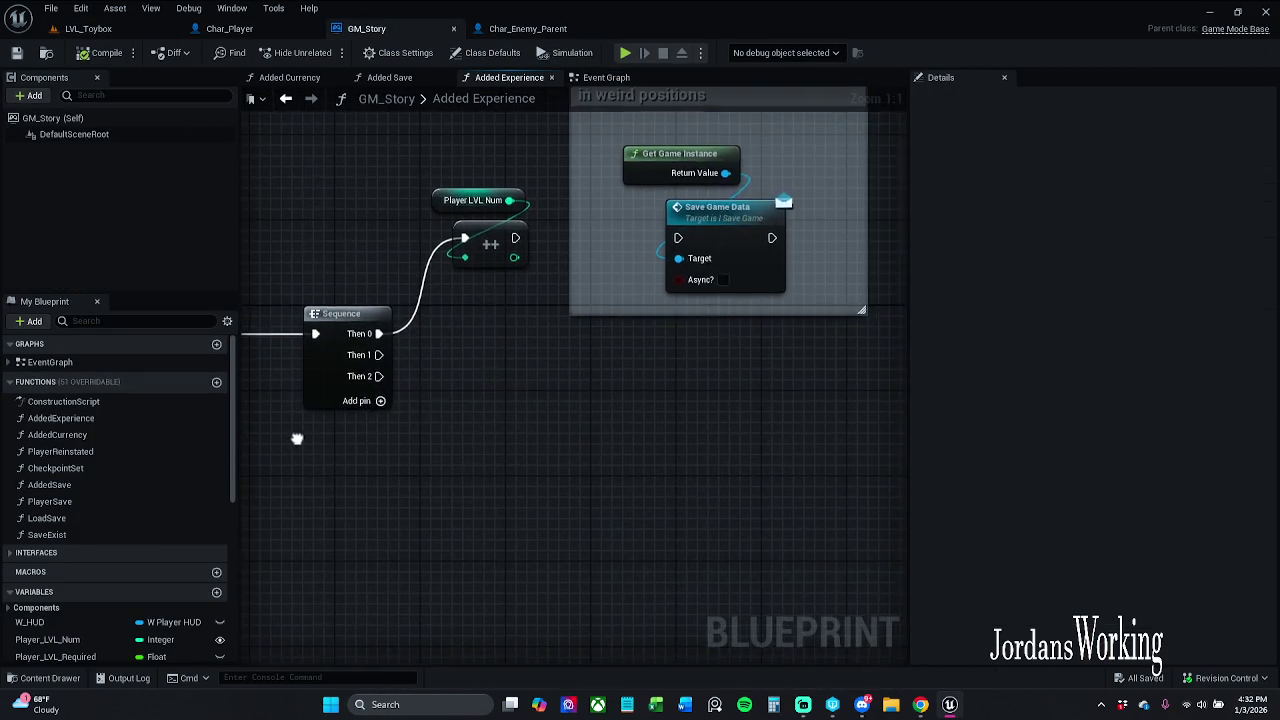
scroll(587, 377, down, 1)
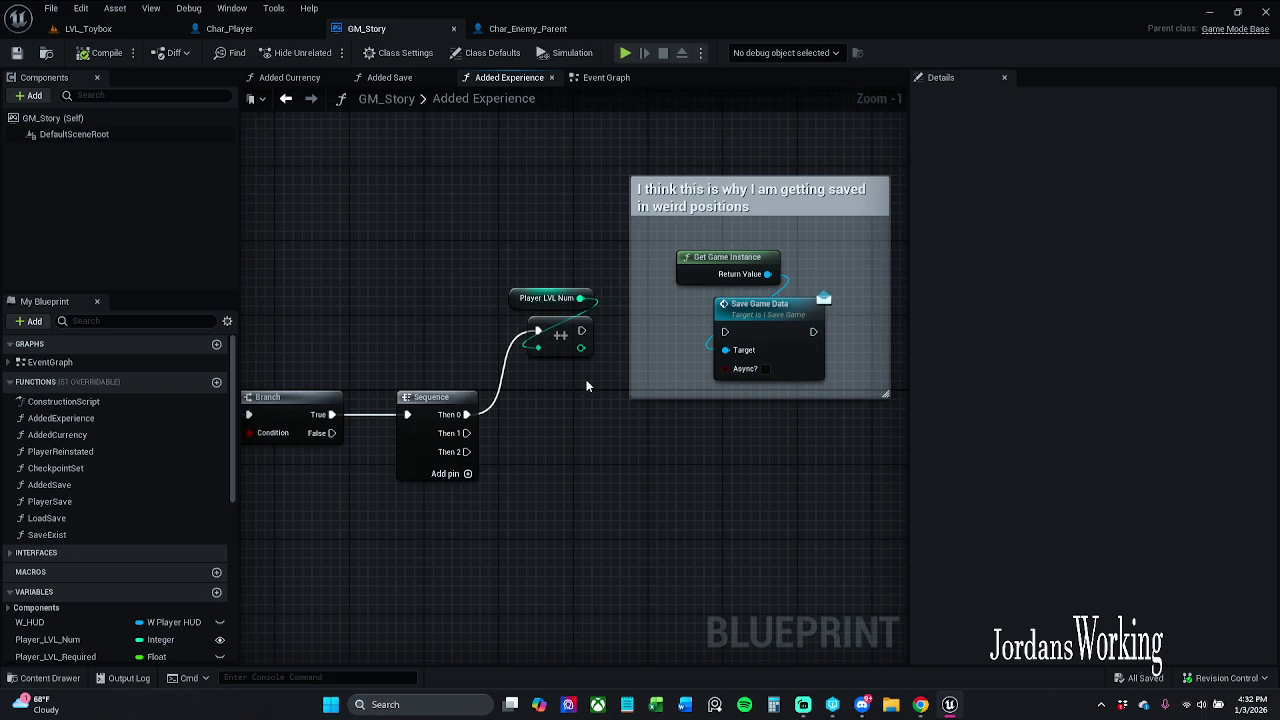
click(88, 29)
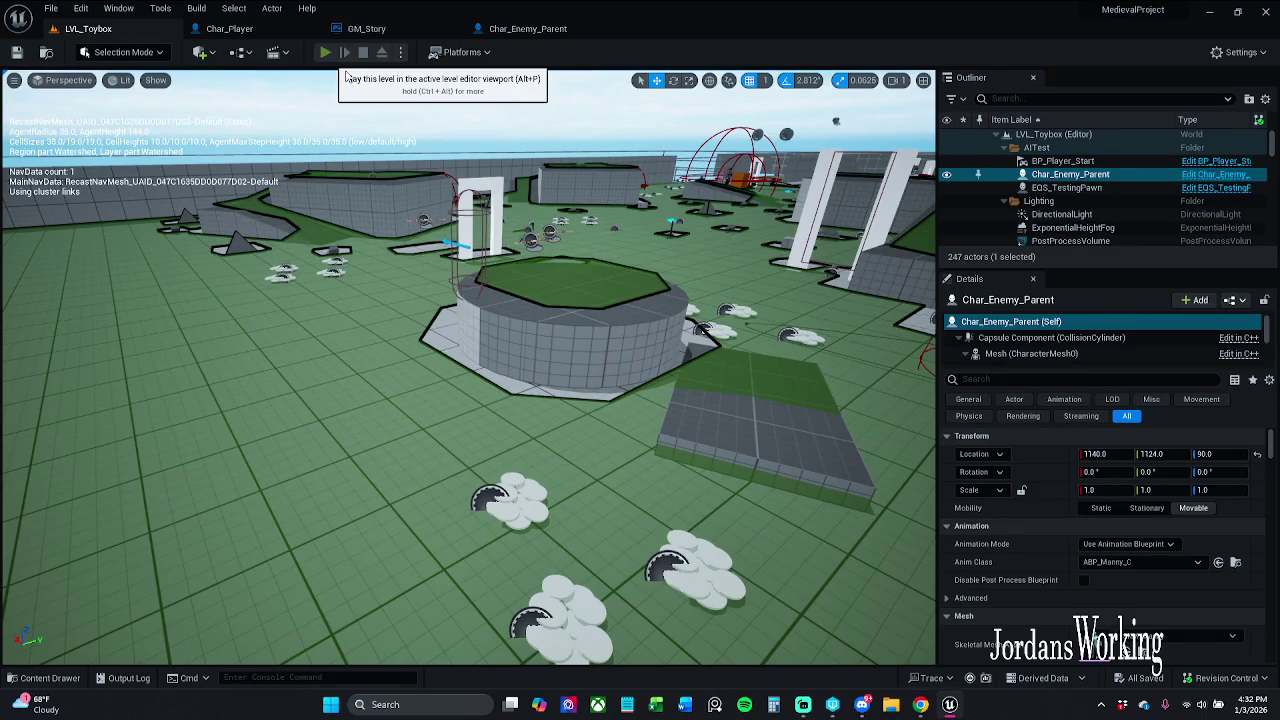
click(326, 53)
- Grab the bow, shoot enemies and run through the white doorway, then end that session
key(w)
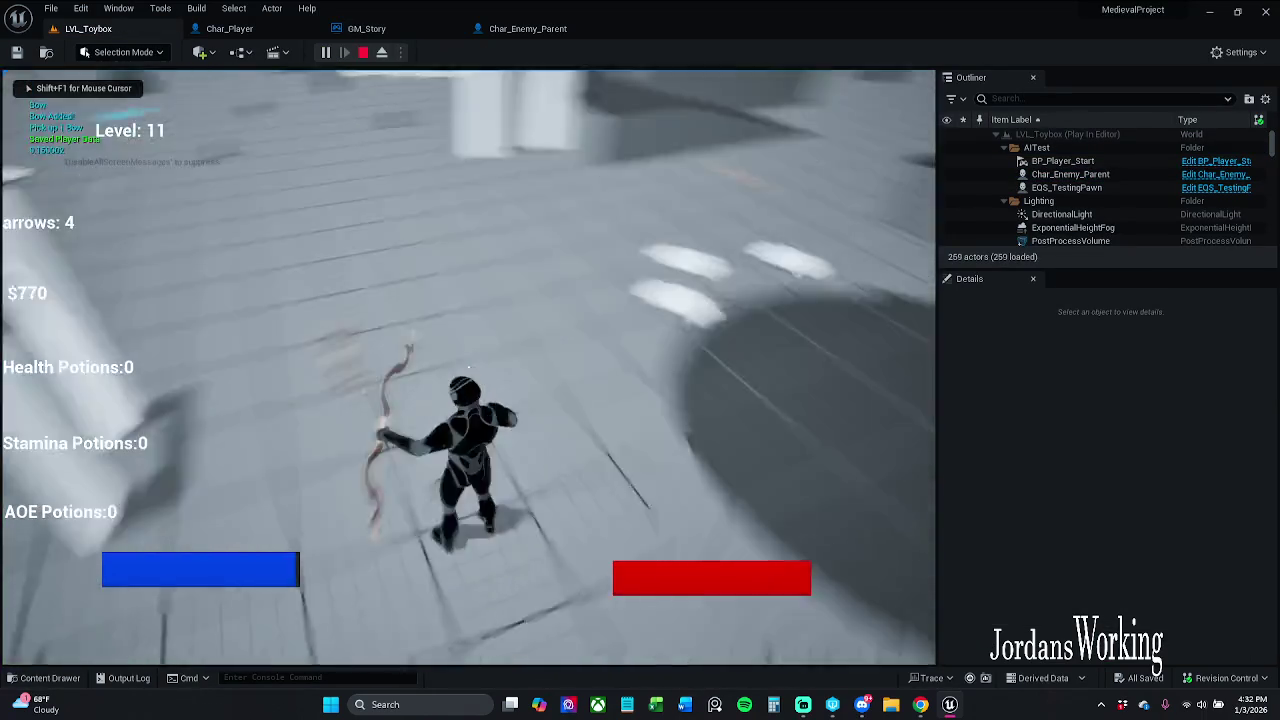
click(468, 367)
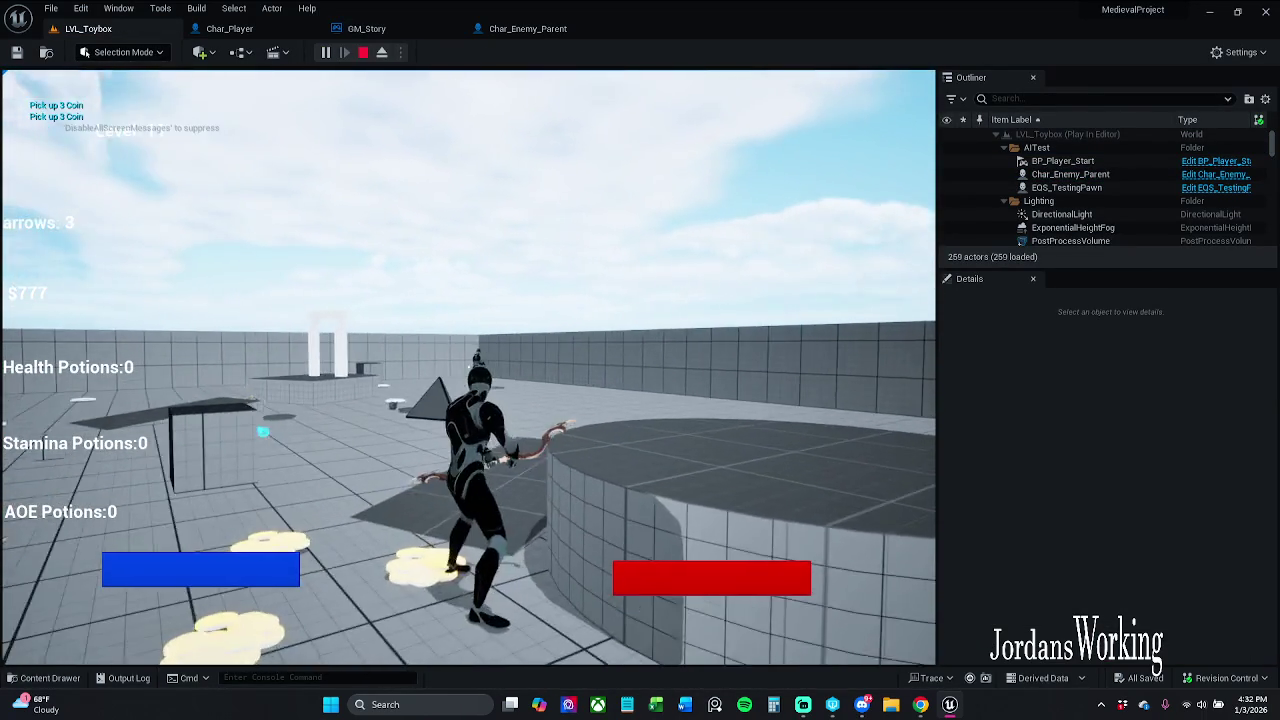
click(468, 367)
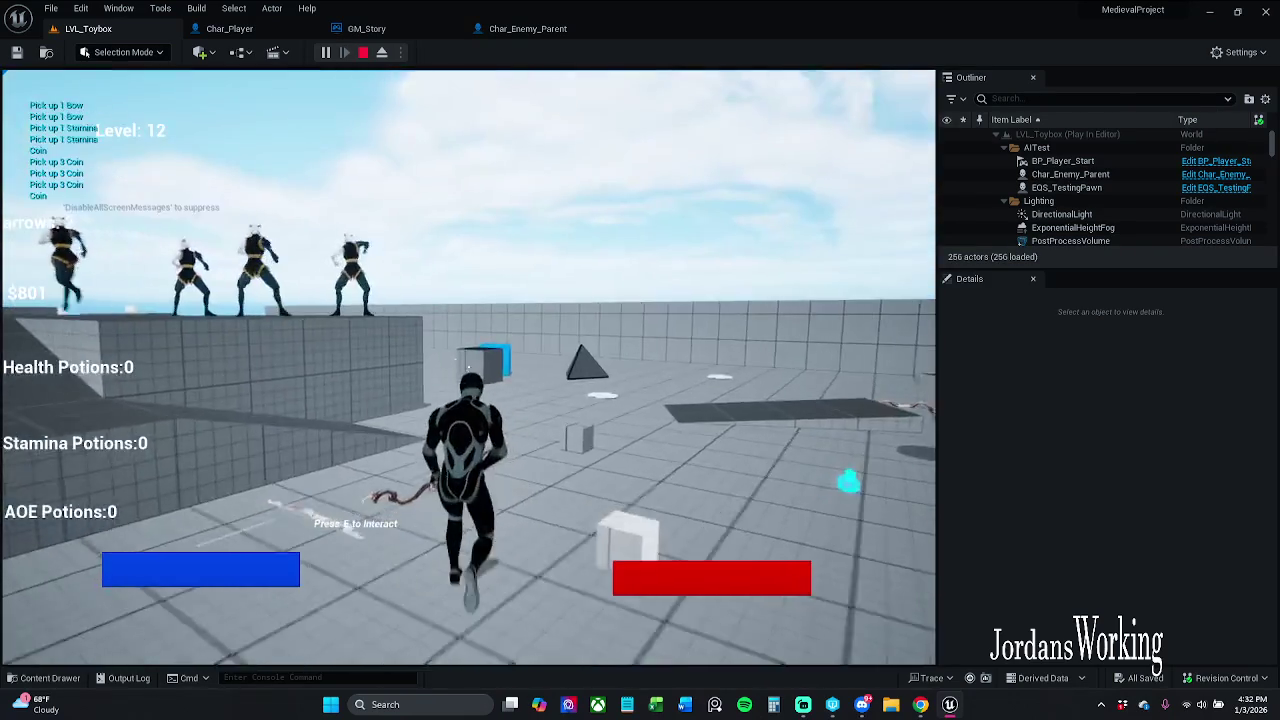
click(468, 367)
key(w)
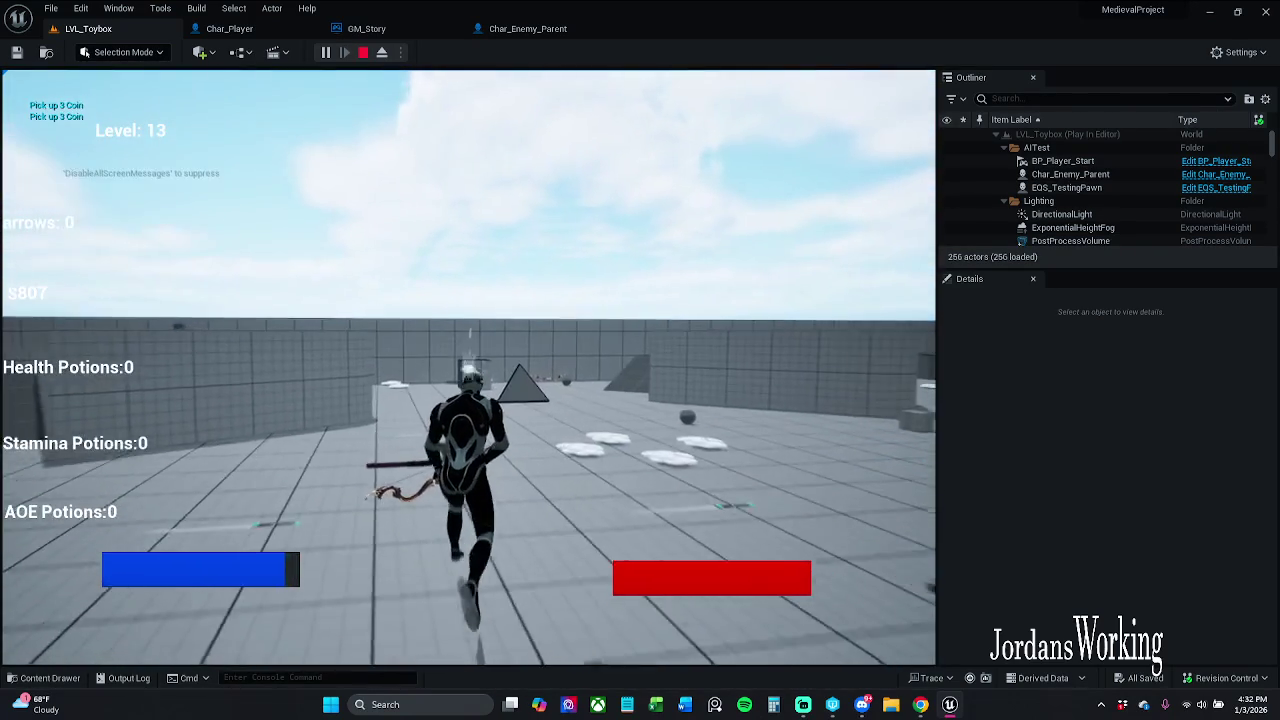
key(space)
key(w)
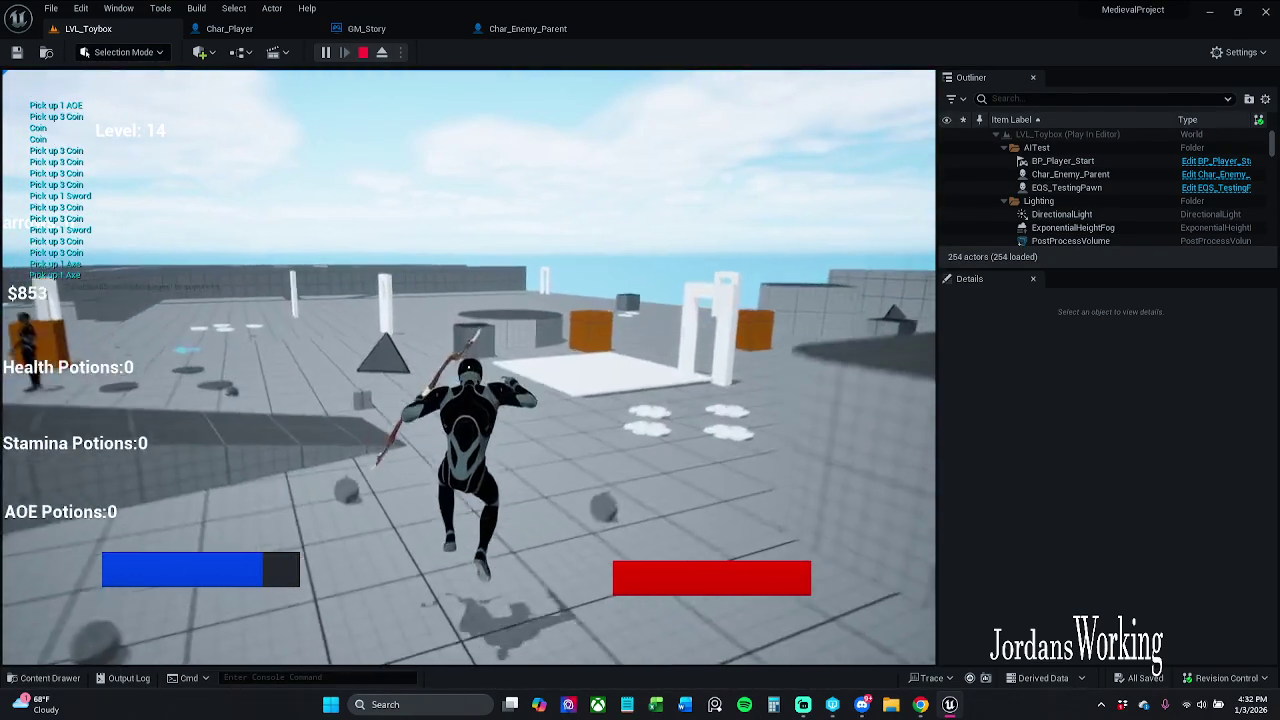
key(w)
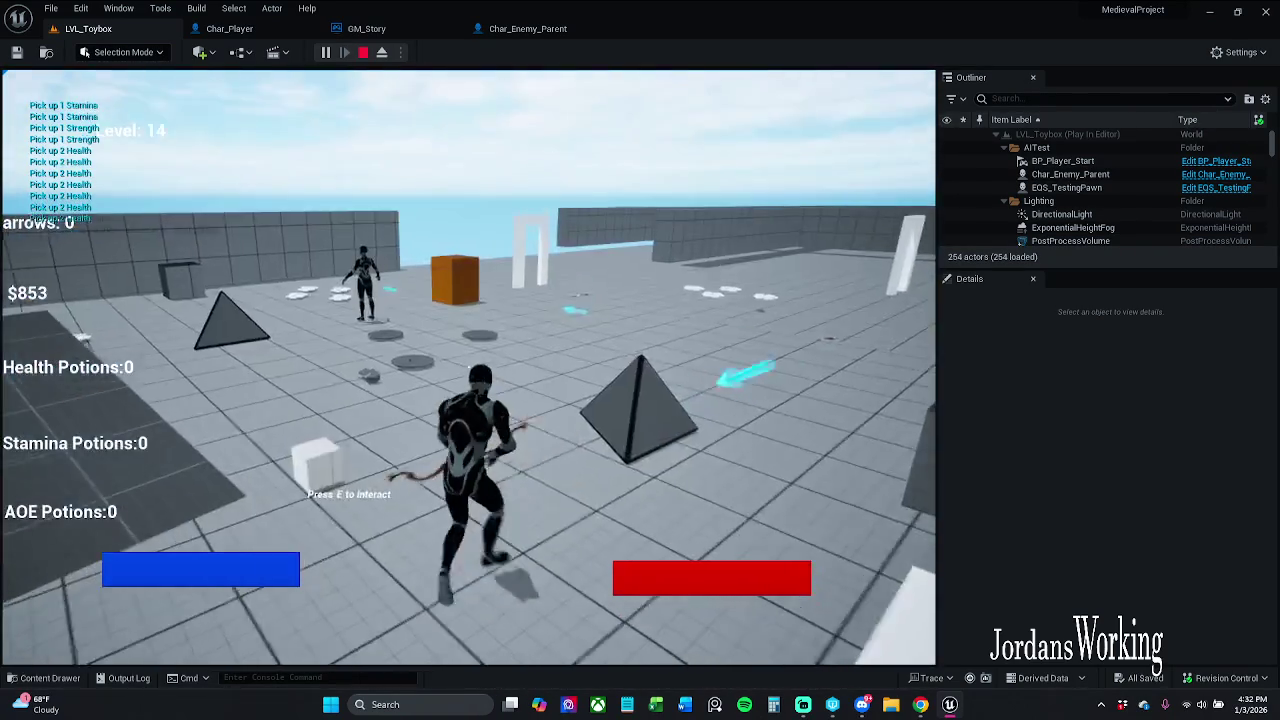
key(w)
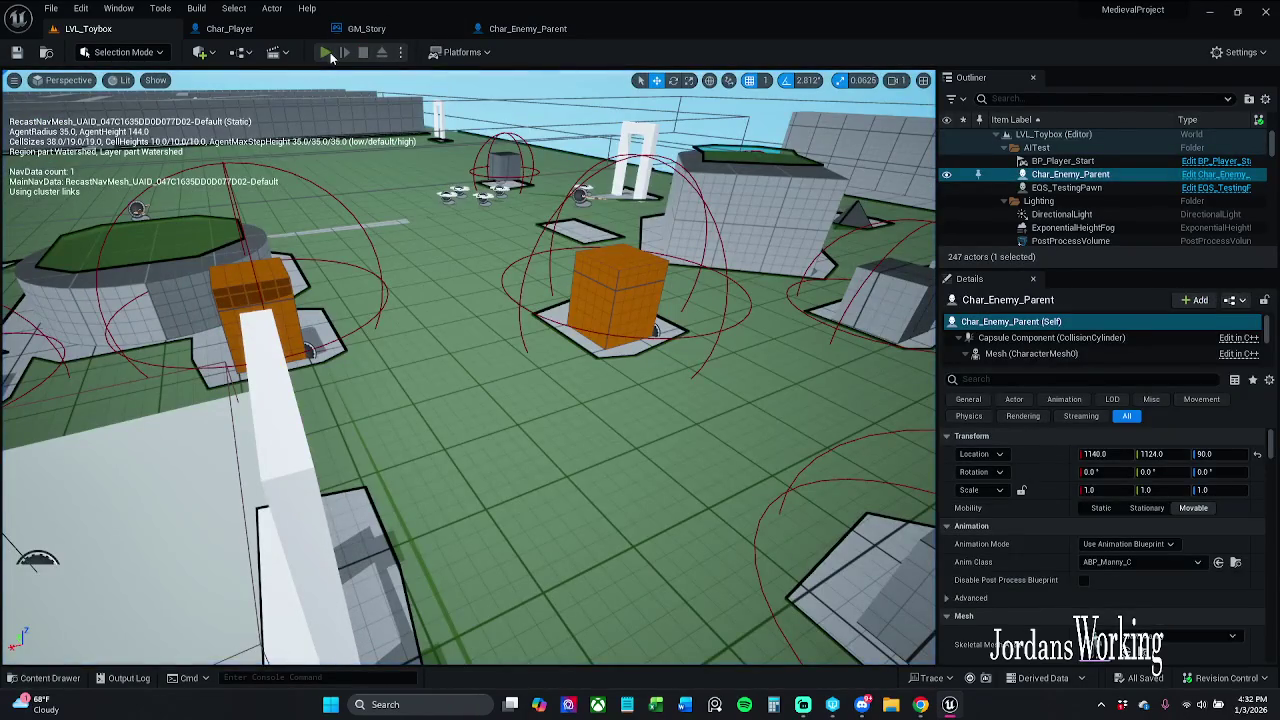
key(alt+p)
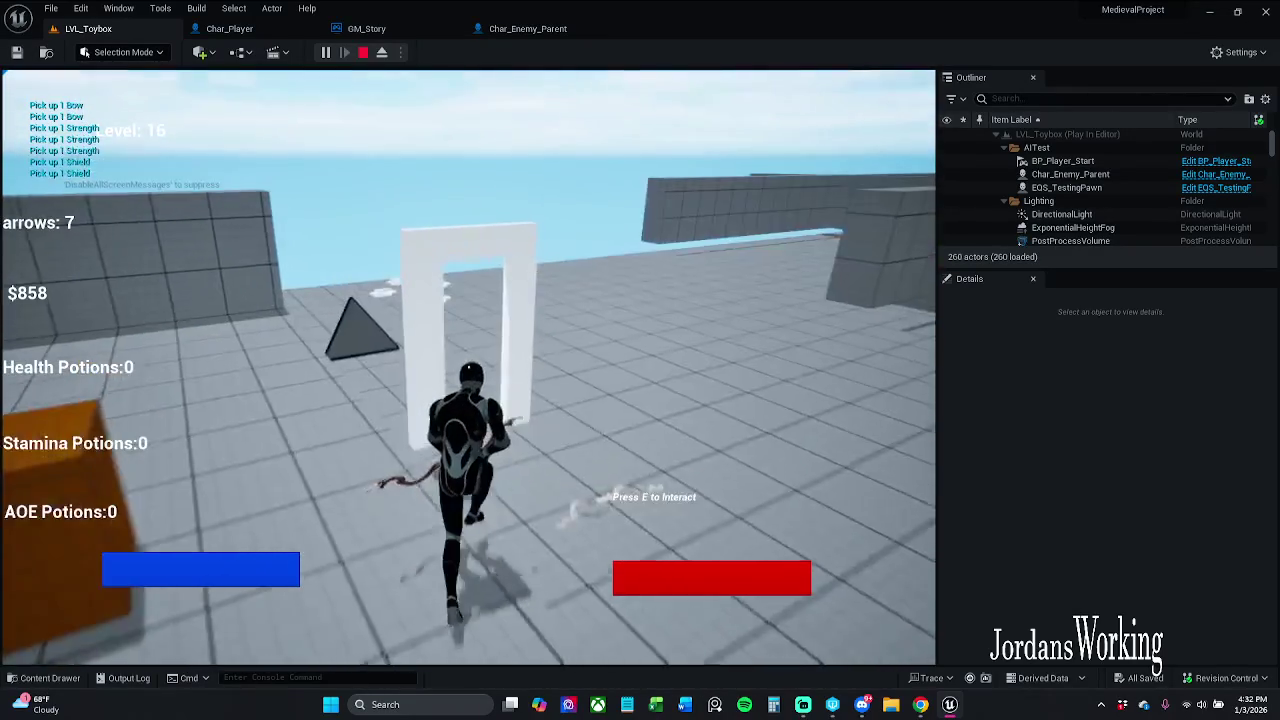
key(Escape)
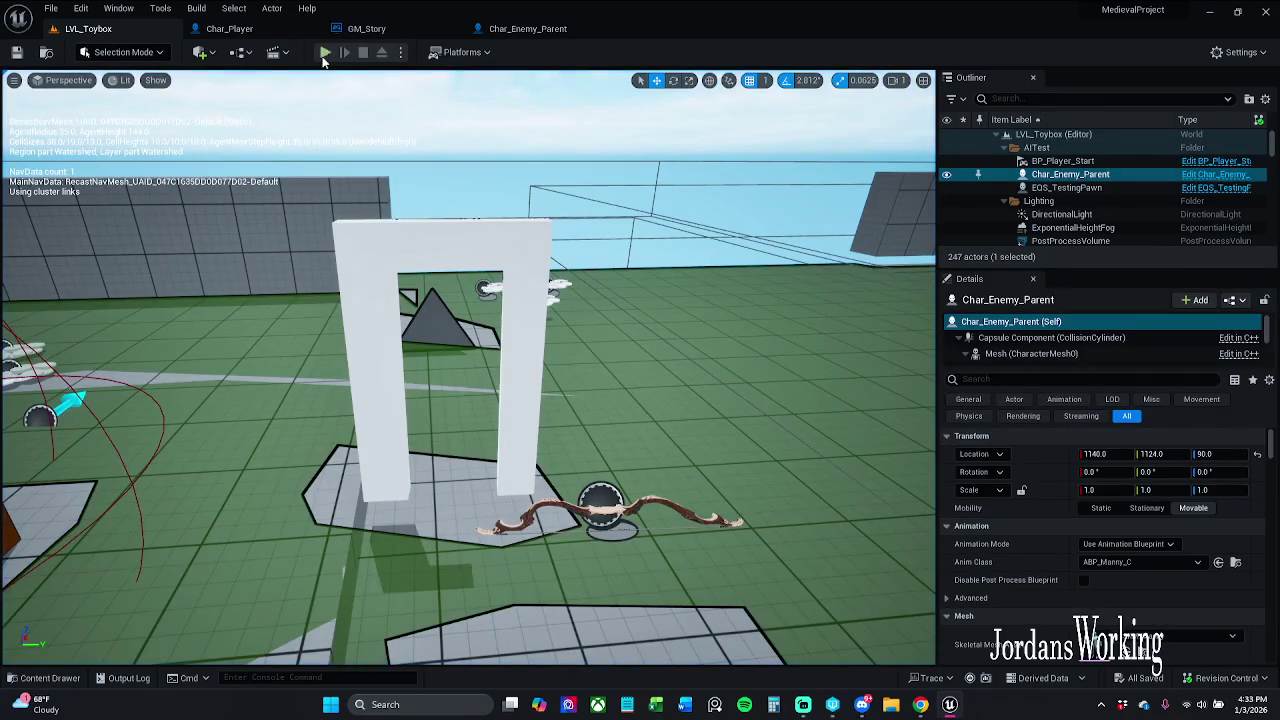
- Replay the level, shooting enemies to reach Level 21 and $897, then stop
click(323, 55)
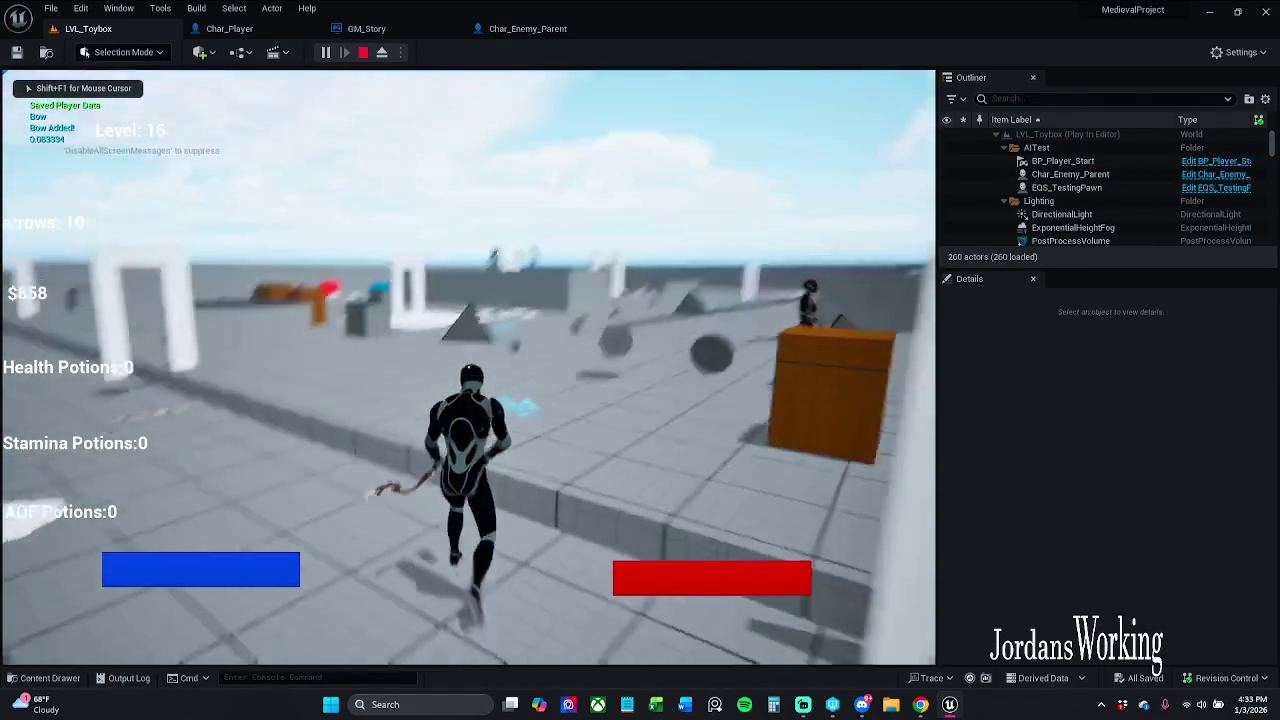
key(w)
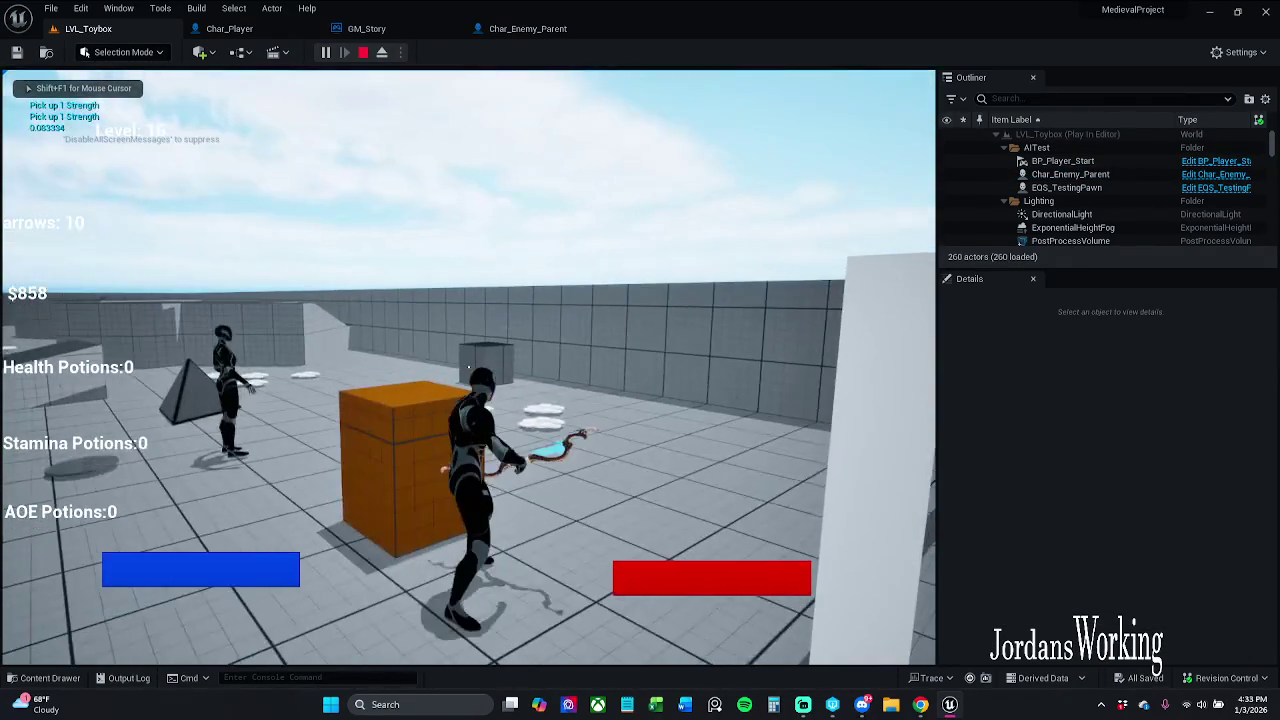
click(468, 367)
click(468, 367)
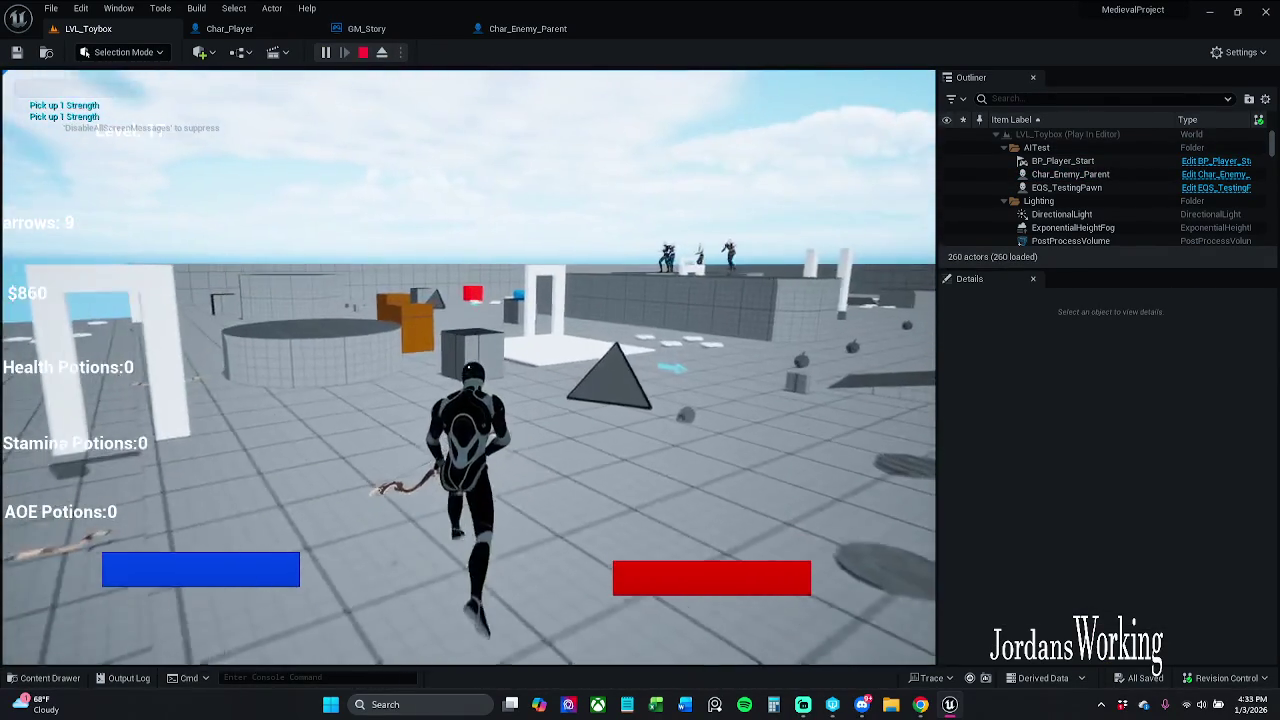
click(468, 367)
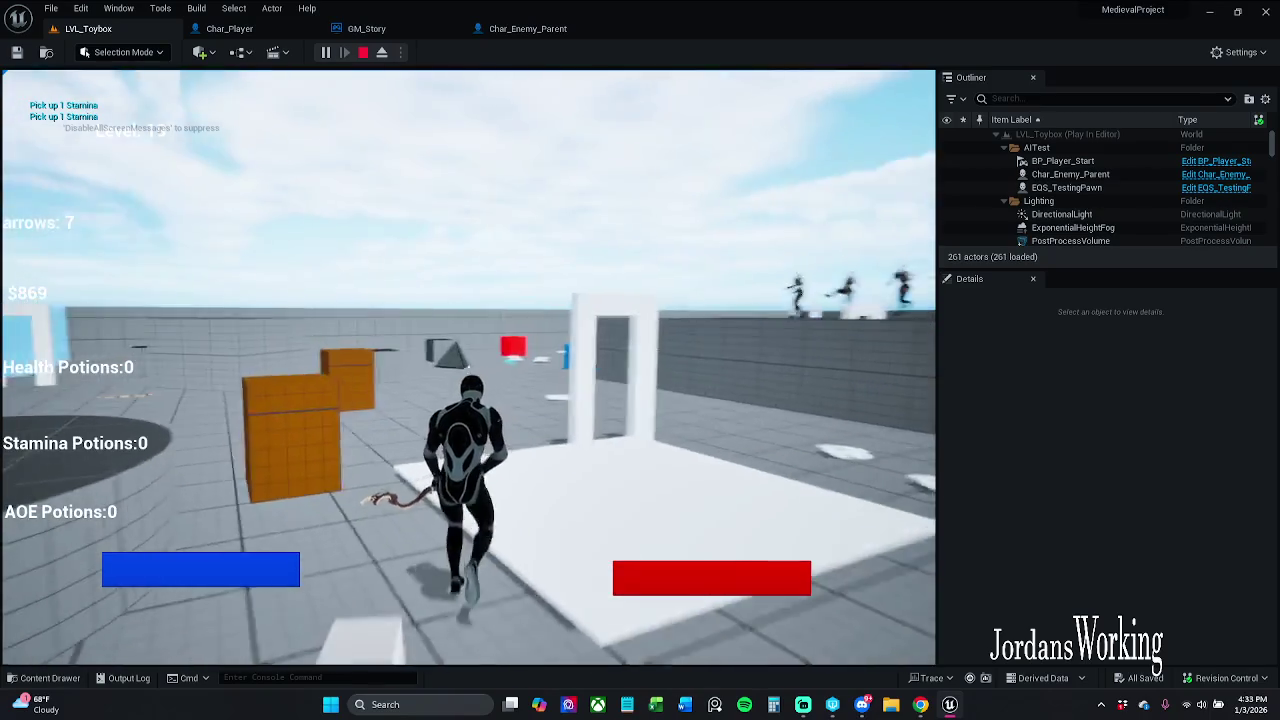
key(space)
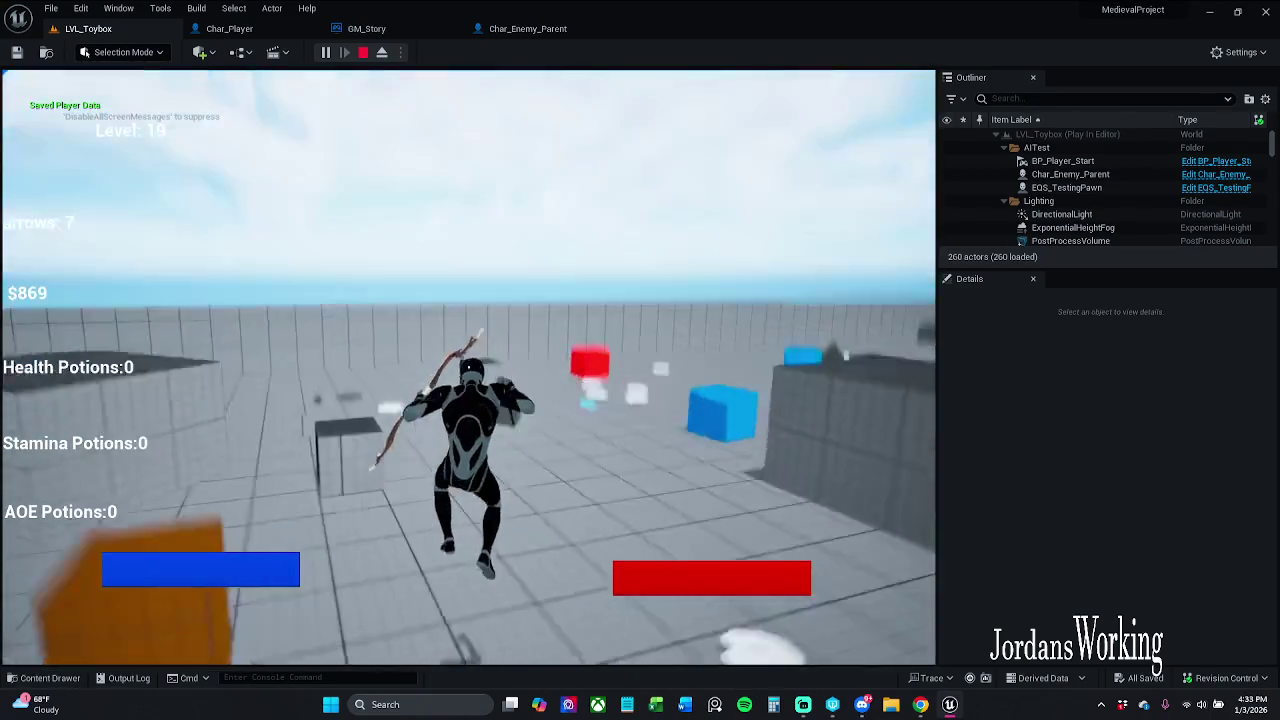
click(468, 367)
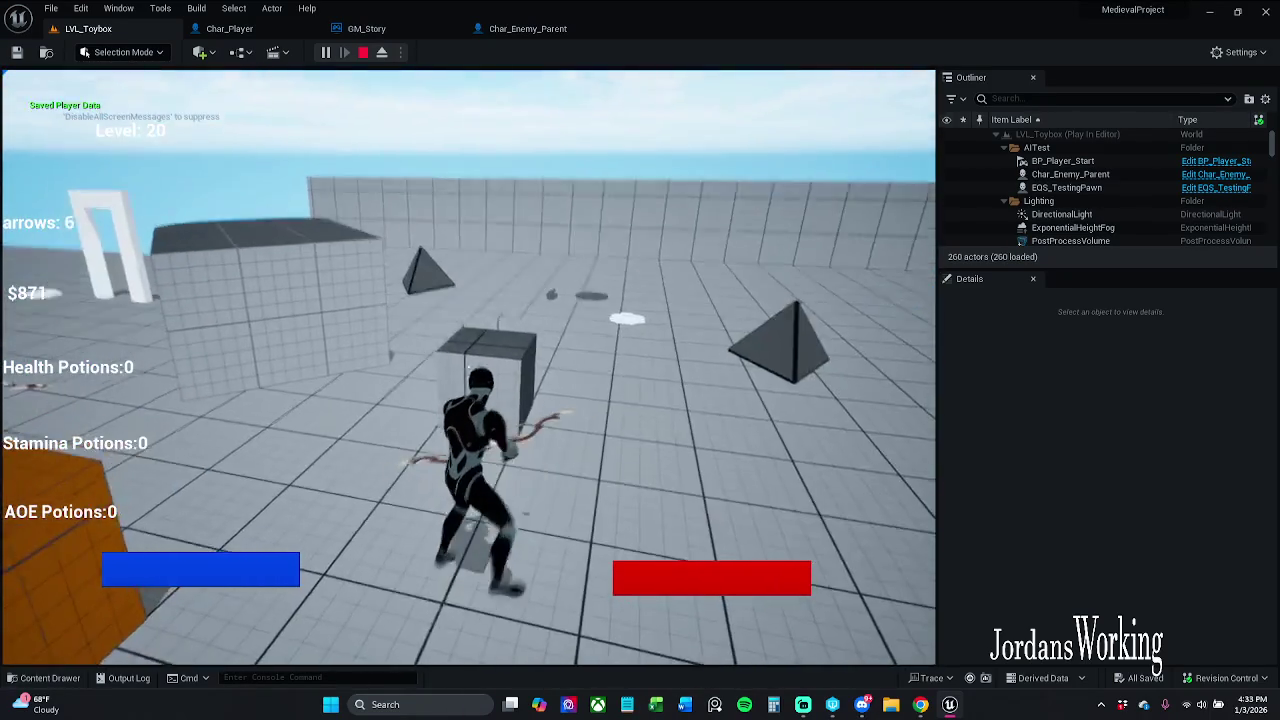
click(468, 367)
key(w)
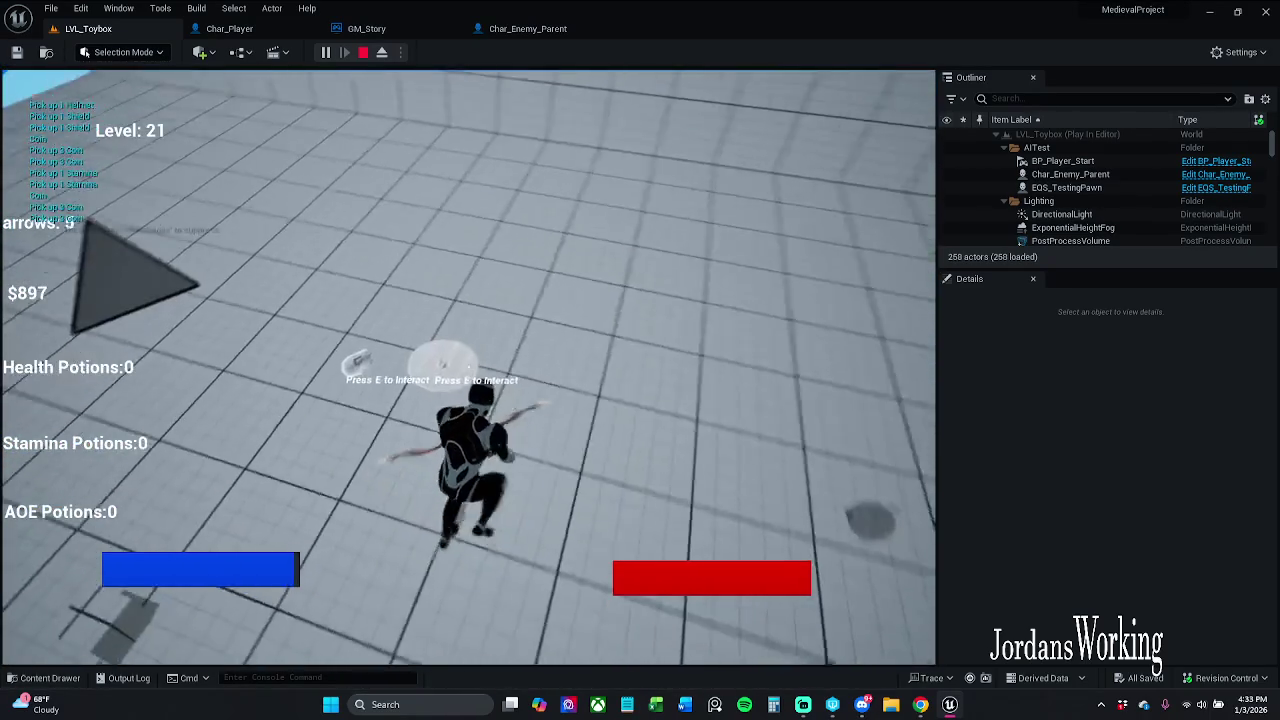
key(Escape)
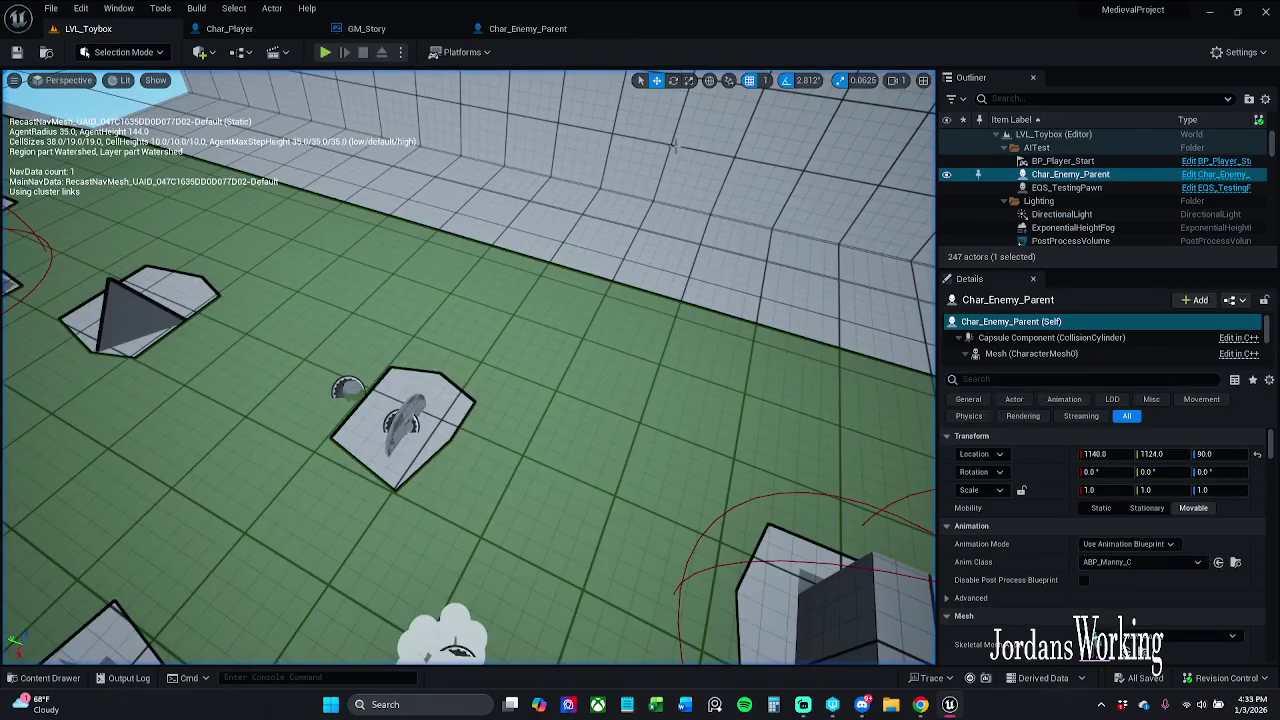
- Save all modified project assets from the File menu
click(50, 8)
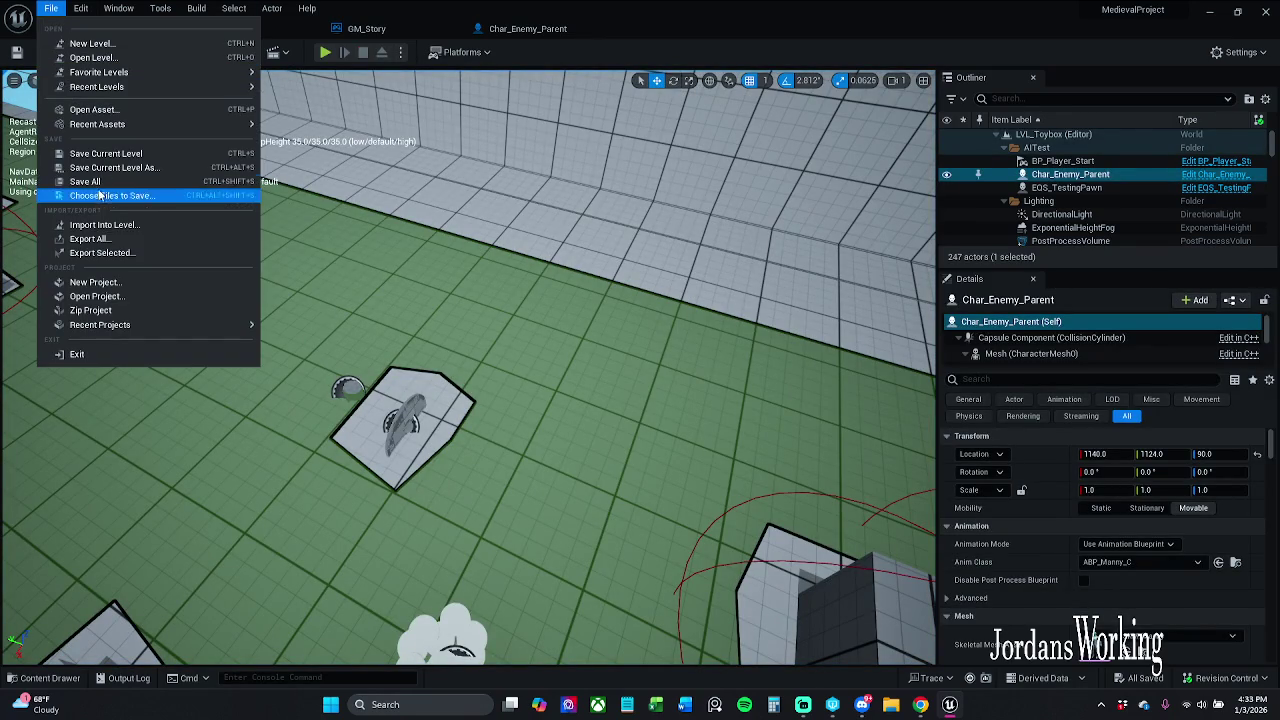
click(100, 182)
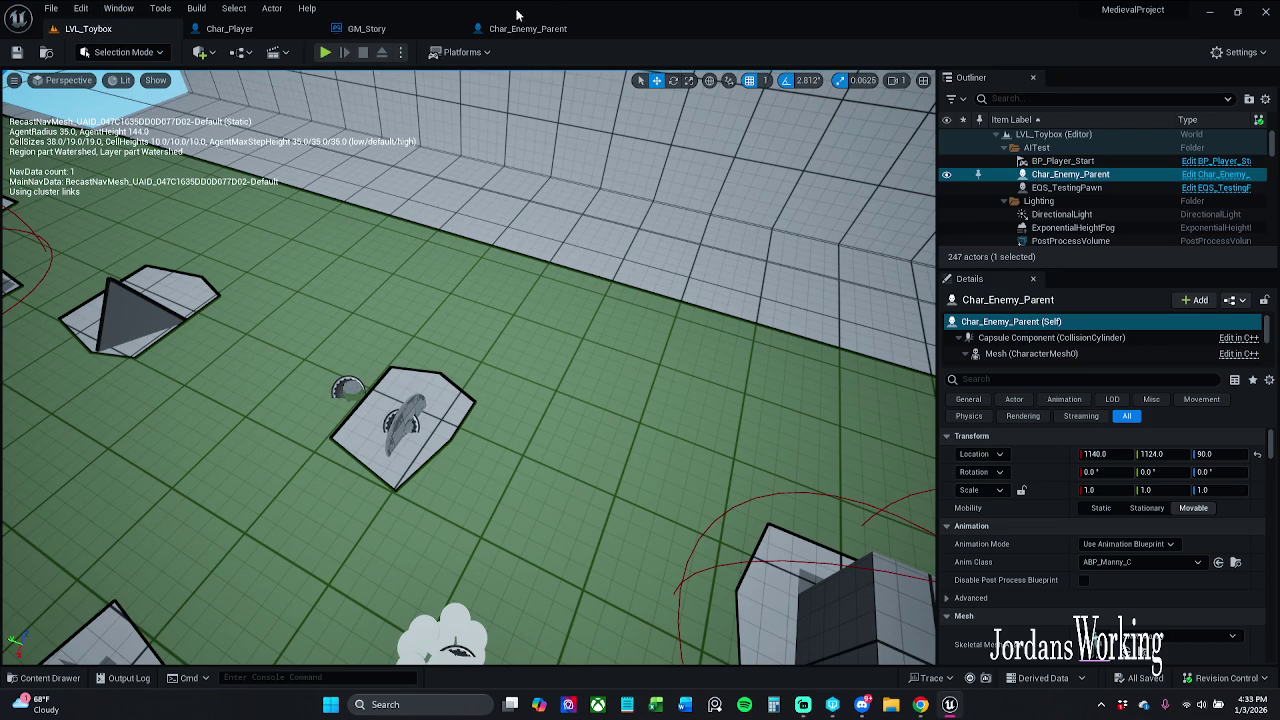
click(490, 28)
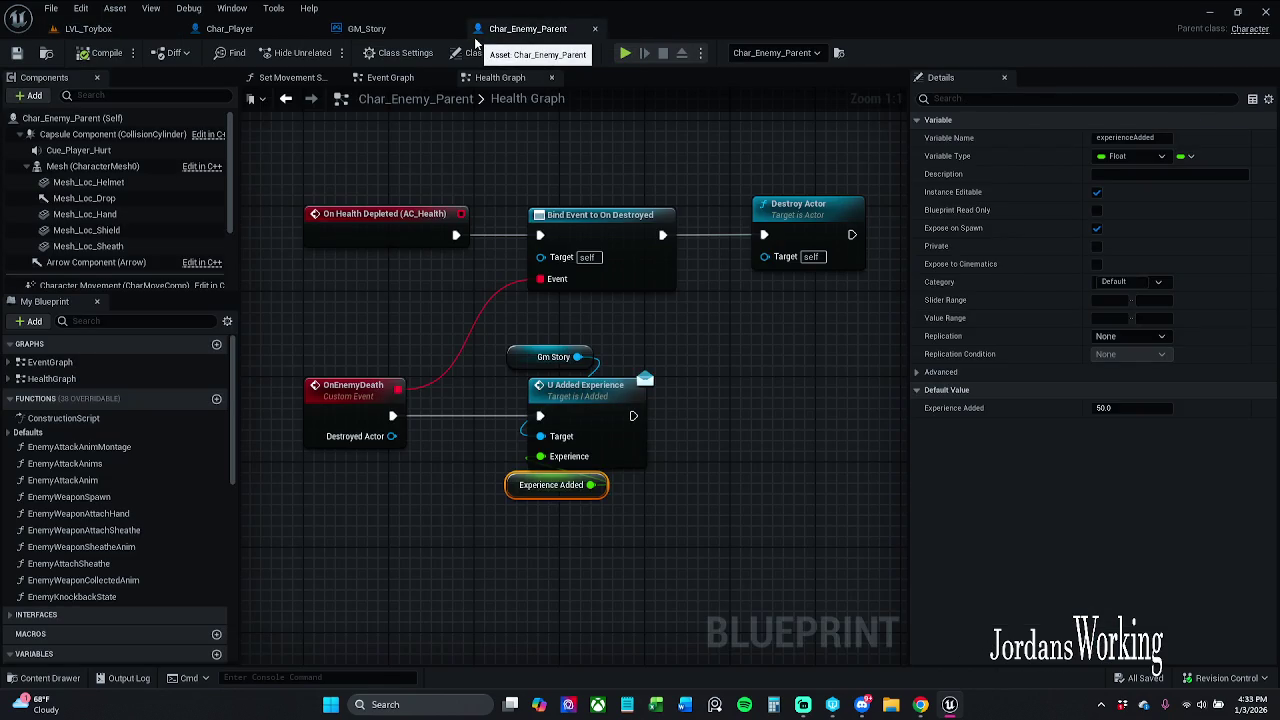
- Nudge the Gm Story, U Added Experience and Experience Added nodes left and save
click(504, 157)
drag(504, 157, 505, 198)
drag(455, 362, 595, 538)
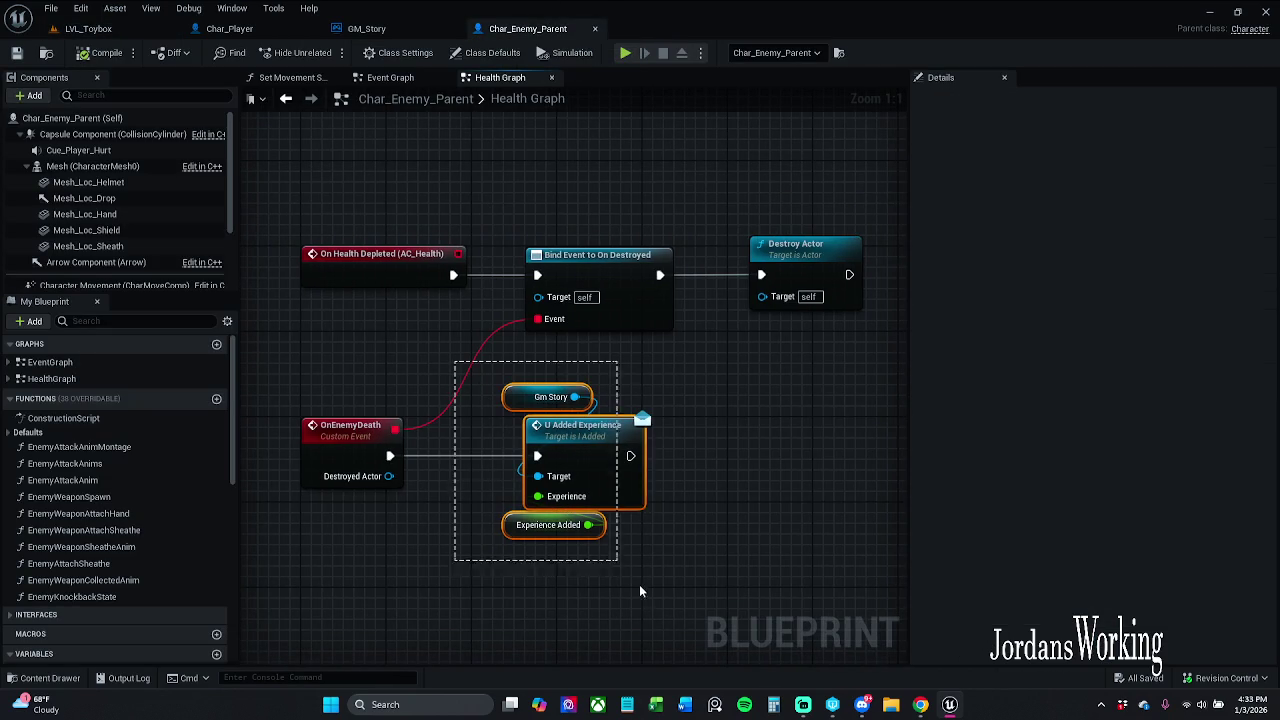
drag(584, 464, 563, 464)
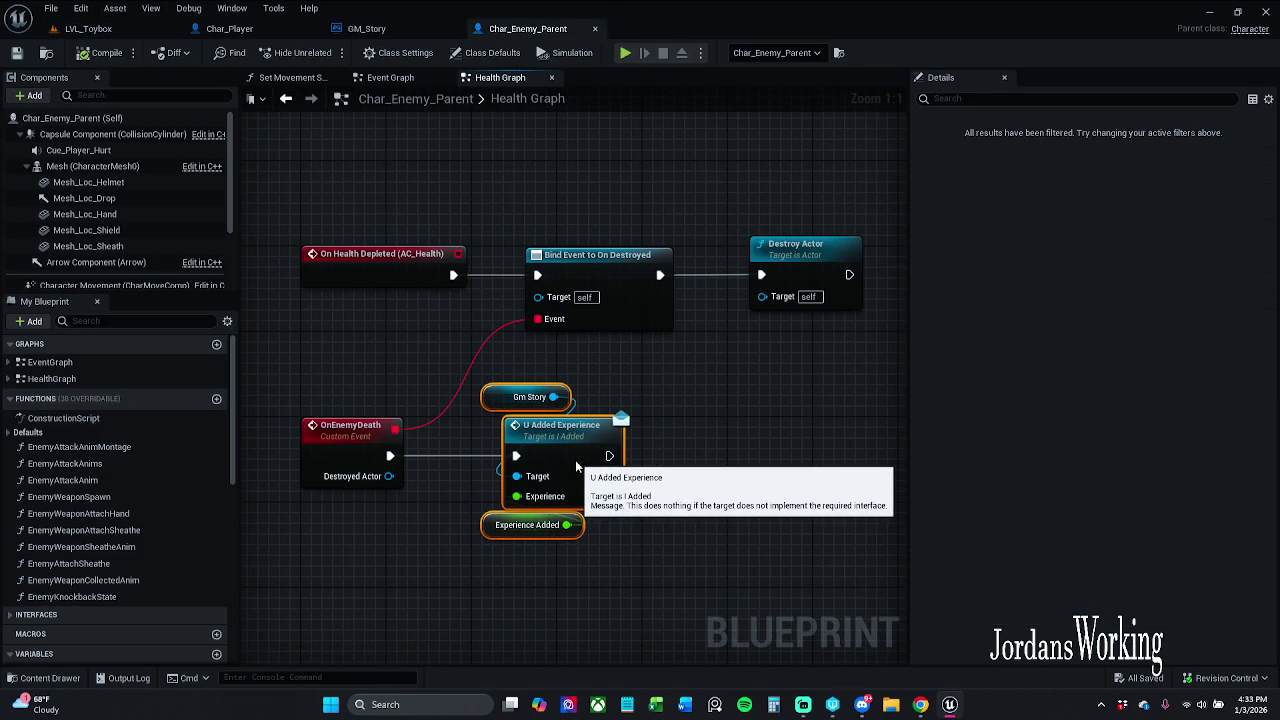
click(652, 366)
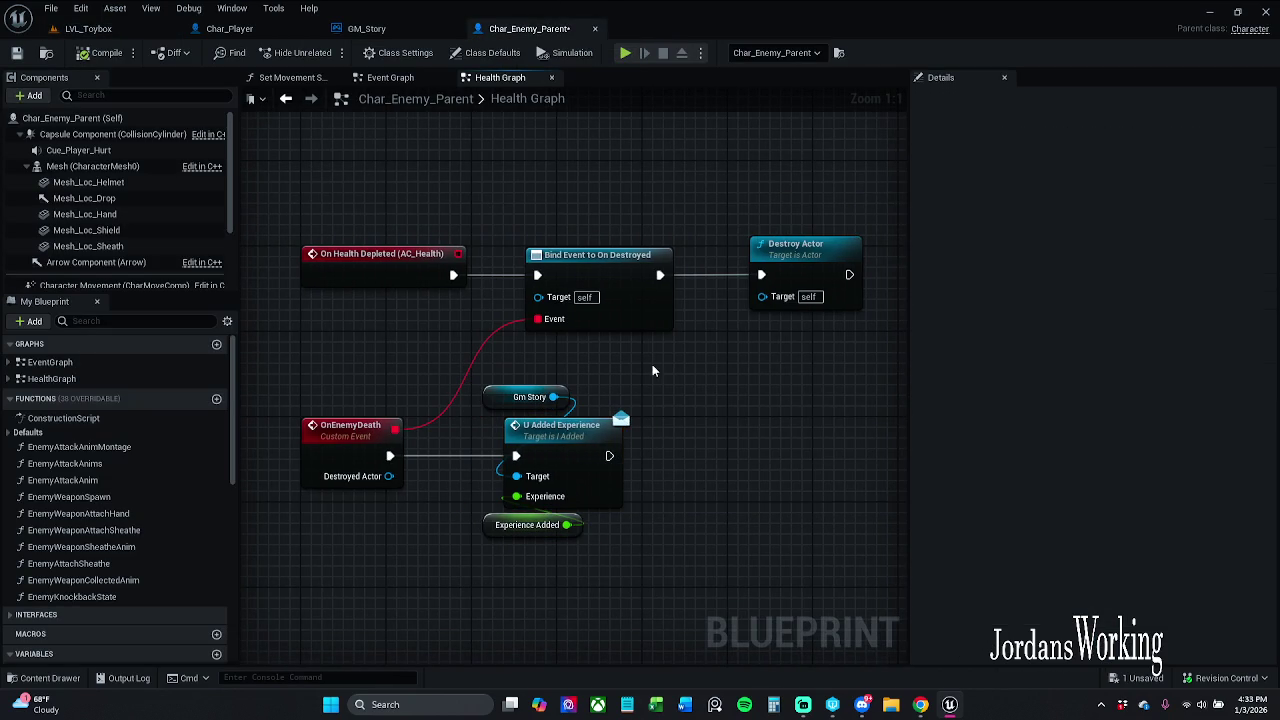
click(16, 52)
- Move OnEnemyDeath and the three experience nodes about 85 px right, then save again
drag(247, 358, 650, 560)
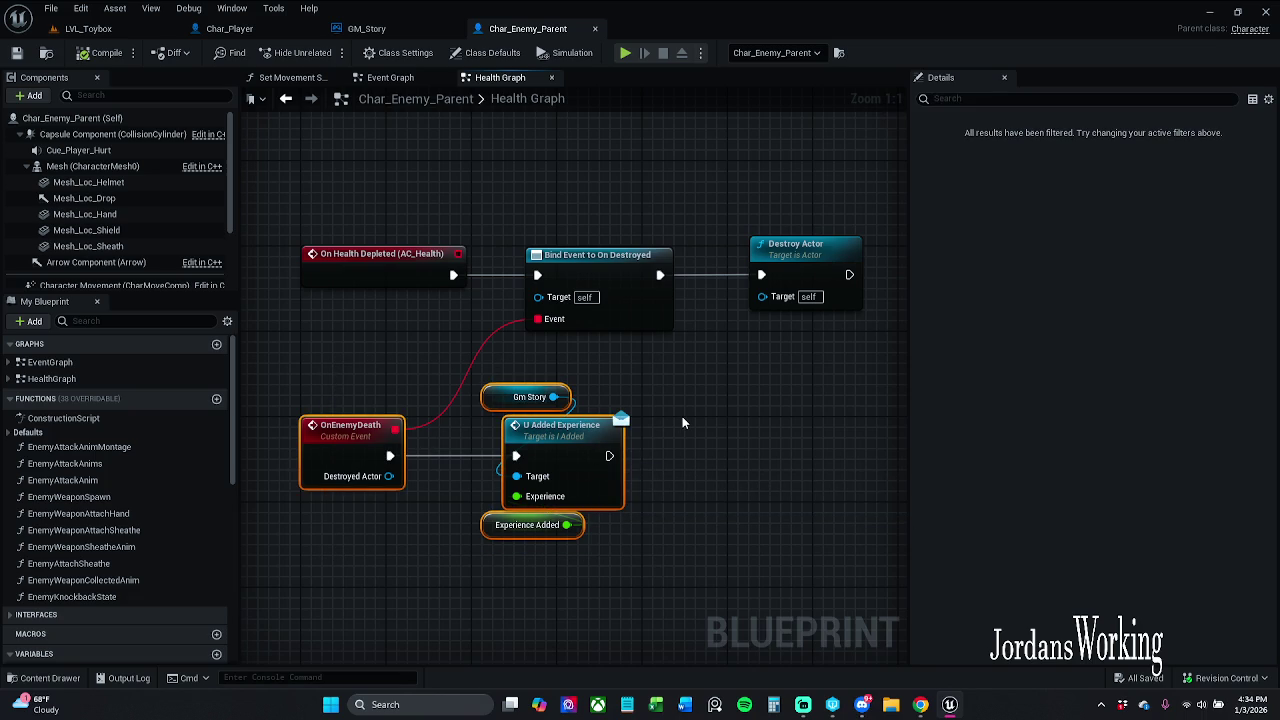
click(716, 545)
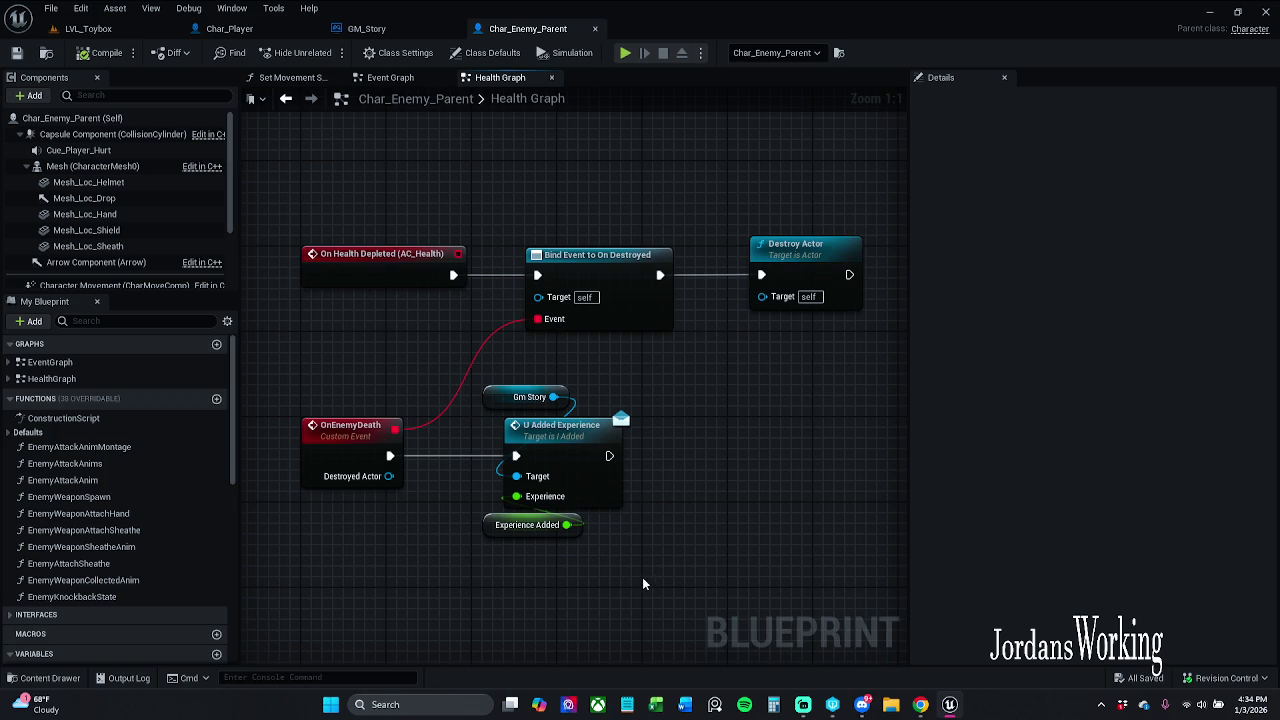
mouse_move(652, 567)
mouse_down()
mouse_move(323, 381)
mouse_move(278, 381)
mouse_move(334, 372)
mouse_move(630, 530)
mouse_up()
drag(354, 436, 439, 436)
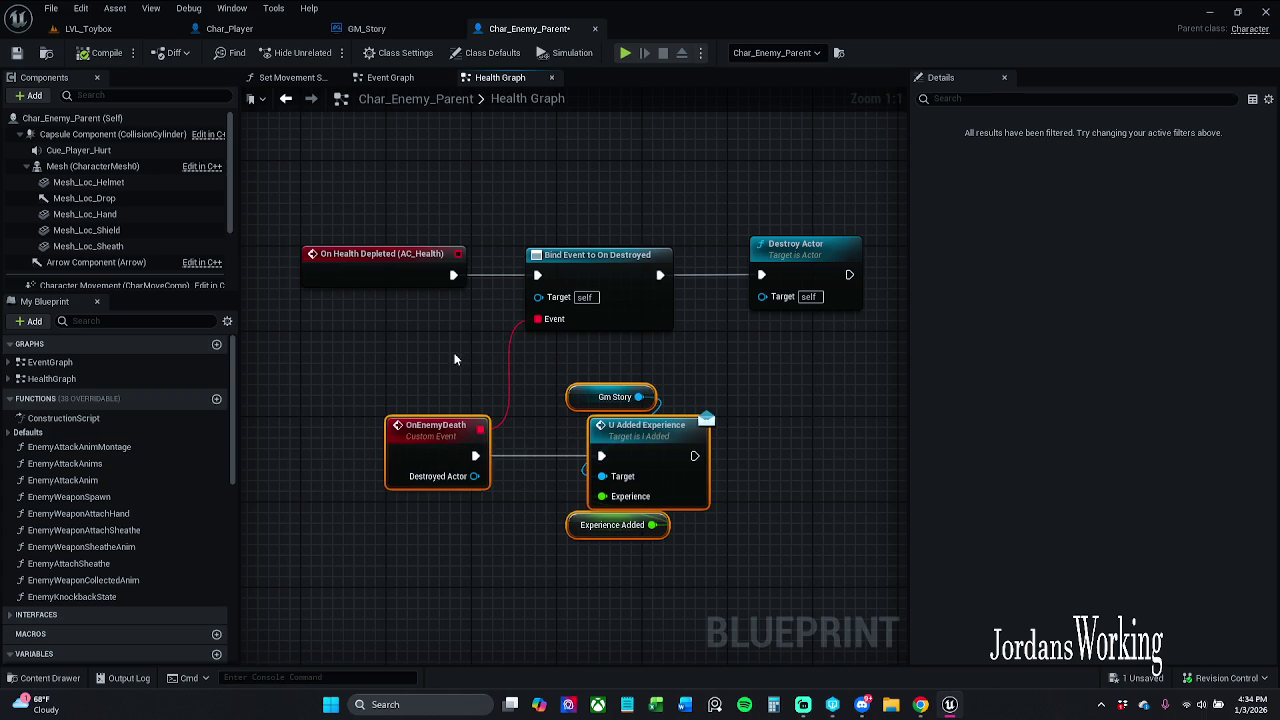
click(454, 359)
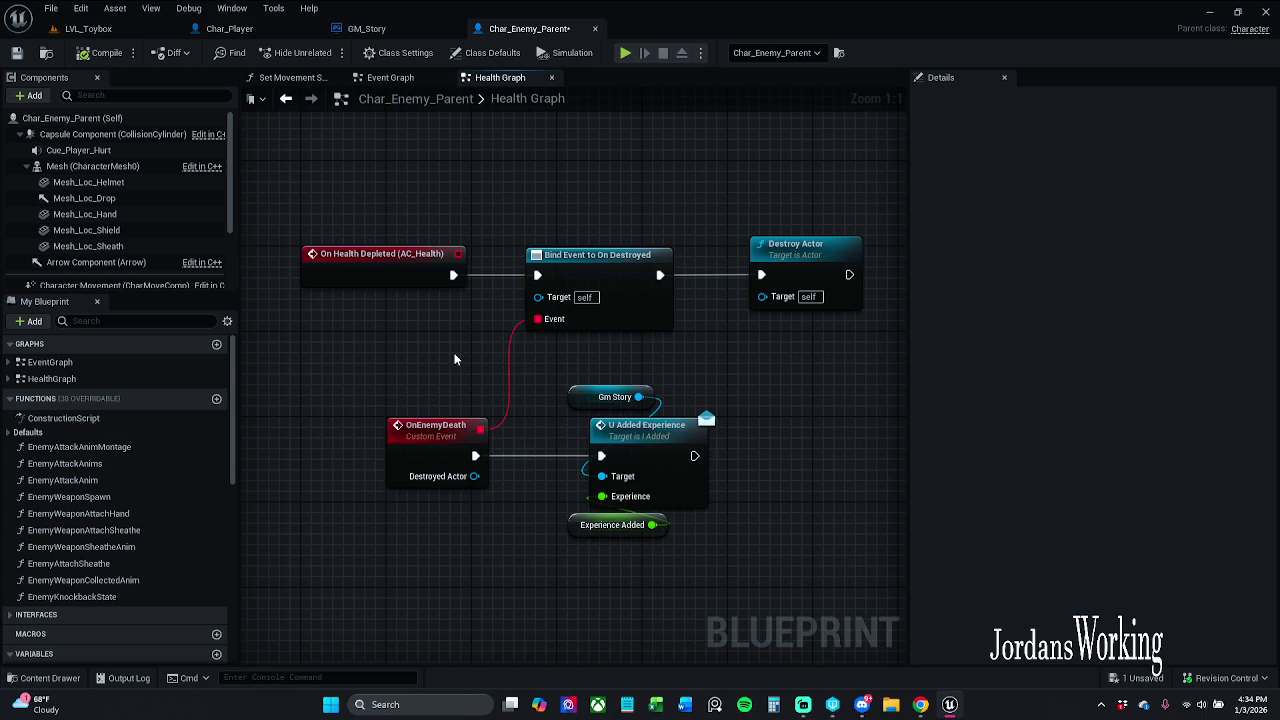
click(17, 55)
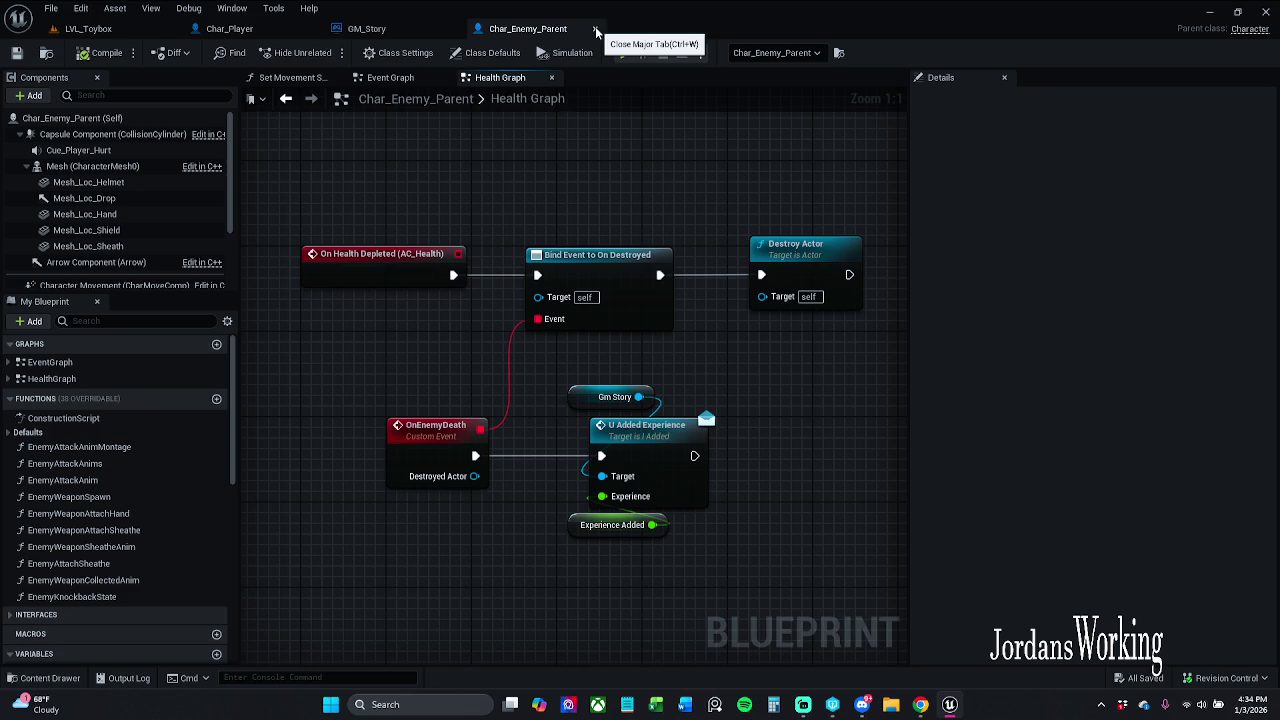
- Close GM_Story and Char_Enemy_Parent, view Char_Player's Player Death and Event Graph, then return to LVL_Toybox
click(366, 28)
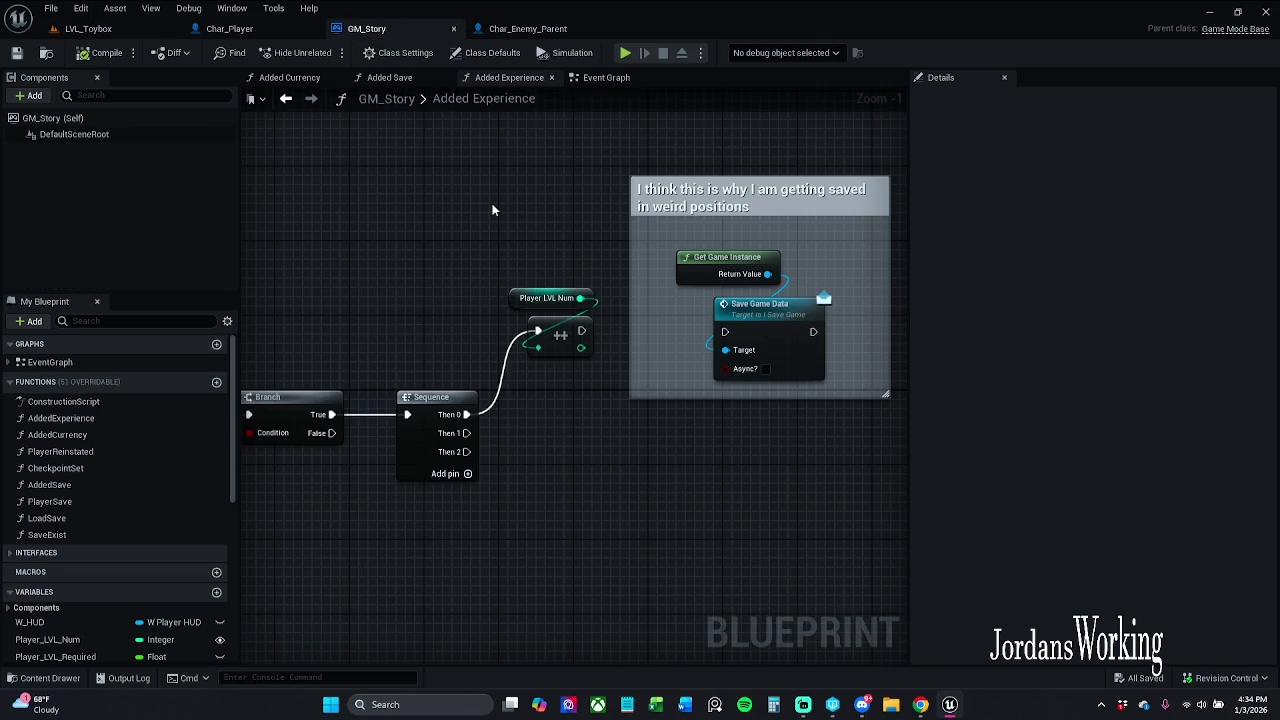
click(455, 31)
click(460, 34)
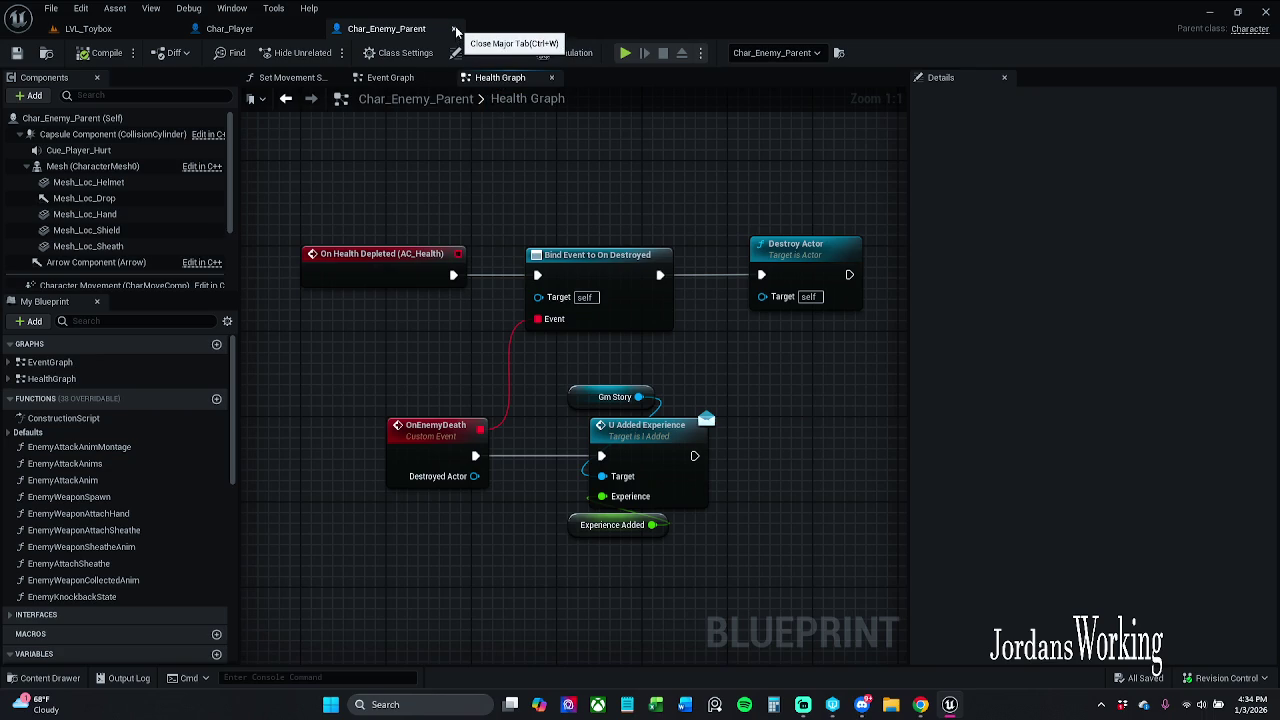
click(455, 31)
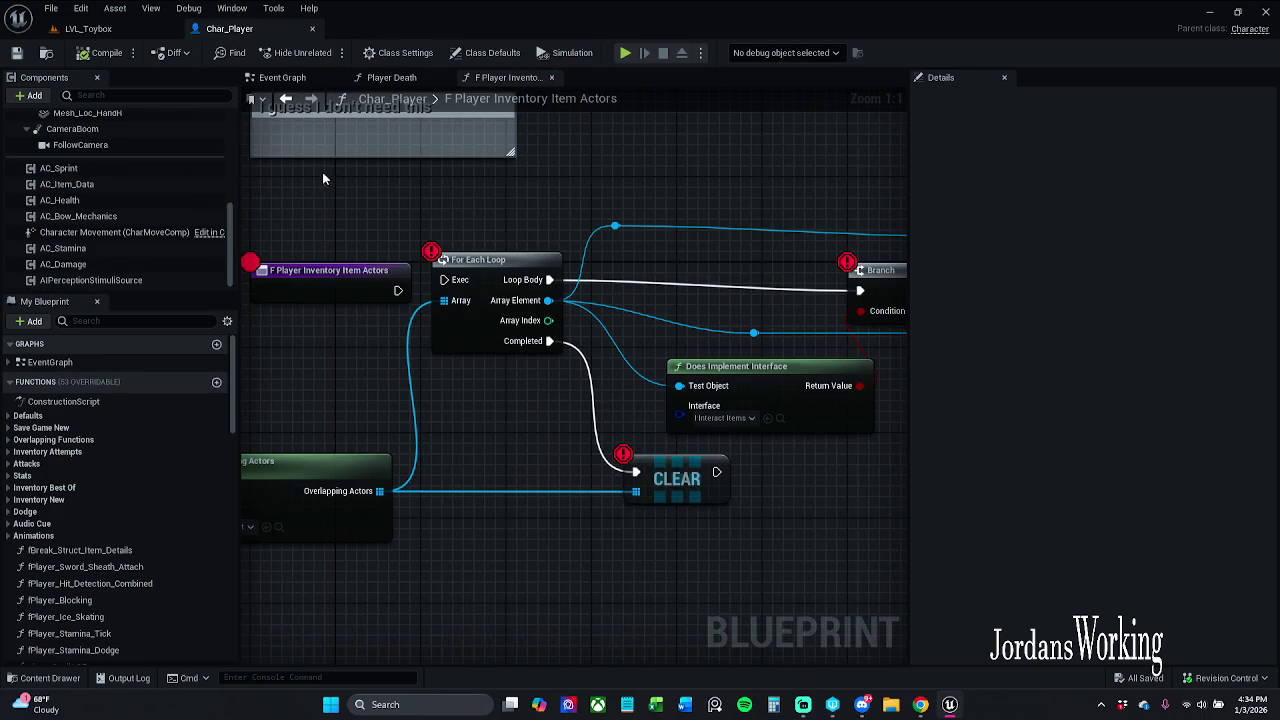
click(391, 77)
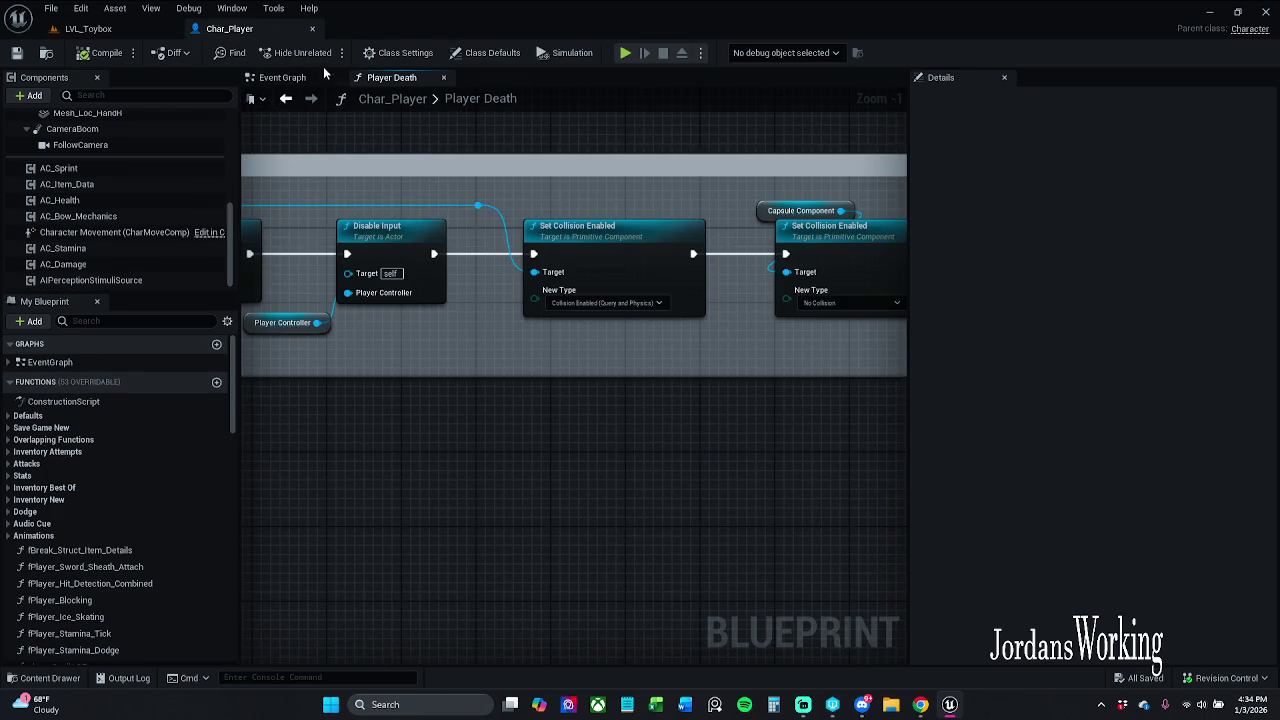
click(282, 77)
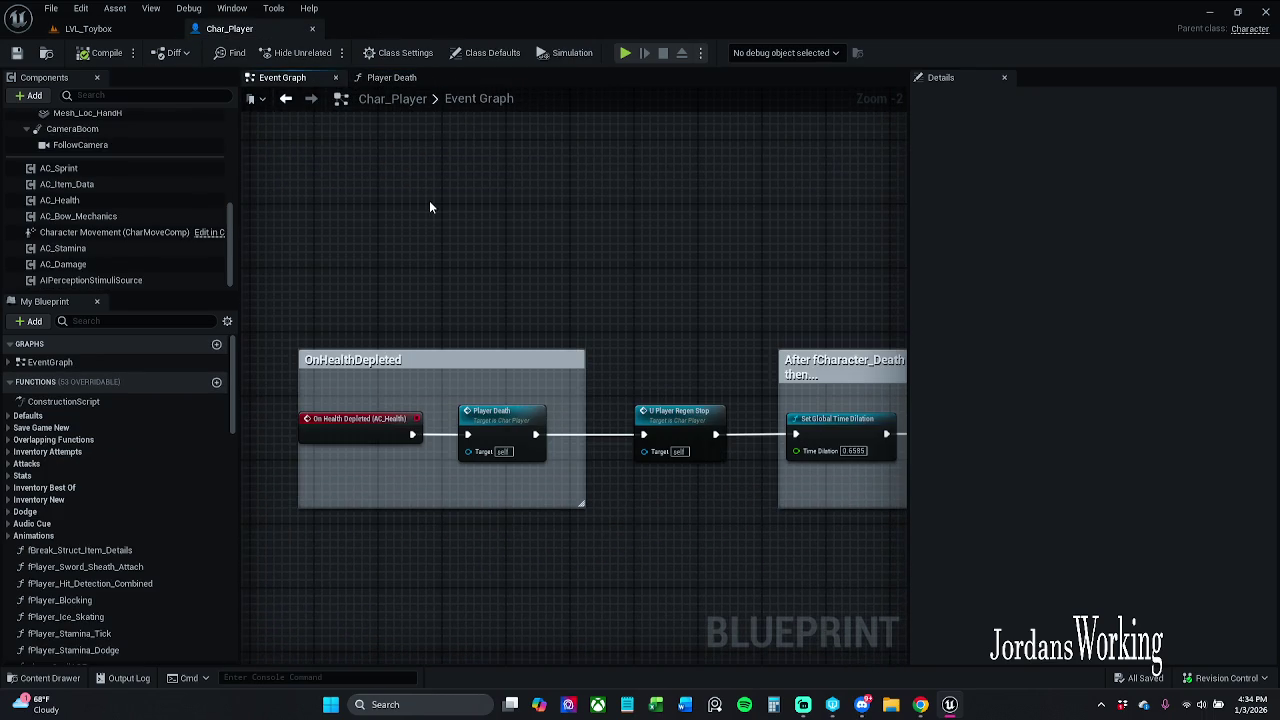
click(88, 28)
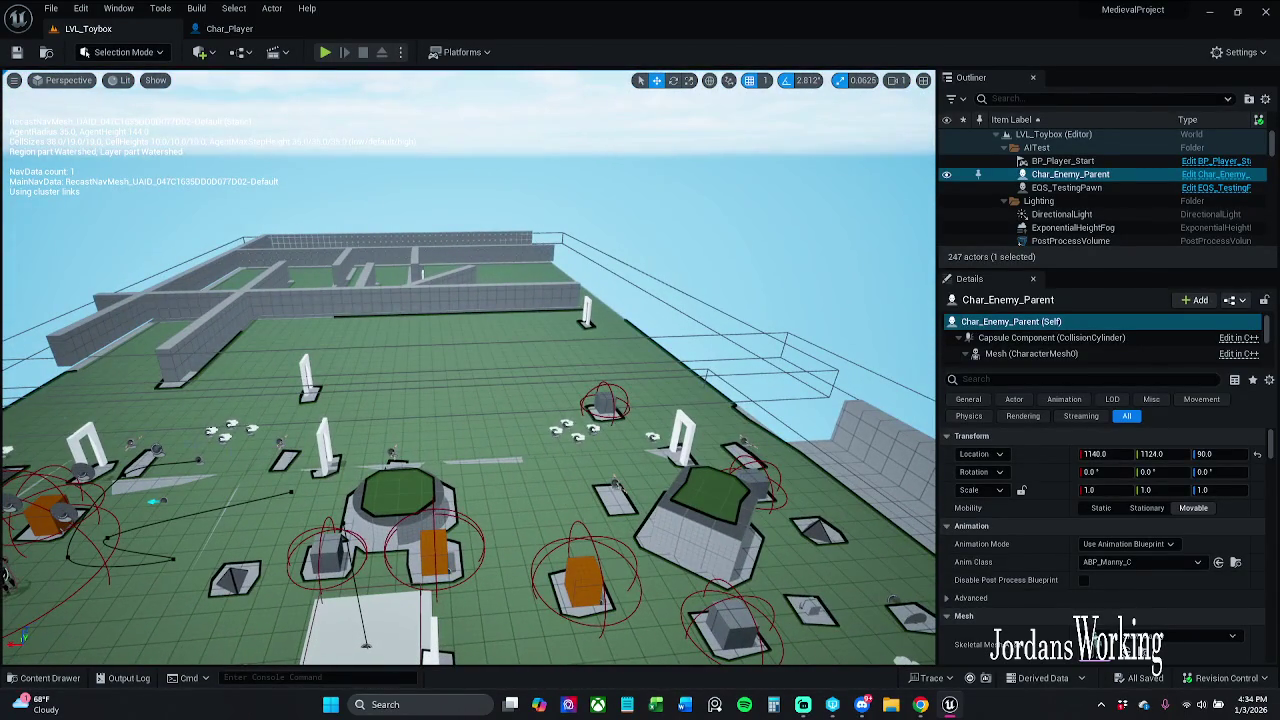
- Save the LVL_Toybox level and all modified assets with File > Save All
click(51, 8)
click(101, 182)
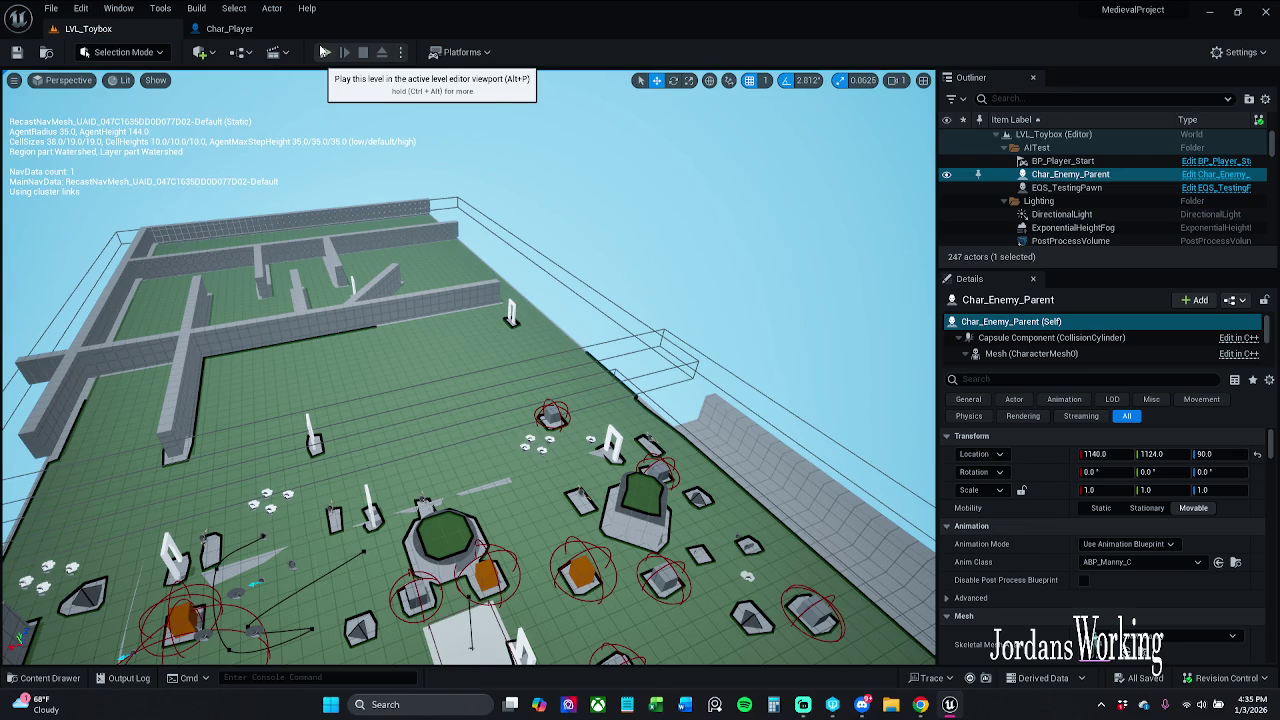
- Switch to Char_Player and frame its OnHealthDepleted node group
click(229, 28)
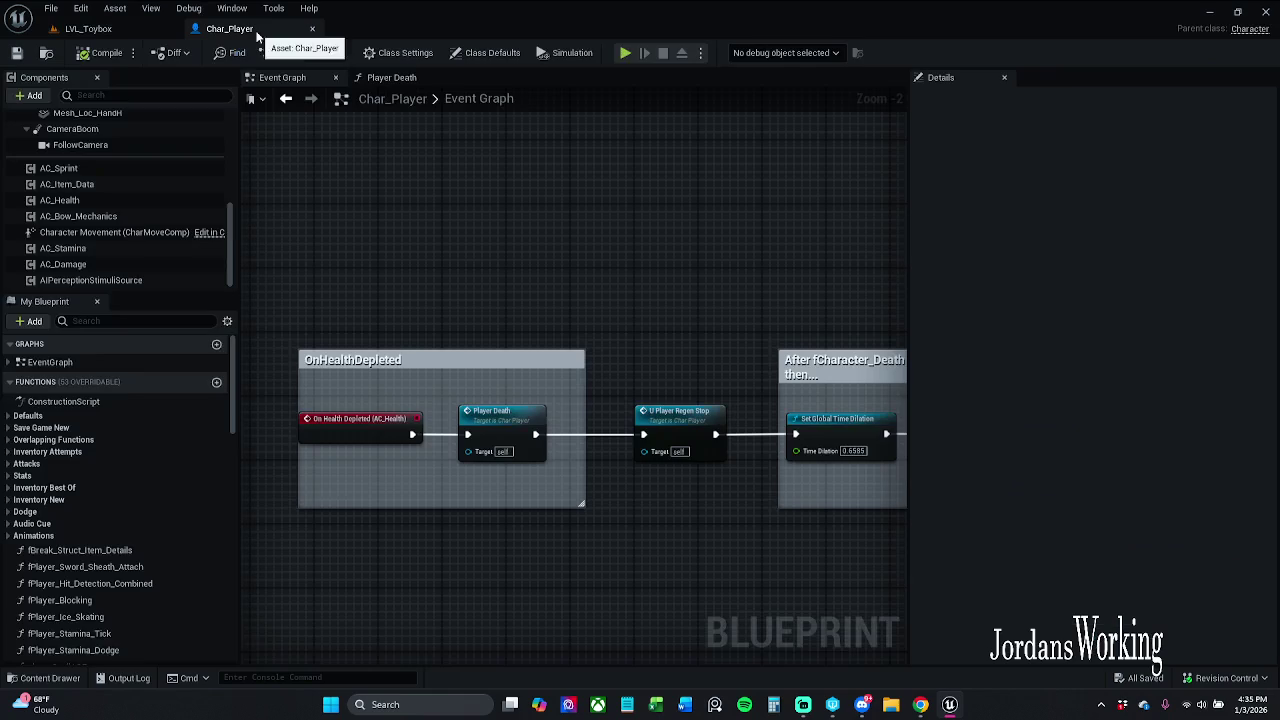
scroll(563, 269, down, 5)
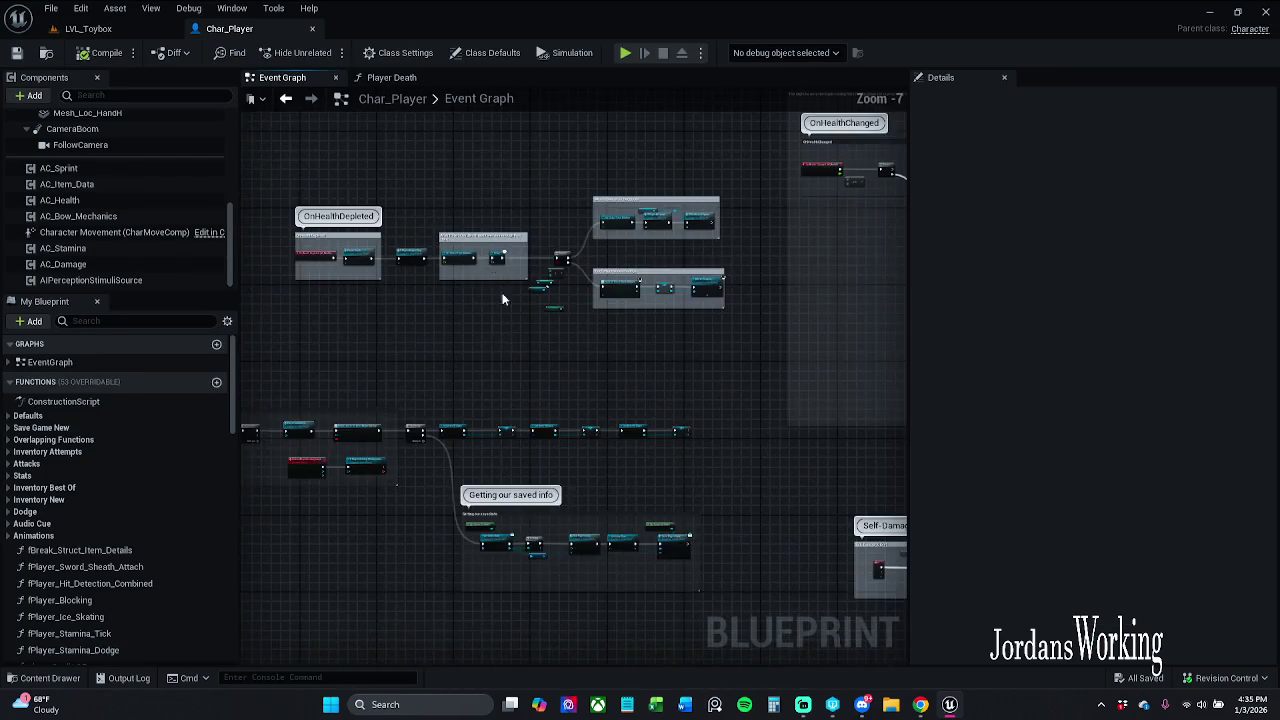
drag(752, 389, 704, 459)
scroll(596, 400, up, 3)
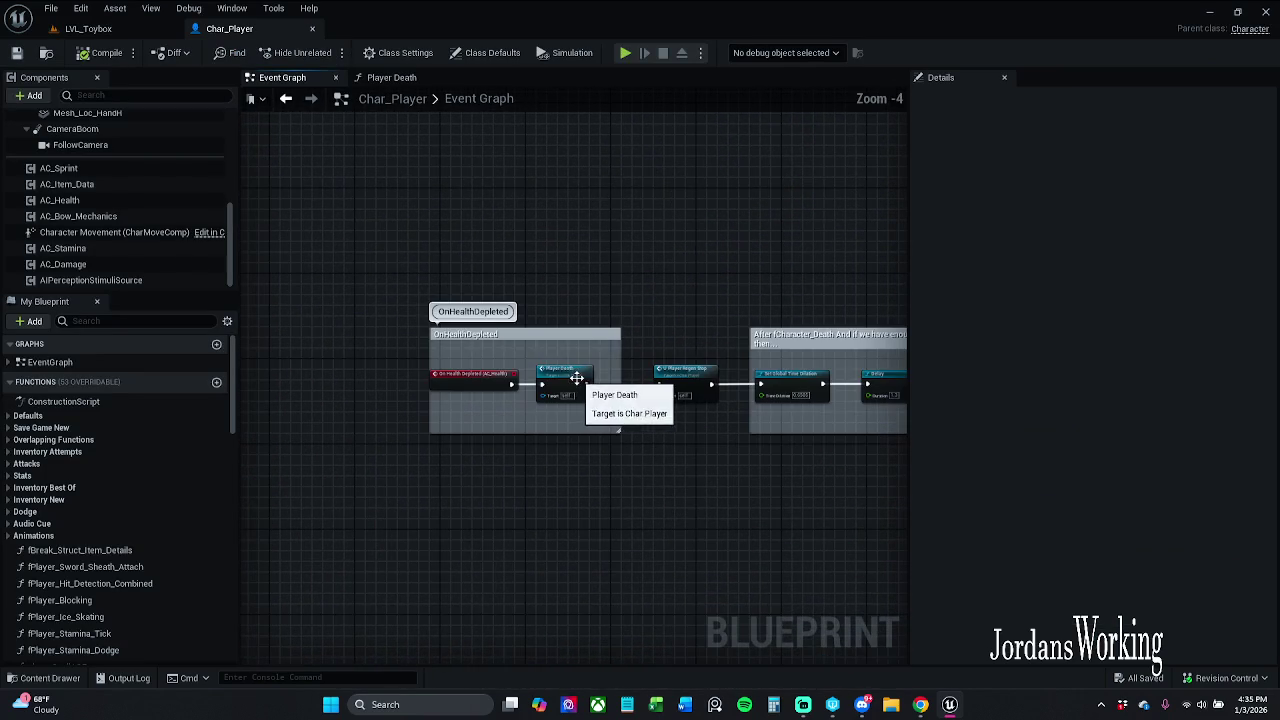
- In the Content Drawer, go to _MyContent > Blueprints > Gamemodes and select GM_Story
click(48, 680)
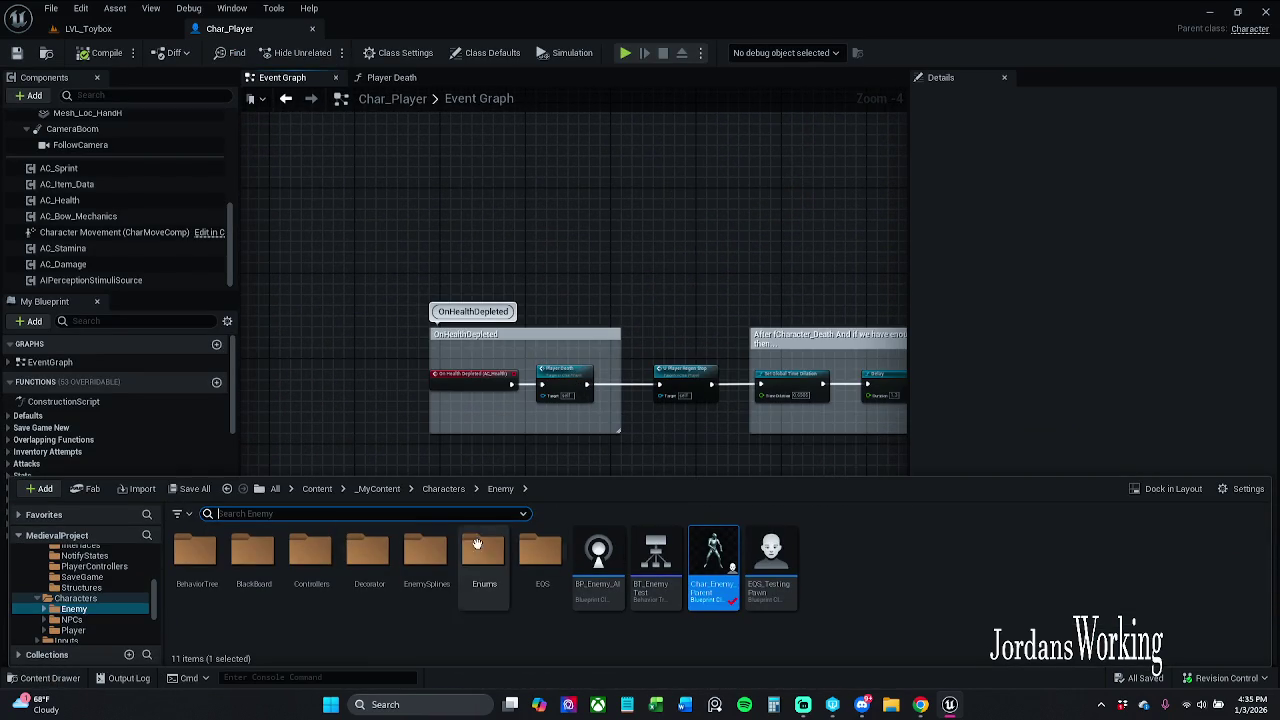
click(444, 489)
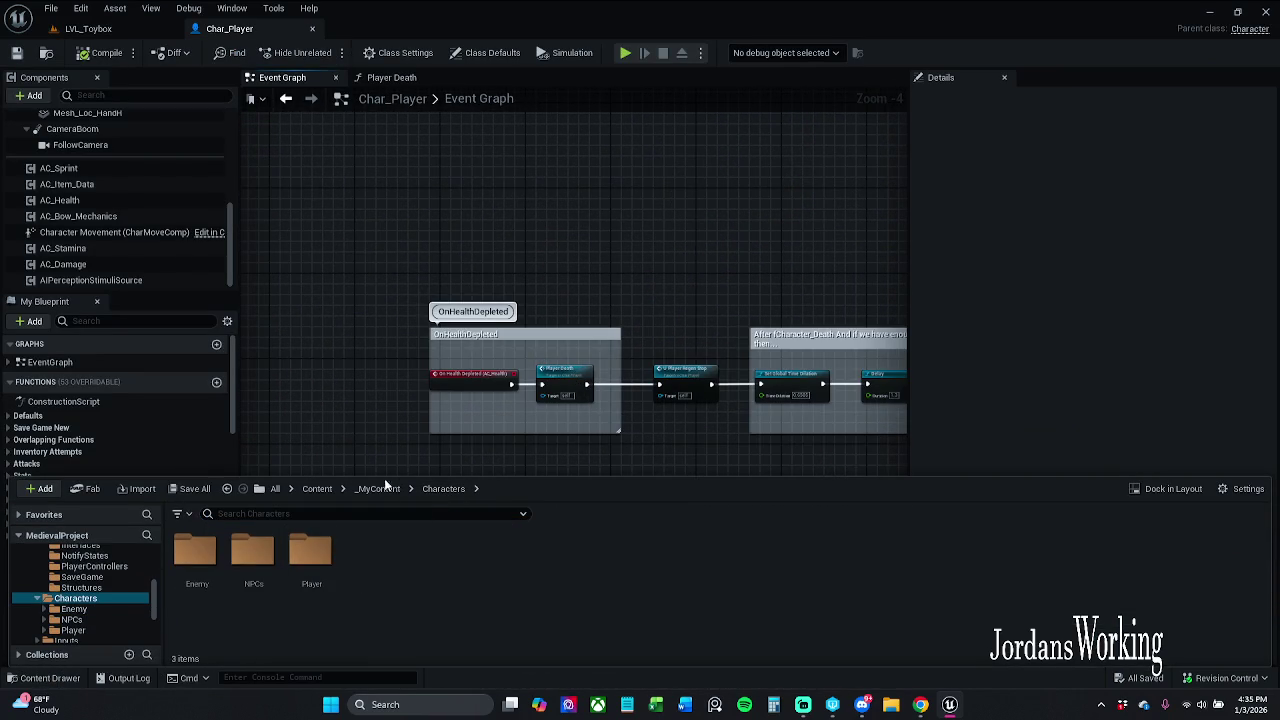
click(377, 489)
double_click(305, 566)
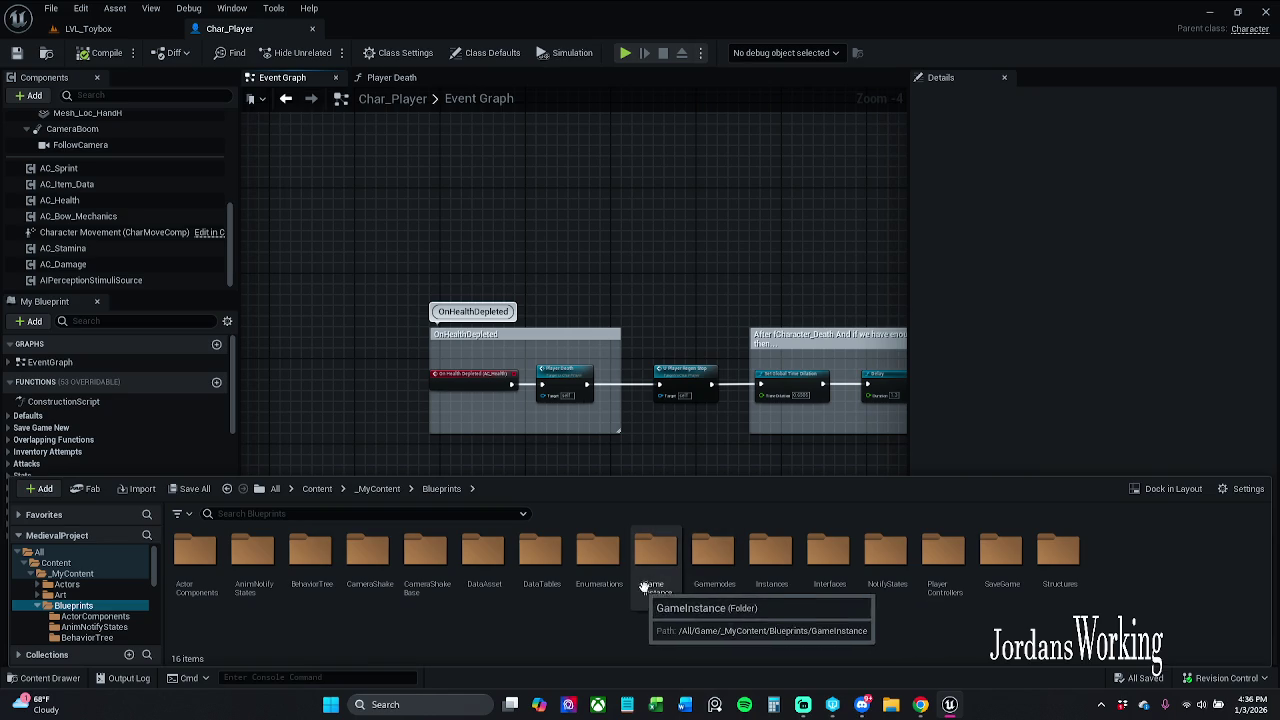
double_click(708, 575)
click(275, 583)
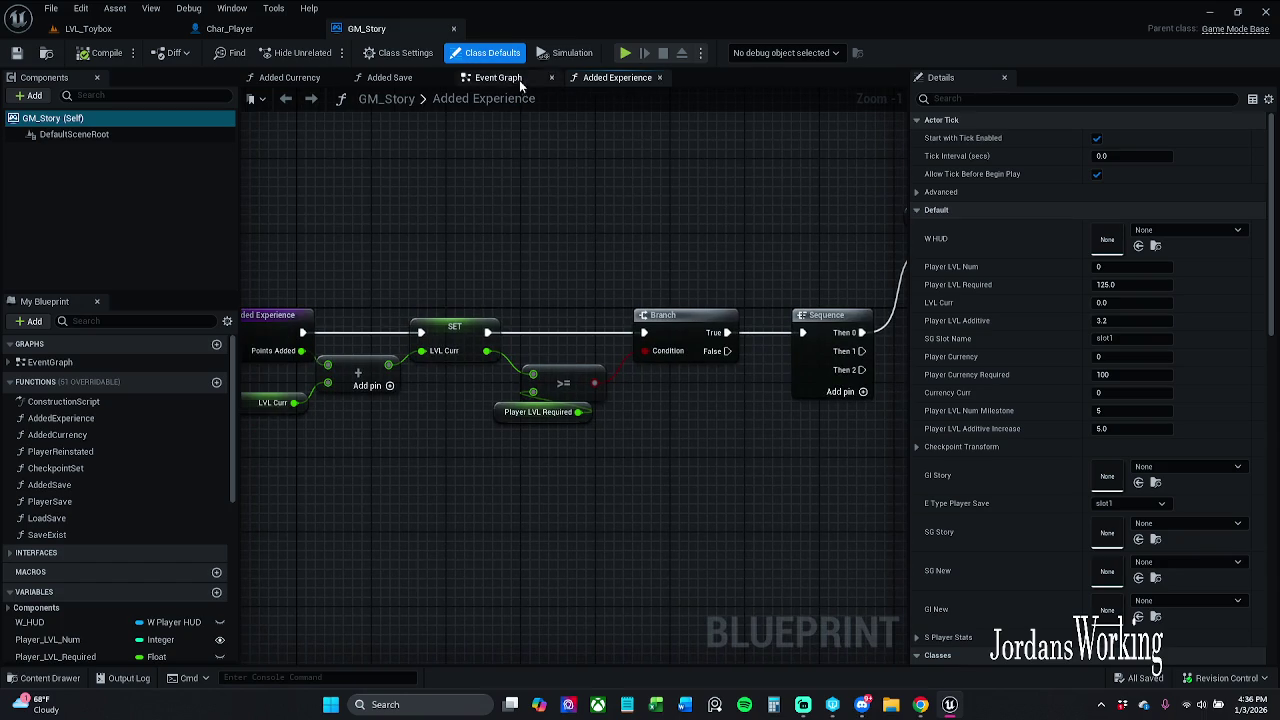
- Look through GM_Story's Added Save and Added Currency graphs, selecting the Get Game Instance and Save Game Data nodes
click(395, 79)
mouse_move(340, 205)
mouse_down()
mouse_move(811, 209)
mouse_move(832, 198)
mouse_up()
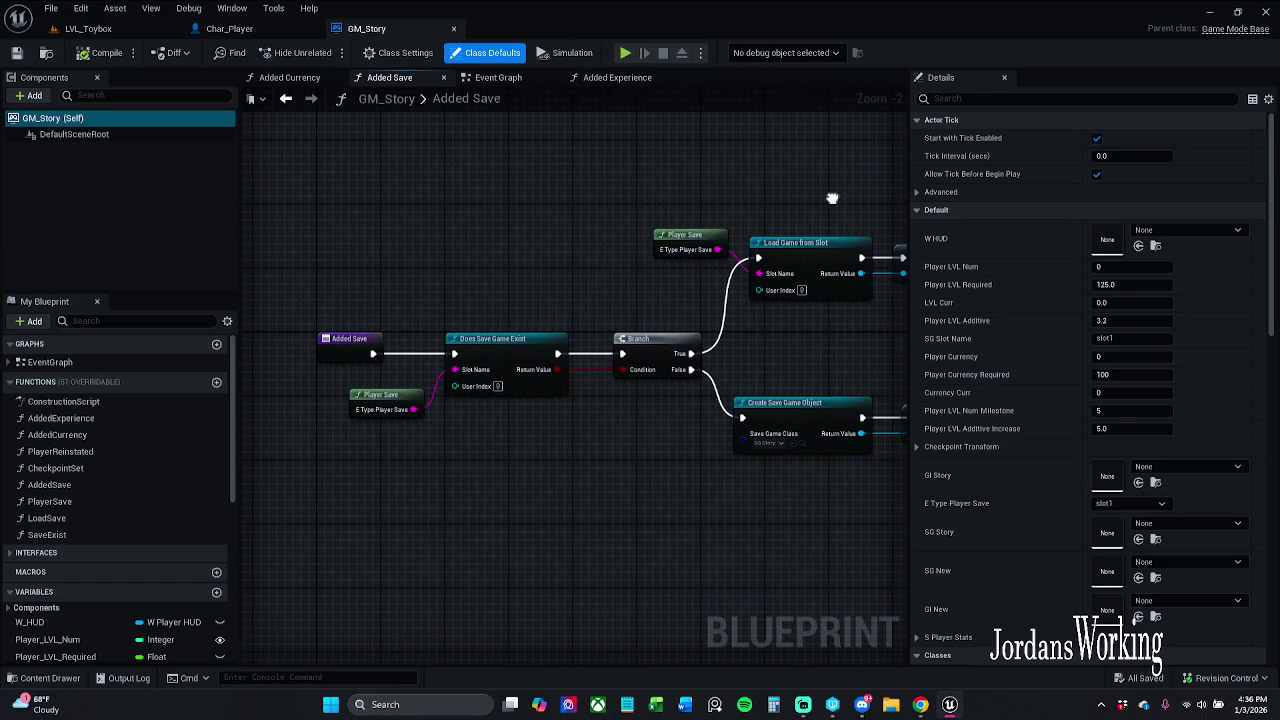
click(289, 77)
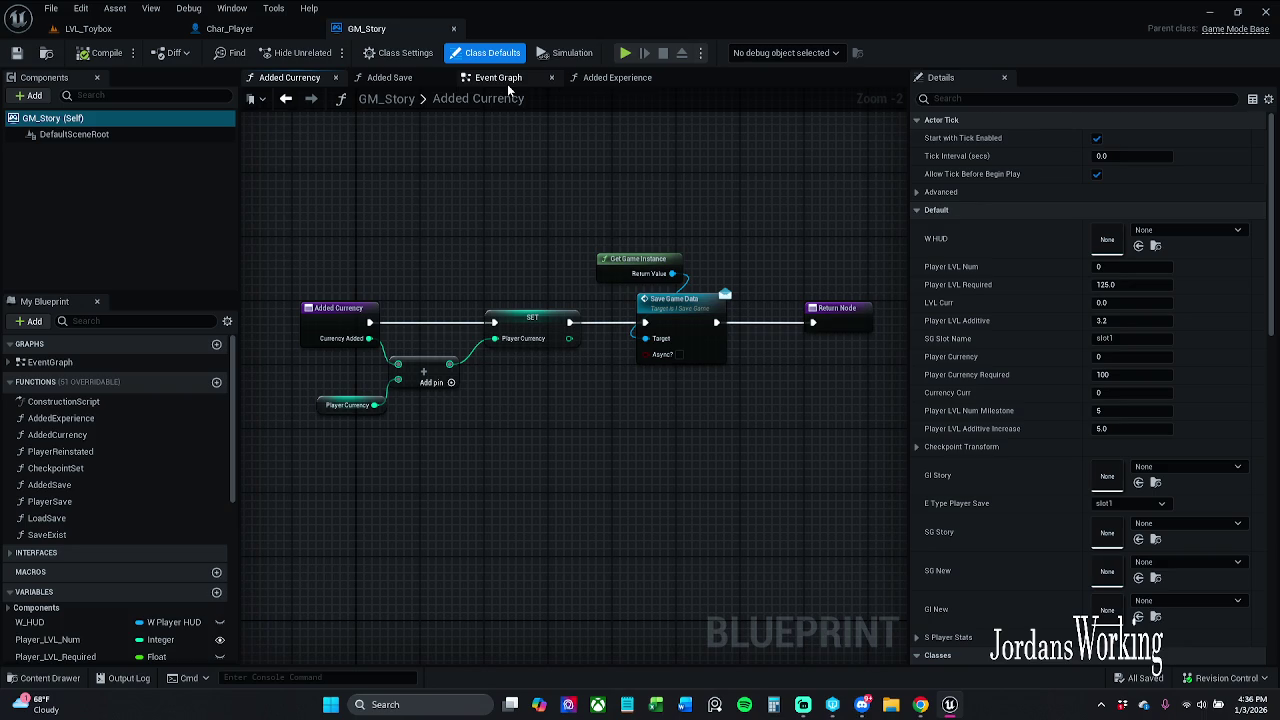
click(505, 79)
click(285, 77)
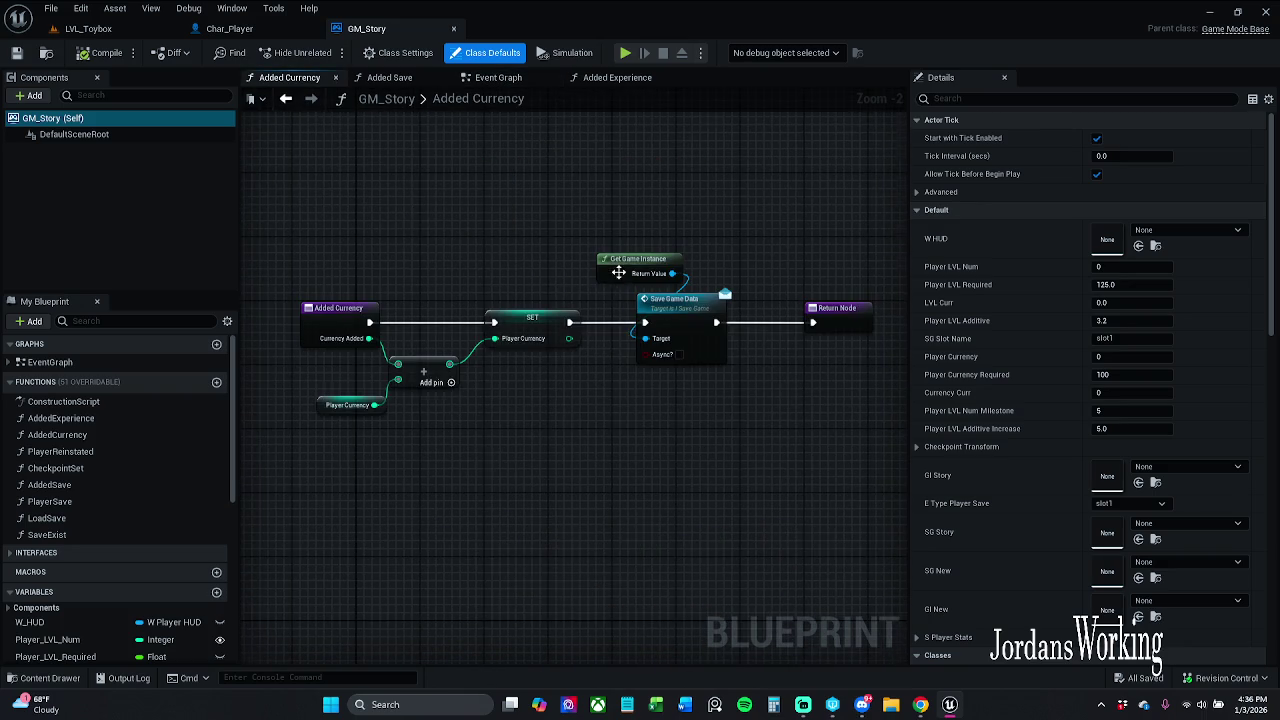
scroll(619, 272, up, 2)
mouse_move(658, 410)
mouse_down()
mouse_move(520, 290)
mouse_move(540, 260)
mouse_up()
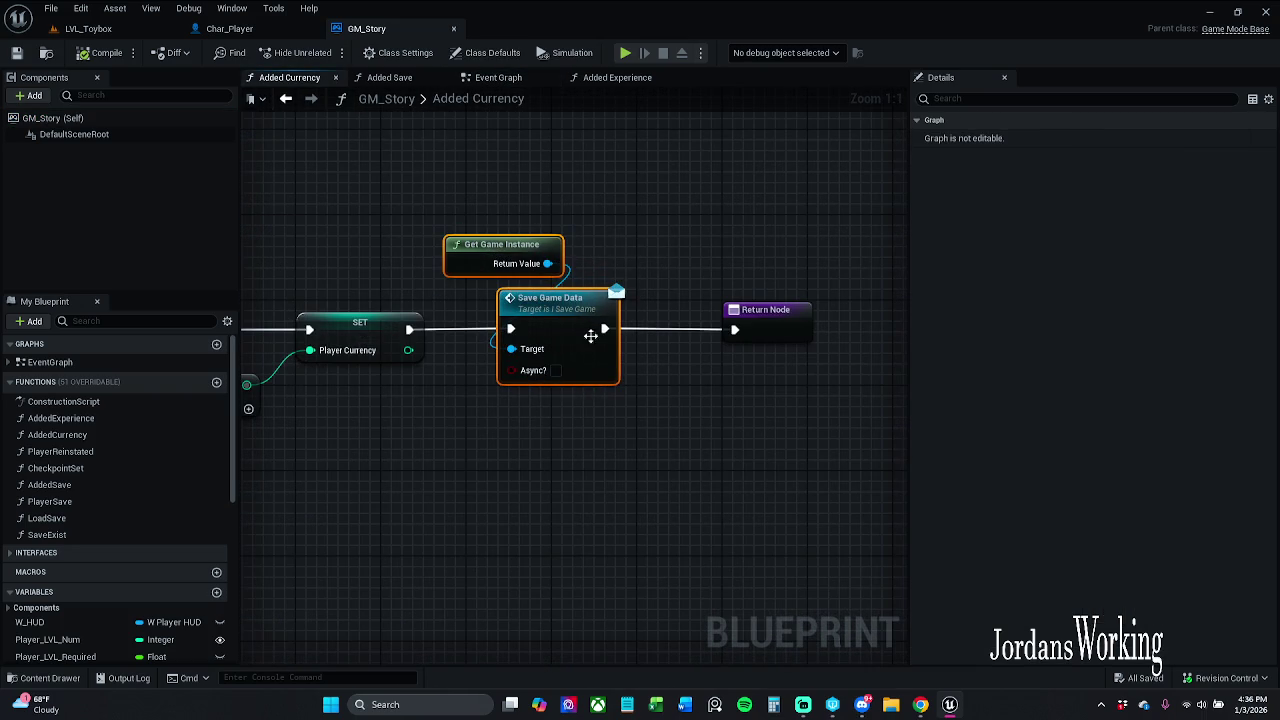
- Return to Added Save, select the Player Save node, then move to the Event Graph
click(403, 78)
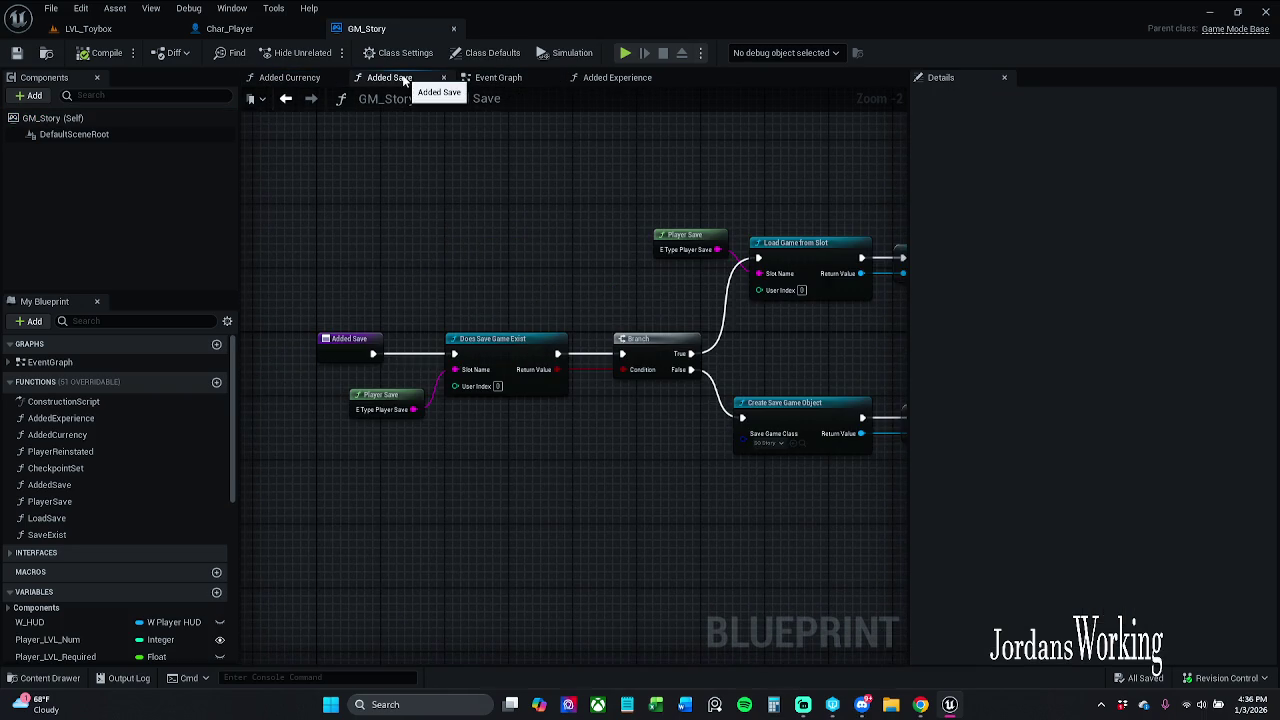
mouse_move(557, 228)
mouse_down()
mouse_move(320, 231)
mouse_move(601, 219)
mouse_up()
double_click(506, 97)
key(Escape)
click(348, 368)
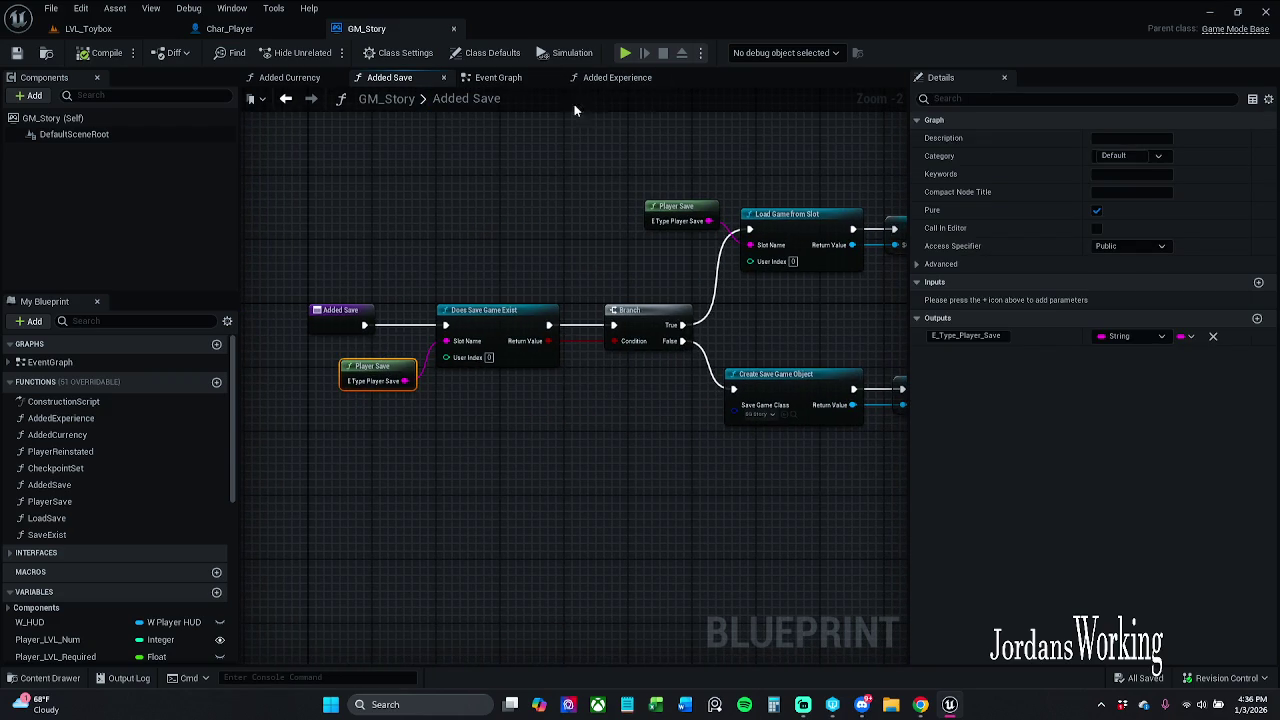
click(500, 78)
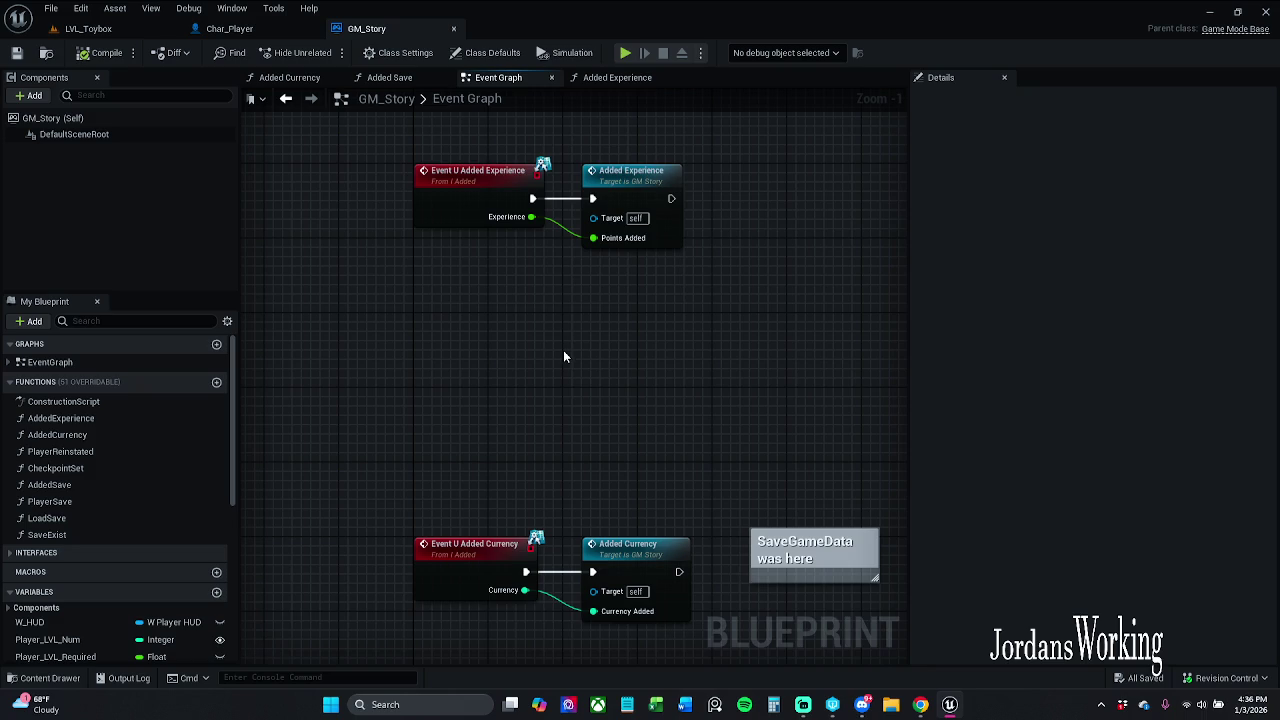
- Pan GM_Story's Event Graph, box-select and deselect both event nodes, then switch to Char_Player
mouse_move(555, 316)
mouse_down()
mouse_move(365, 318)
mouse_move(351, 287)
mouse_up()
scroll(357, 262, down, 1)
mouse_move(354, 186)
mouse_down()
mouse_move(486, 334)
mouse_move(543, 660)
mouse_move(492, 506)
mouse_move(528, 374)
mouse_up()
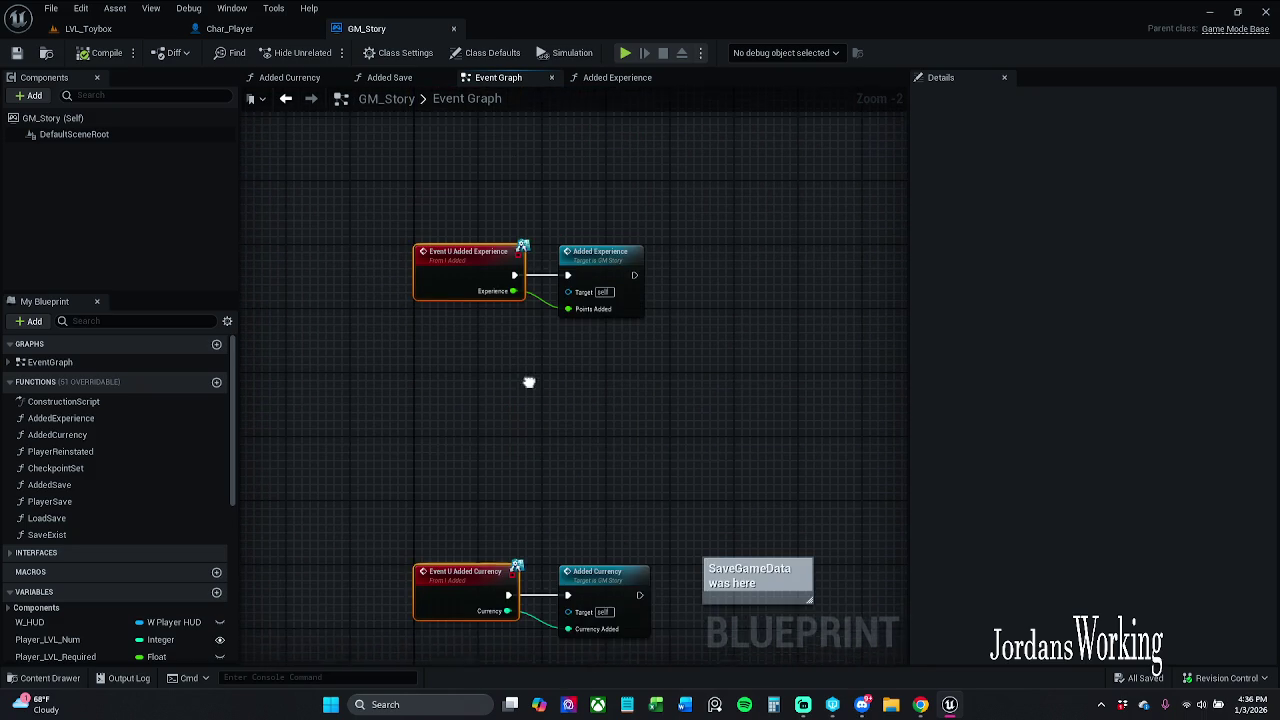
click(528, 388)
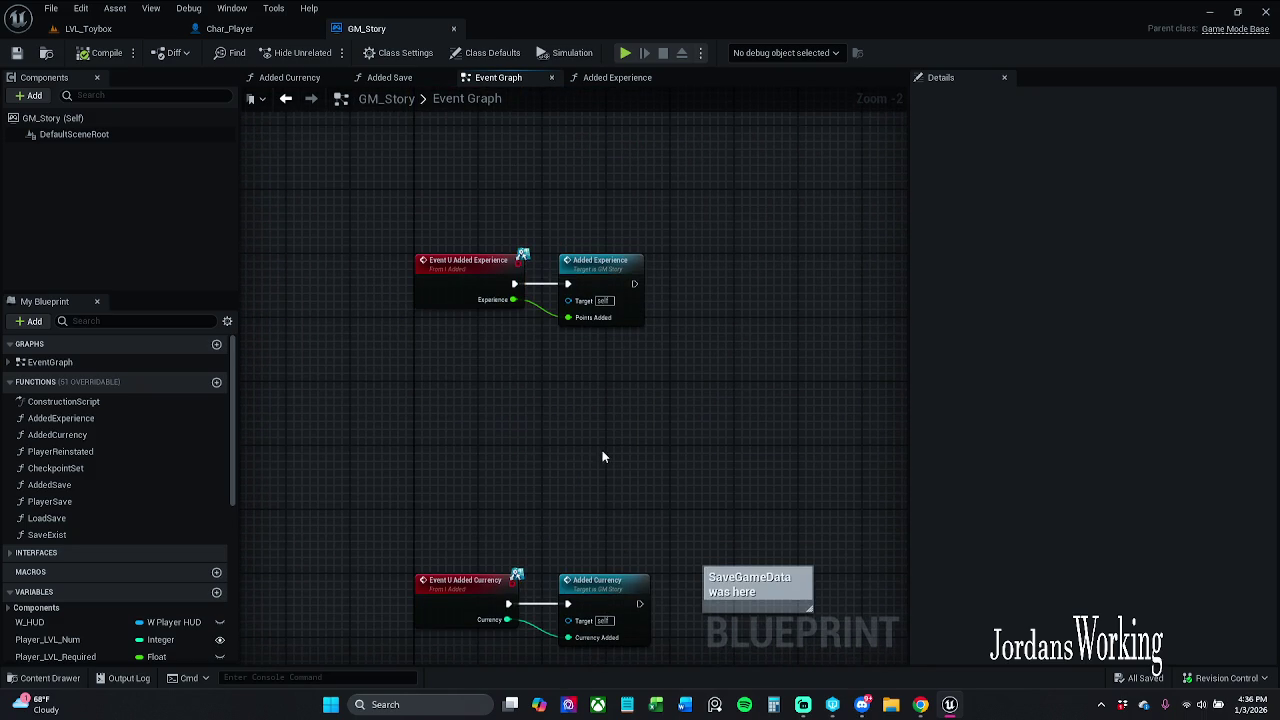
drag(600, 451, 518, 341)
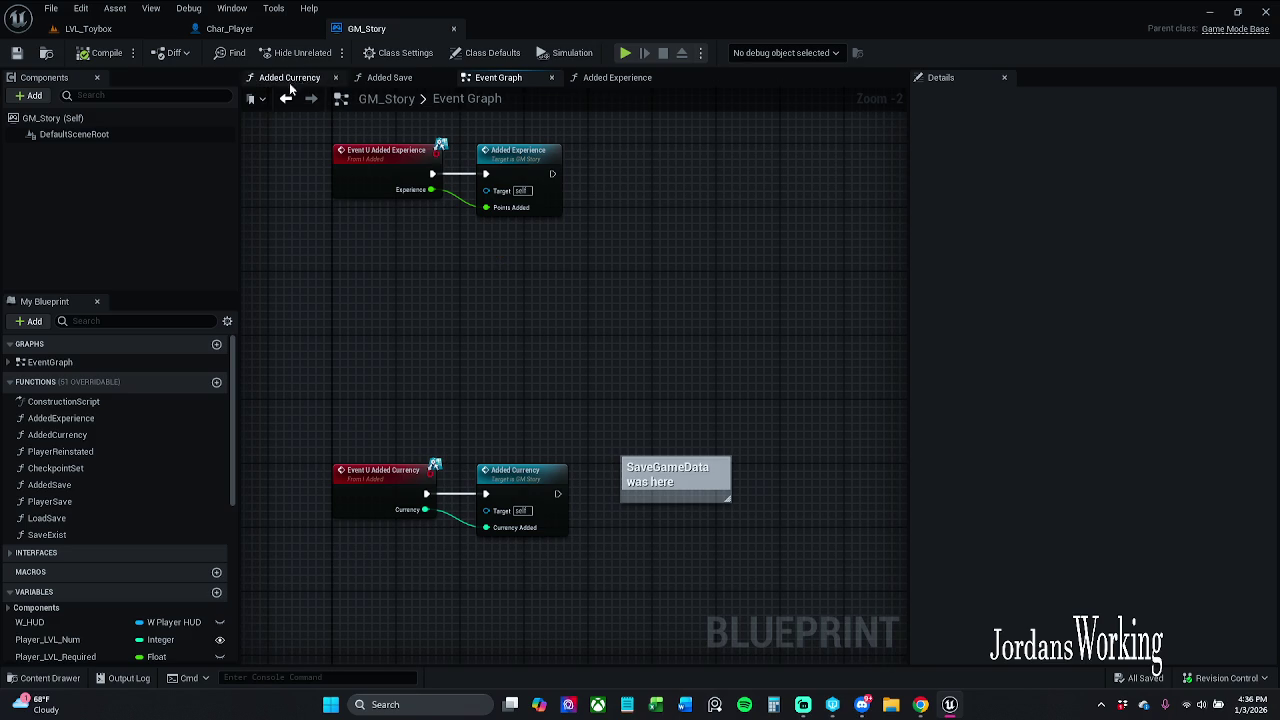
click(229, 28)
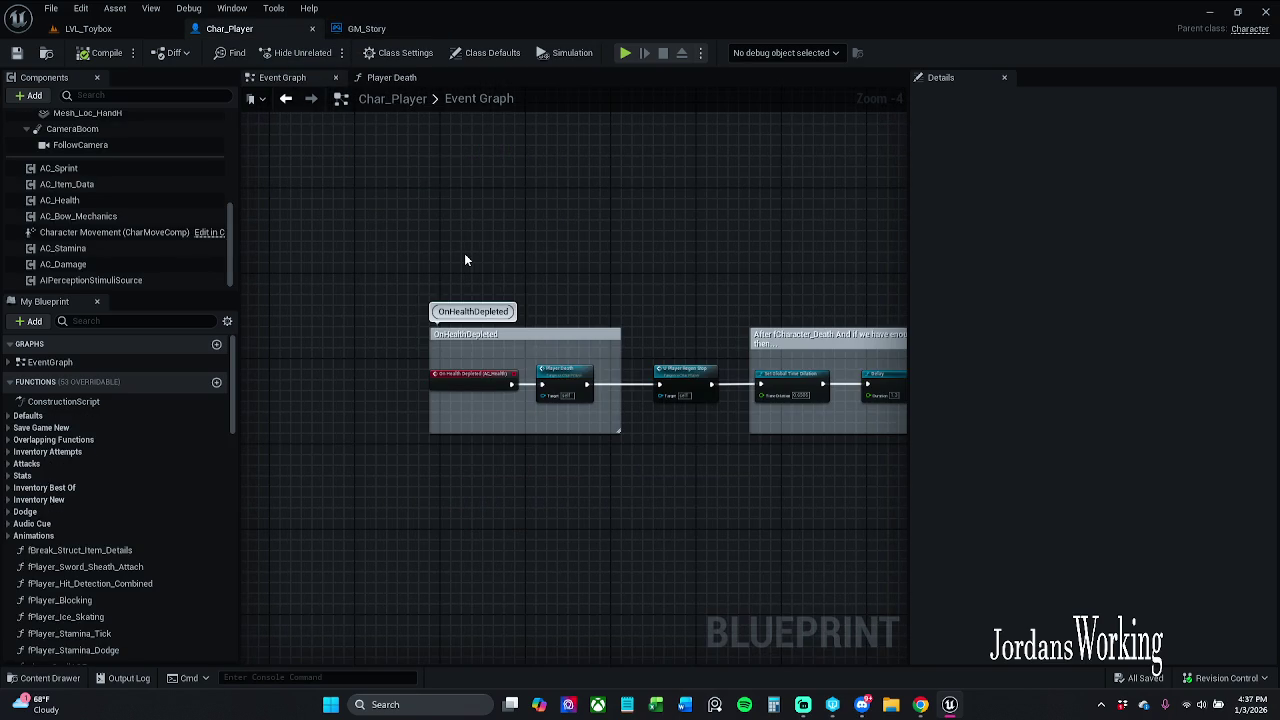
- After a glance at LVL_Toybox, open AC_Damage for editing from Char_Player's Components panel
click(135, 29)
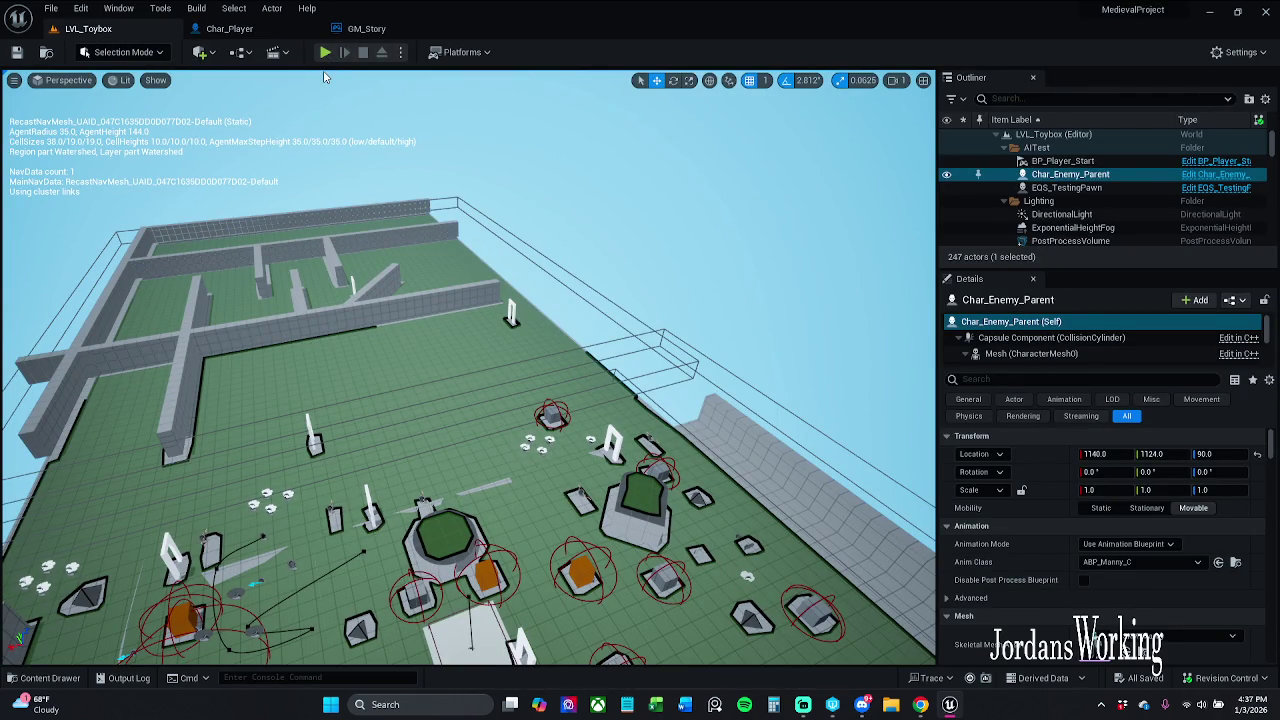
click(229, 28)
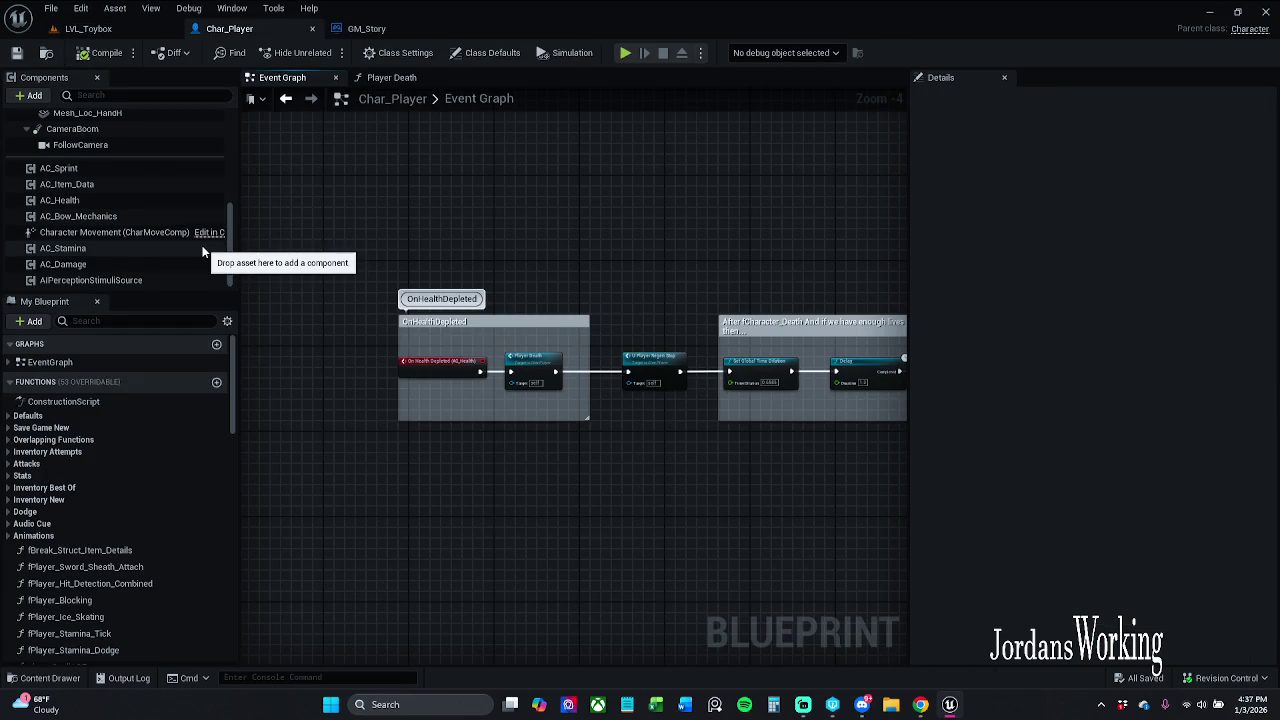
click(139, 266)
right_click(139, 268)
mouse_move(198, 291)
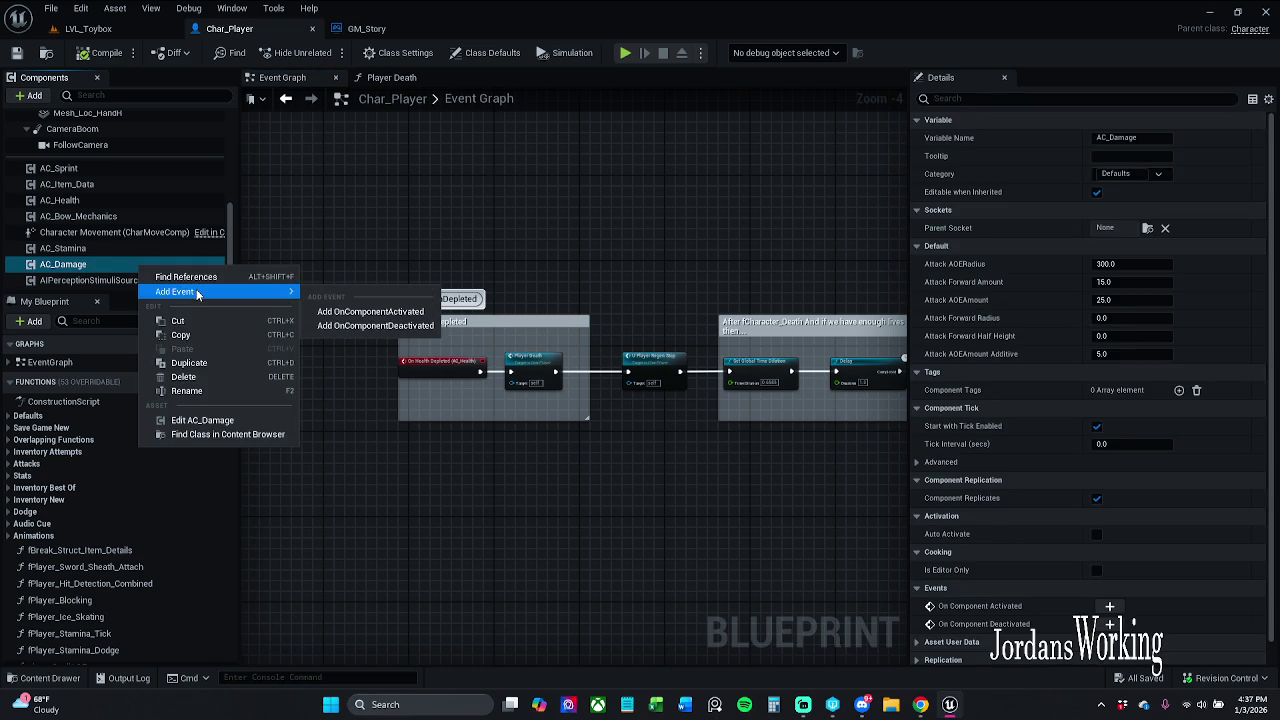
click(205, 420)
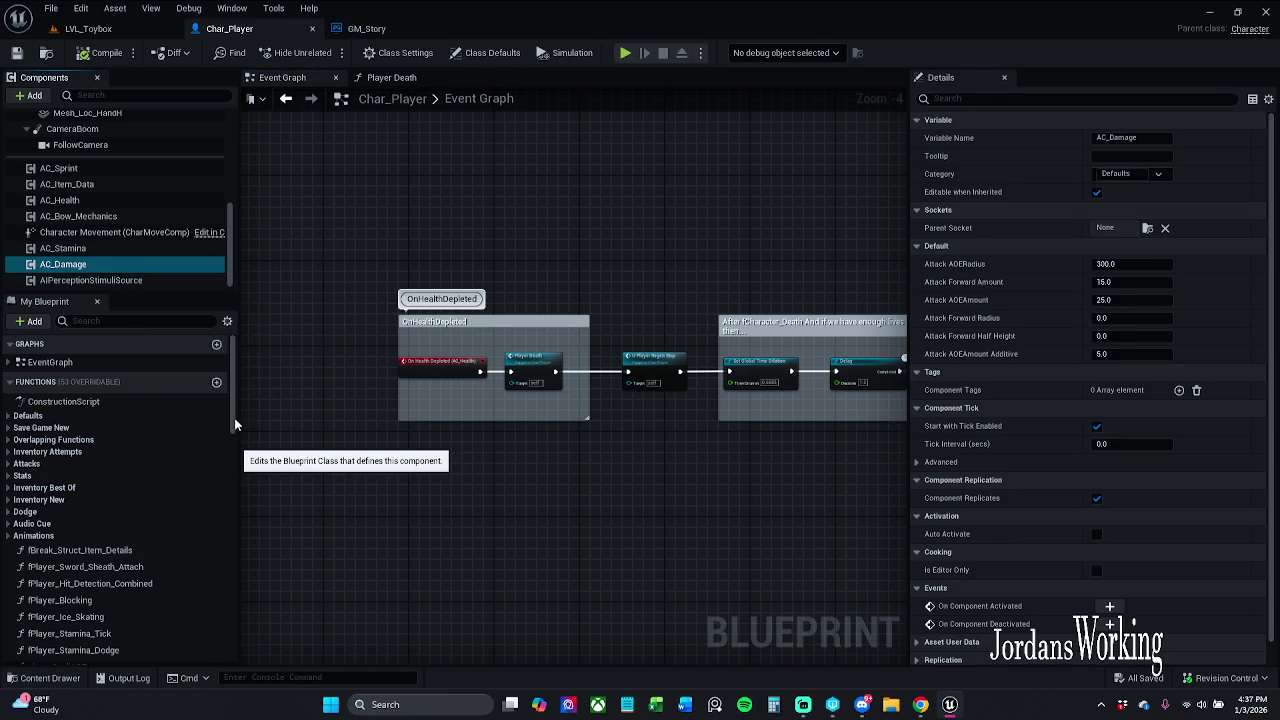
scroll(720, 313, down, 2)
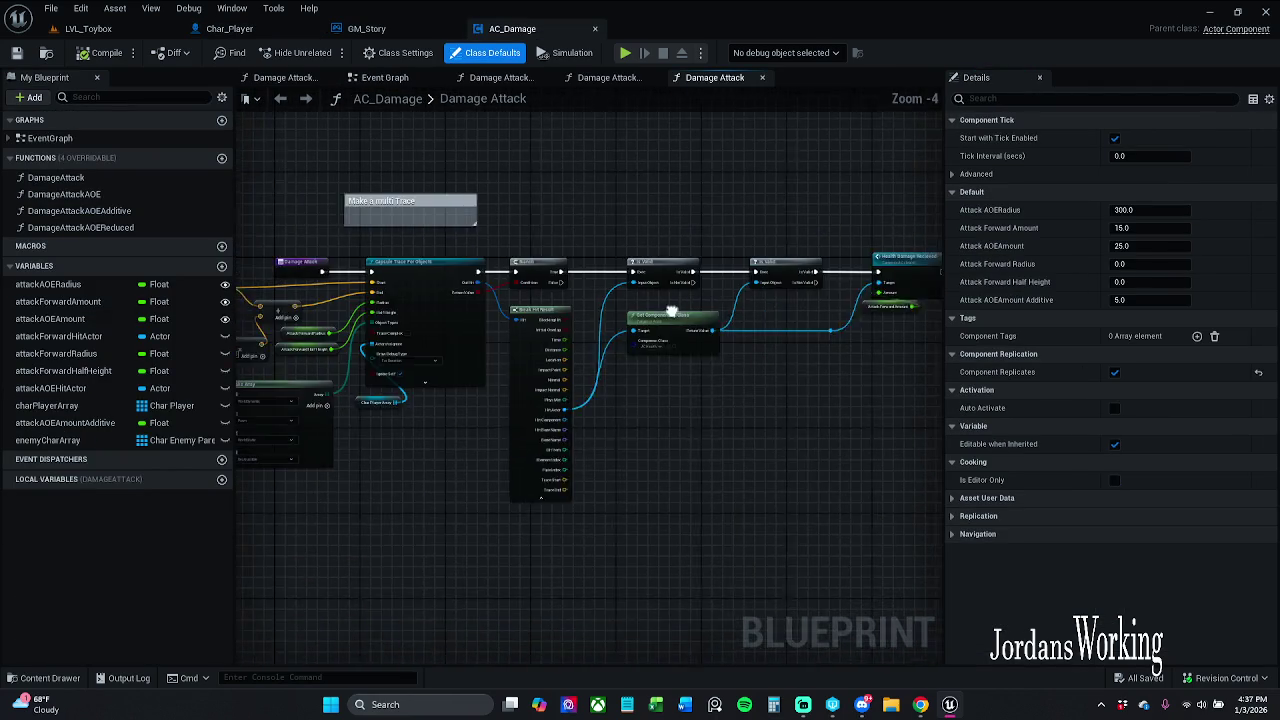
- Pan through the Damage Attack graph from Capsule Trace For Objects to Health Damage Recieved and Attack Forward Amount
drag(720, 313, 790, 312)
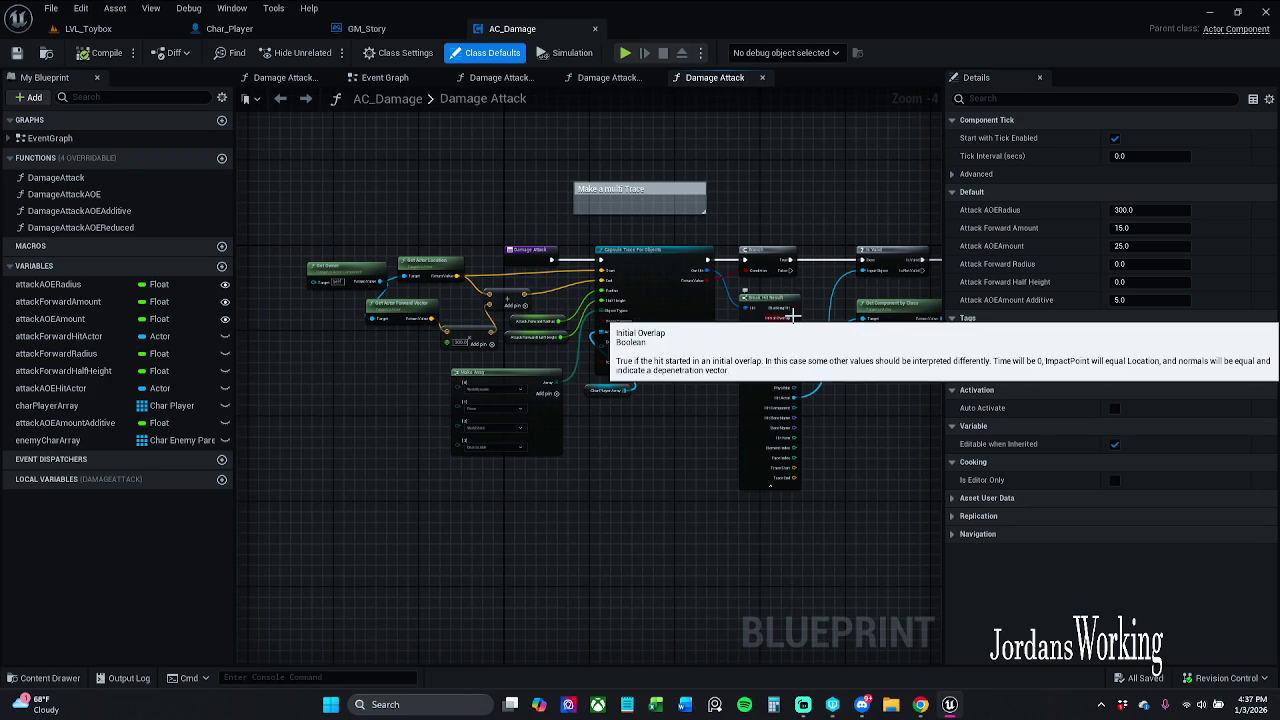
mouse_move(838, 272)
mouse_down()
mouse_move(778, 273)
mouse_move(816, 261)
mouse_up()
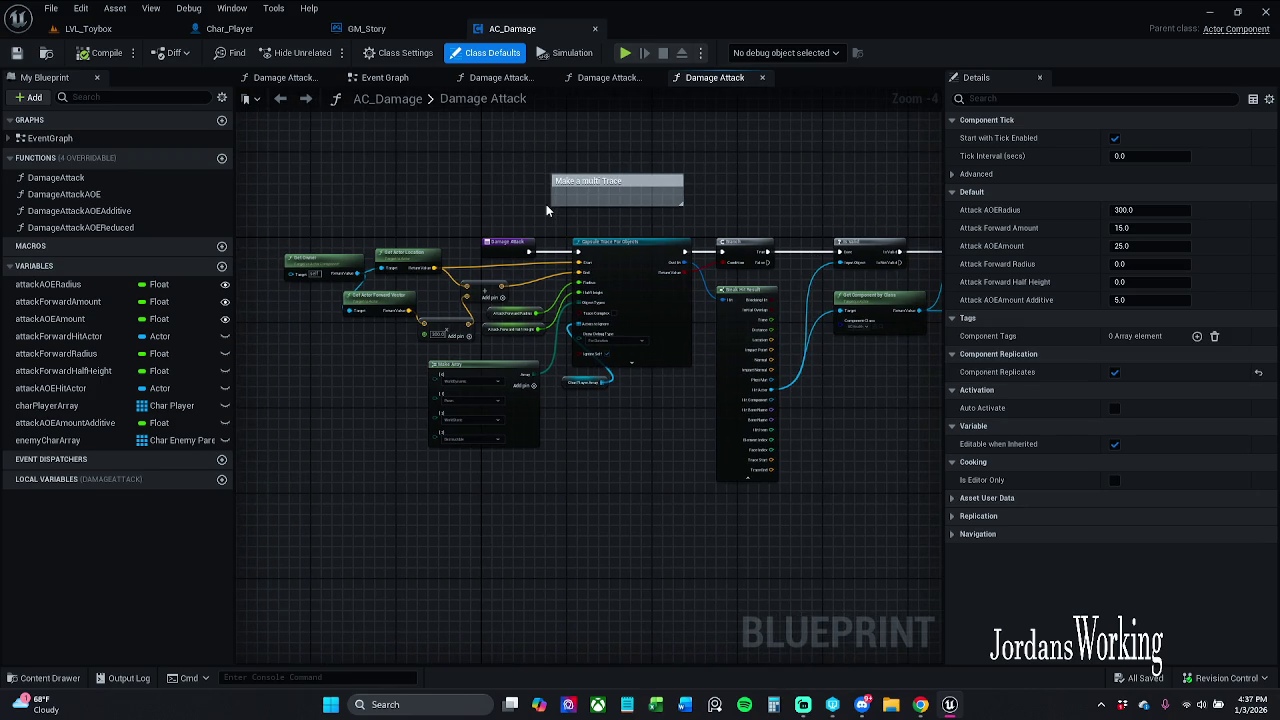
drag(317, 227, 378, 217)
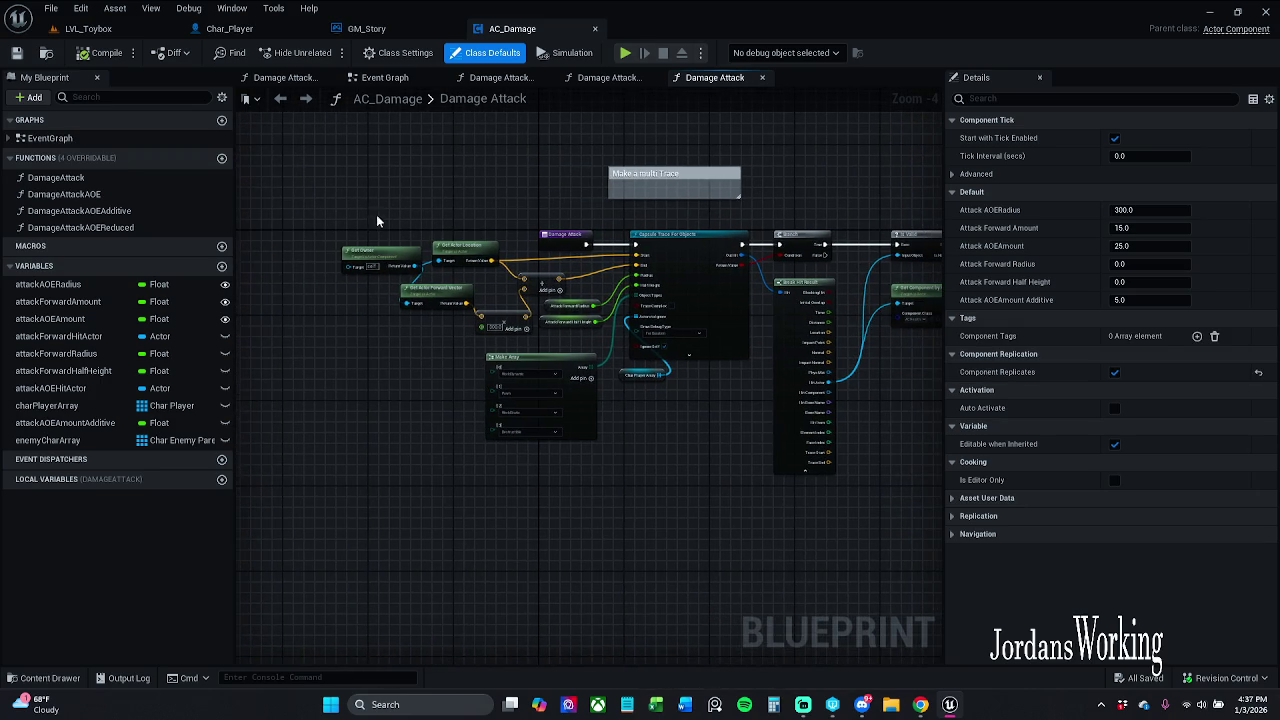
scroll(466, 224, up, 2)
mouse_move(600, 194)
mouse_down()
mouse_move(282, 190)
mouse_move(333, 187)
mouse_up()
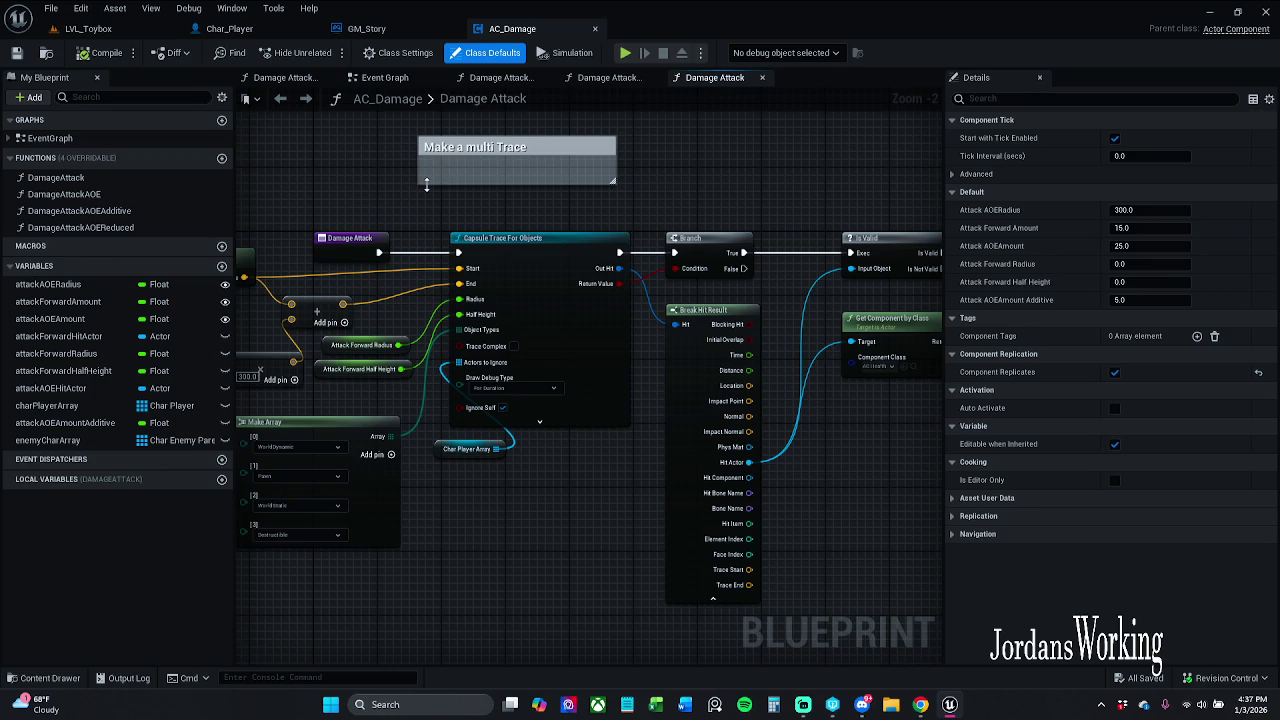
click(452, 236)
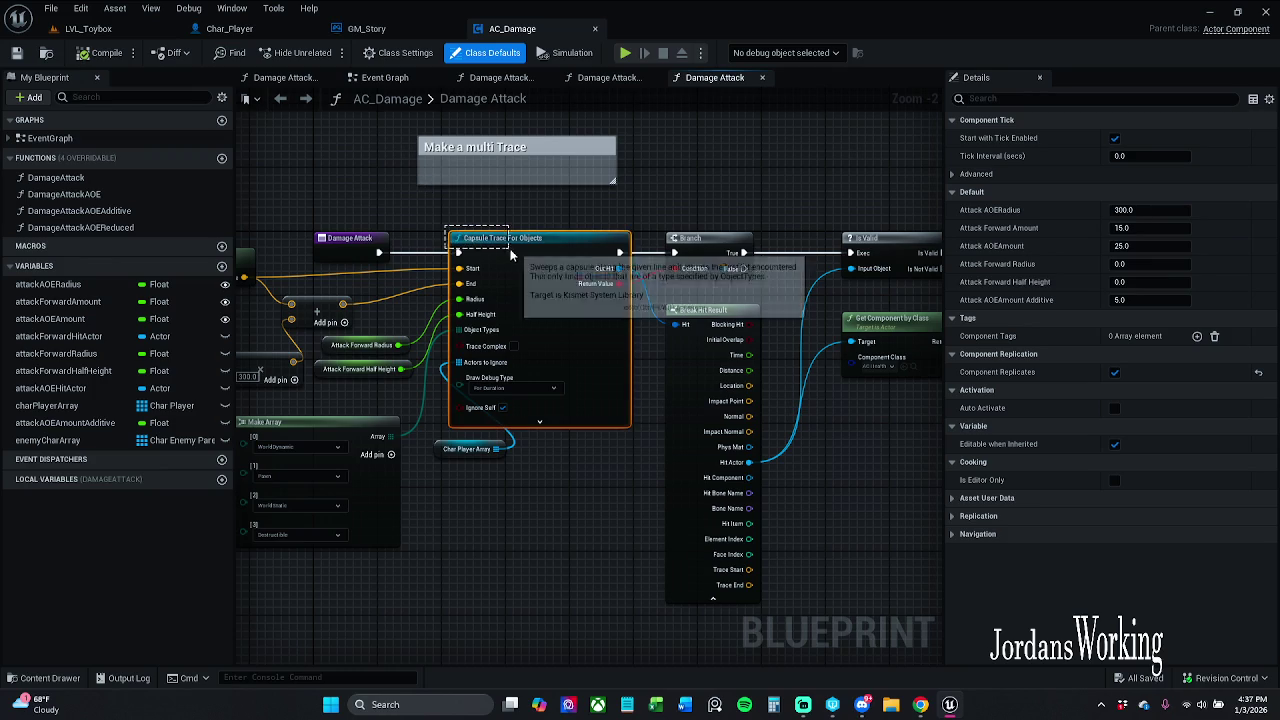
drag(654, 213, 499, 192)
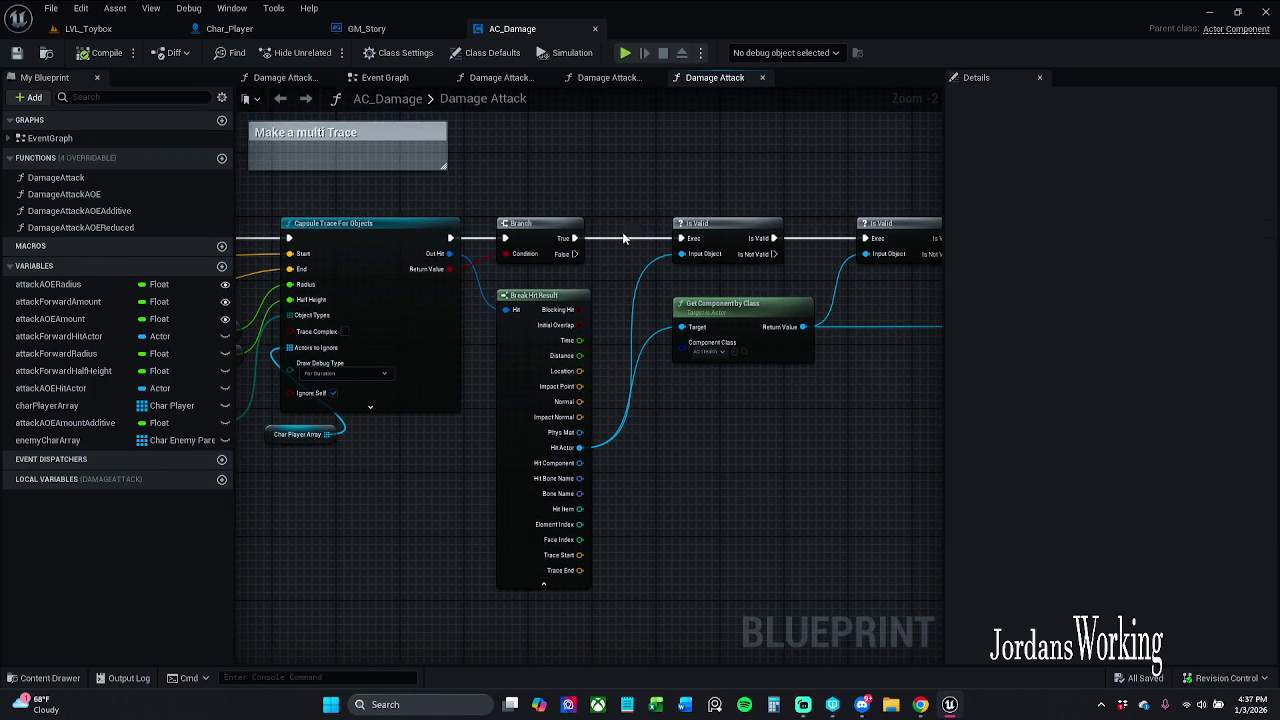
scroll(705, 367, up, 2)
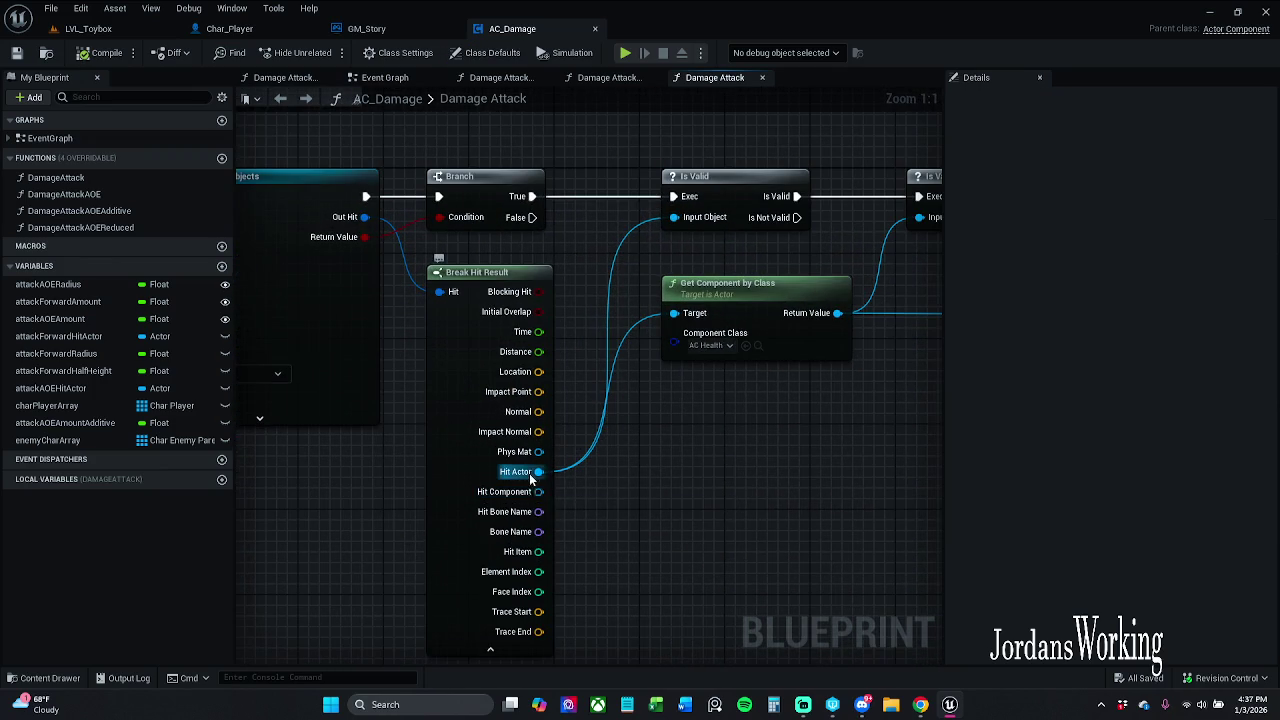
drag(567, 477, 492, 368)
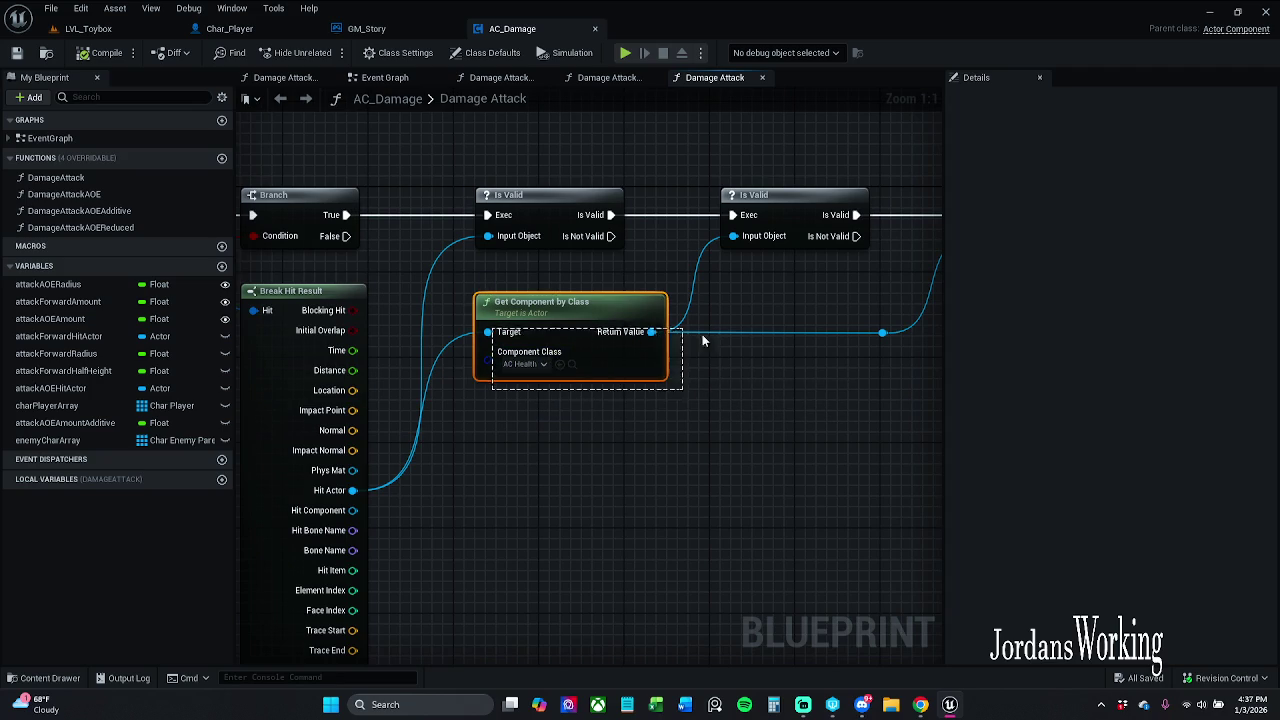
drag(743, 346, 558, 390)
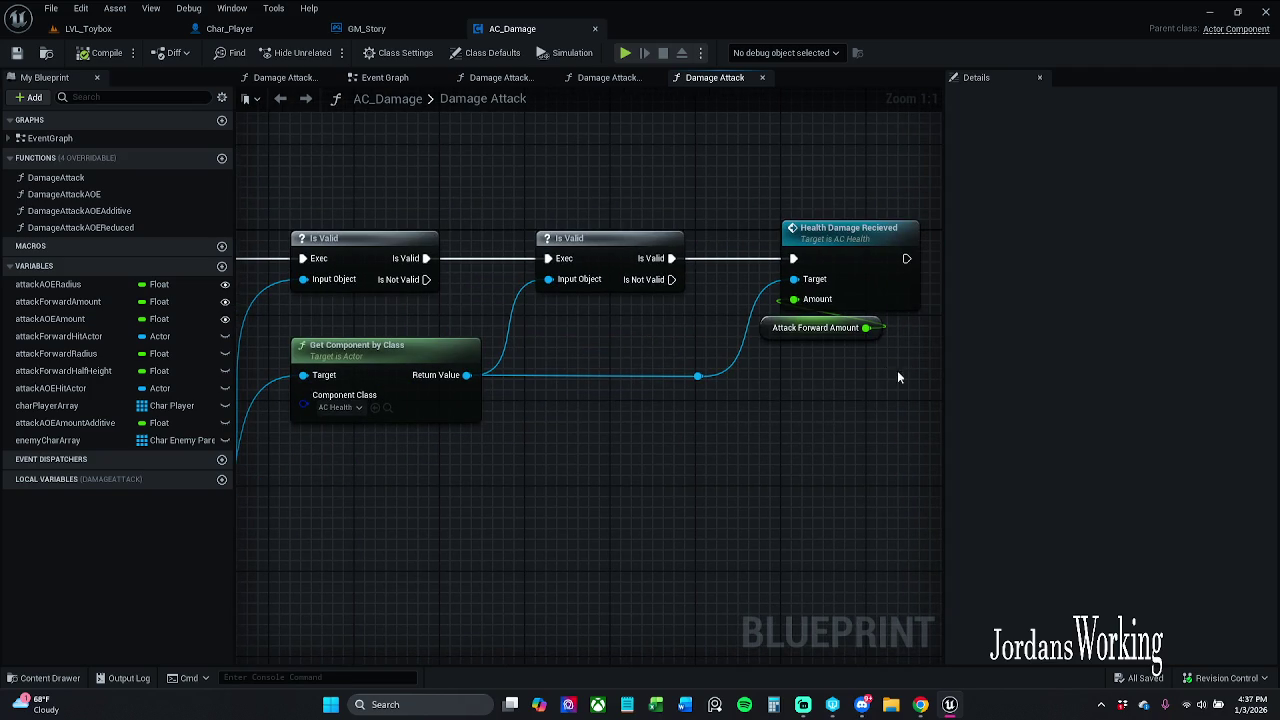
click(799, 329)
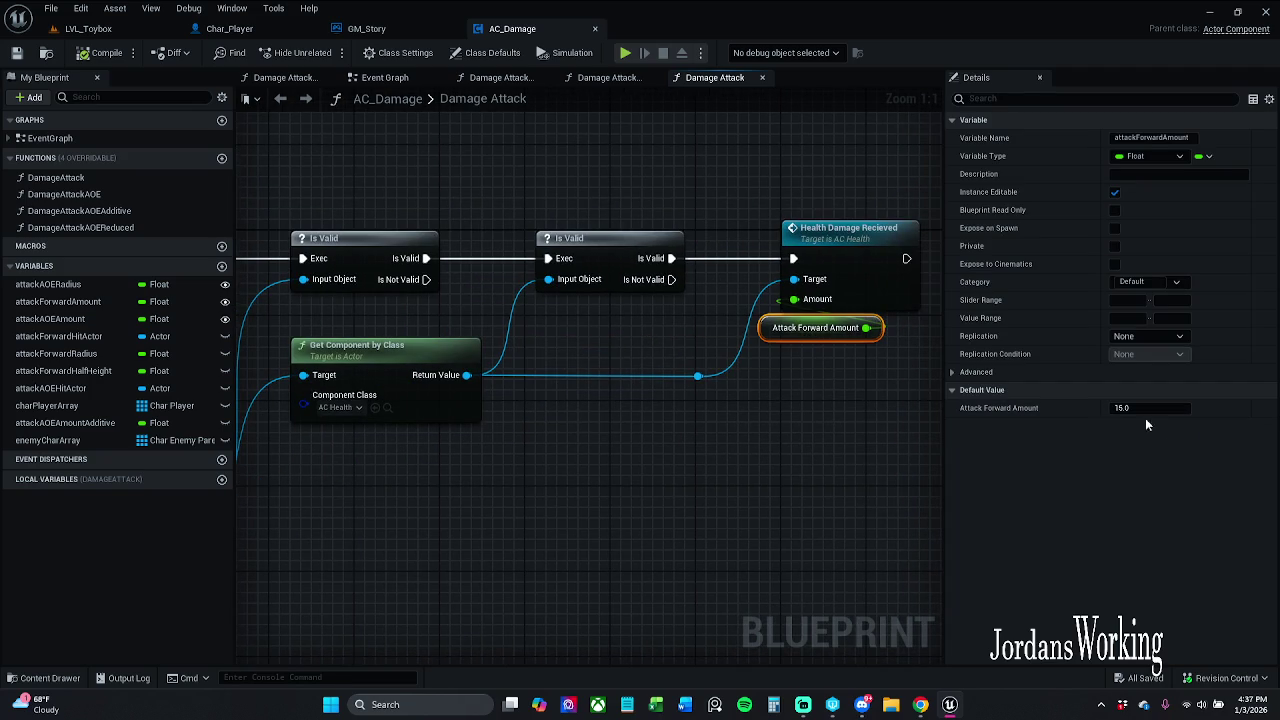
mouse_move(653, 467)
mouse_down()
mouse_move(608, 446)
mouse_move(760, 420)
mouse_move(631, 397)
mouse_up()
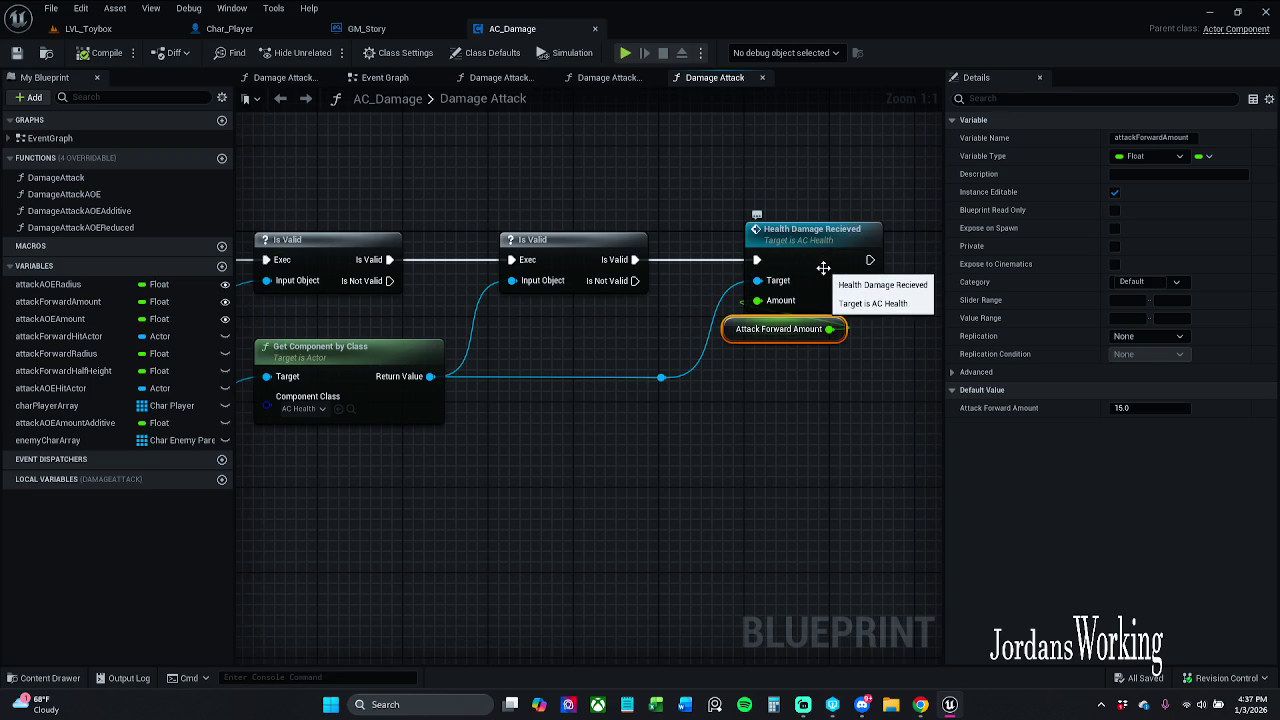
- Straighten the reroute knot with Get Component by Class, save AC_Damage, and return to Char_Player
click(661, 378)
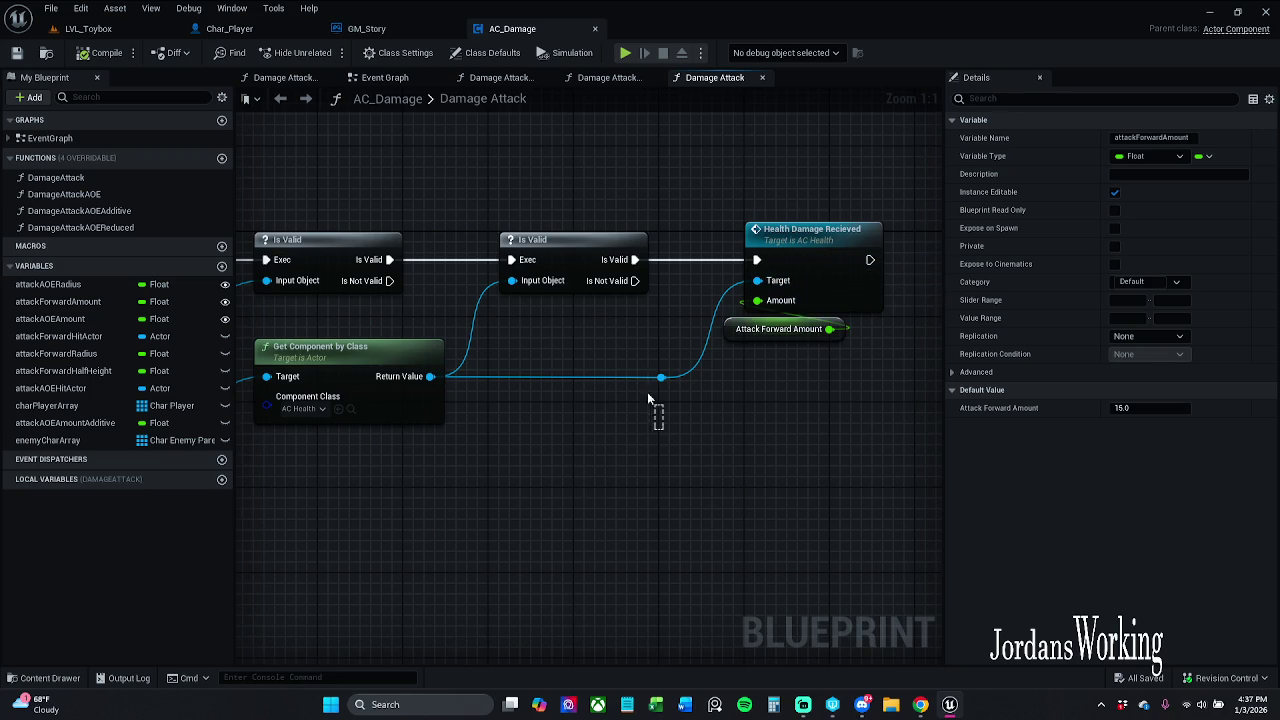
drag(457, 455, 440, 418)
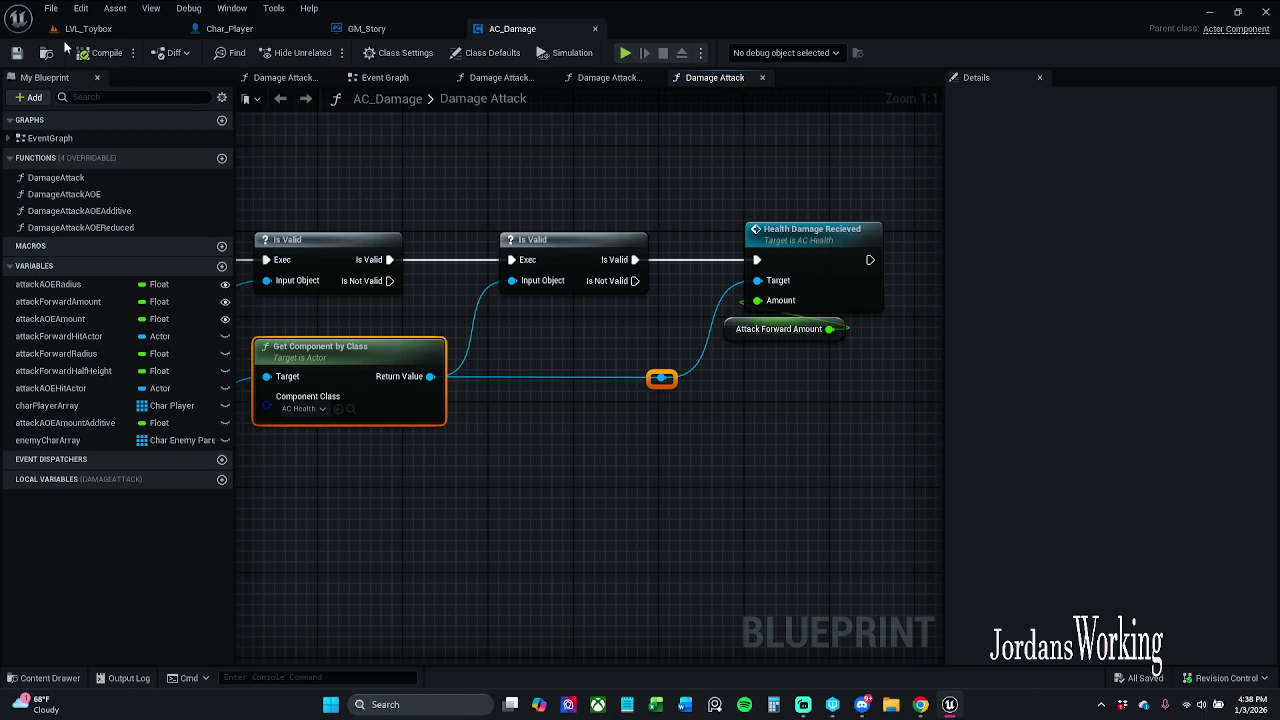
key(q)
click(16, 54)
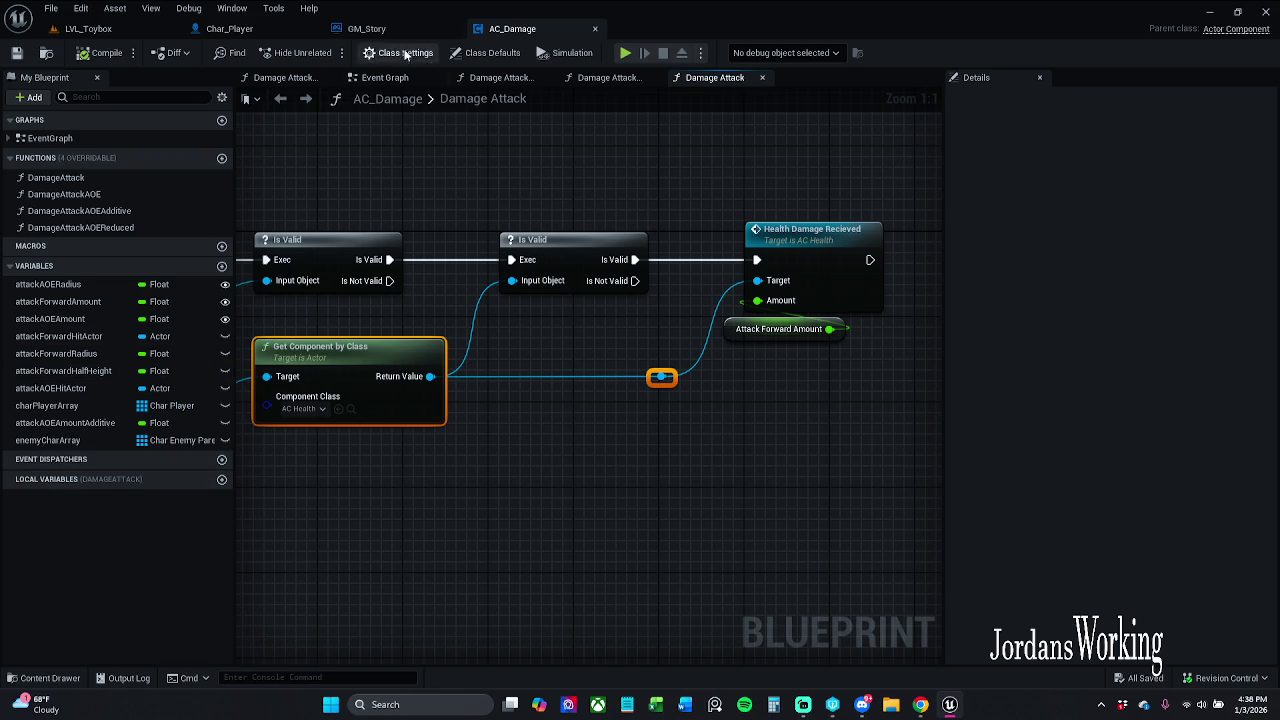
click(250, 29)
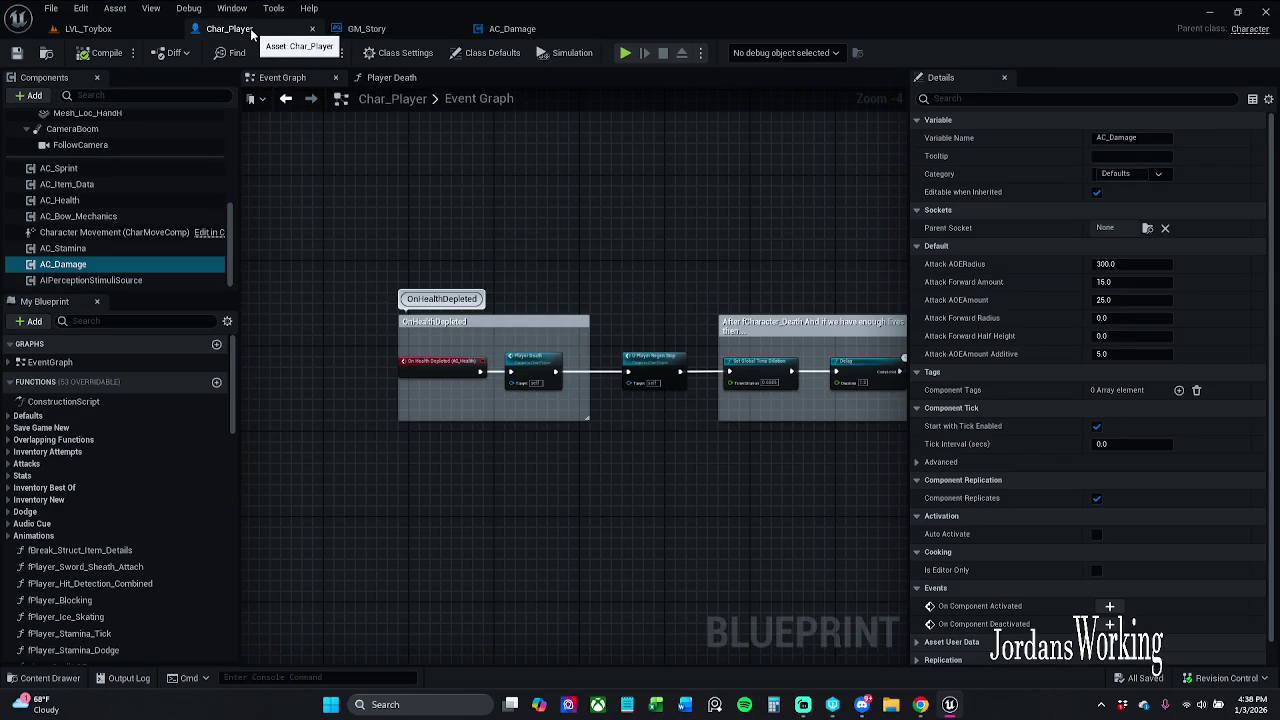
- Compare AC_Damage's Damage Attack graph with GM_Story's Event Graph, panning to the capsule trace nodes
click(520, 32)
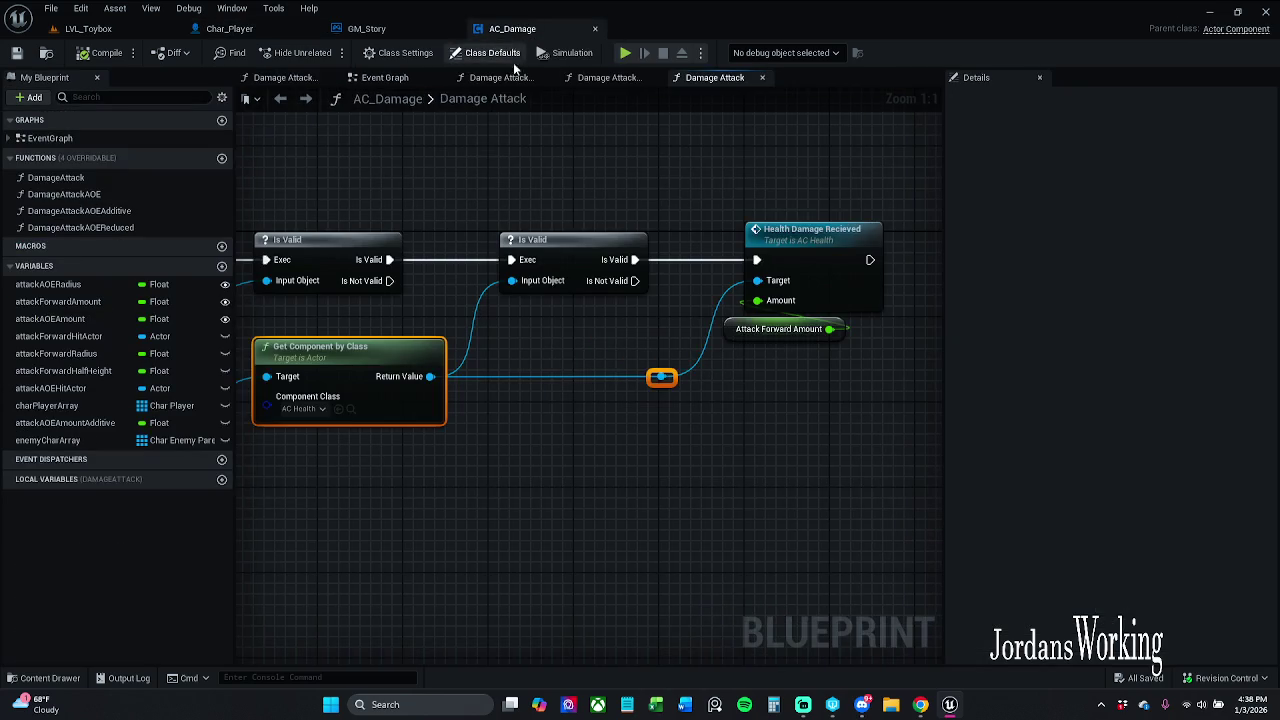
click(379, 37)
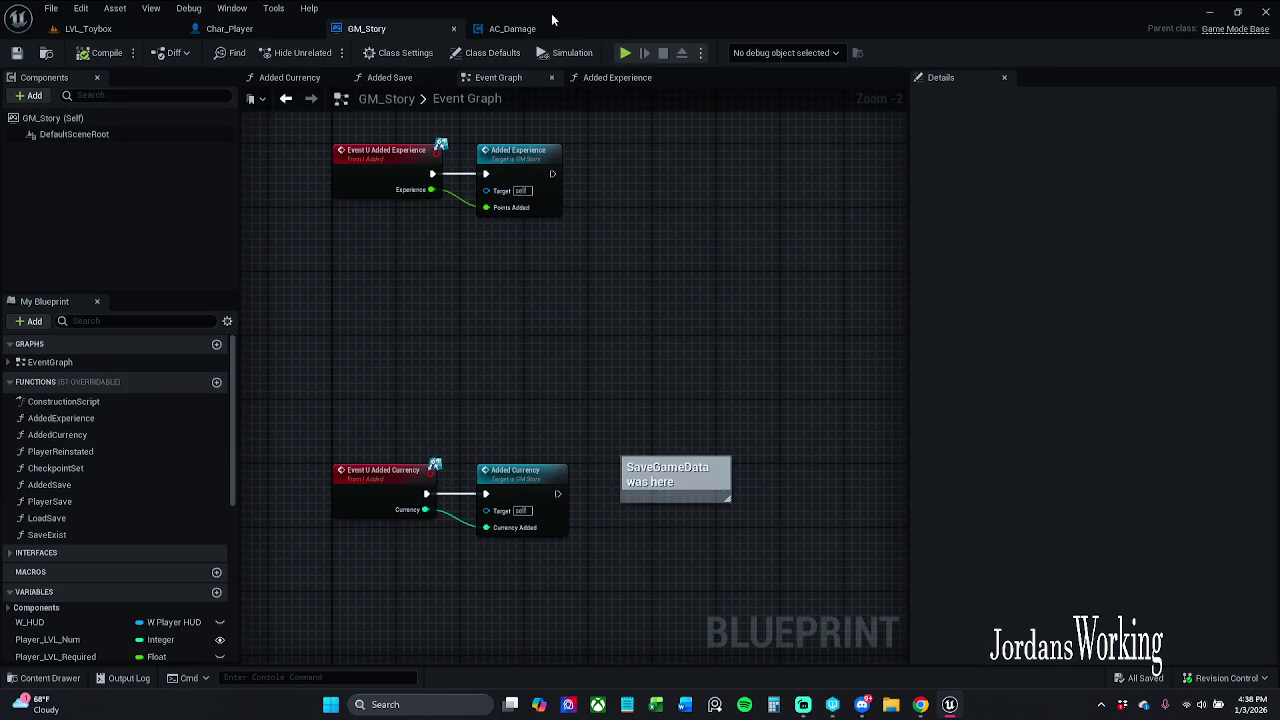
click(552, 28)
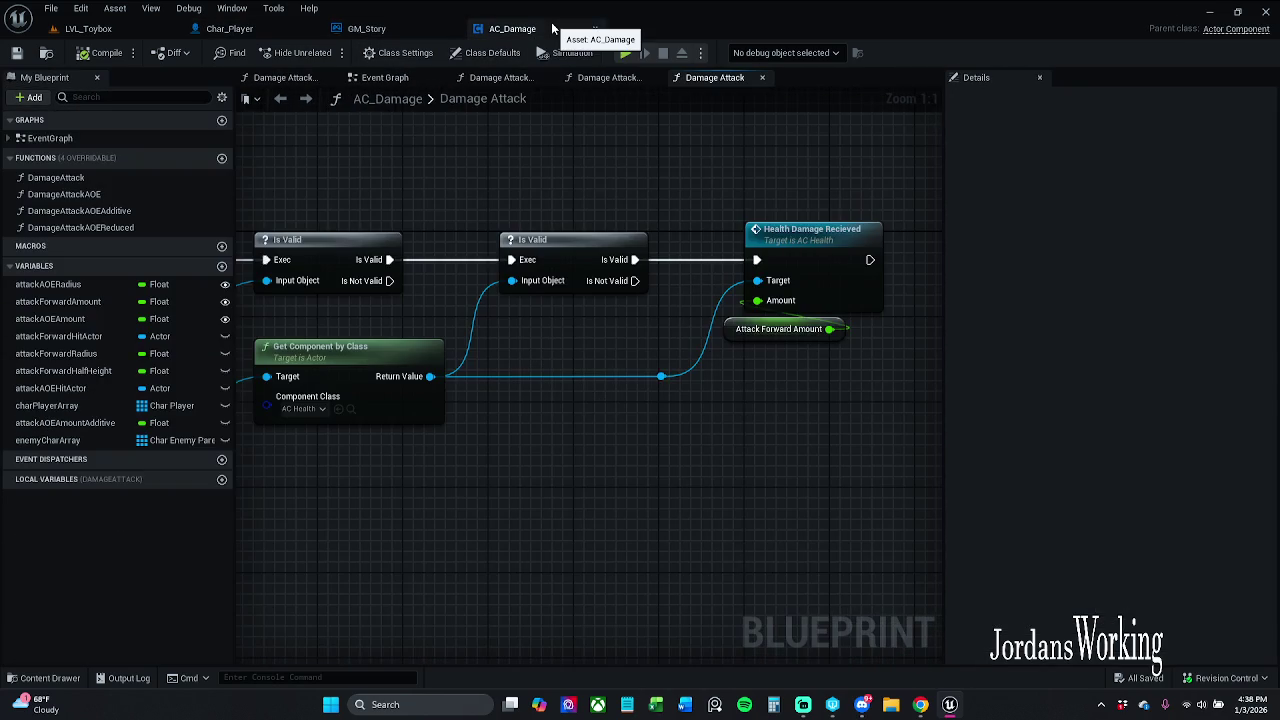
click(384, 36)
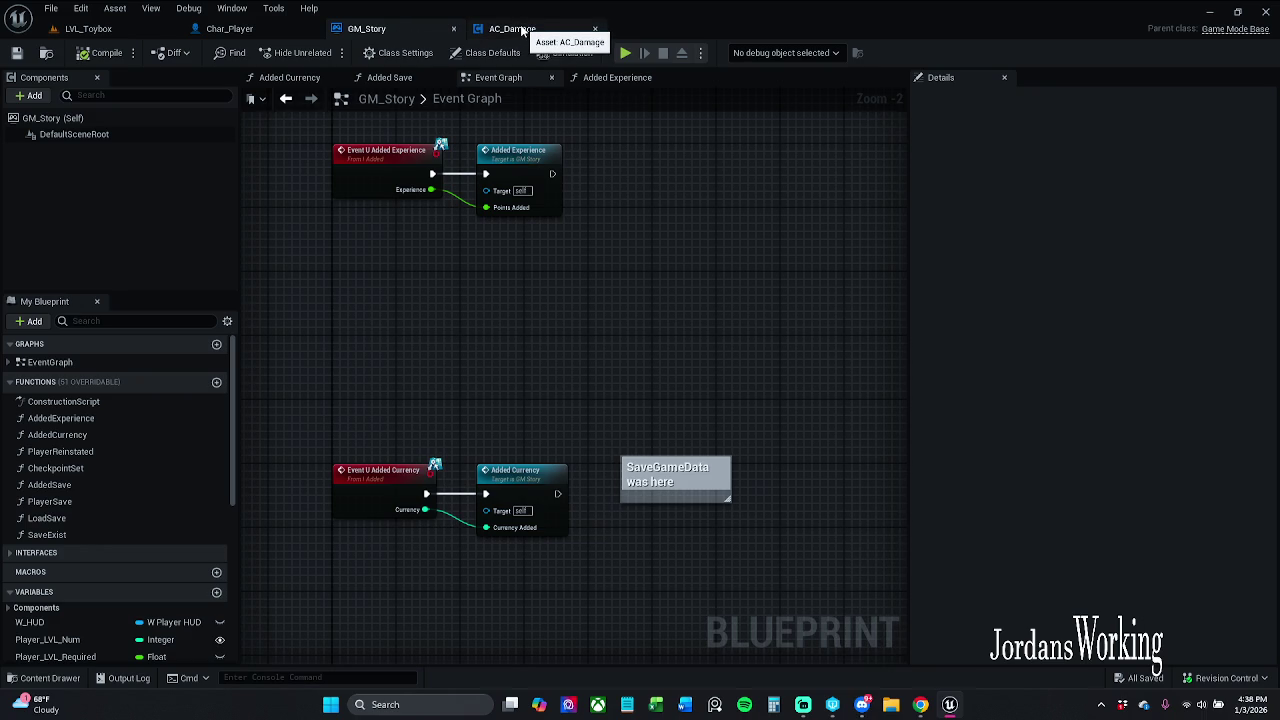
click(522, 30)
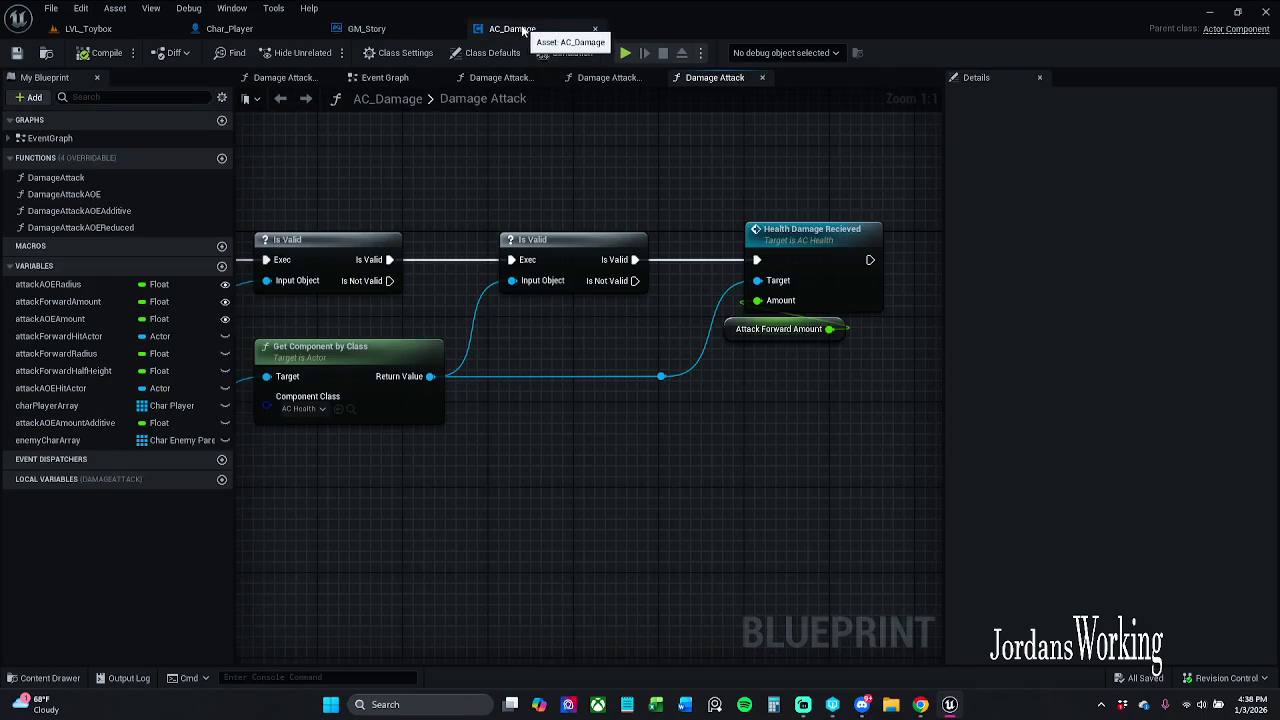
mouse_move(602, 302)
mouse_down()
mouse_move(754, 200)
mouse_move(679, 235)
mouse_up()
scroll(679, 235, down, 2)
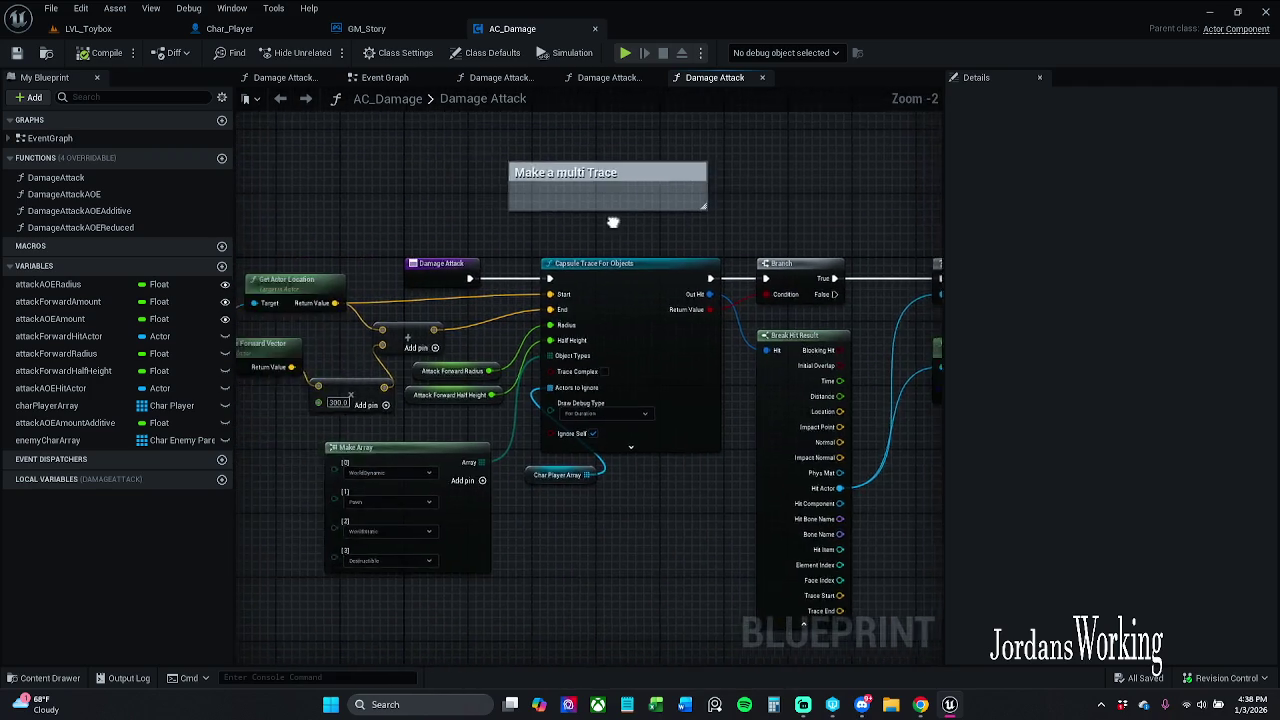
- Open the Damage Attack AOE graph, then AOEAdditive, and select its two Attack AOEAmount nodes
click(612, 77)
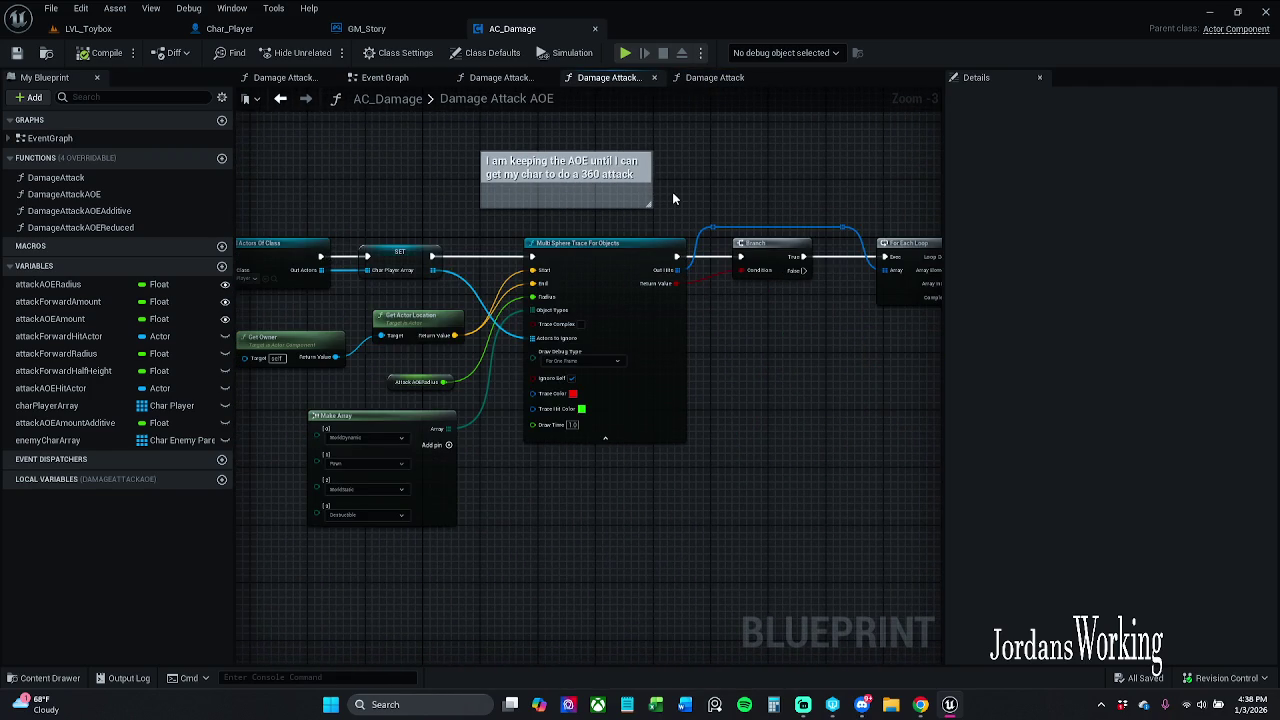
click(500, 77)
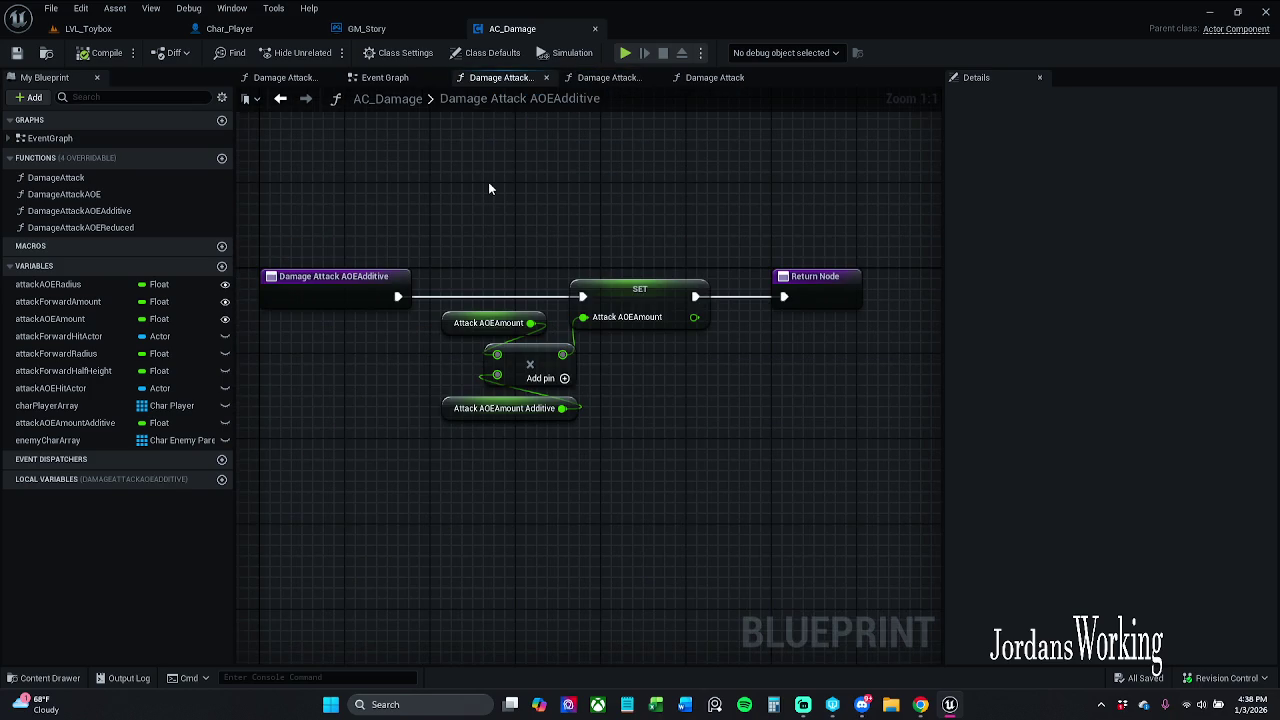
drag(489, 424, 505, 283)
click(507, 200)
drag(507, 200, 494, 438)
- Check the Details of the attackAOEAmount and attackAOEAmountAdditive getters in AOEAdditive
click(504, 488)
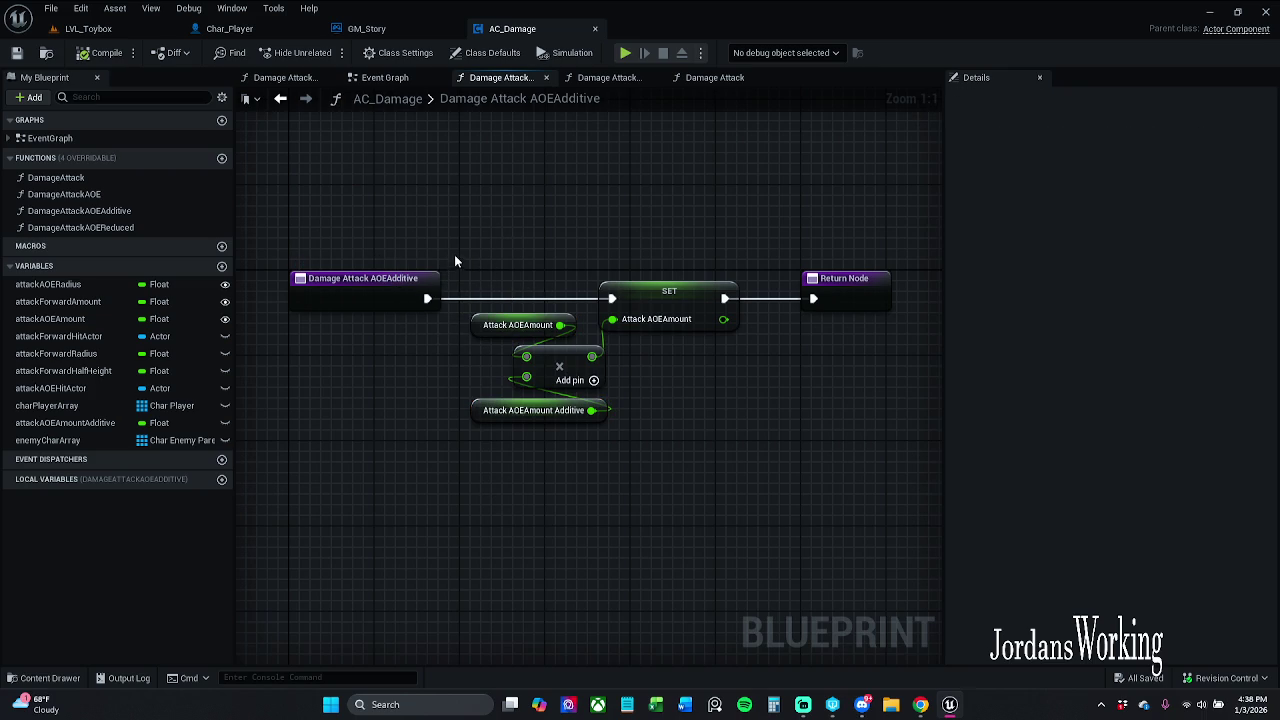
drag(377, 248, 388, 246)
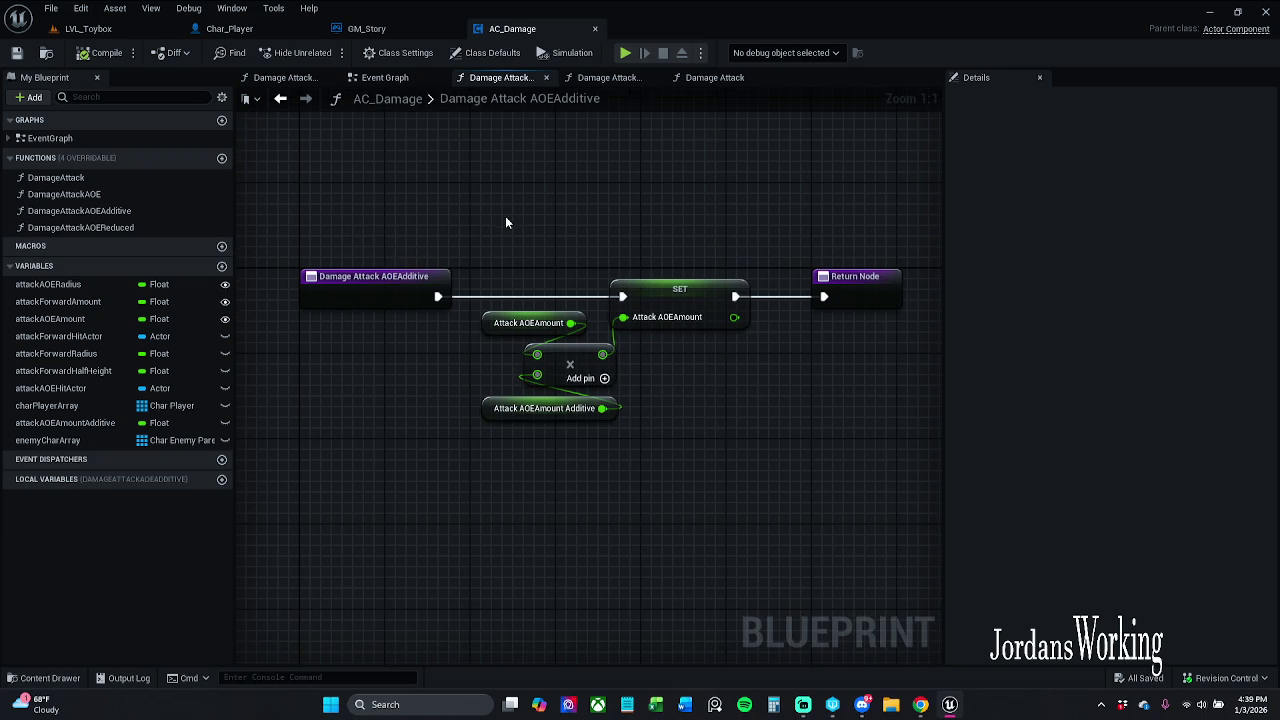
click(528, 322)
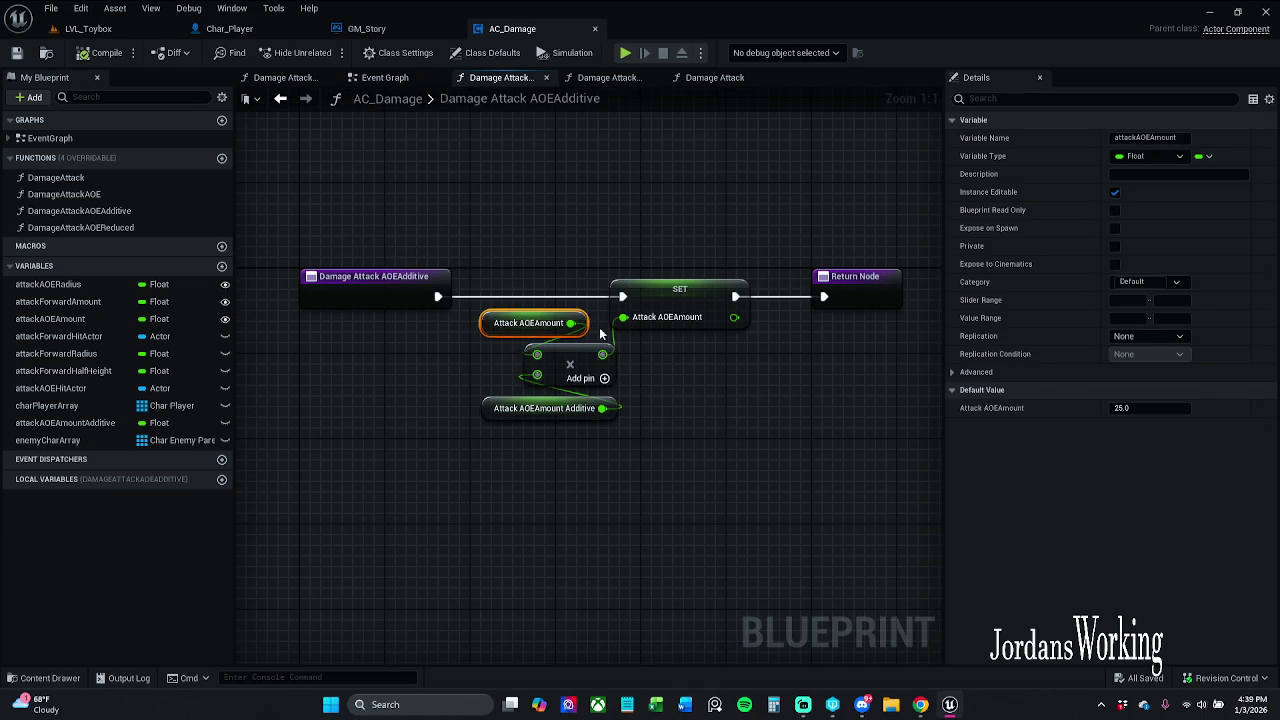
click(519, 400)
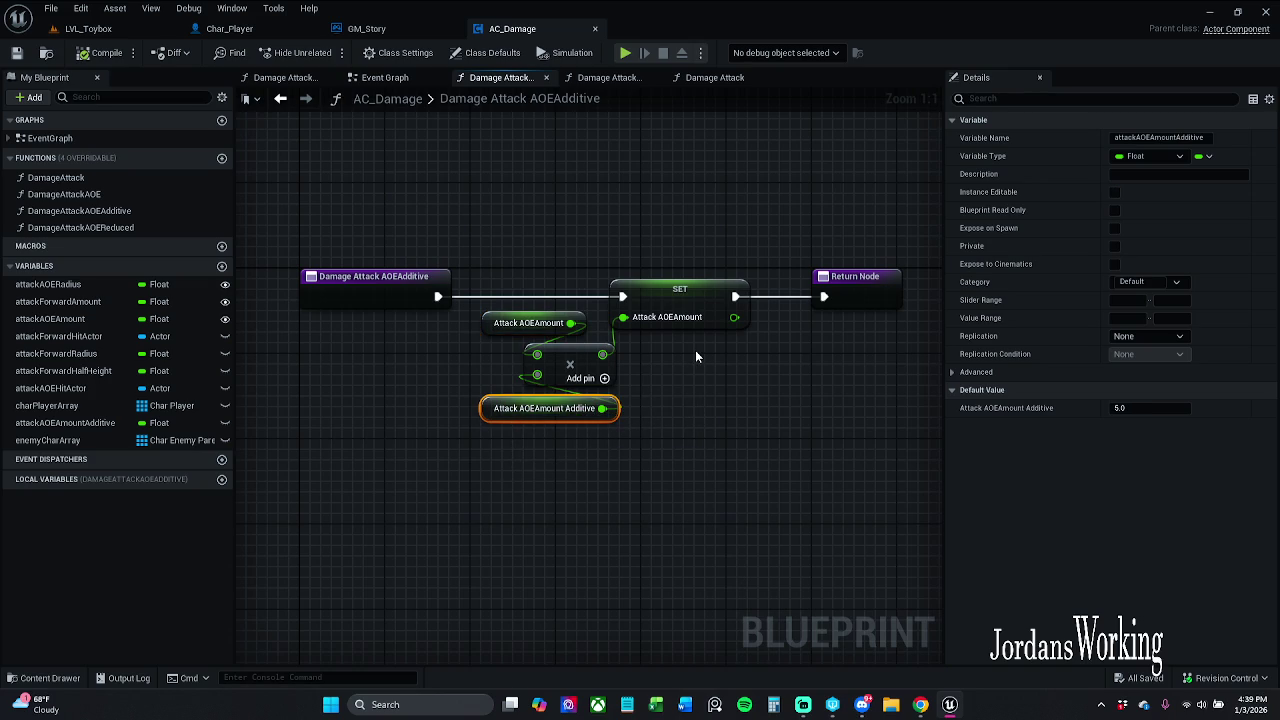
- Shift the amount, multiply and additive nodes slightly left and save AC_Damage
mouse_move(596, 470)
mouse_down()
mouse_move(480, 338)
mouse_move(480, 308)
mouse_up()
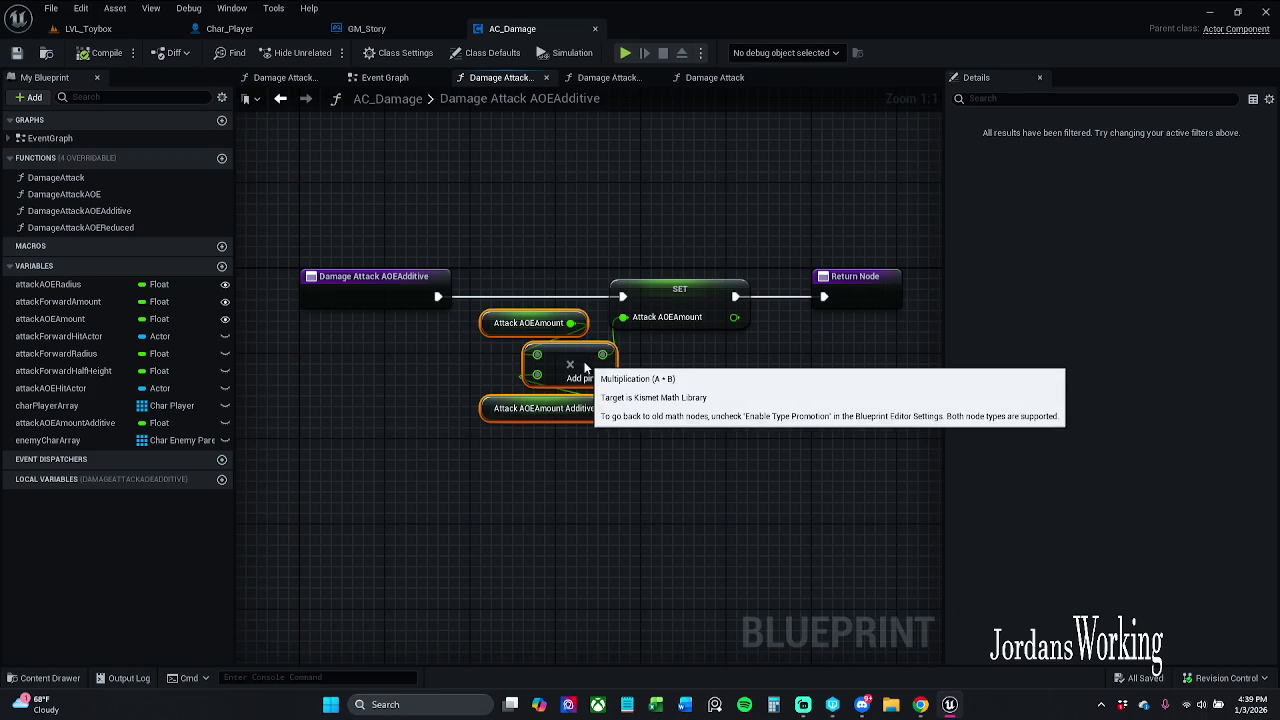
drag(577, 364, 566, 364)
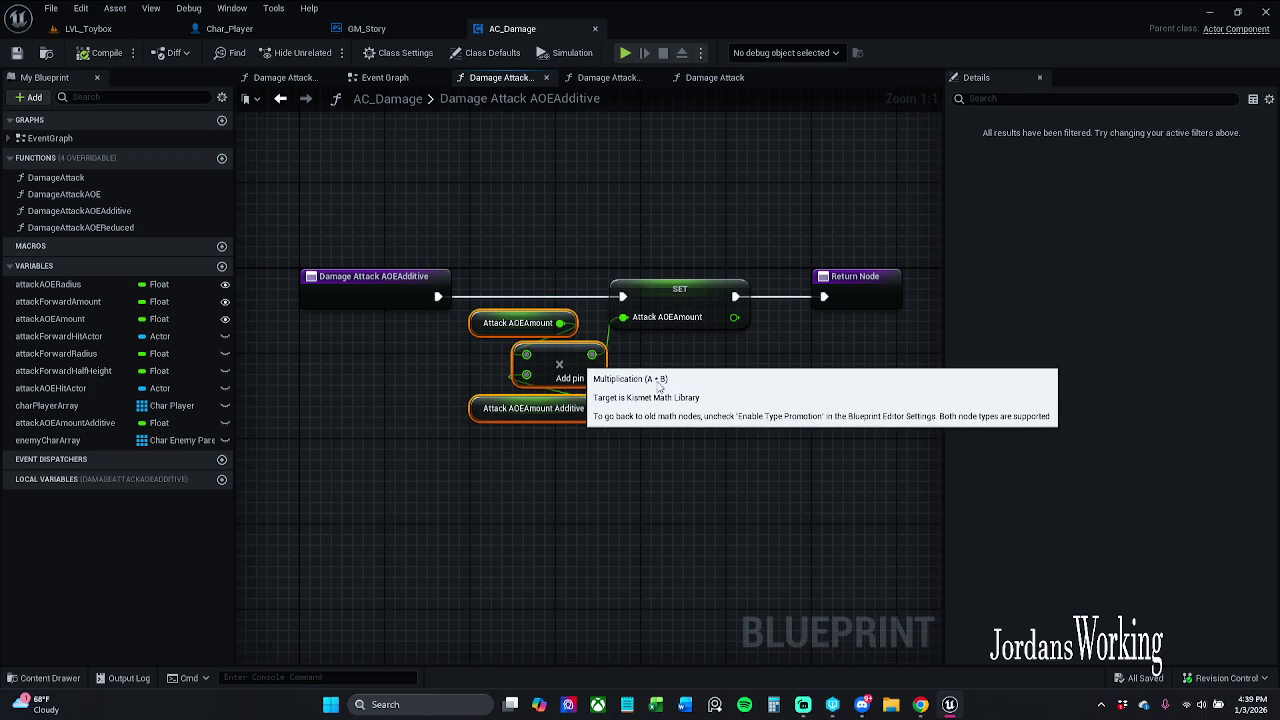
click(567, 436)
click(560, 410)
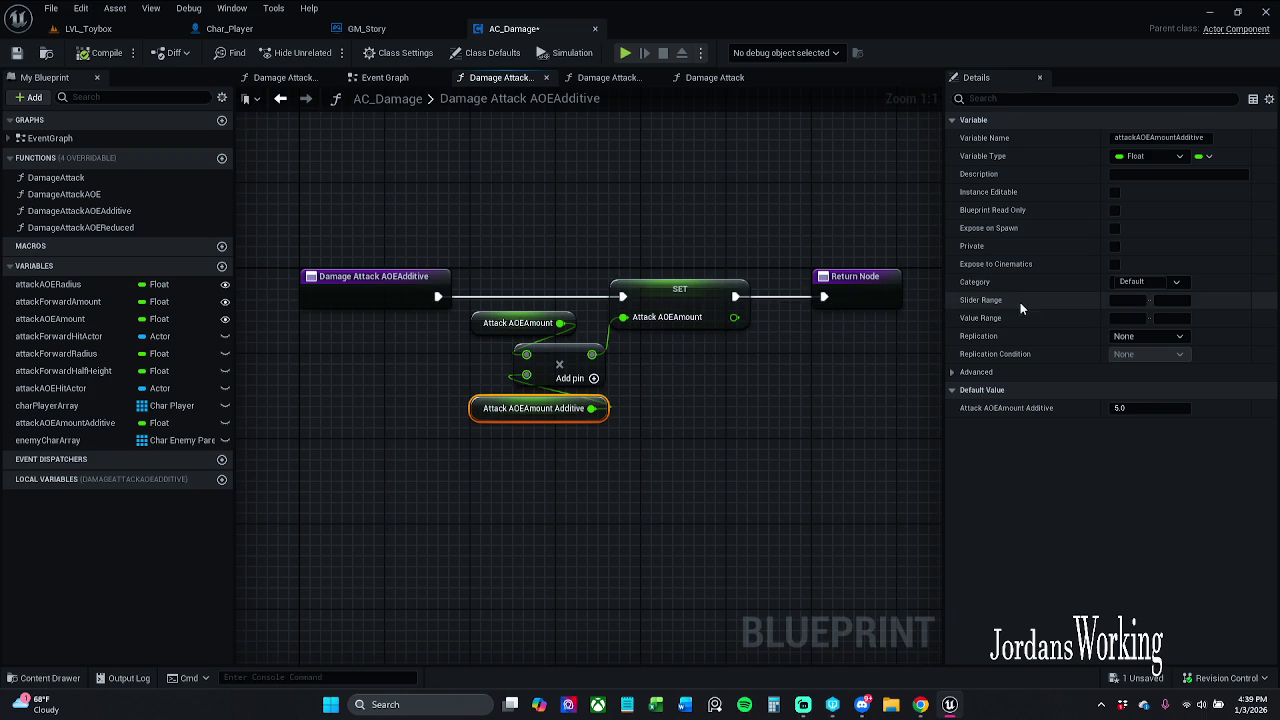
click(17, 52)
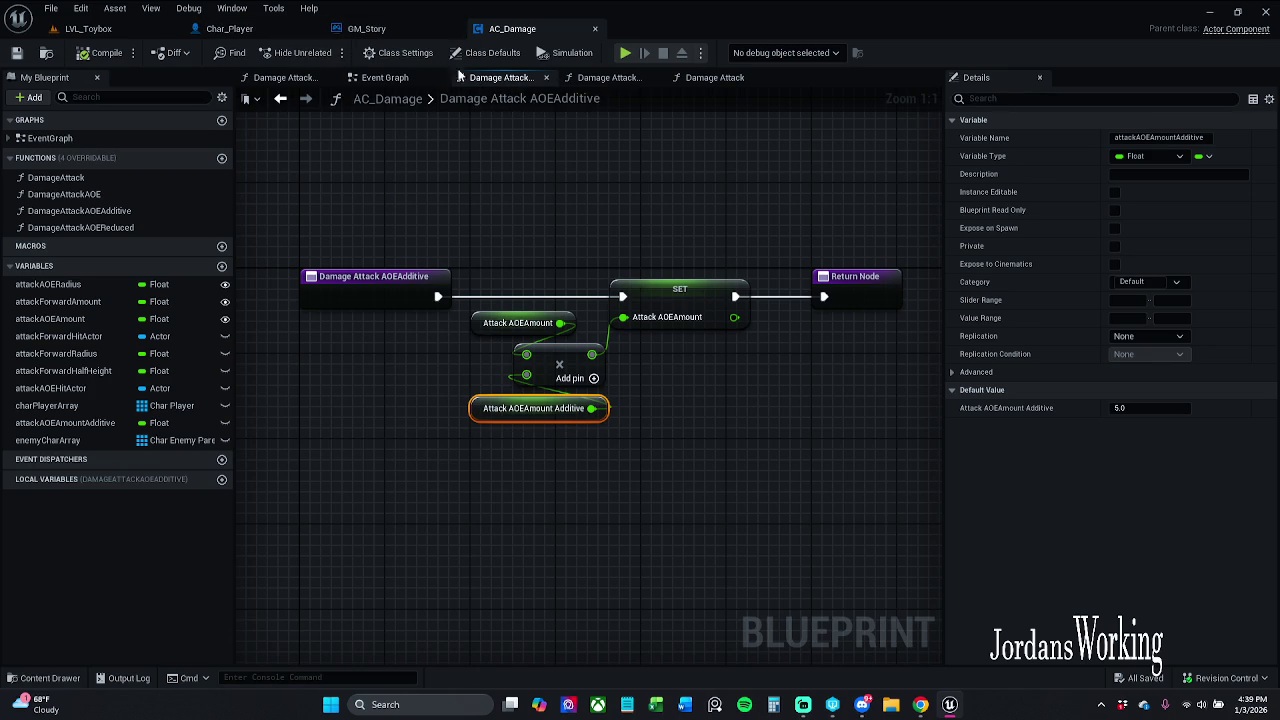
click(285, 77)
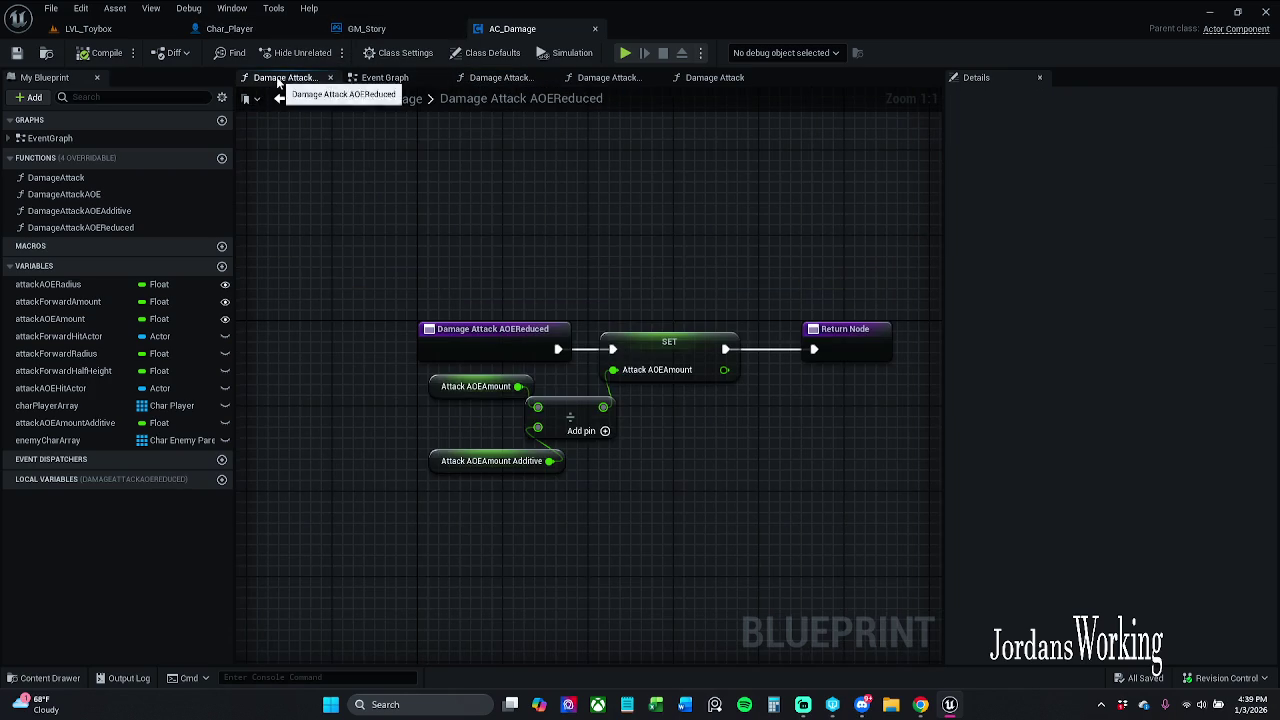
- Check attackAOEAmount and attackAOEAmountAdditive in AOEReduced, then return to AC_Damage's Event Graph
click(470, 387)
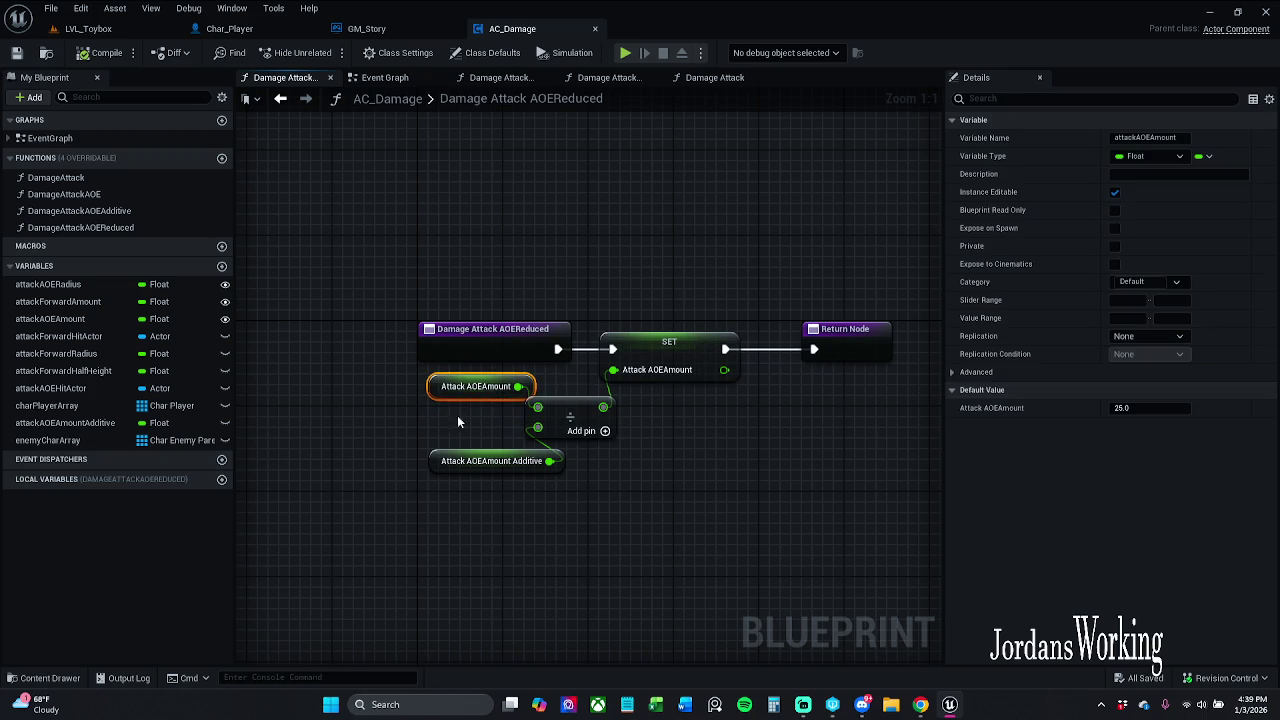
click(490, 461)
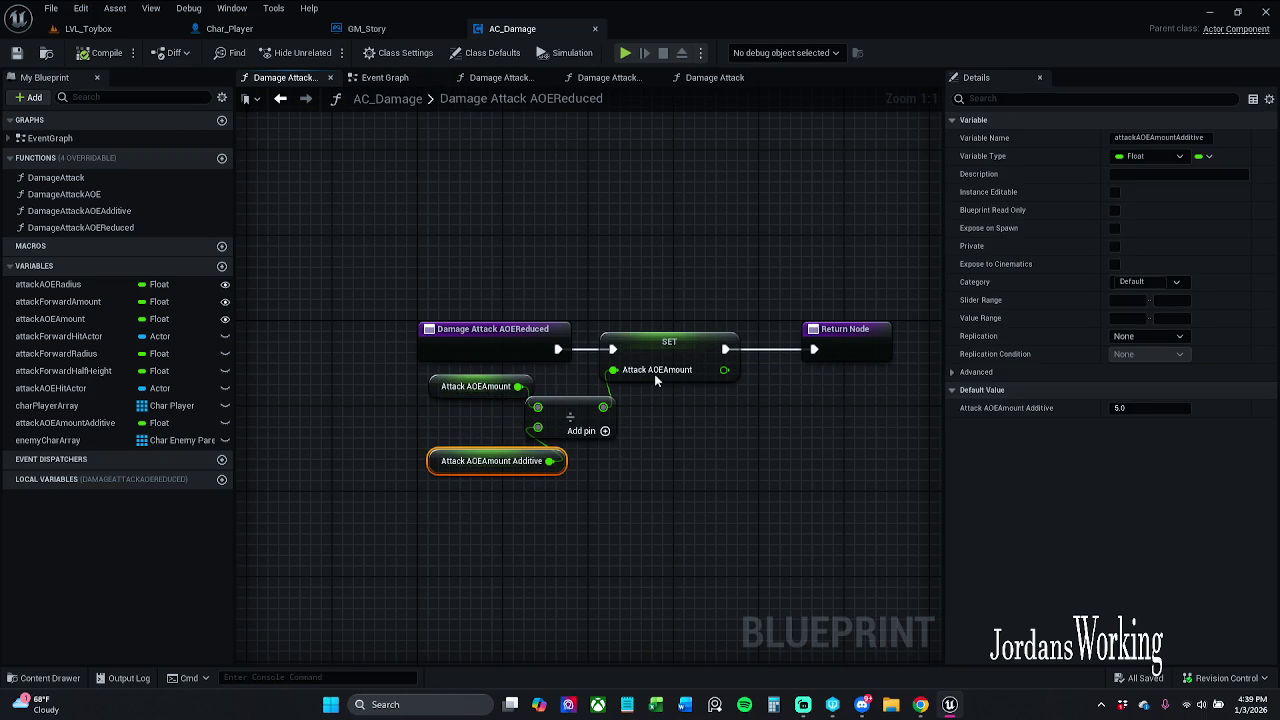
drag(656, 261, 687, 247)
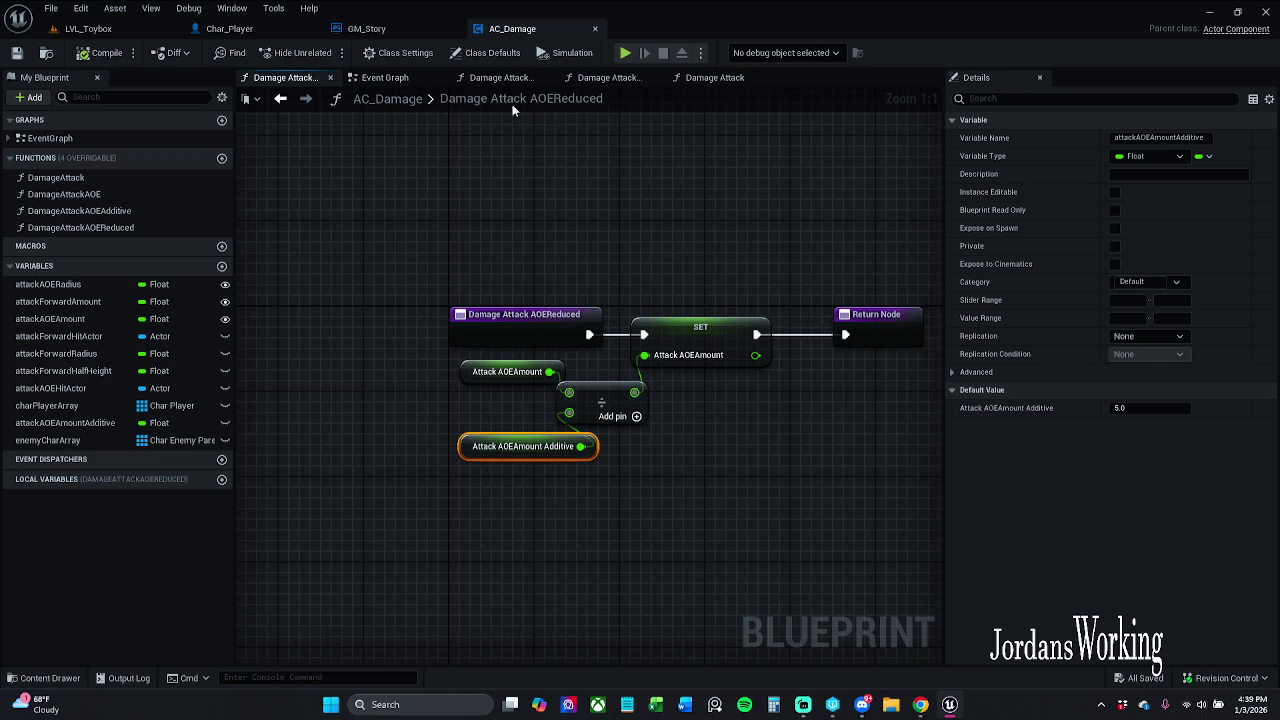
click(392, 78)
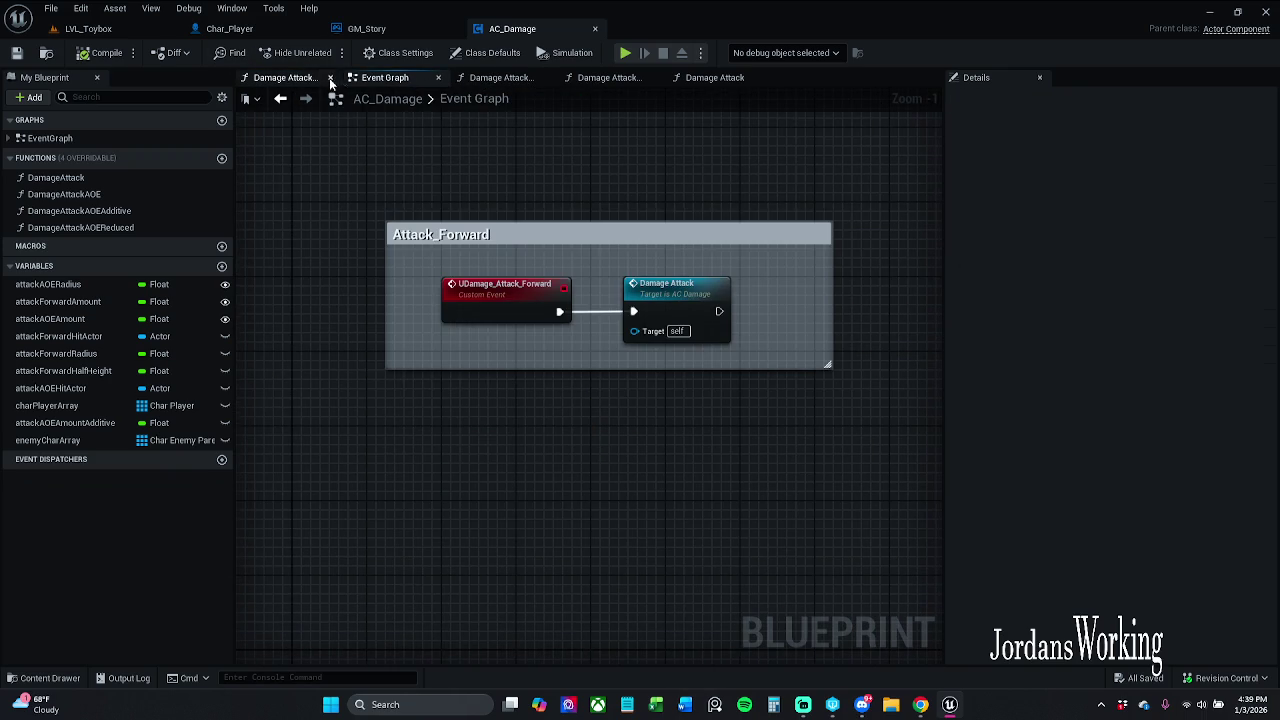
- Close the AOEReduced and AOEAdditive graph tabs and settle on the Damage Attack graph
click(330, 78)
click(397, 84)
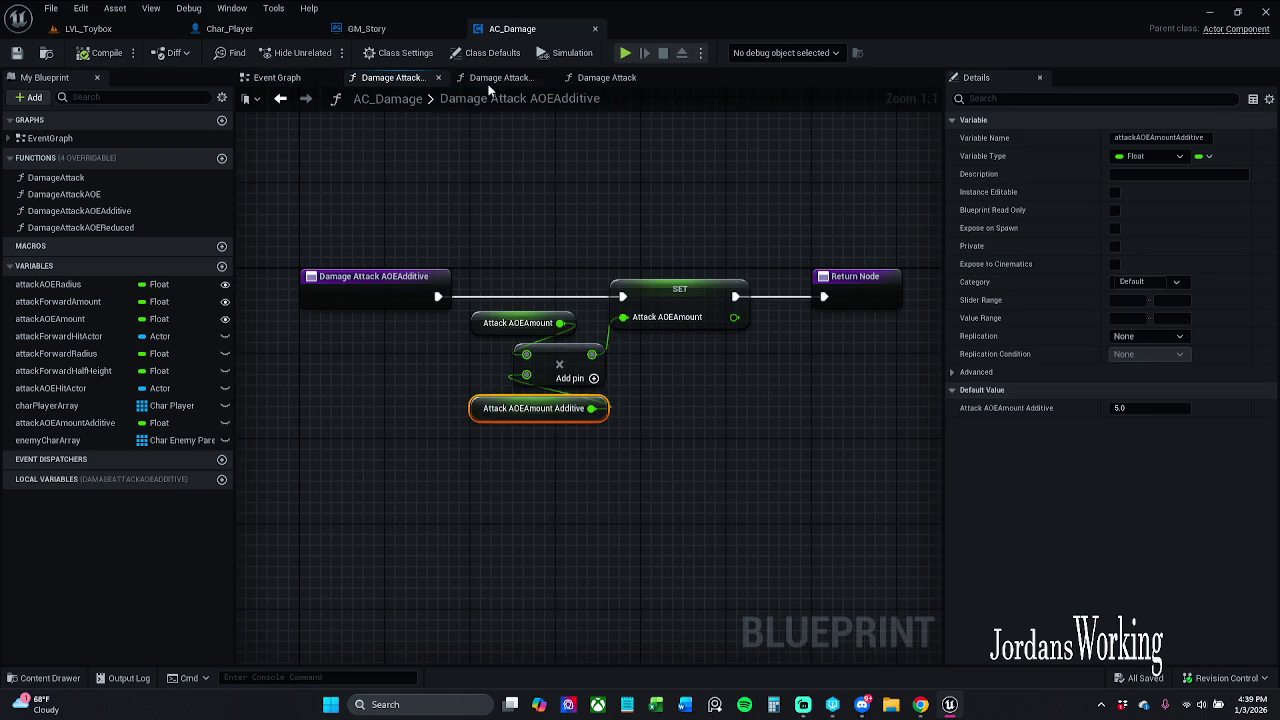
click(438, 78)
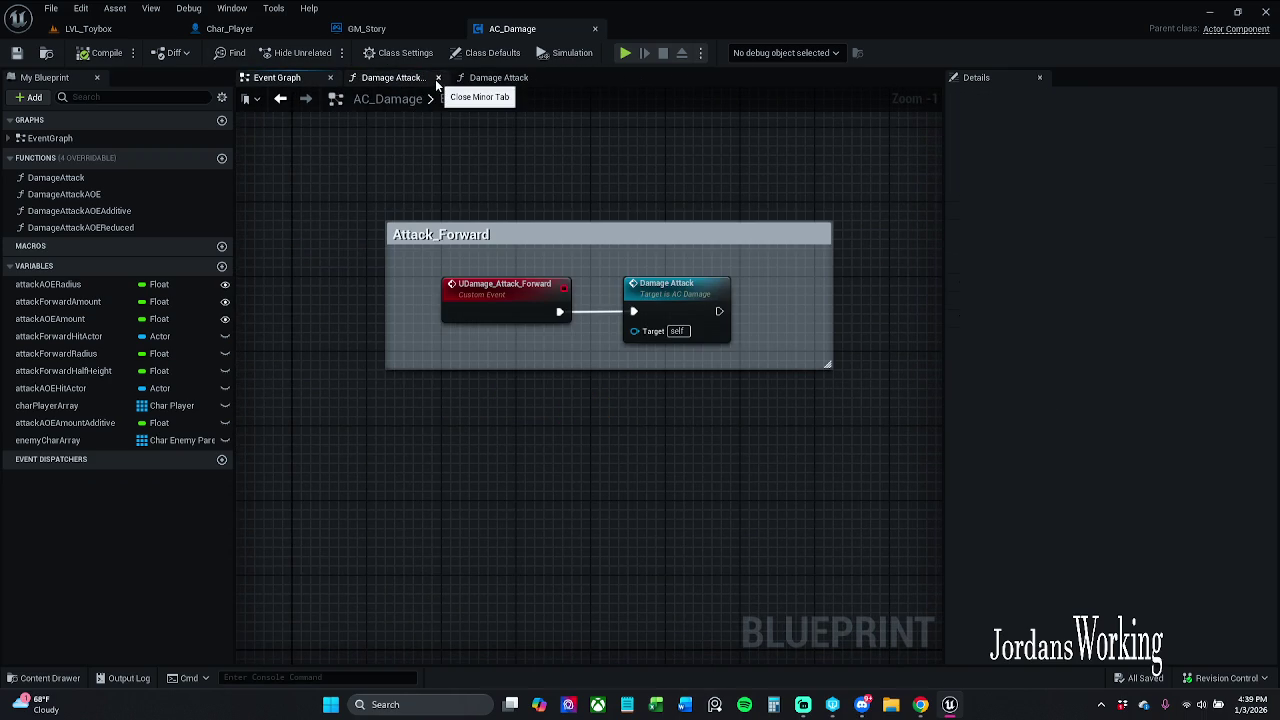
click(409, 83)
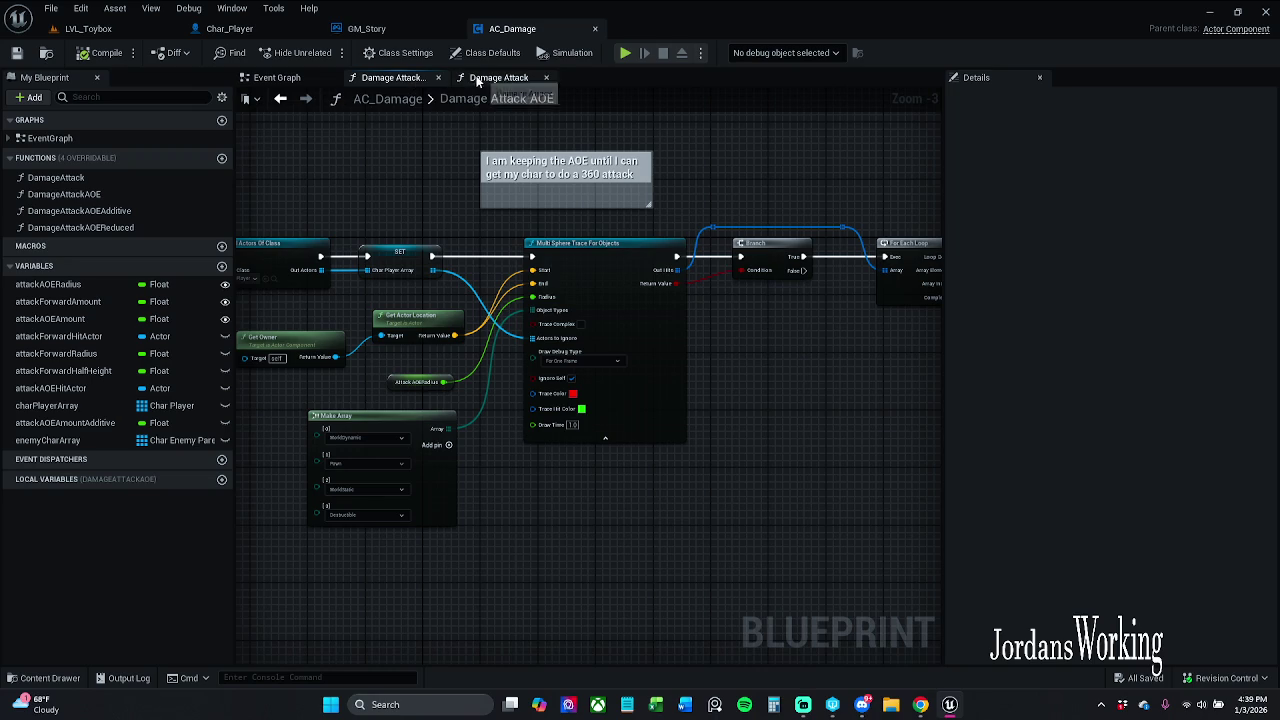
click(500, 80)
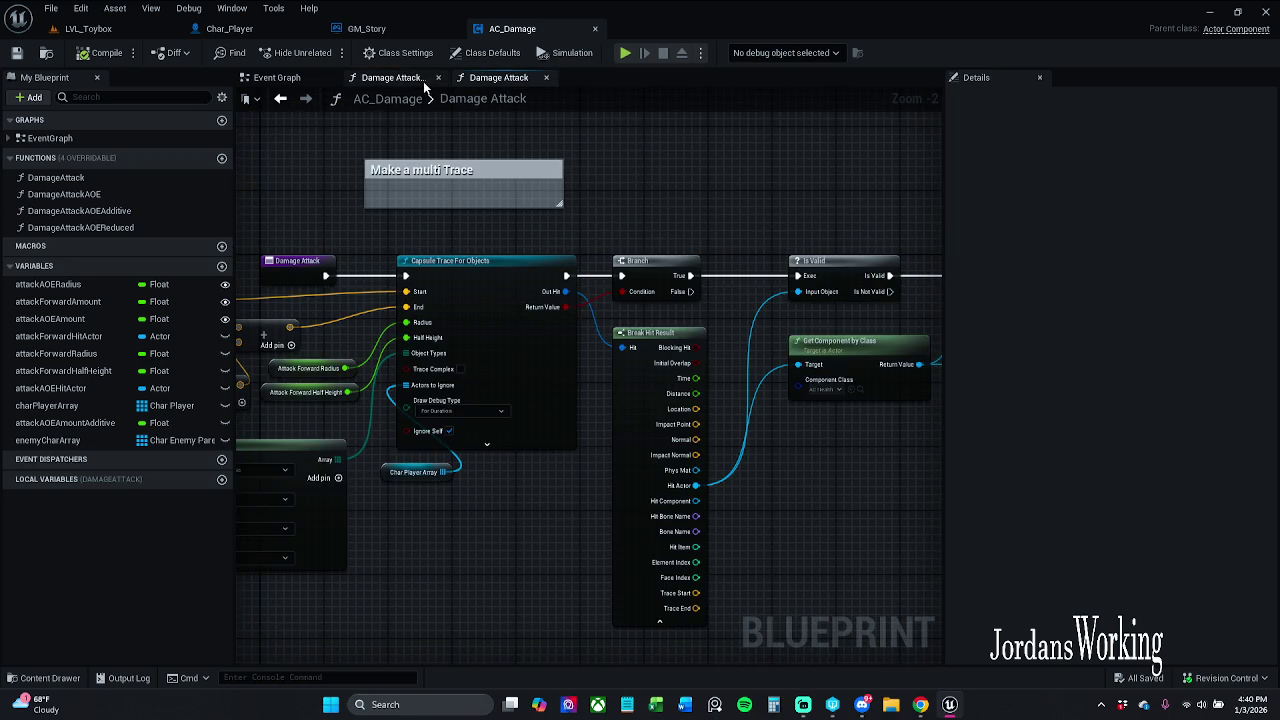
click(410, 80)
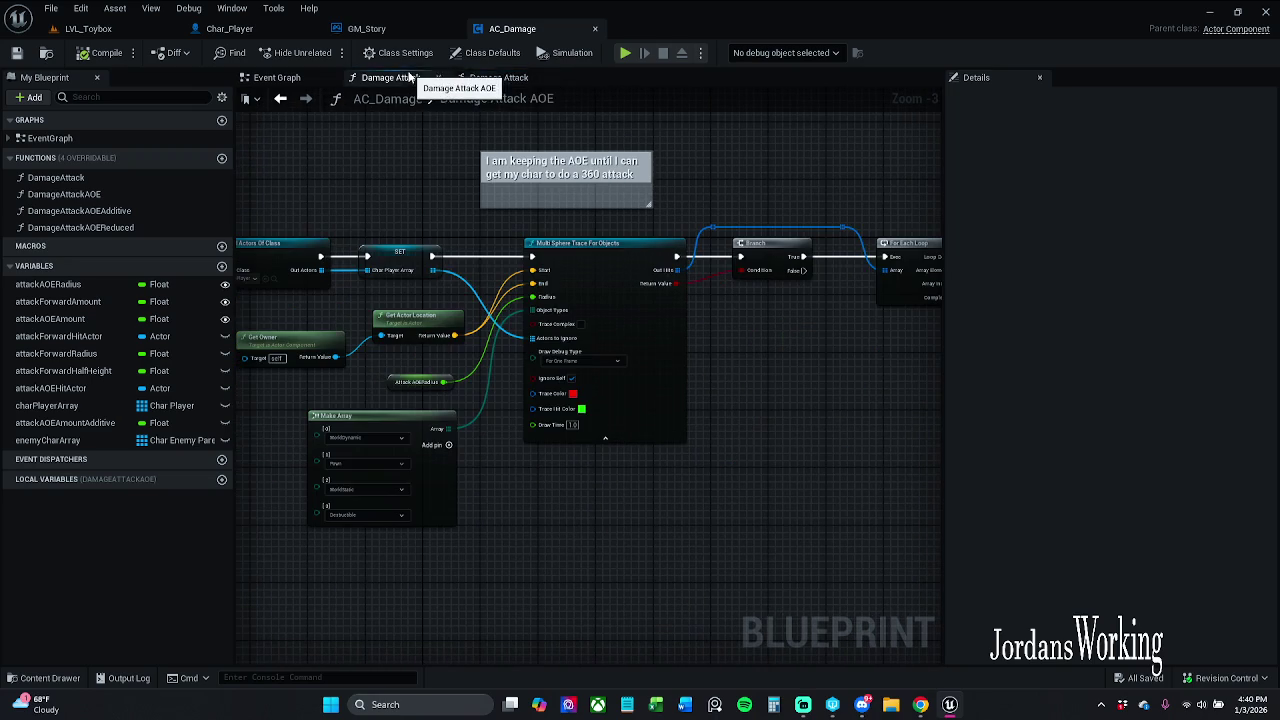
click(510, 80)
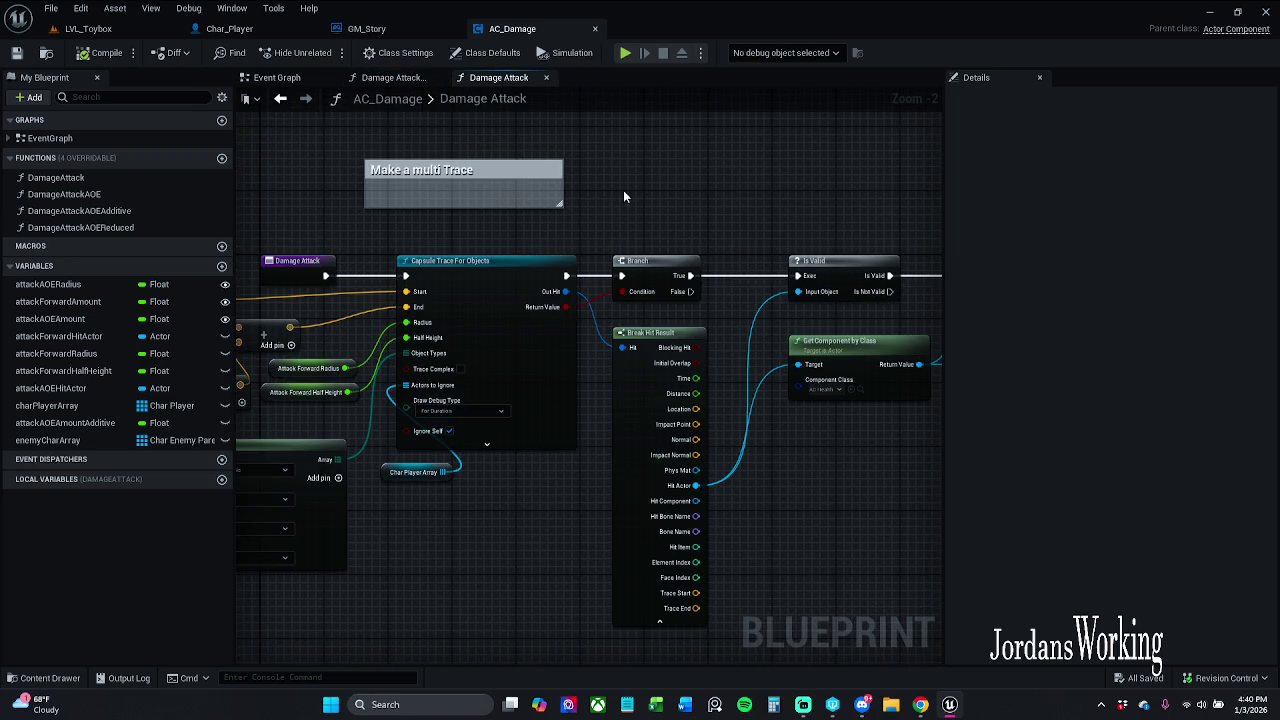
- Align Health Damage Recieved with Is Valid using Q and save AC_Damage with Ctrl+S
scroll(623, 190, up, 1)
mouse_move(322, 145)
mouse_down()
mouse_move(790, 178)
mouse_move(360, 197)
mouse_up()
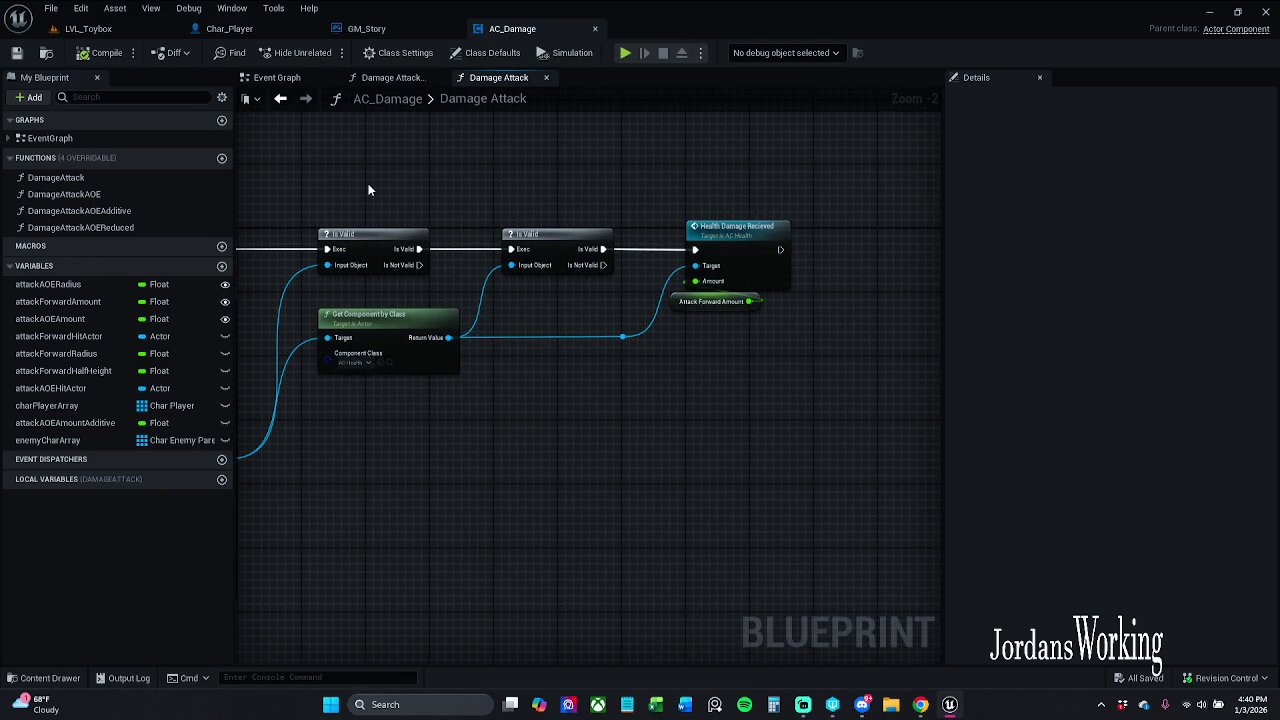
scroll(368, 188, down, 1)
drag(445, 188, 1000, 194)
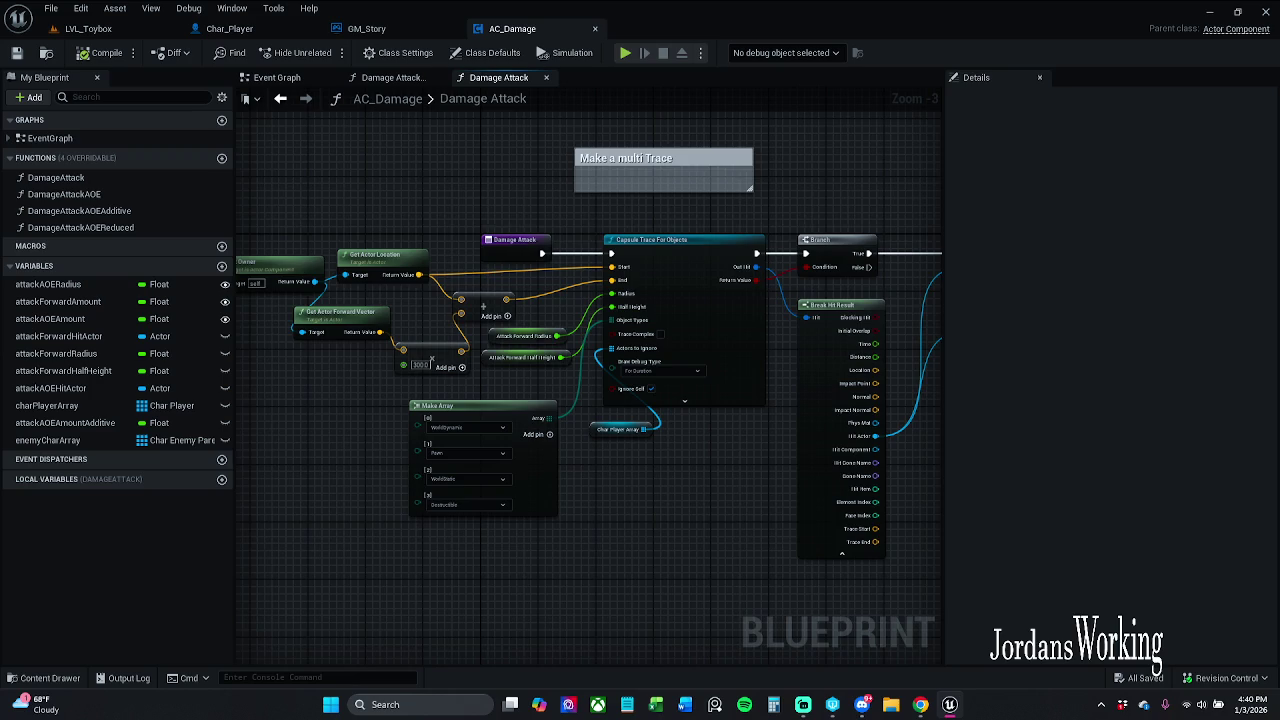
mouse_move(900, 194)
mouse_down()
mouse_move(660, 163)
mouse_move(433, 158)
mouse_up()
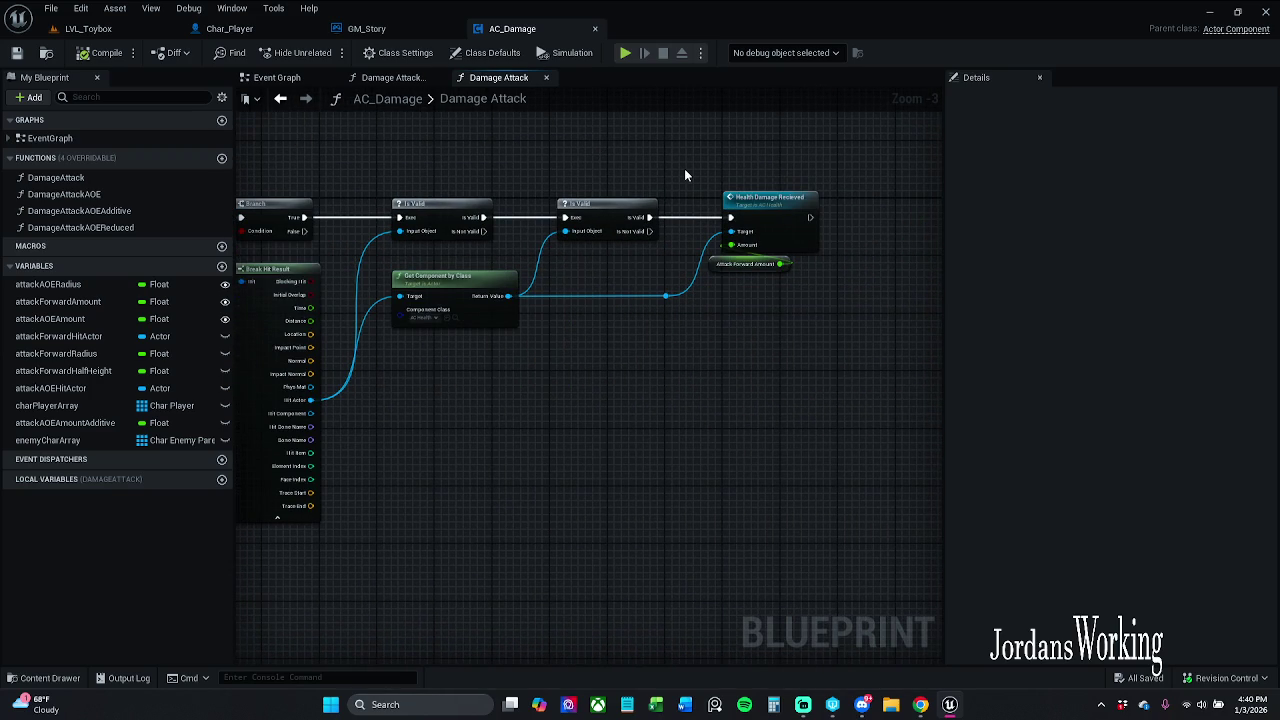
scroll(540, 138, up, 2)
mouse_move(541, 138)
mouse_down()
mouse_move(514, 172)
mouse_move(542, 198)
mouse_up()
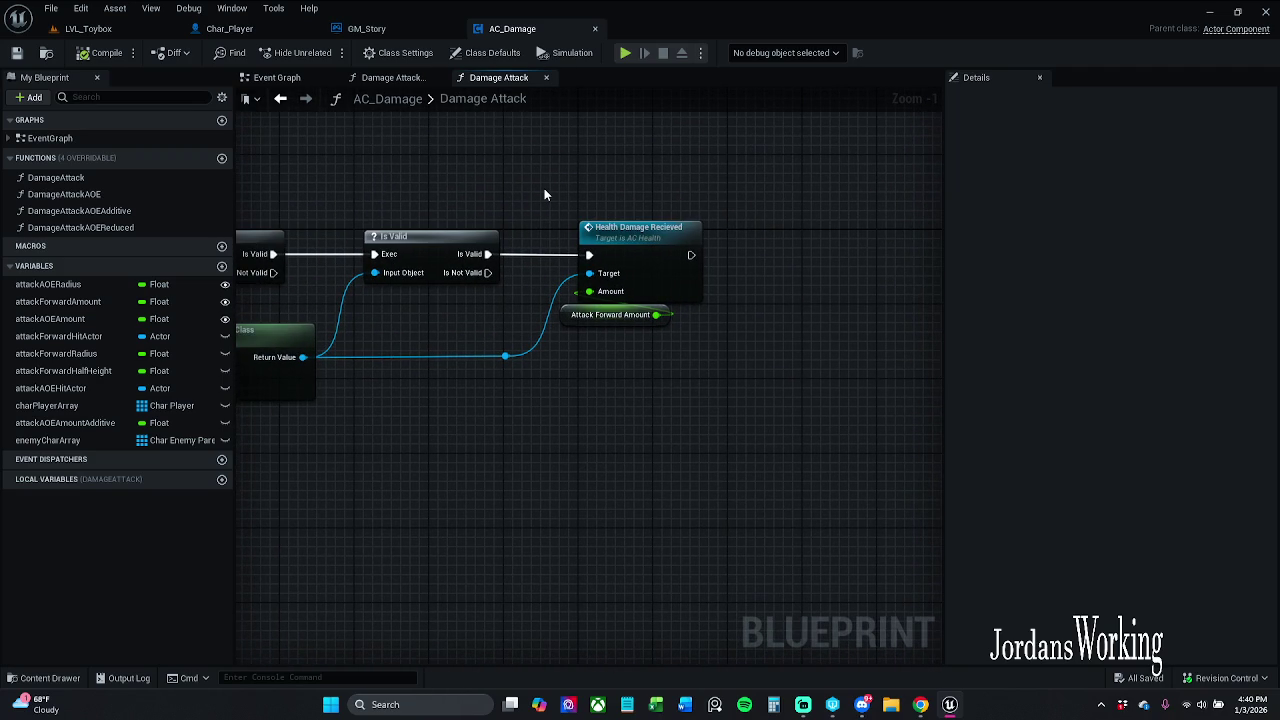
click(632, 228)
shift+click(470, 245)
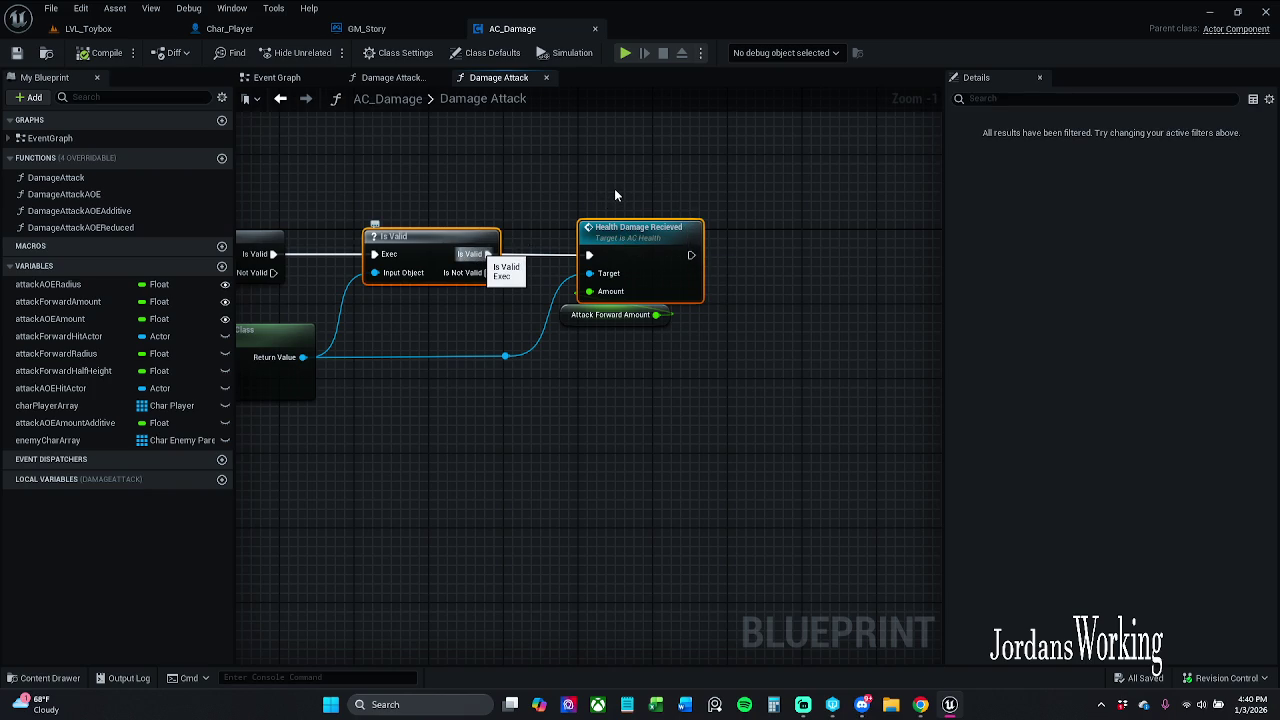
key(q)
key(ctrl+s)
click(468, 159)
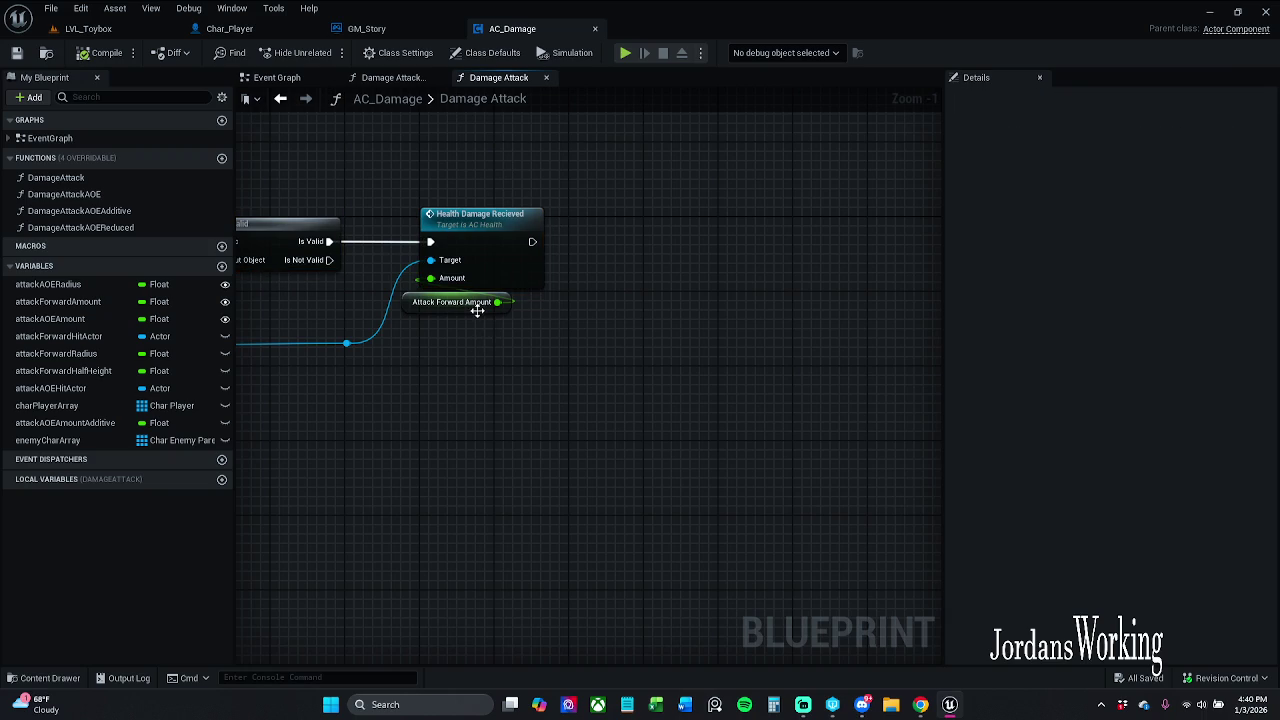
- Try dragging connections from Attack Forward Amount, dismissing each node menu without adding anything
click(478, 310)
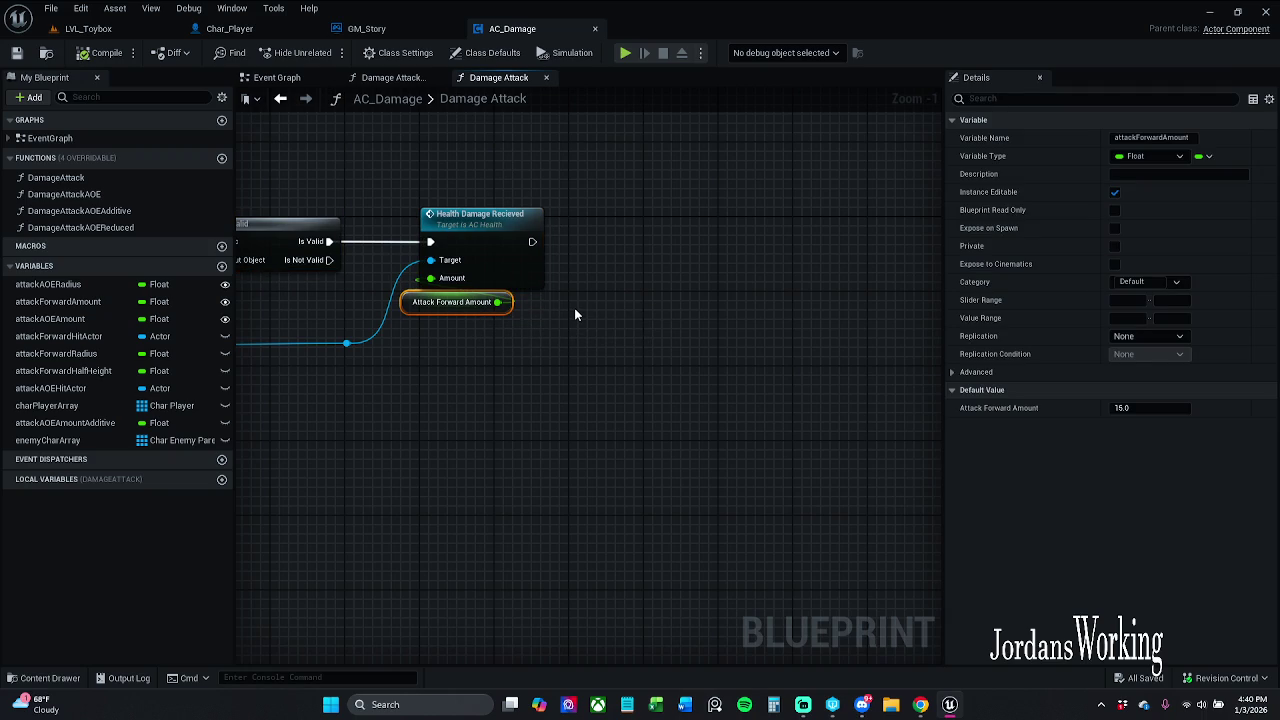
drag(498, 310, 701, 288)
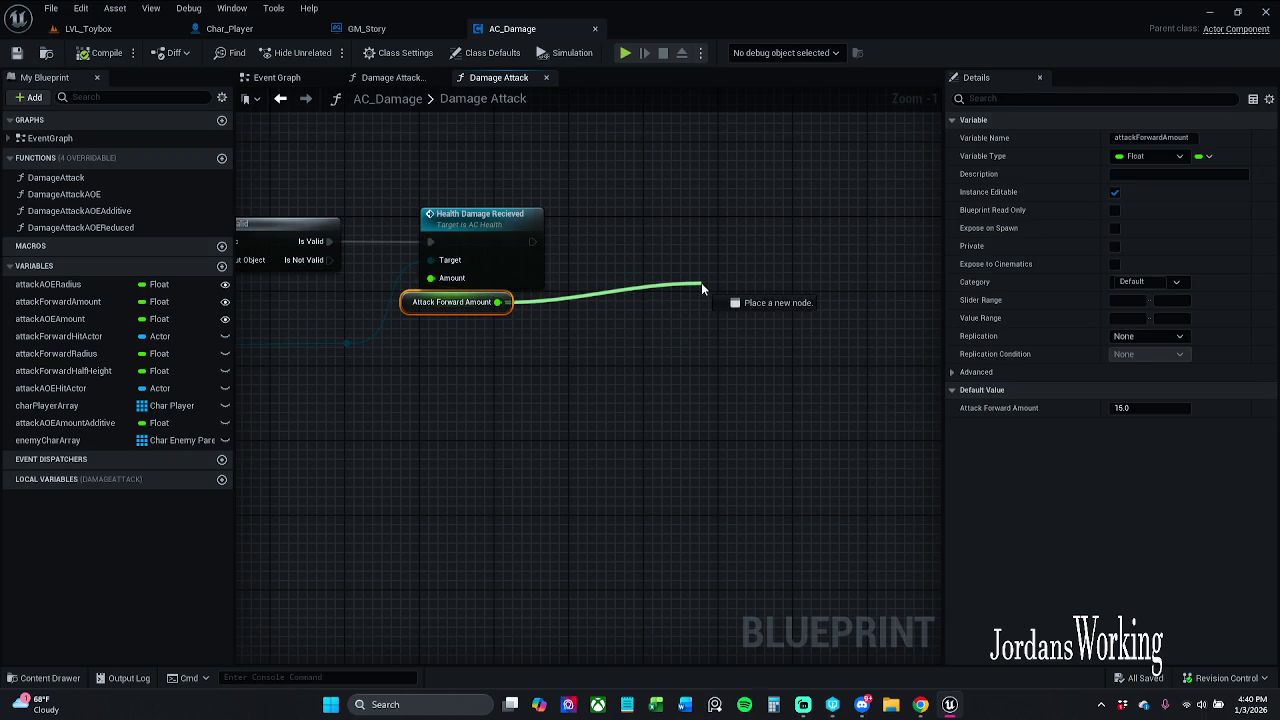
drag(701, 288, 701, 288)
click(628, 210)
mouse_move(498, 302)
mouse_down()
mouse_move(668, 267)
mouse_move(654, 283)
mouse_move(612, 263)
mouse_up()
click(591, 243)
mouse_move(498, 302)
mouse_down()
mouse_move(636, 275)
mouse_move(631, 264)
mouse_up()
click(608, 220)
mouse_move(600, 200)
mouse_down()
mouse_move(943, 189)
mouse_move(765, 210)
mouse_move(785, 224)
mouse_up()
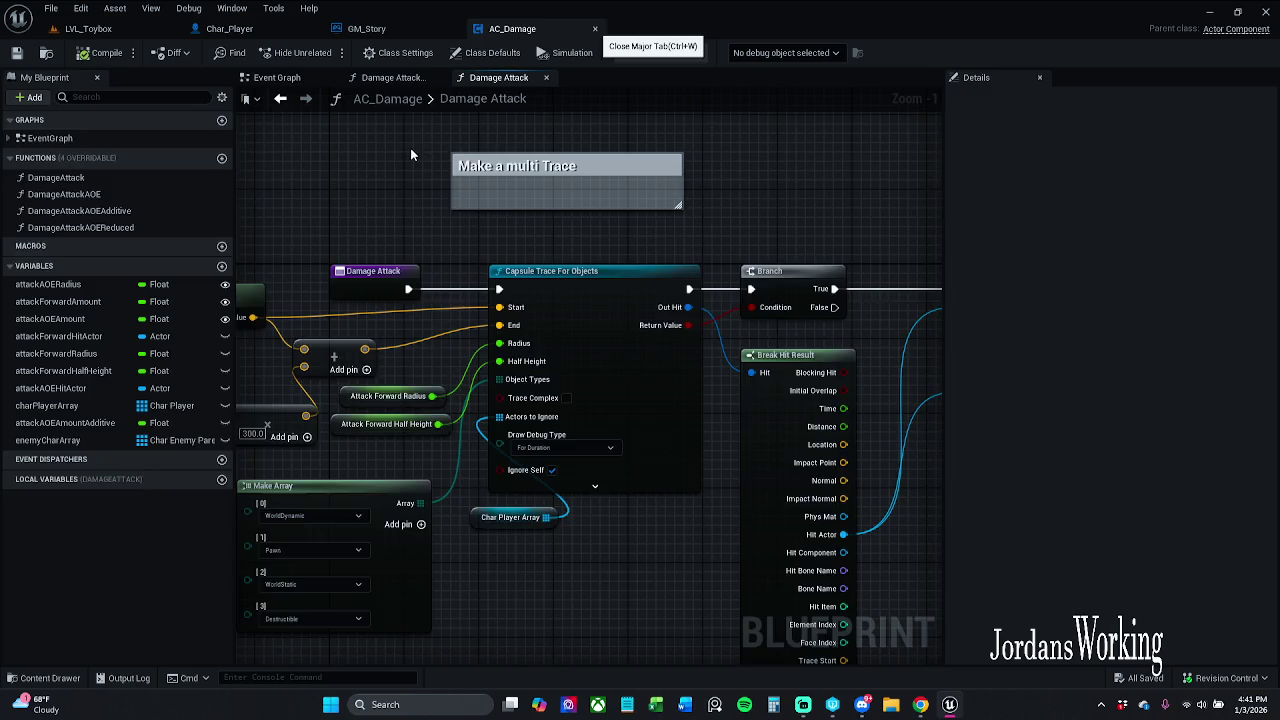
- Close AC_Damage, nudge GM_Story's Get Game Instance node up-left, and save GM_Story
key(ctrl+Tab)
scroll(449, 355, down, 4)
scroll(432, 341, up, 4)
mouse_move(434, 329)
mouse_down()
mouse_move(415, 380)
mouse_move(288, 366)
mouse_move(582, 360)
mouse_up()
mouse_move(531, 306)
mouse_down()
mouse_move(504, 295)
mouse_move(514, 300)
mouse_up()
click(546, 397)
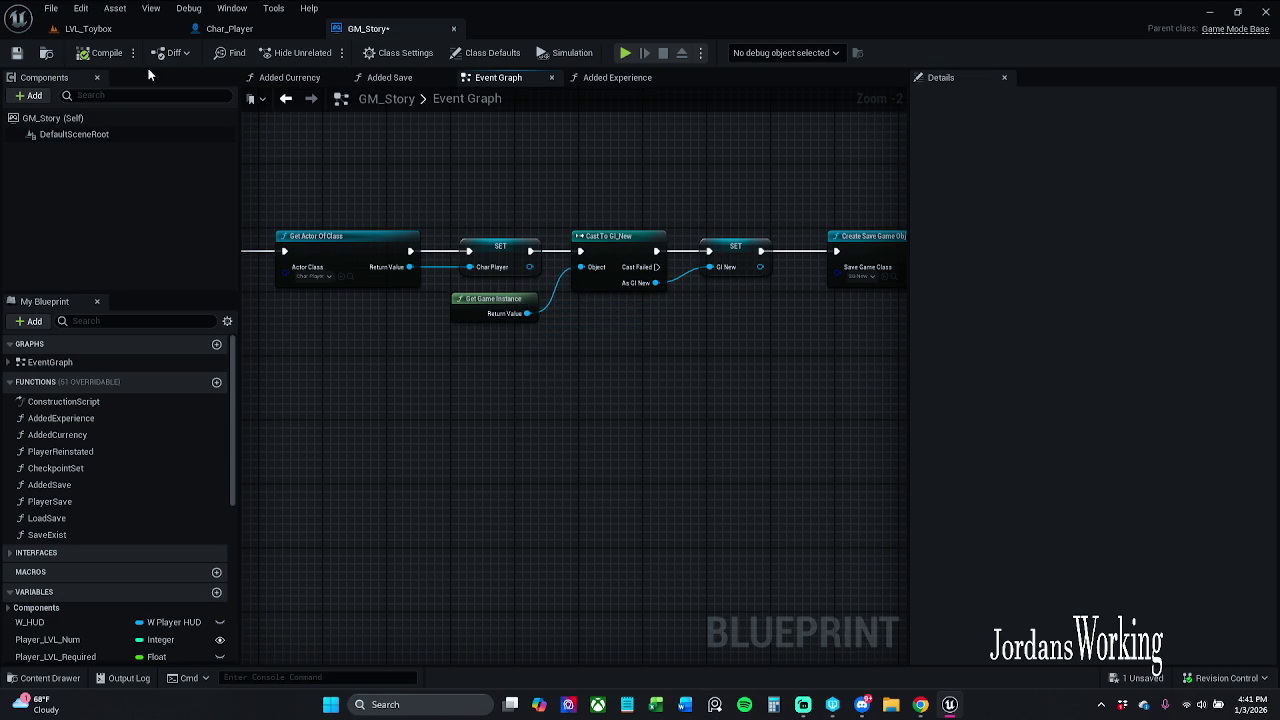
click(20, 54)
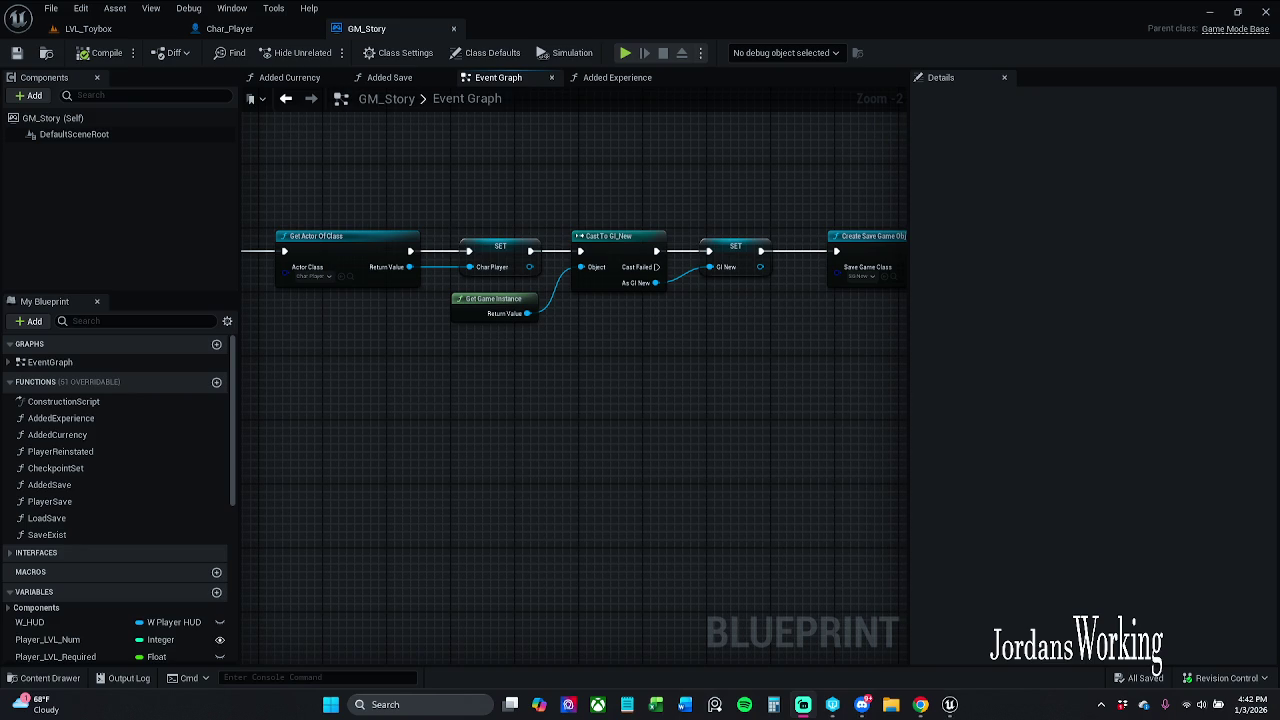
- Review the Create Save Game Object, Player LVL Num and Player Stats SET nodes, then open the Construction Script
mouse_move(483, 446)
mouse_down()
mouse_move(517, 463)
mouse_move(503, 401)
mouse_up()
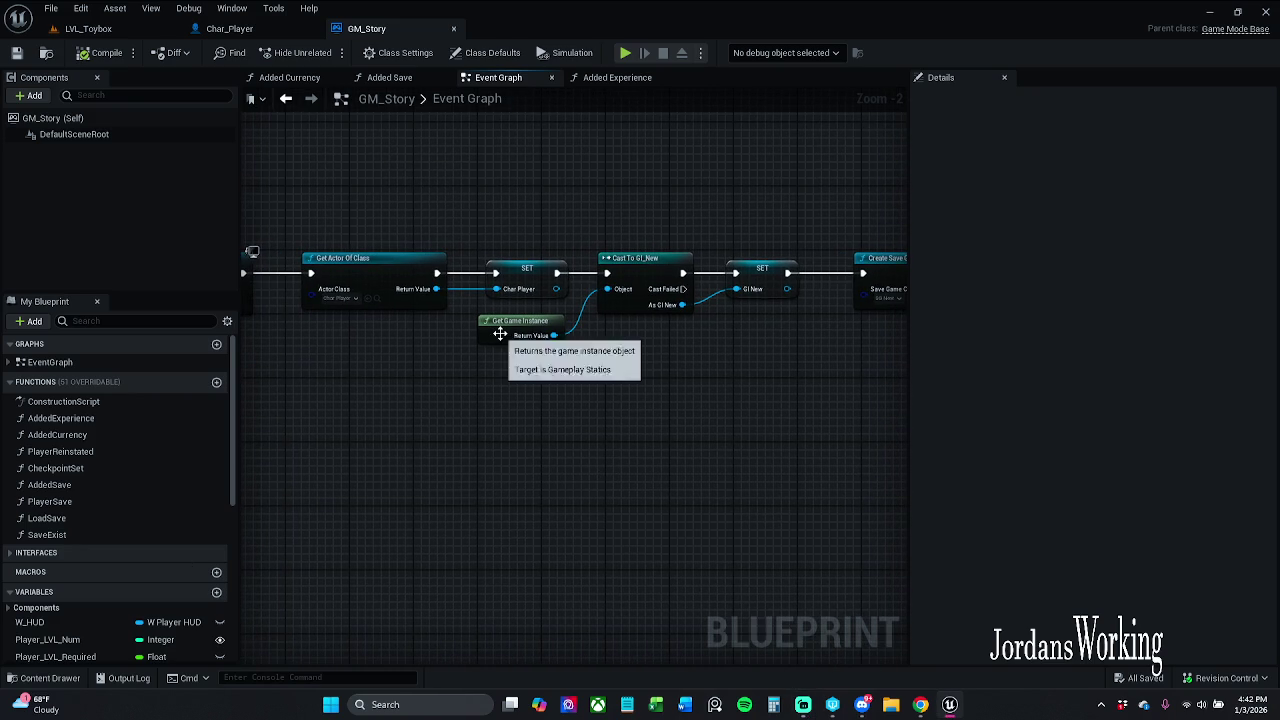
mouse_move(595, 352)
mouse_down()
mouse_move(428, 349)
mouse_move(419, 316)
mouse_move(296, 328)
mouse_up()
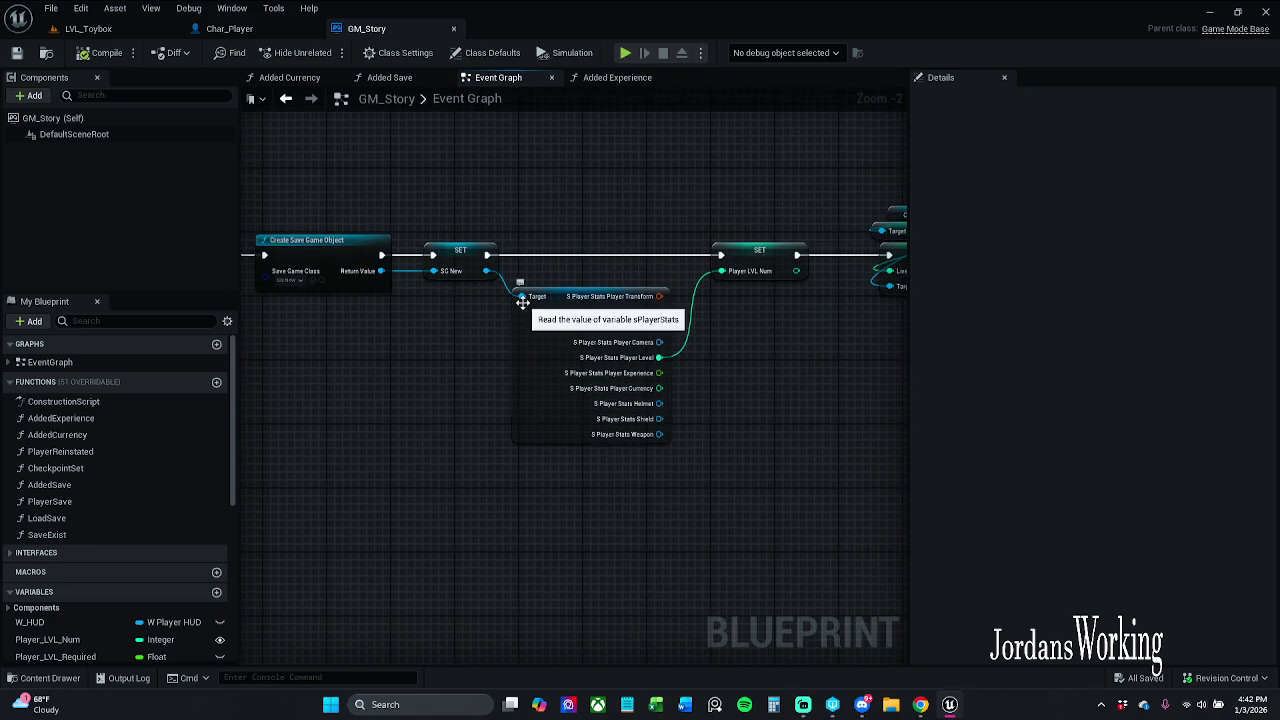
scroll(485, 318, up, 2)
drag(484, 314, 303, 363)
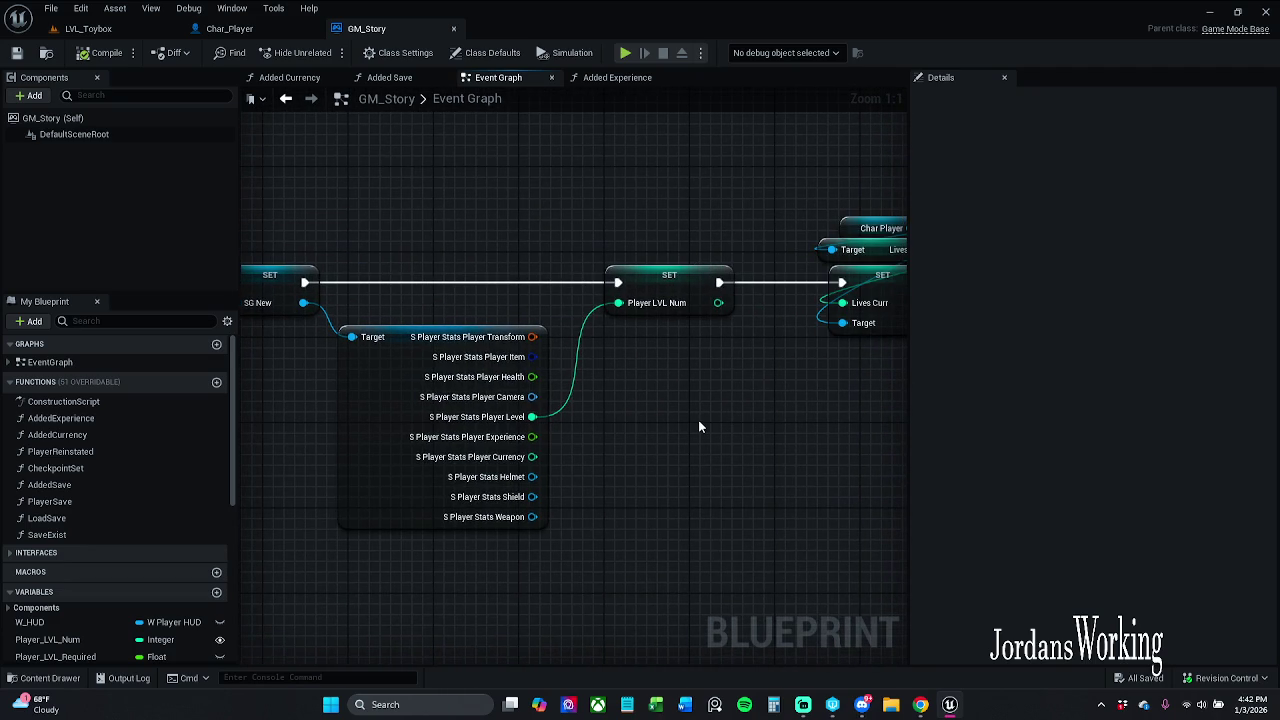
scroll(684, 414, down, 6)
scroll(608, 400, up, 2)
scroll(605, 395, up, 5)
mouse_move(731, 460)
mouse_down()
mouse_move(684, 427)
mouse_move(1270, 450)
mouse_up()
mouse_move(610, 614)
mouse_down()
mouse_move(646, 371)
mouse_move(270, 430)
mouse_move(392, 424)
mouse_up()
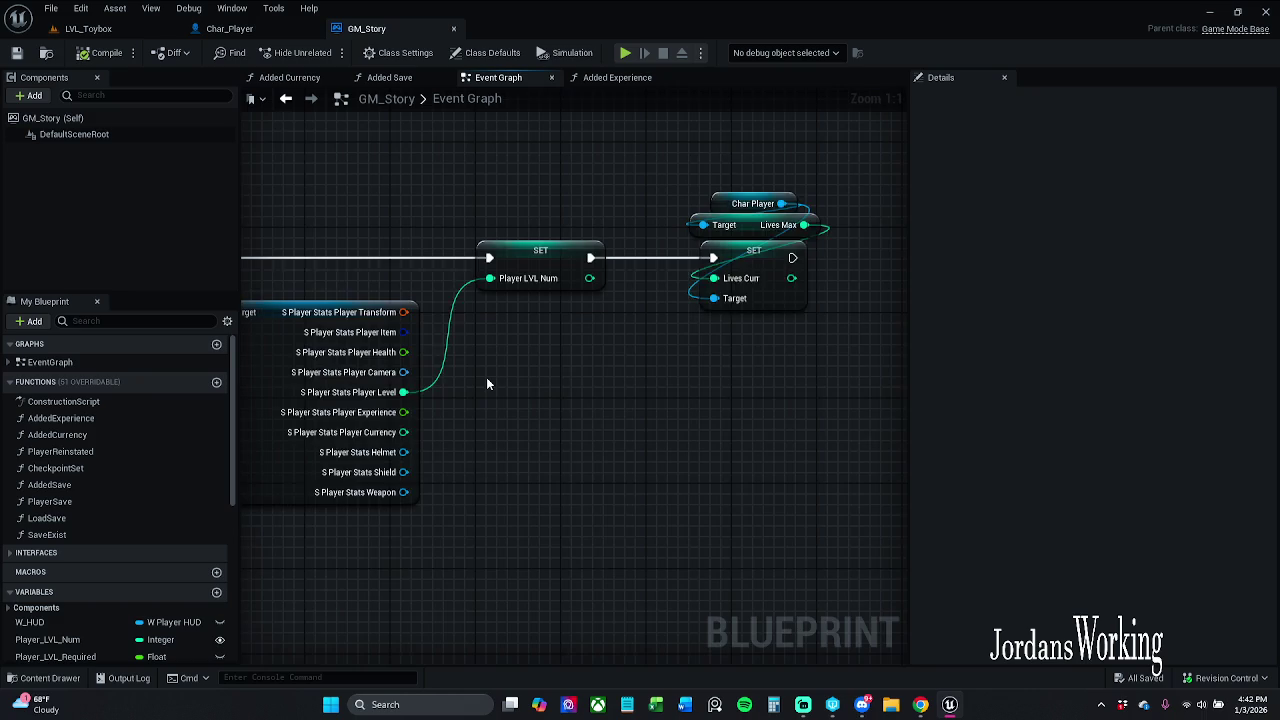
scroll(486, 377, down, 1)
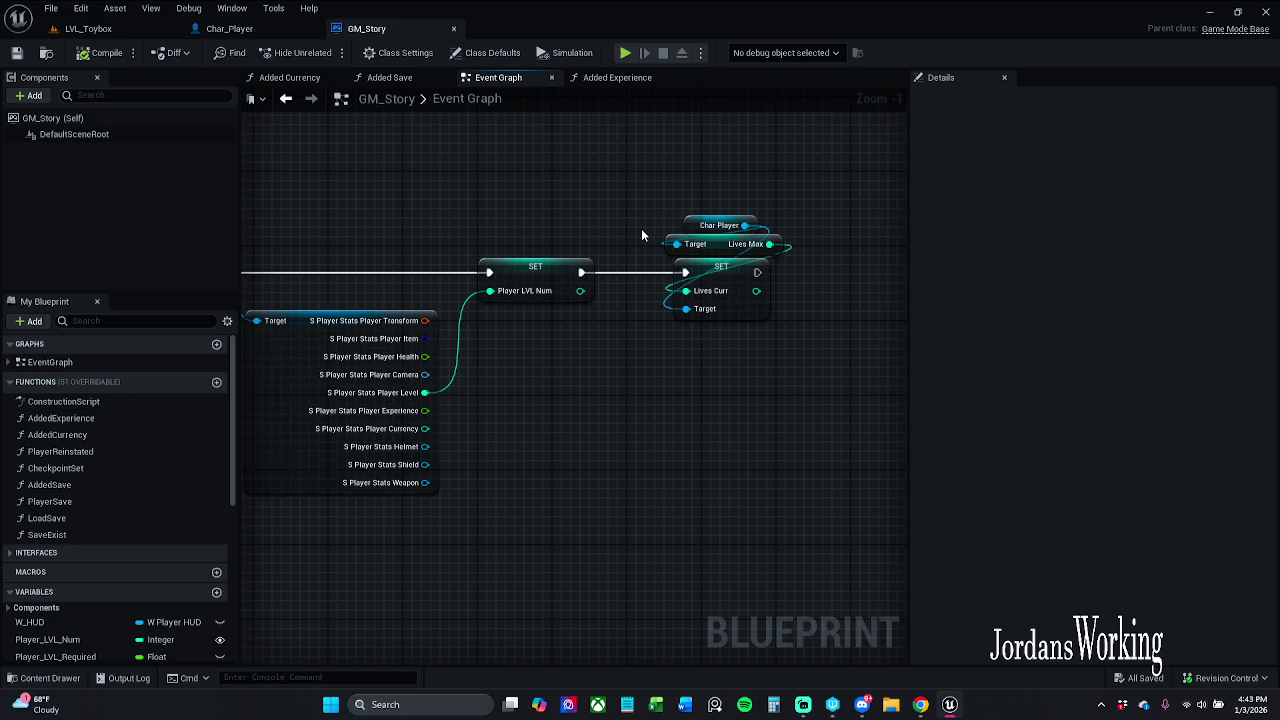
double_click(150, 401)
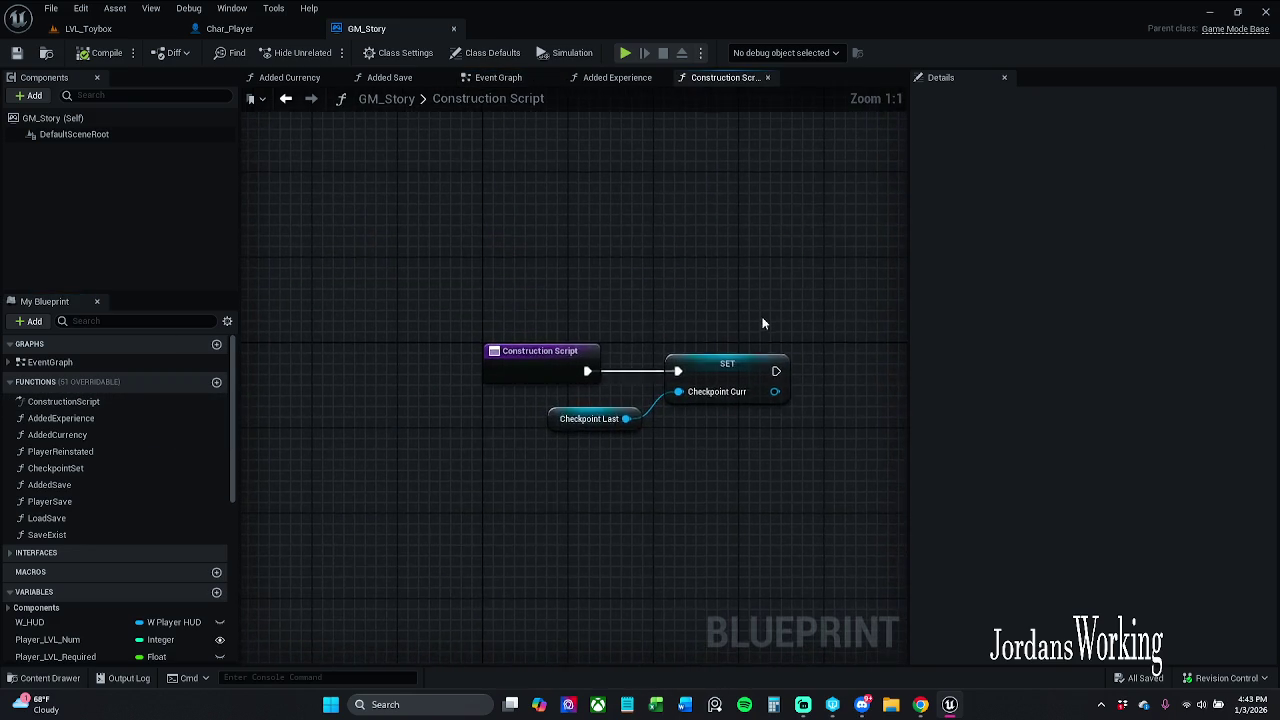
- Compare the Added Experience graph with the Event Graph's SET SG New connection
click(617, 77)
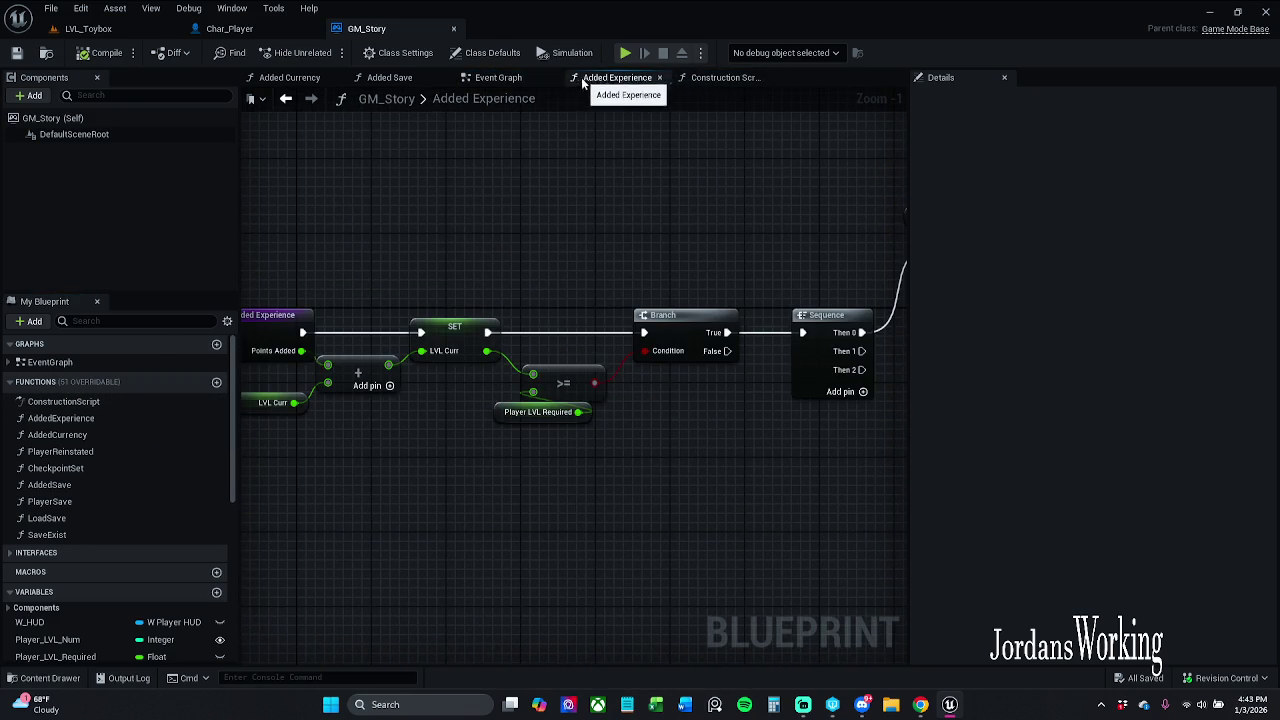
click(516, 78)
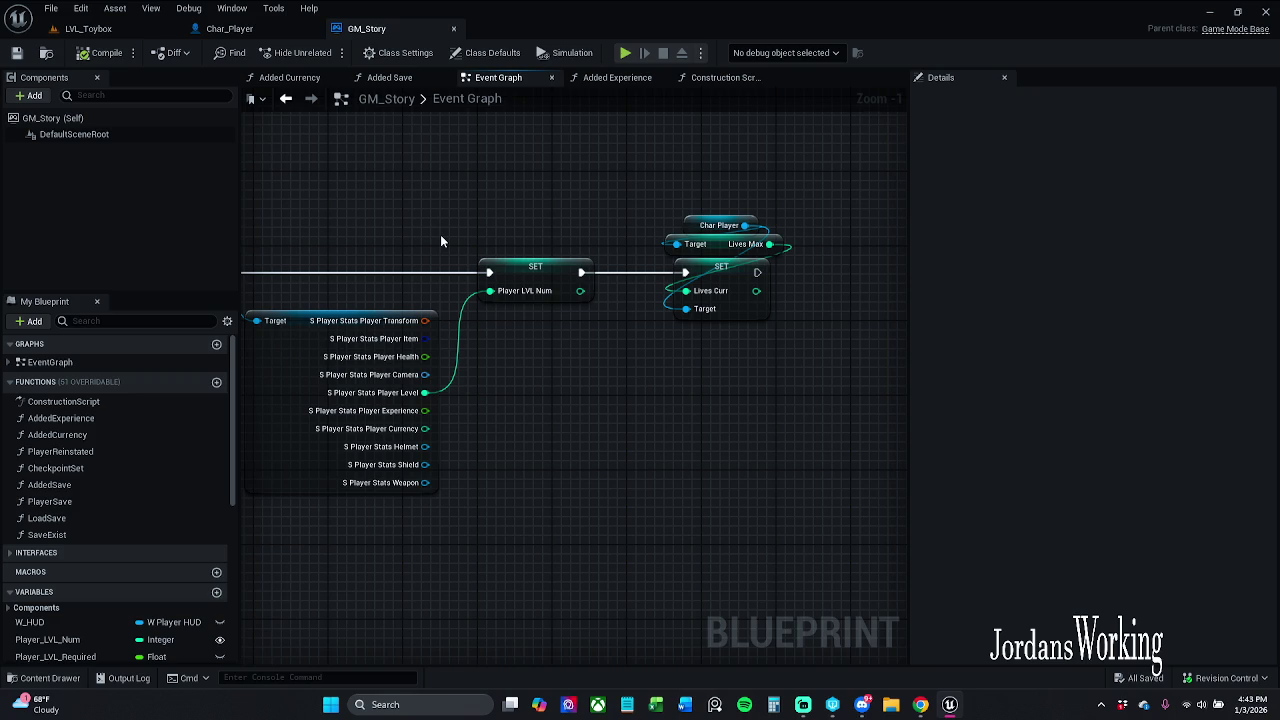
mouse_move(440, 234)
mouse_down()
mouse_move(571, 220)
mouse_move(890, 223)
mouse_move(492, 217)
mouse_up()
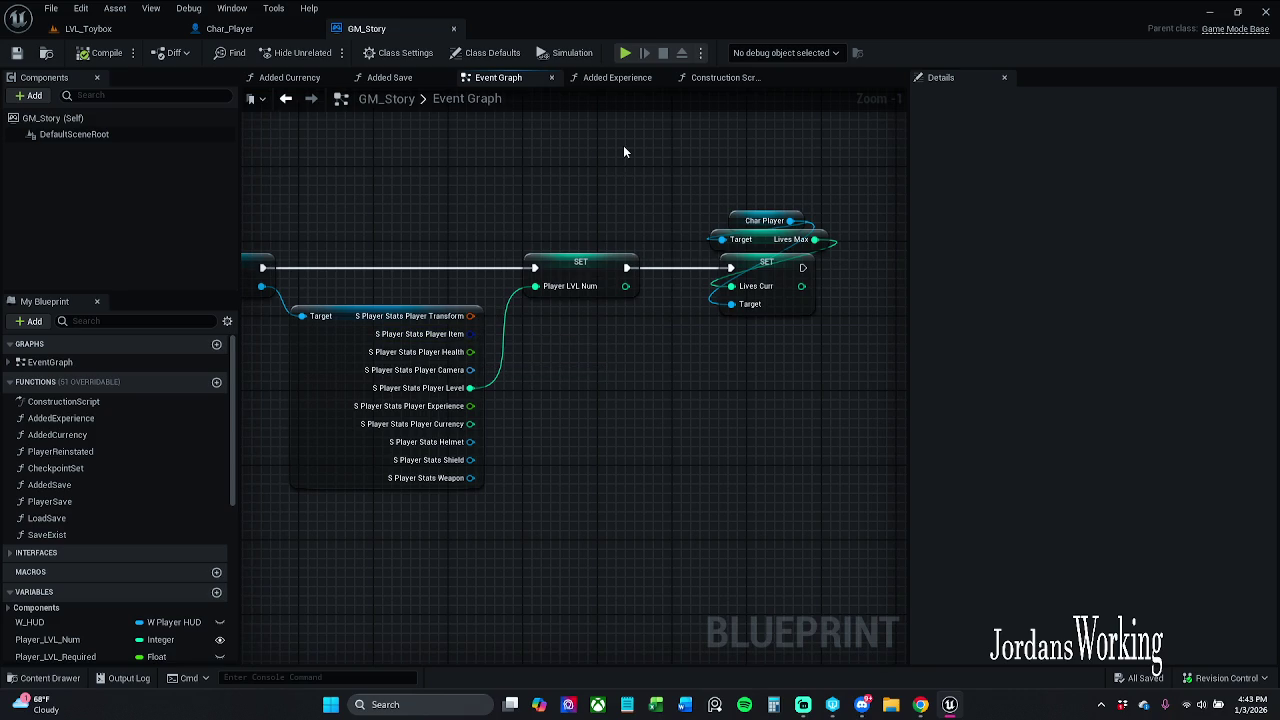
- Close the Construction Script, Added Save and Added Currency graph tabs, ending on the Event Graph
click(735, 77)
click(762, 77)
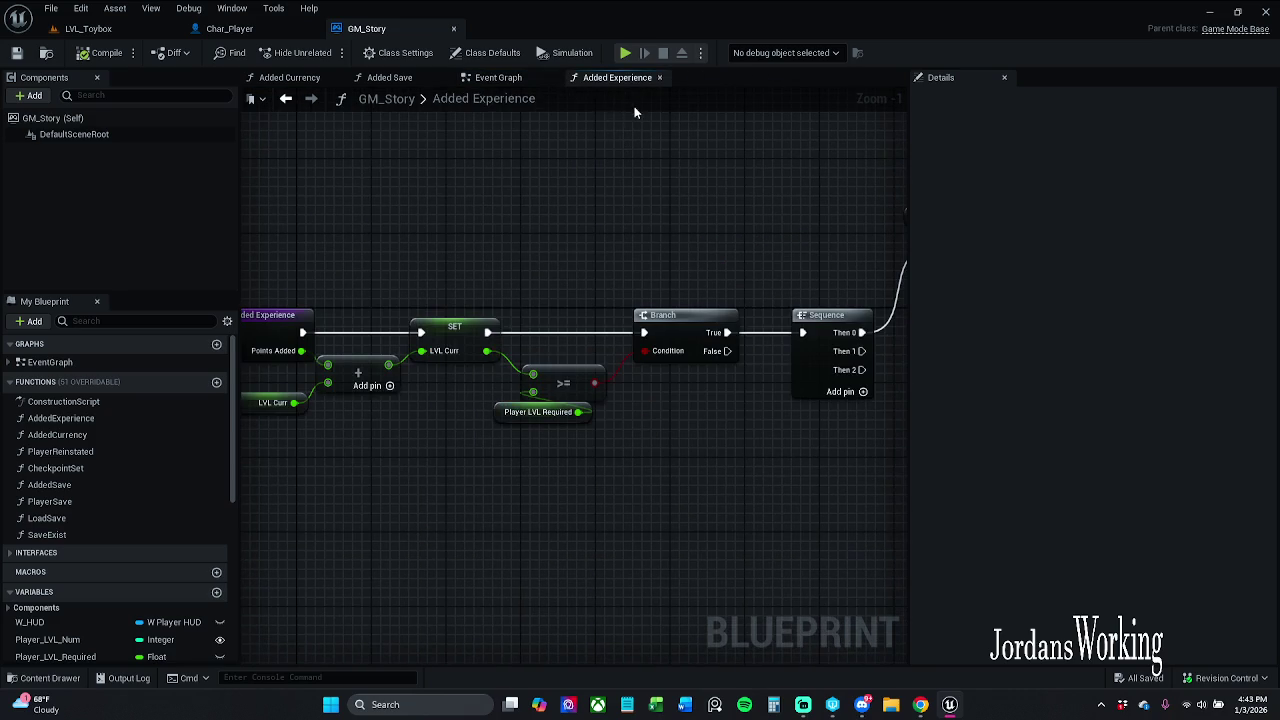
click(492, 78)
click(385, 78)
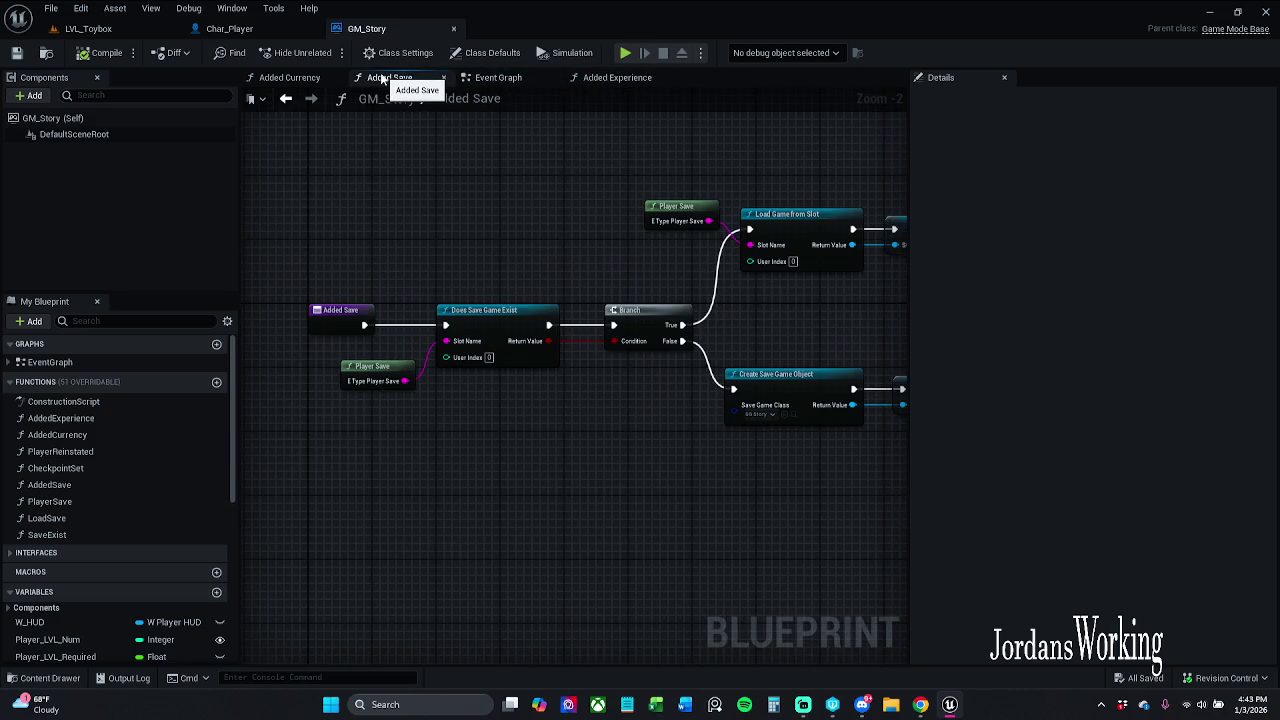
click(443, 77)
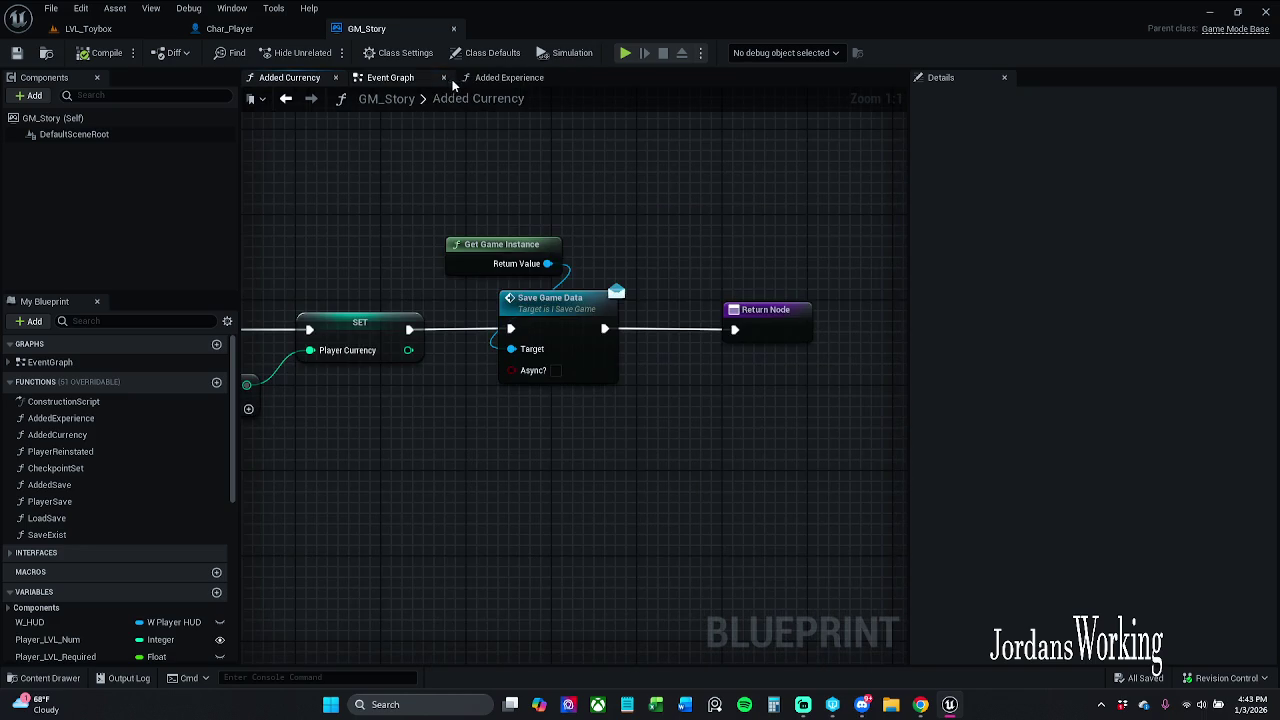
click(513, 80)
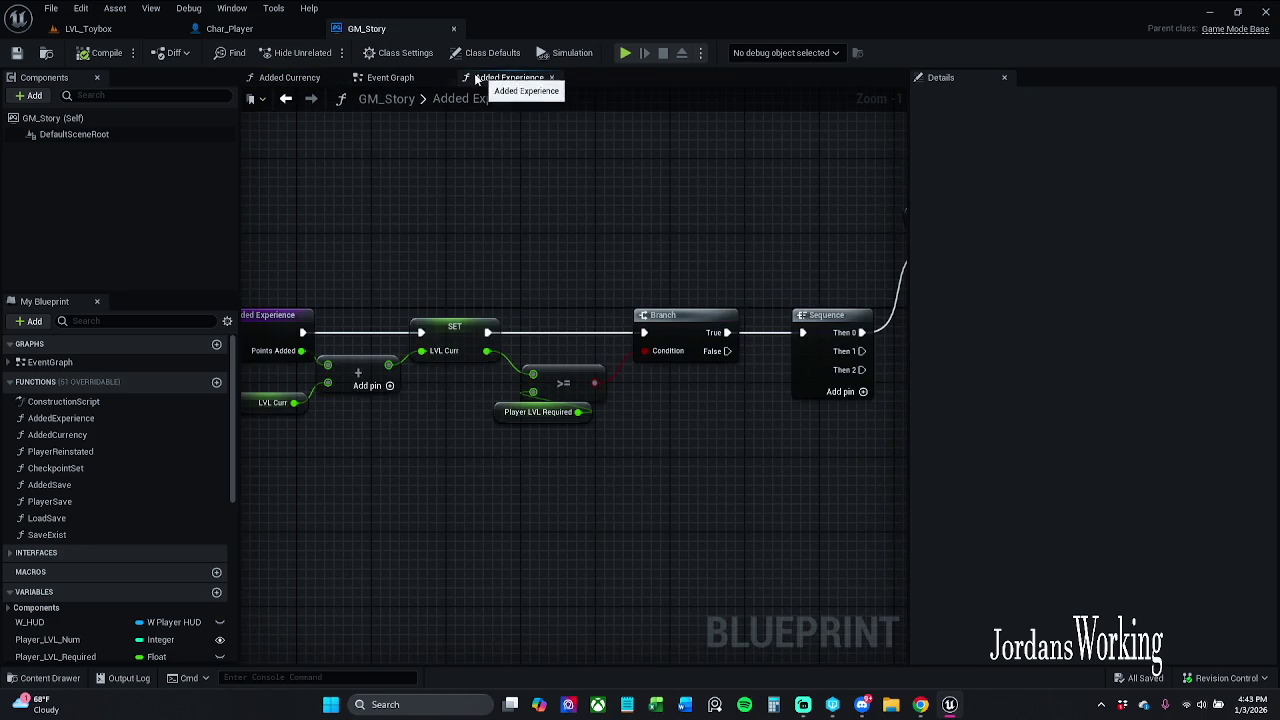
click(334, 78)
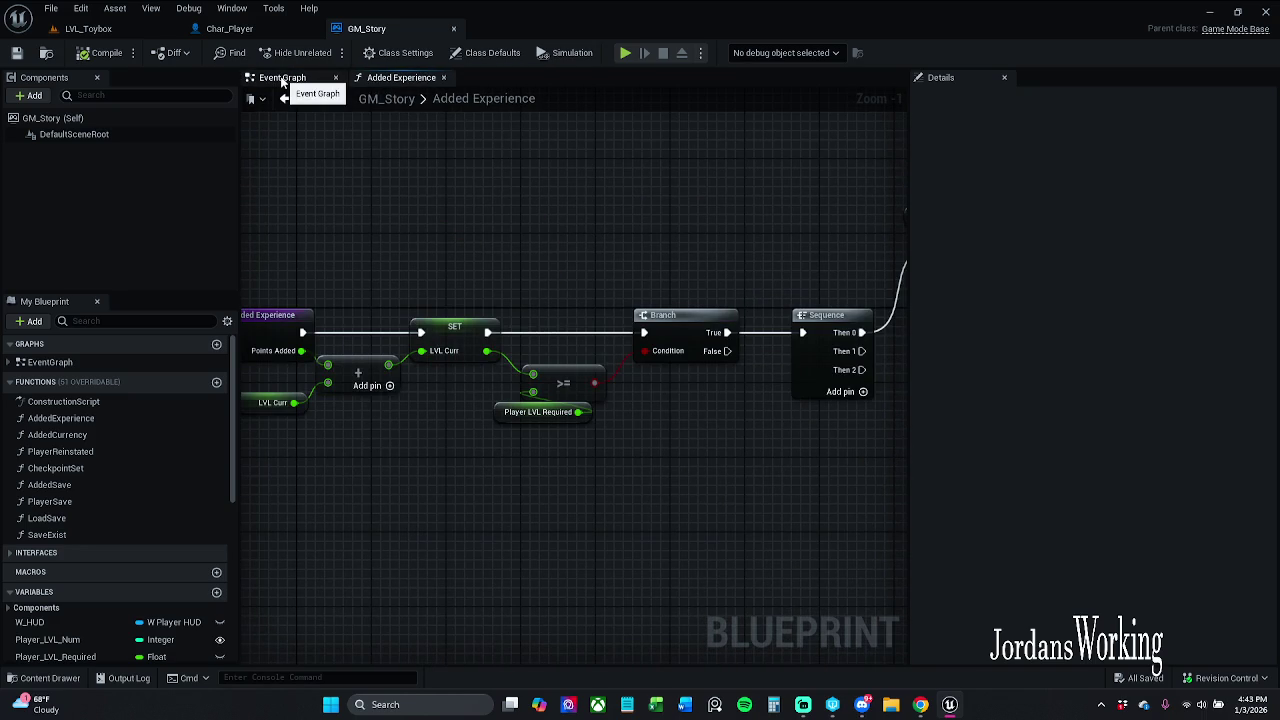
click(282, 78)
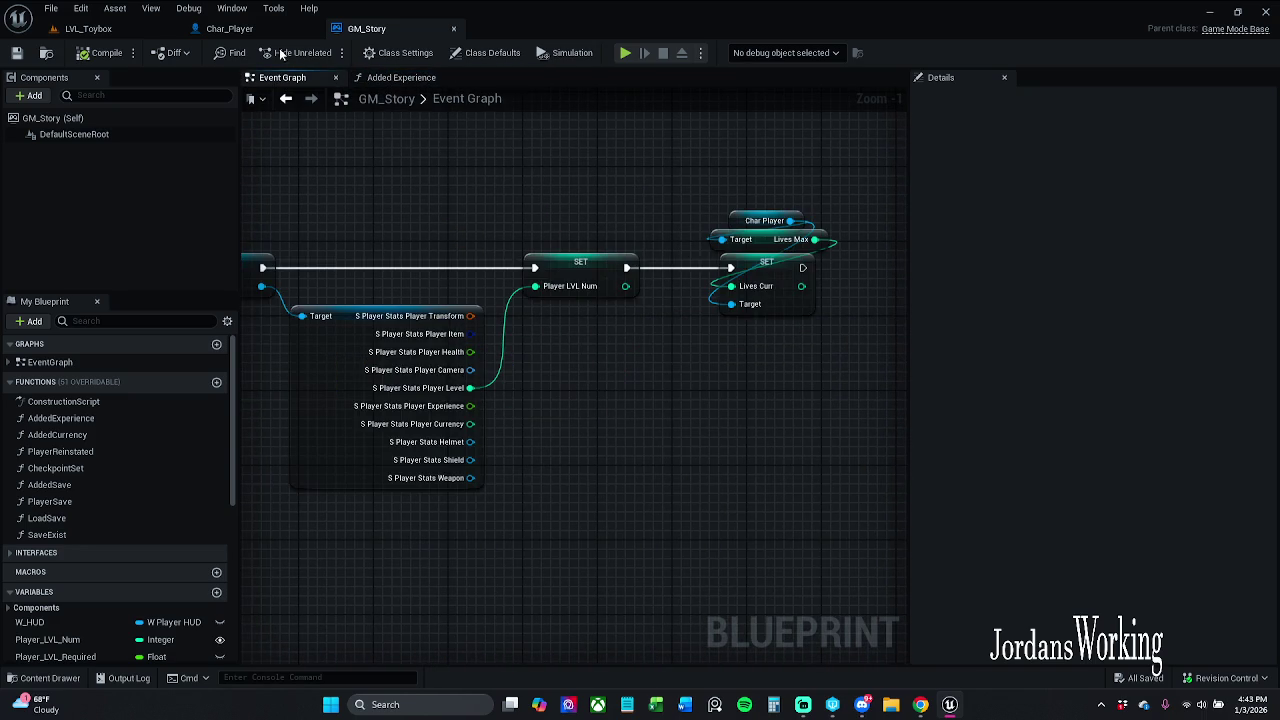
- Check the LVL_Toybox viewport, selecting the floor mesh and tilting to a flatter camera angle
click(113, 30)
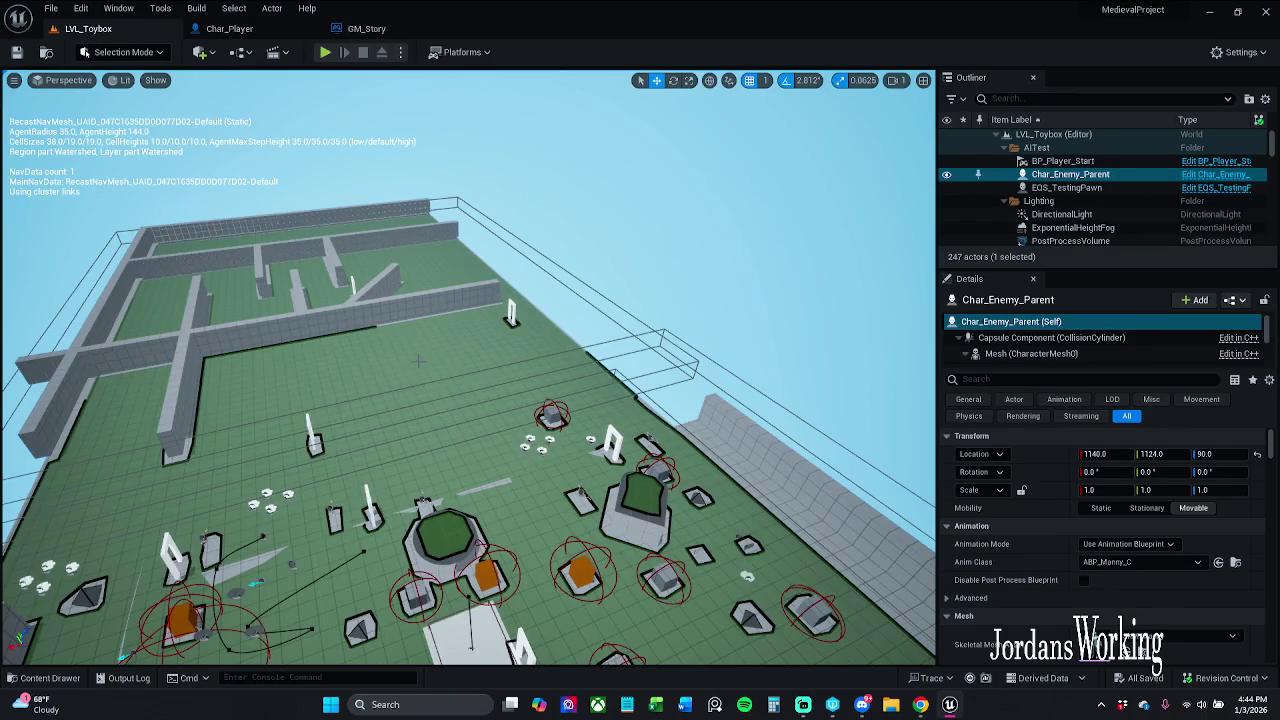
scroll(468, 368, down, 10)
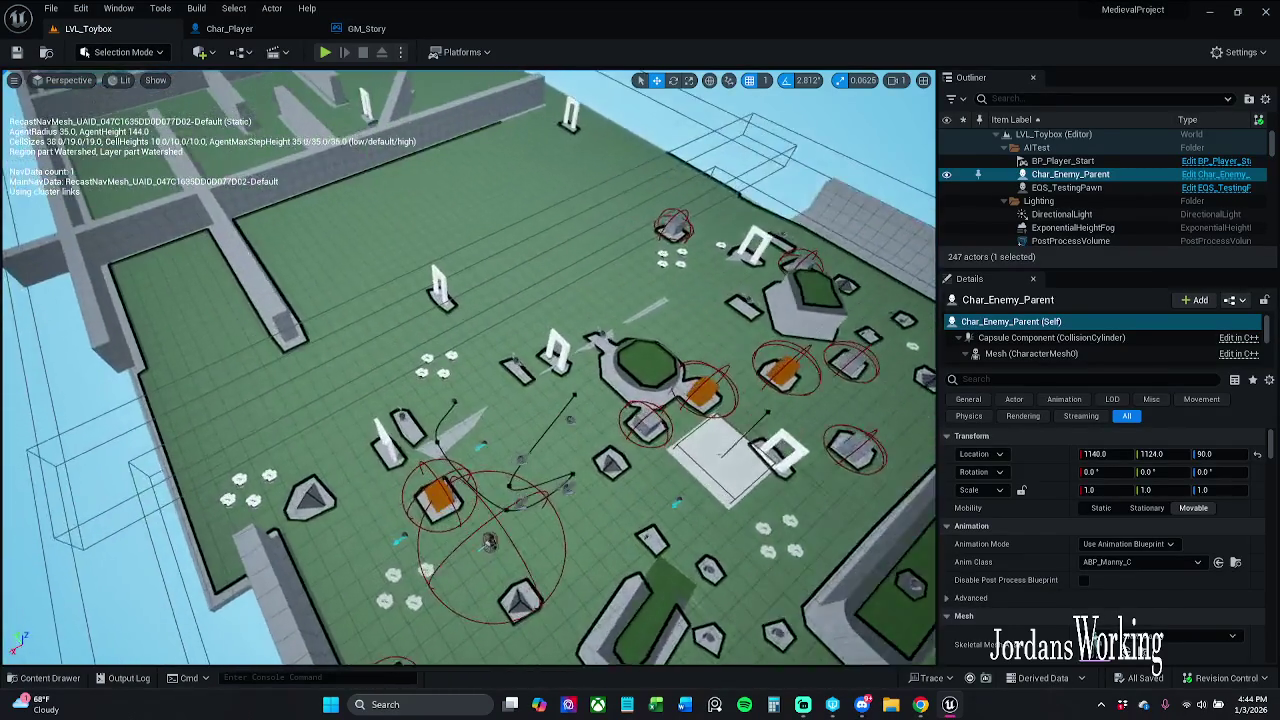
scroll(468, 368, down, 8)
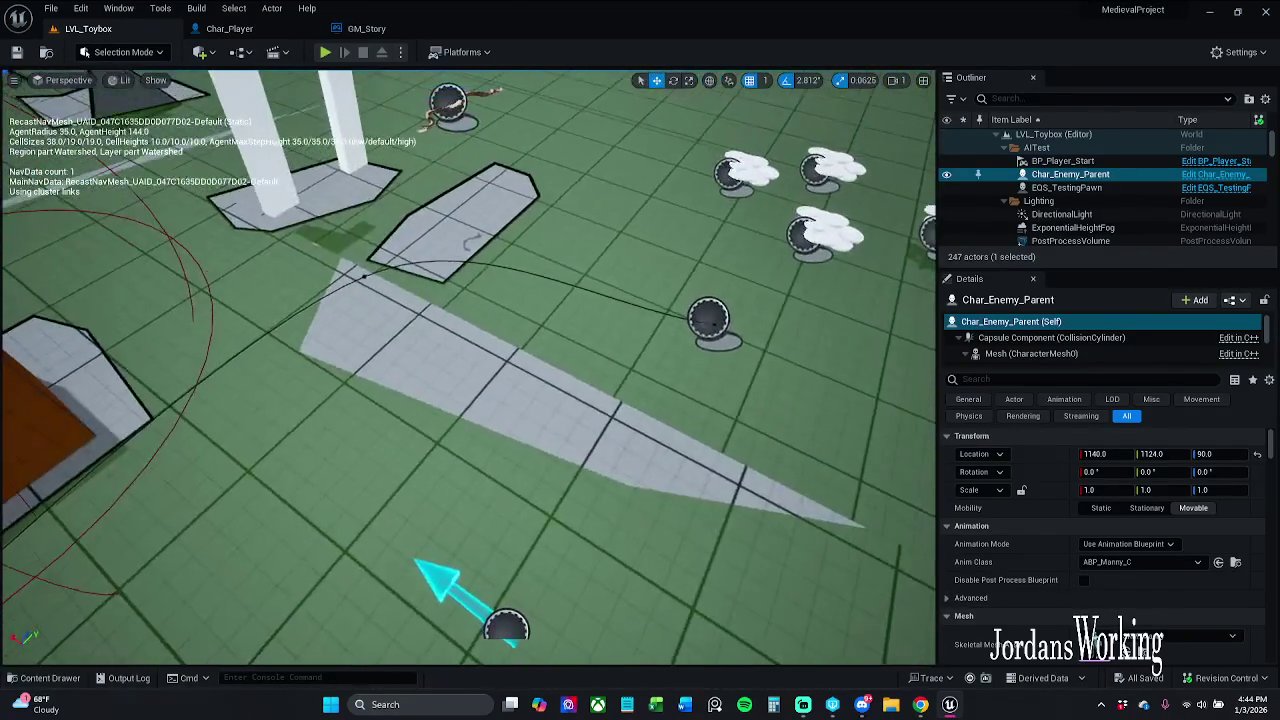
click(468, 400)
mouse_move(468, 400)
mouse_down()
mouse_move(500, 340)
mouse_move(512, 565)
mouse_up()
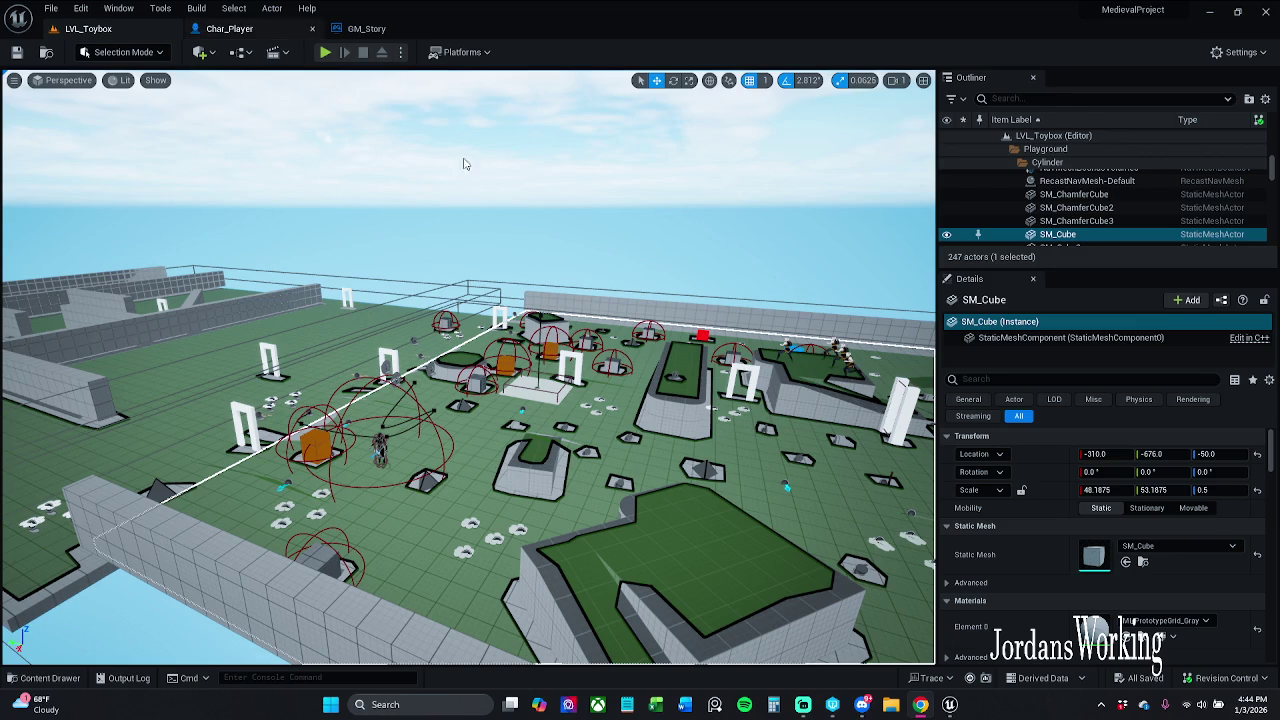
- Close the GM_Story and Char_Player blueprint editors
click(370, 28)
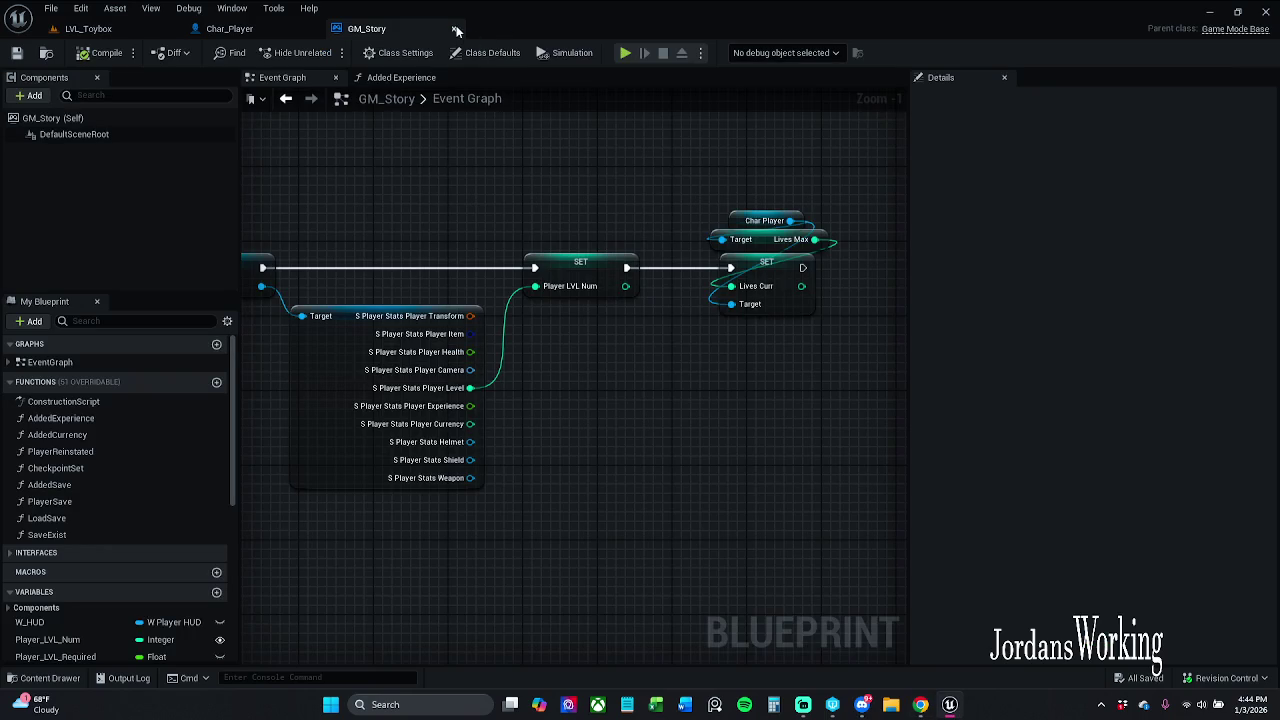
click(453, 28)
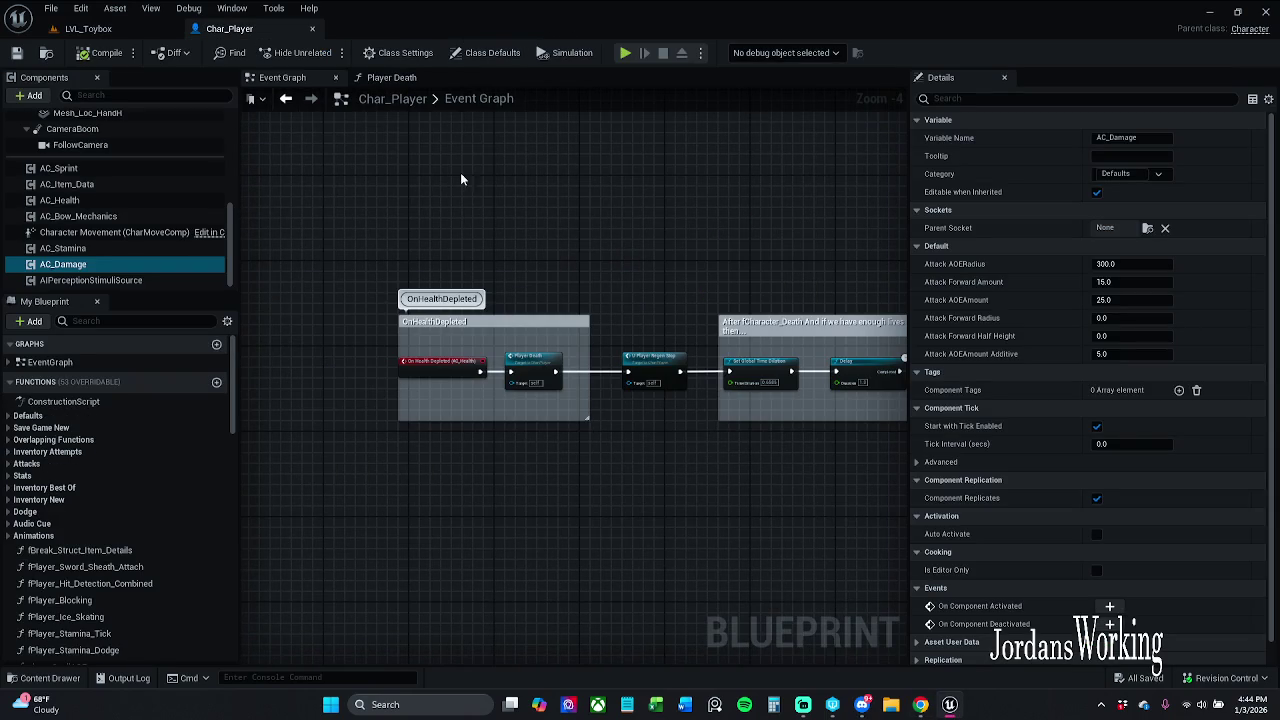
click(312, 28)
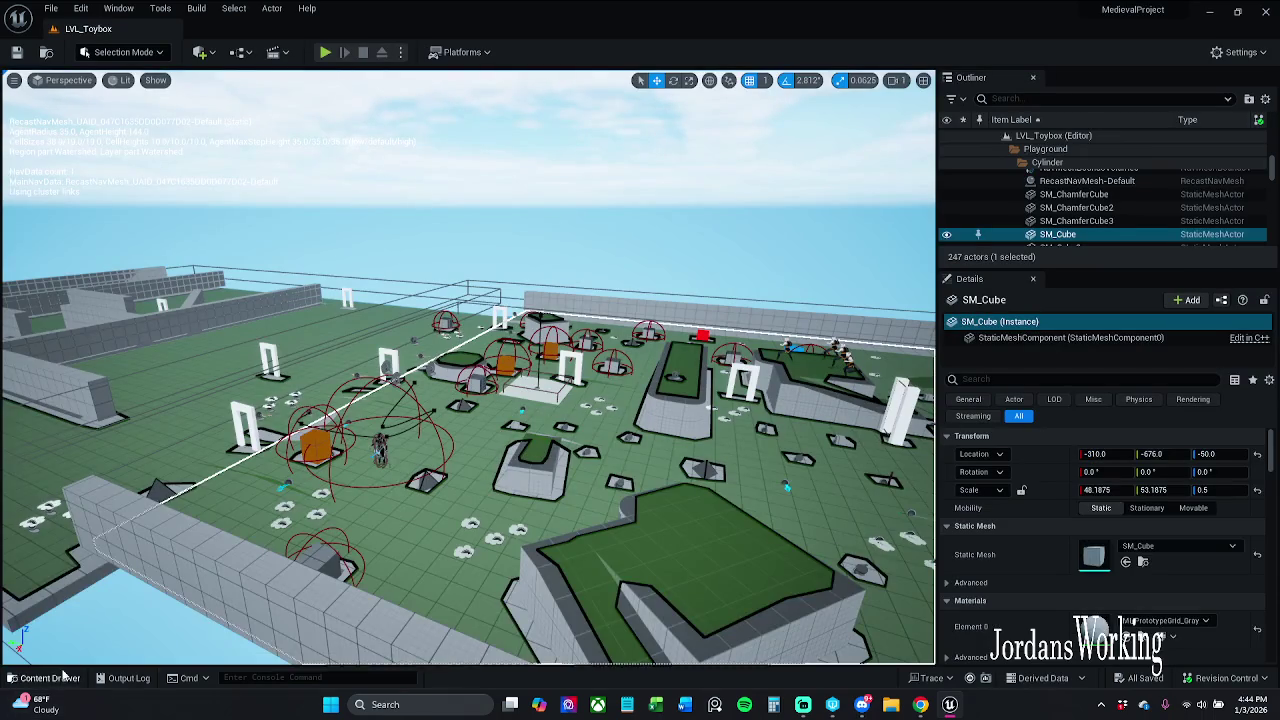
- Browse the Content Drawer to _MyContent > Characters > Enemy and open BT_EnemyTest
click(45, 678)
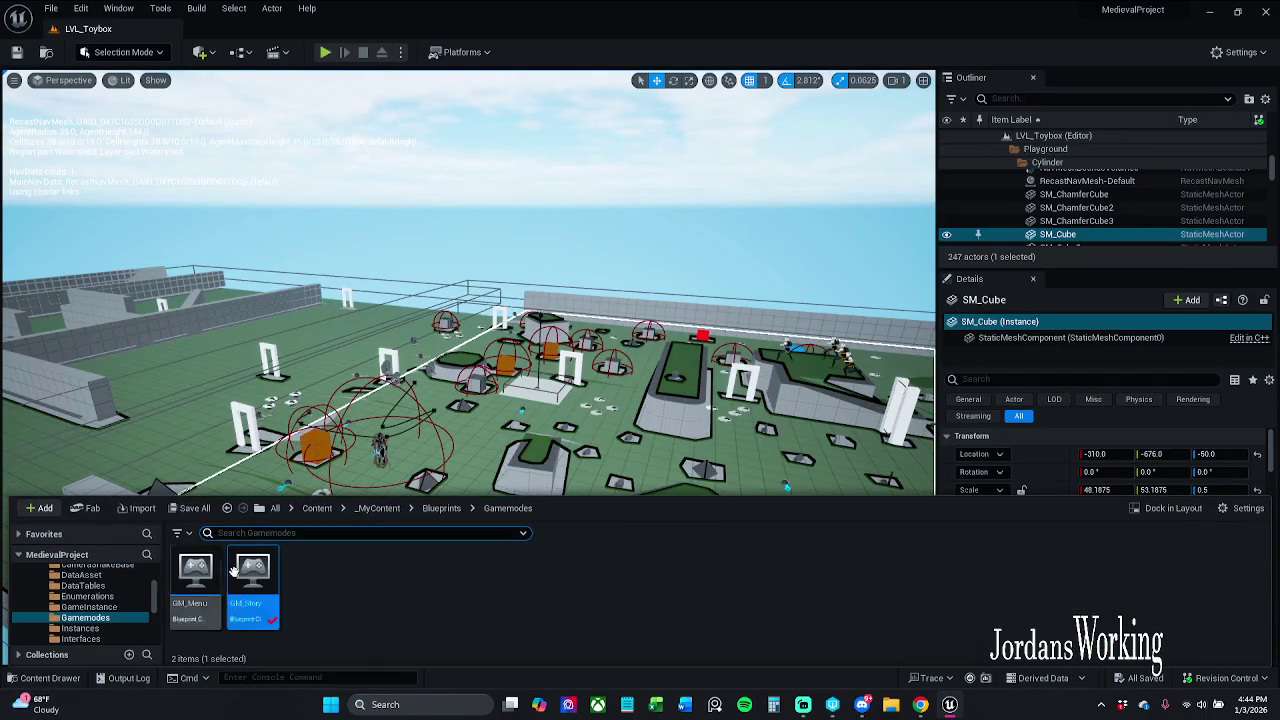
click(446, 509)
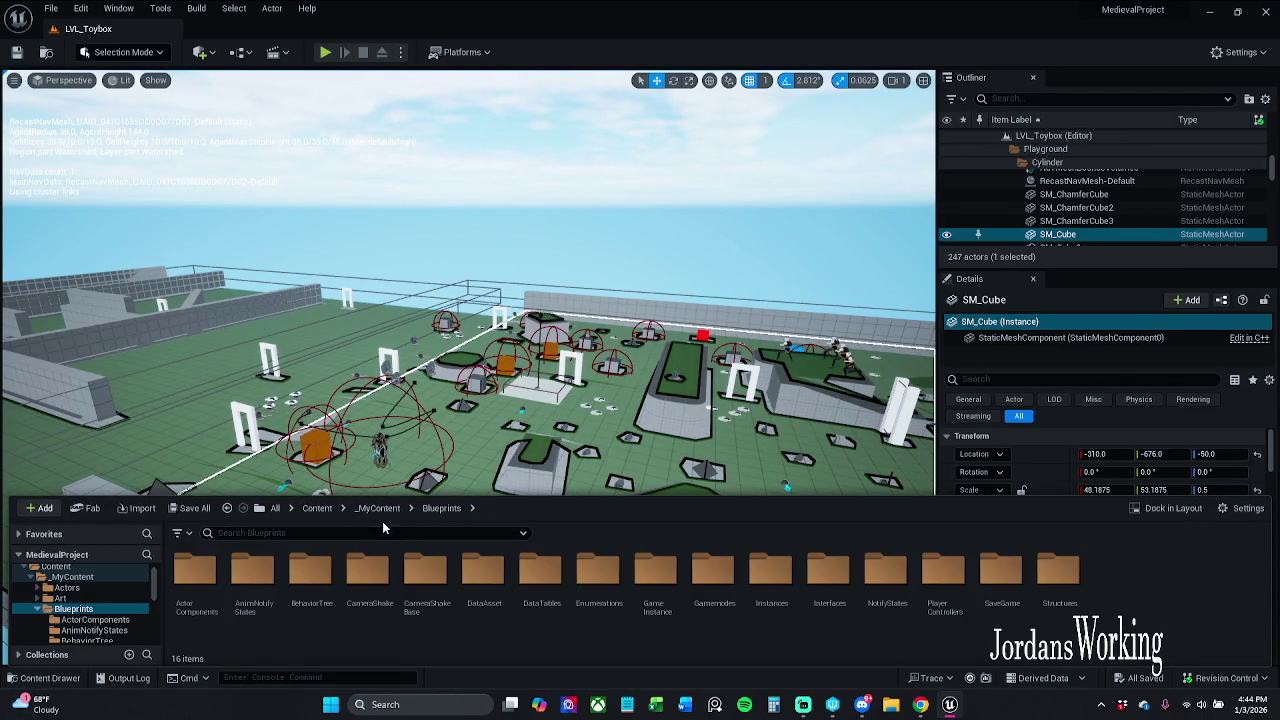
click(397, 511)
double_click(372, 590)
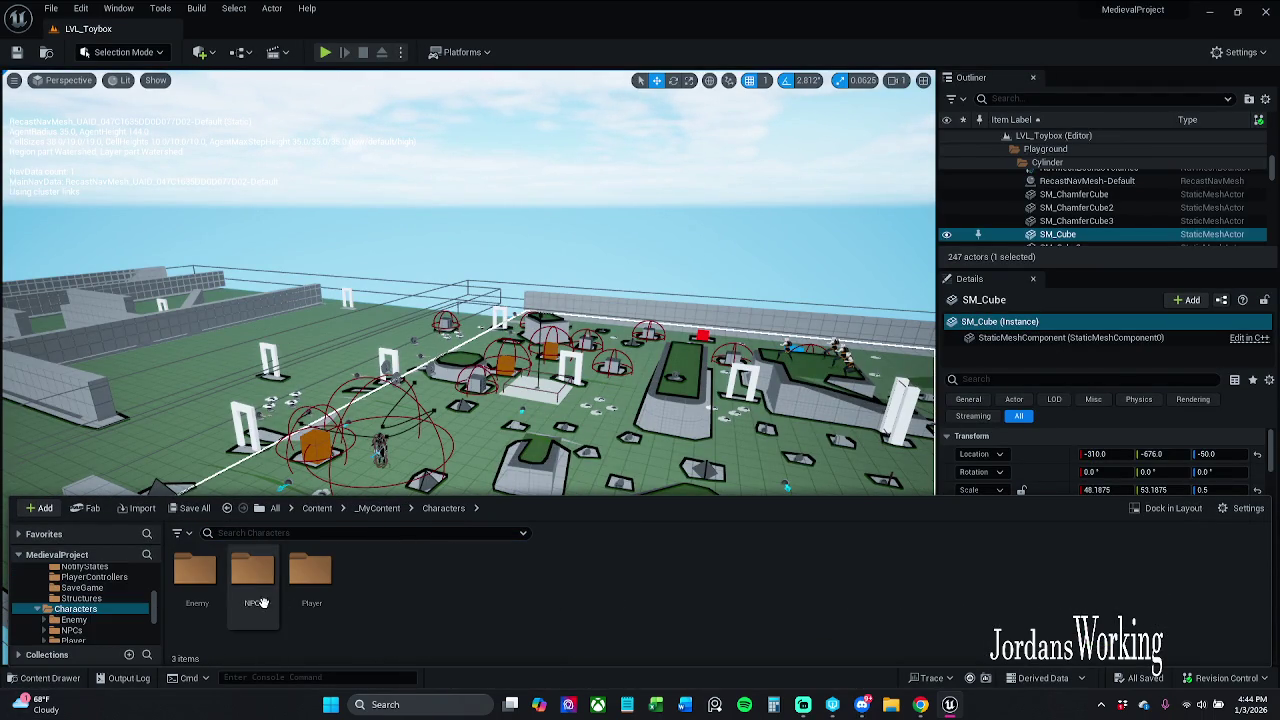
double_click(200, 605)
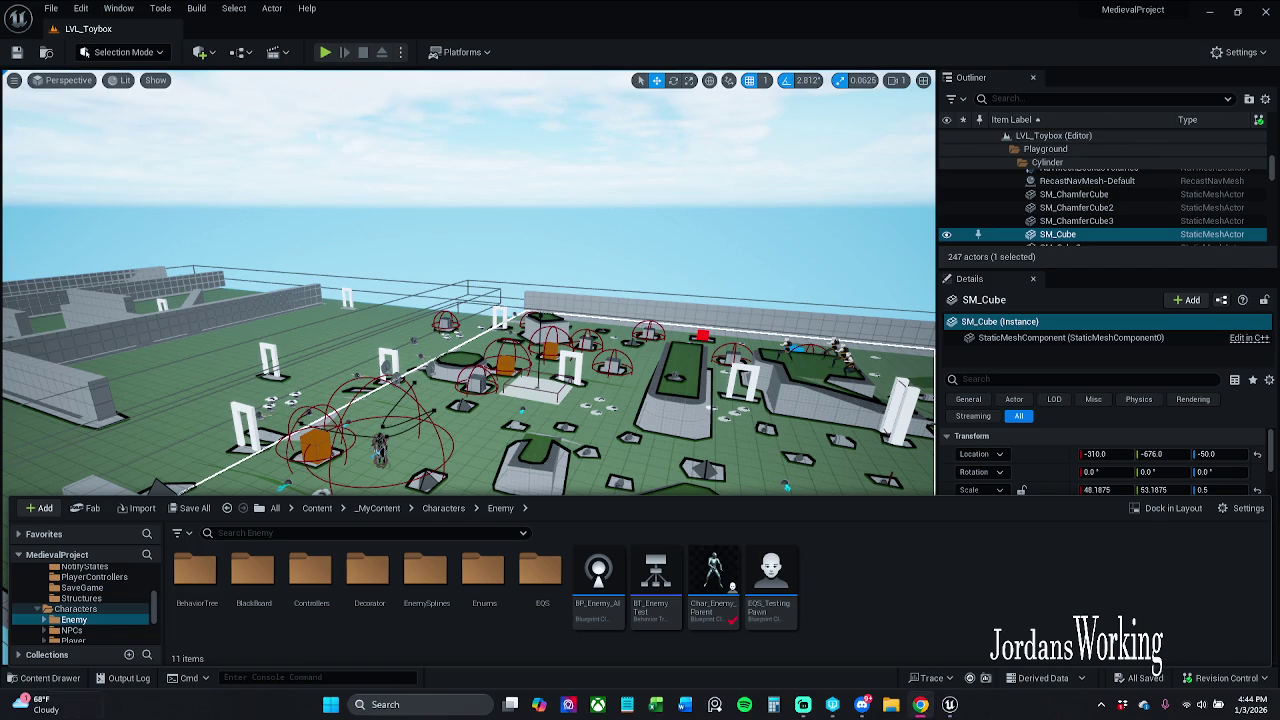
double_click(195, 575)
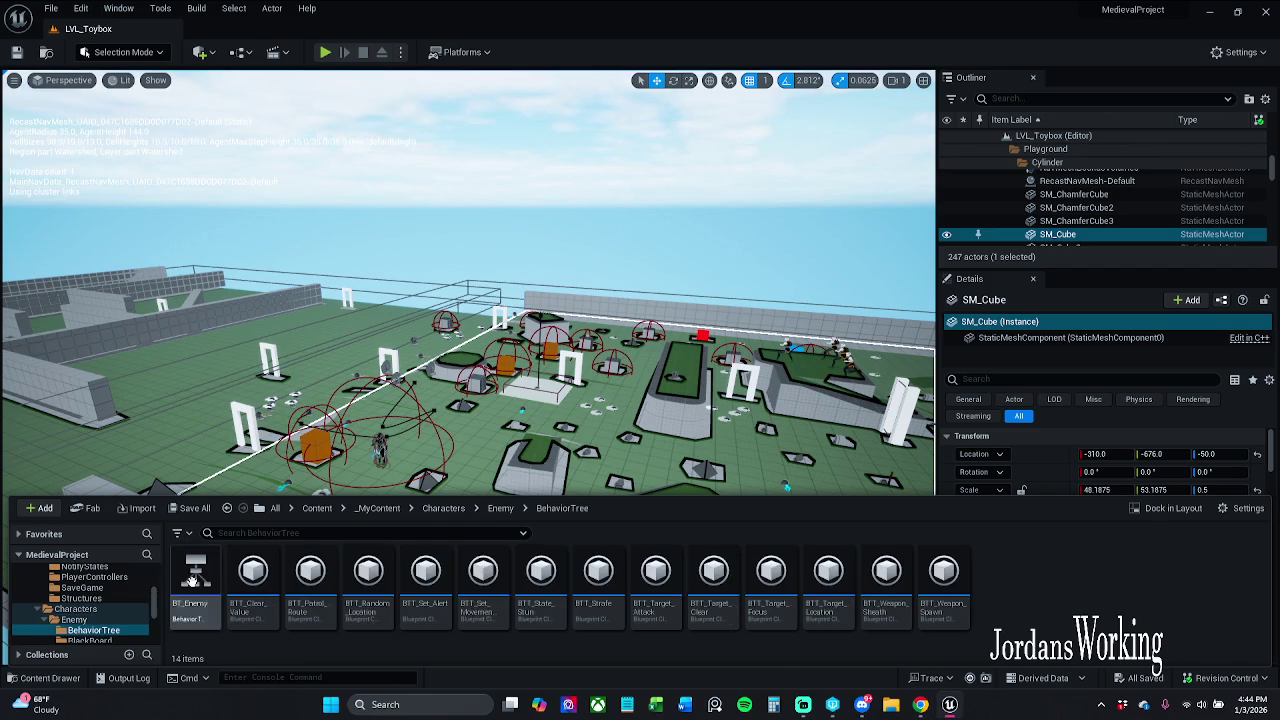
key(alt+Left)
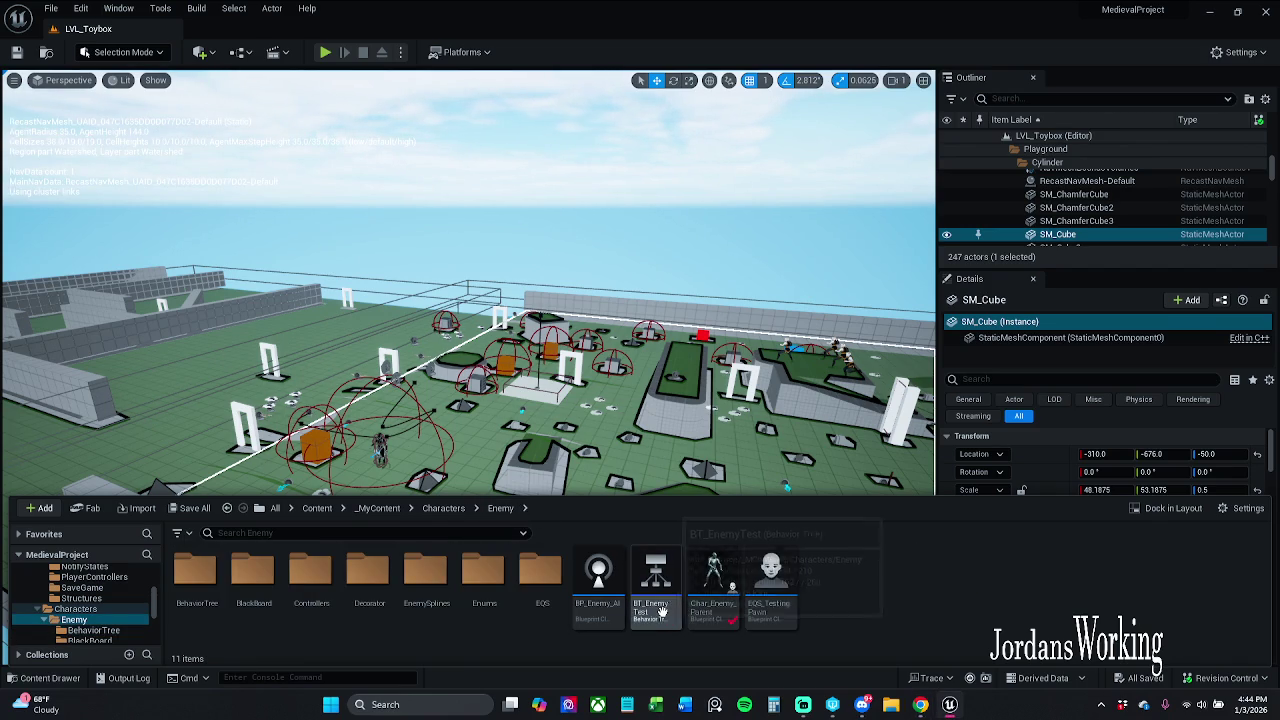
double_click(655, 590)
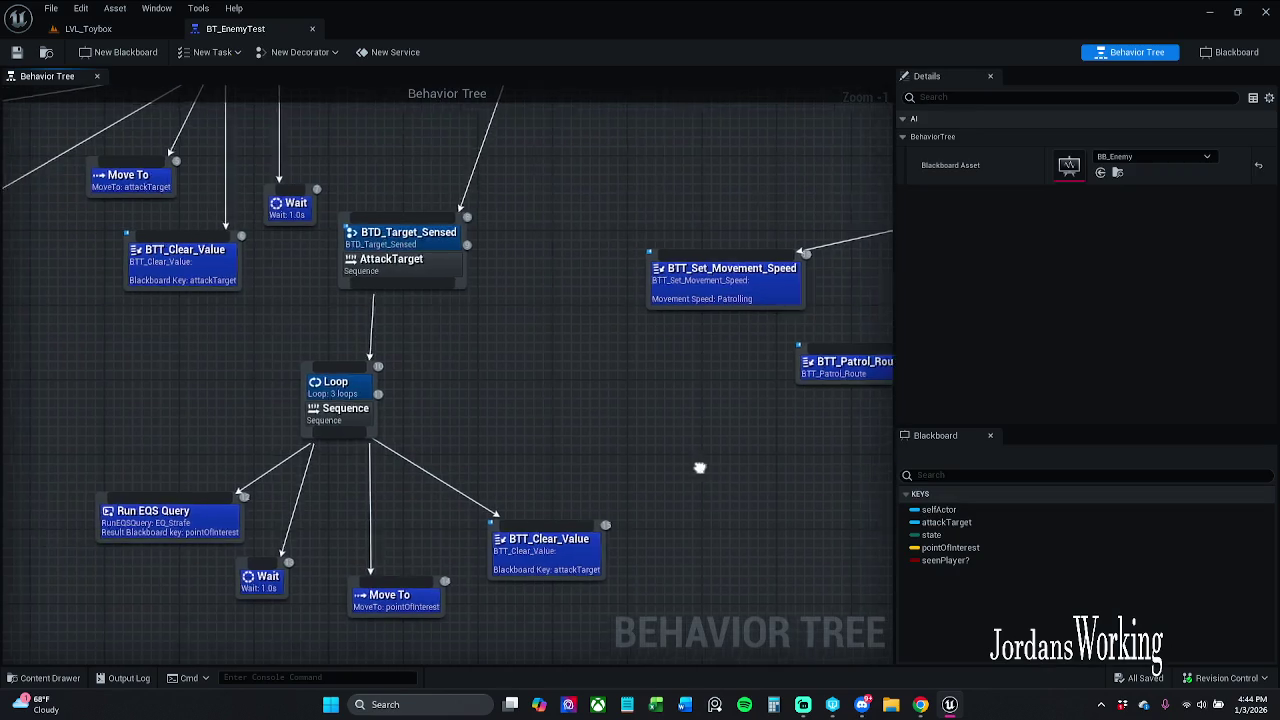
- Shift the Loop sequence with Run EQS Query, Wait and Move To right, then save with check-out
scroll(683, 466, down, 1)
mouse_move(223, 602)
mouse_down()
mouse_move(469, 473)
mouse_move(557, 466)
mouse_up()
drag(526, 562, 566, 562)
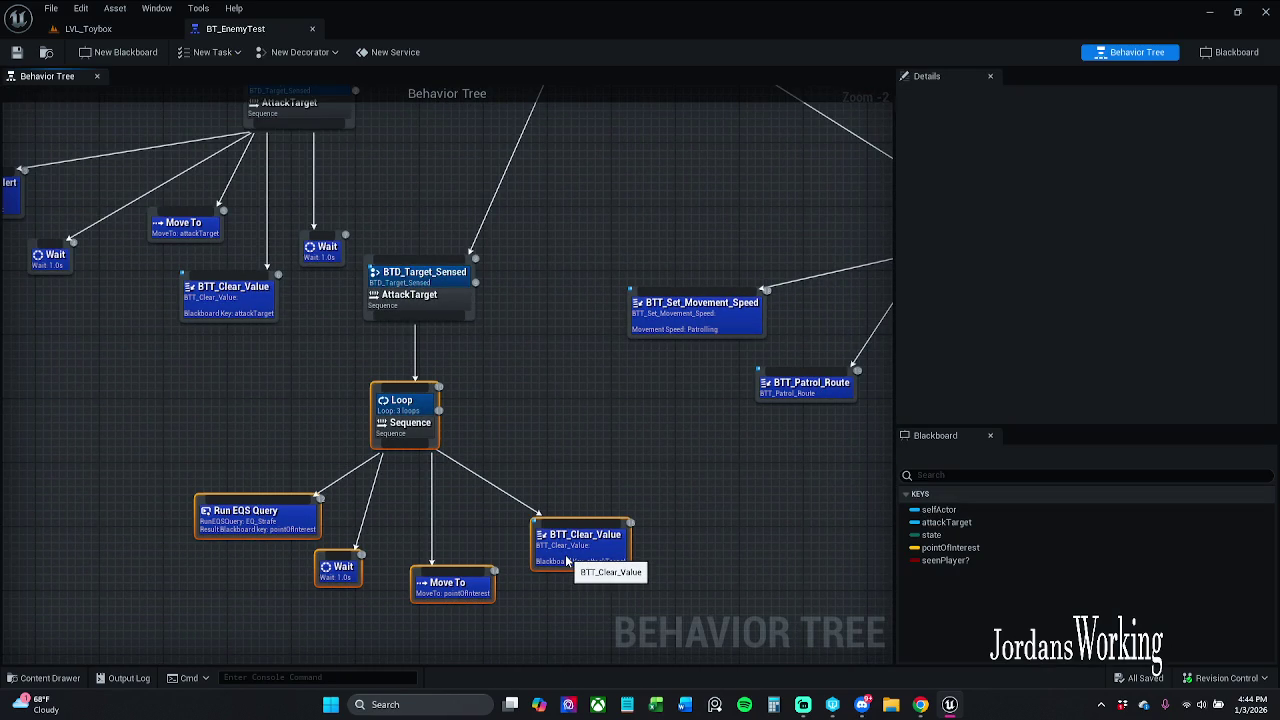
click(573, 436)
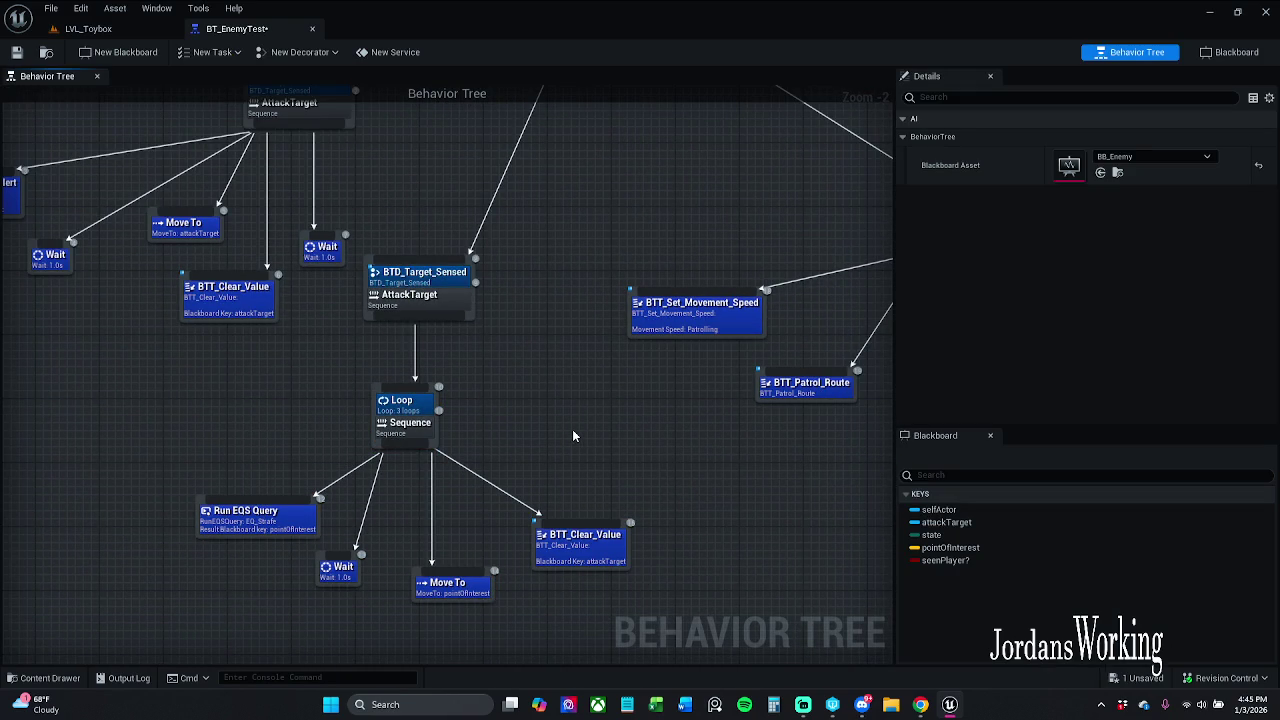
drag(585, 420, 565, 382)
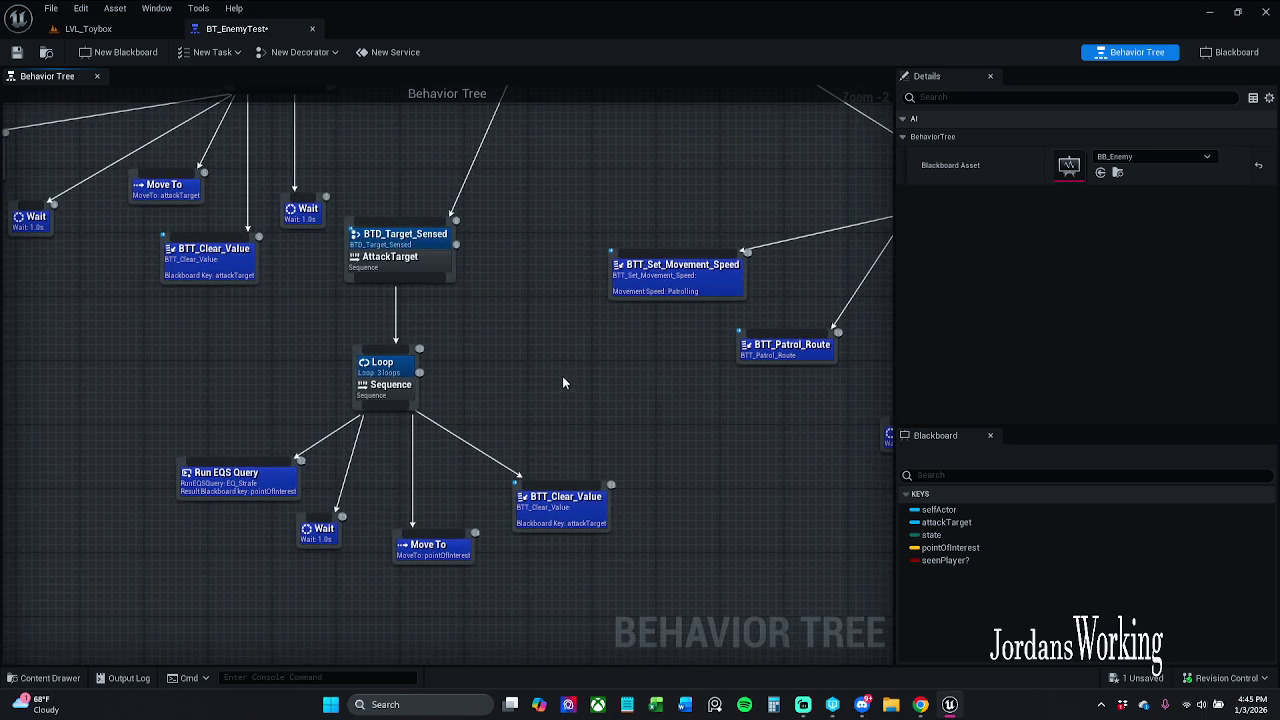
click(17, 52)
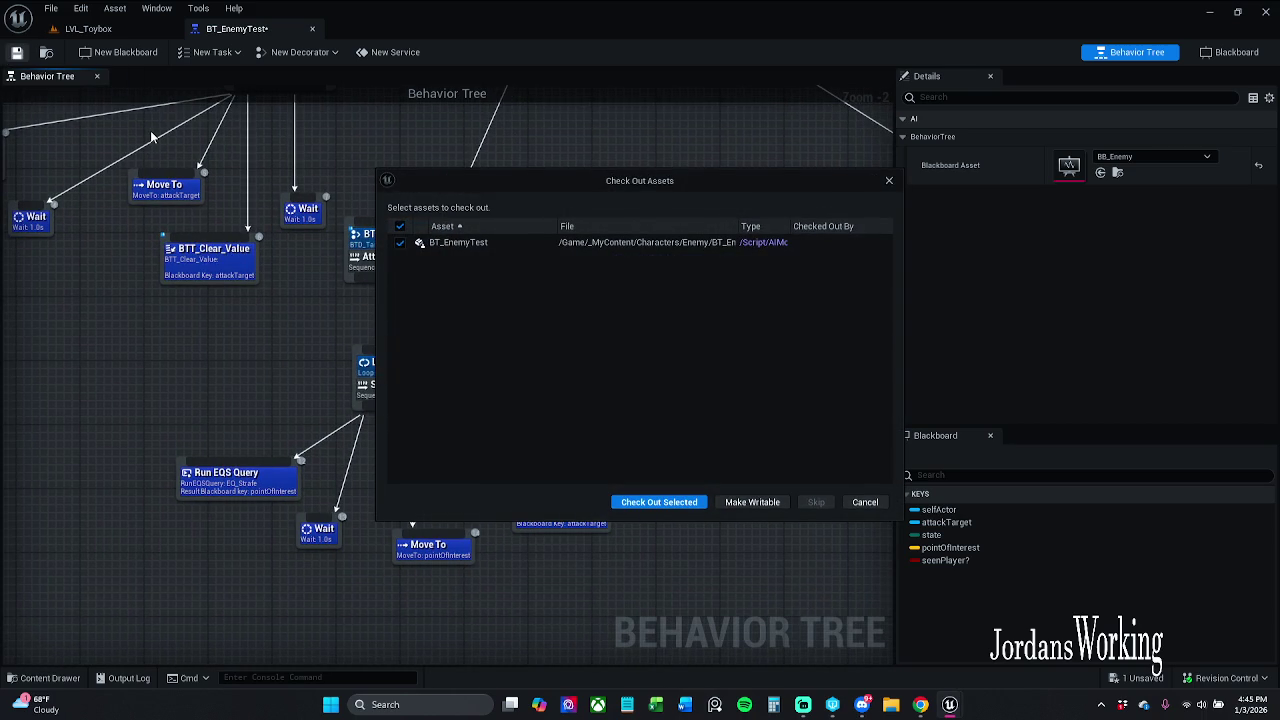
click(662, 504)
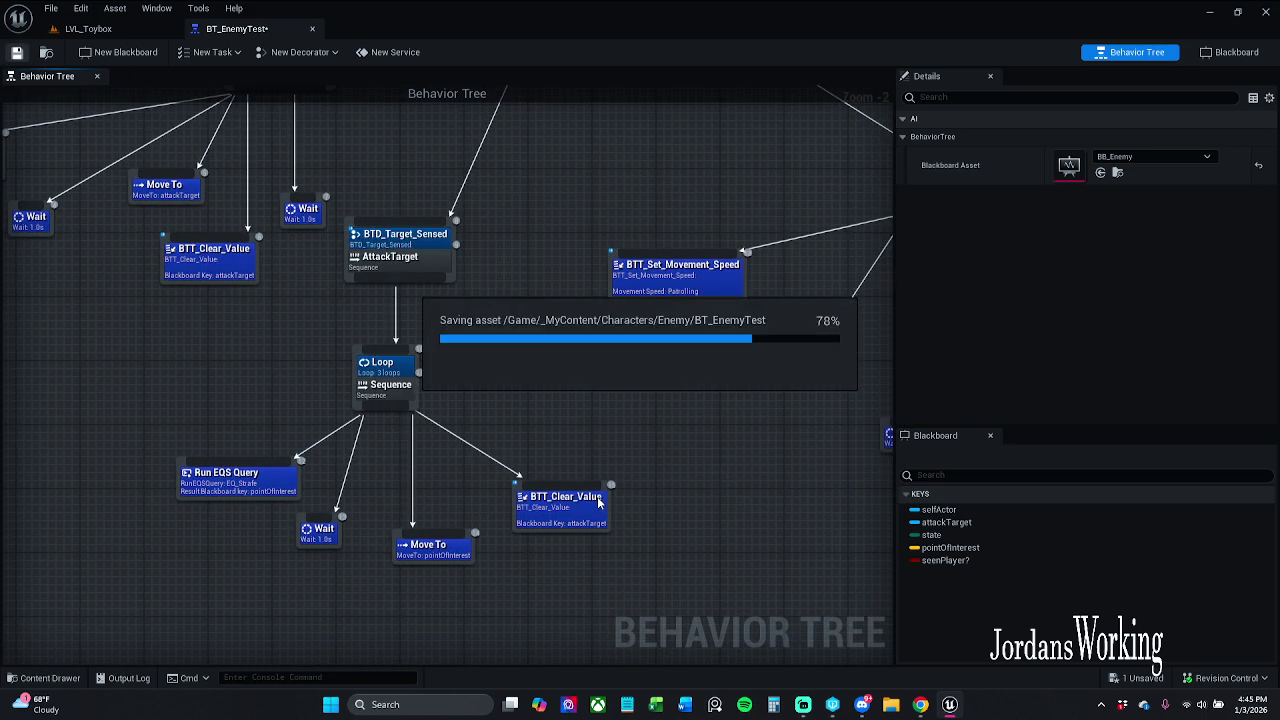
- Nudge the Loop subtree slightly right and down, then save BT_EnemyTest
mouse_move(229, 582)
mouse_down()
mouse_move(523, 386)
mouse_move(552, 279)
mouse_up()
drag(224, 244, 178, 318)
mouse_move(410, 269)
mouse_down()
mouse_move(434, 285)
mouse_move(401, 282)
mouse_up()
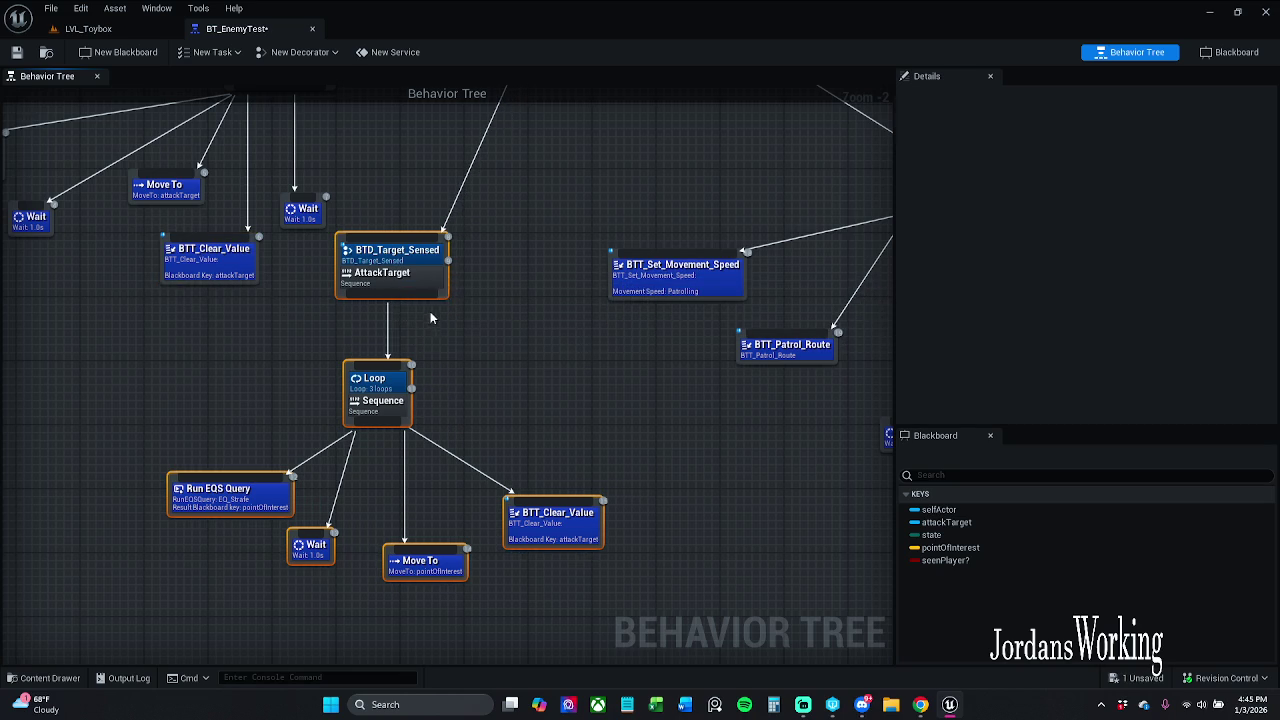
click(435, 325)
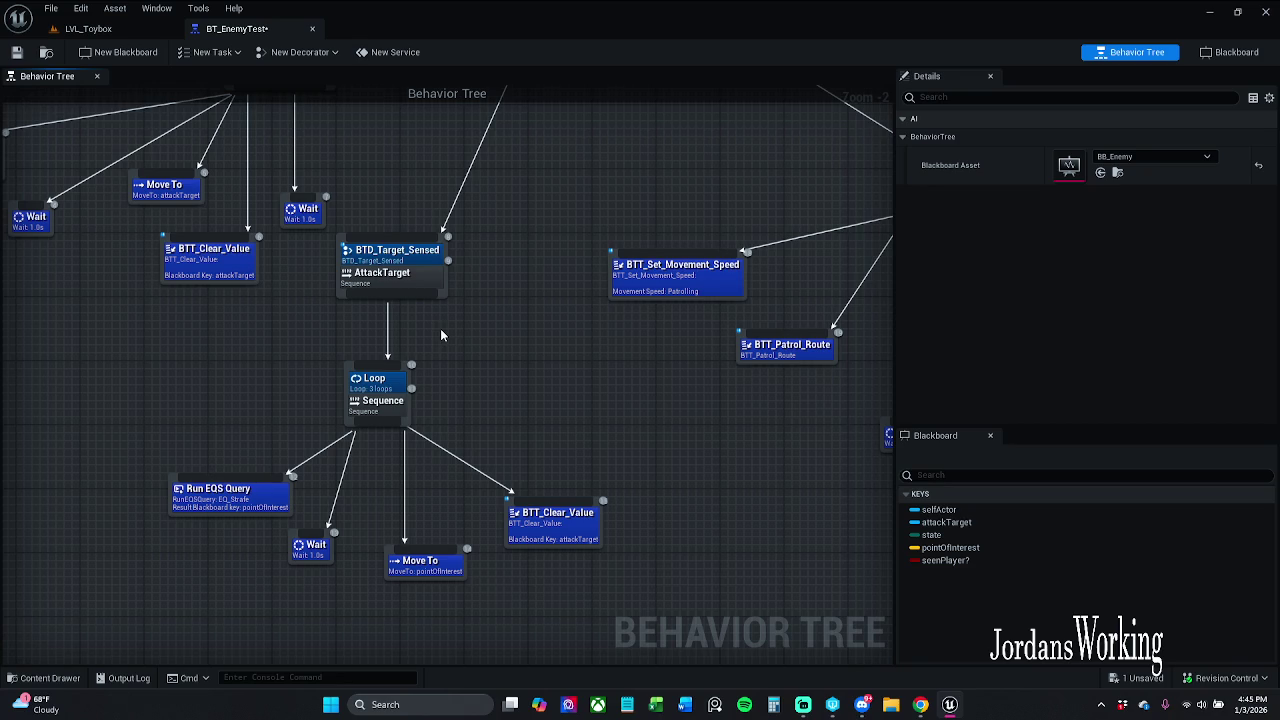
mouse_move(278, 580)
mouse_down()
mouse_move(471, 364)
mouse_move(543, 294)
mouse_move(556, 306)
mouse_up()
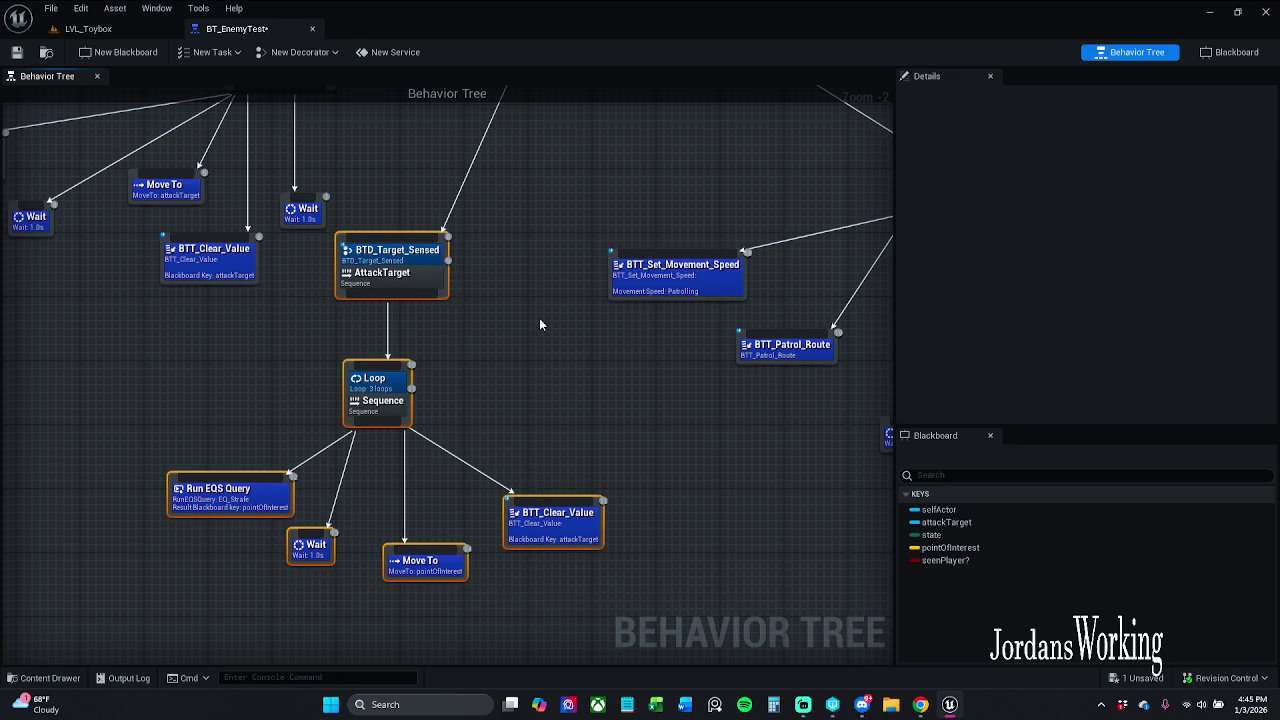
click(16, 52)
- Select the attack branch nodes and the Loop subtree, trying a move of the Loop node
click(272, 587)
mouse_move(270, 586)
mouse_down()
mouse_move(500, 280)
mouse_move(543, 251)
mouse_move(600, 434)
mouse_move(545, 391)
mouse_move(478, 444)
mouse_up()
click(552, 335)
scroll(552, 328, down, 2)
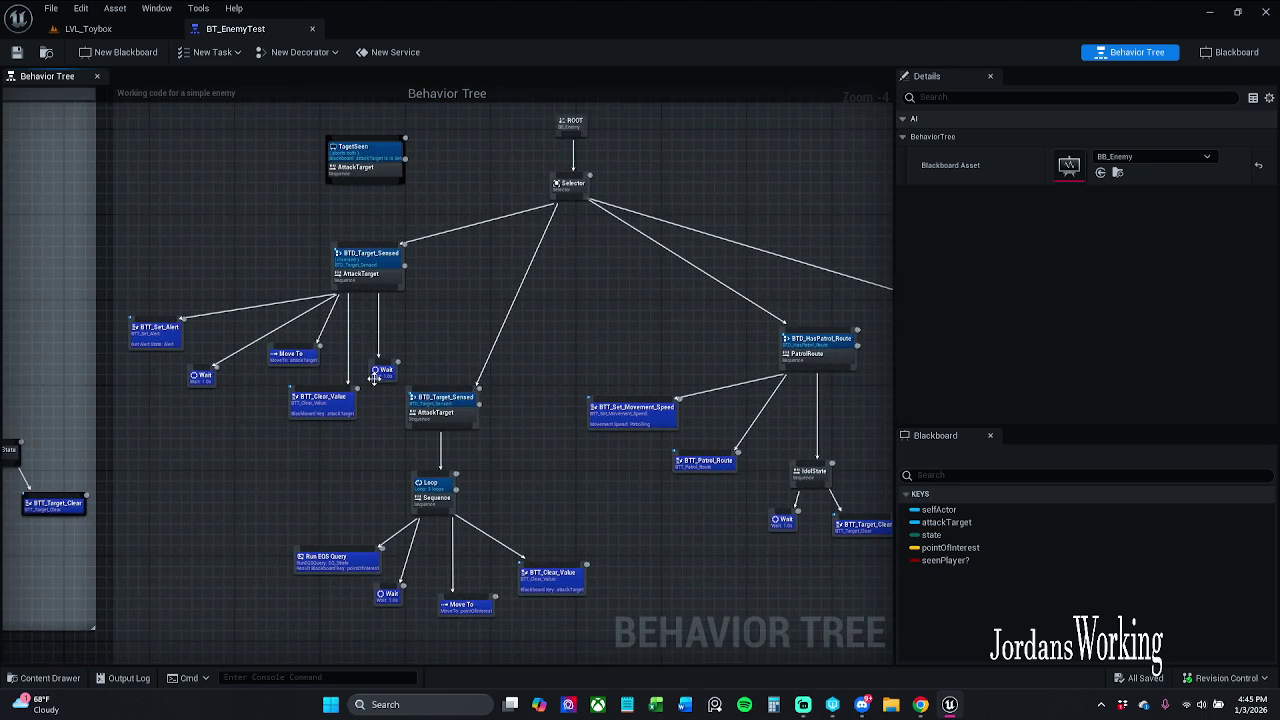
drag(325, 627, 560, 425)
mouse_move(428, 484)
mouse_down()
mouse_move(478, 532)
mouse_move(460, 516)
mouse_up()
click(548, 630)
- Drag the second BTD_Target_Sensed branch lower under the Selector and save BT_EnemyTest
mouse_move(550, 615)
mouse_down()
mouse_move(366, 406)
mouse_move(456, 446)
mouse_move(419, 438)
mouse_move(447, 446)
mouse_move(435, 462)
mouse_up()
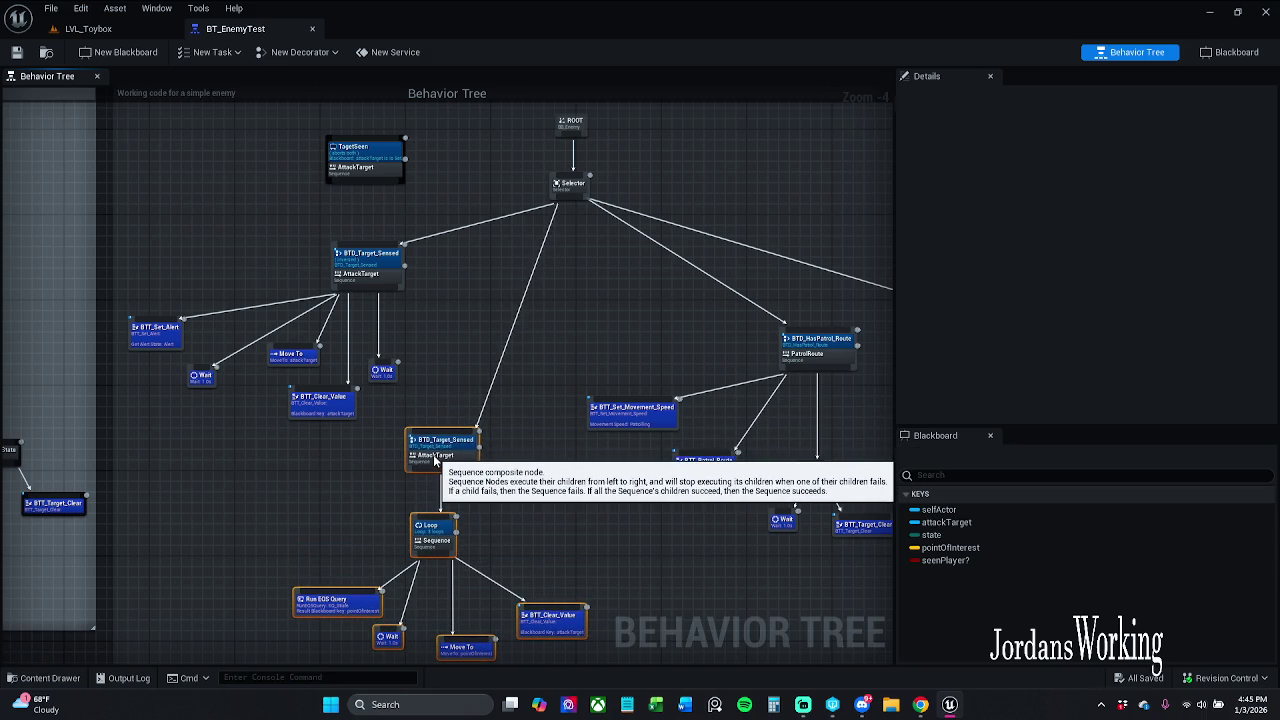
click(476, 489)
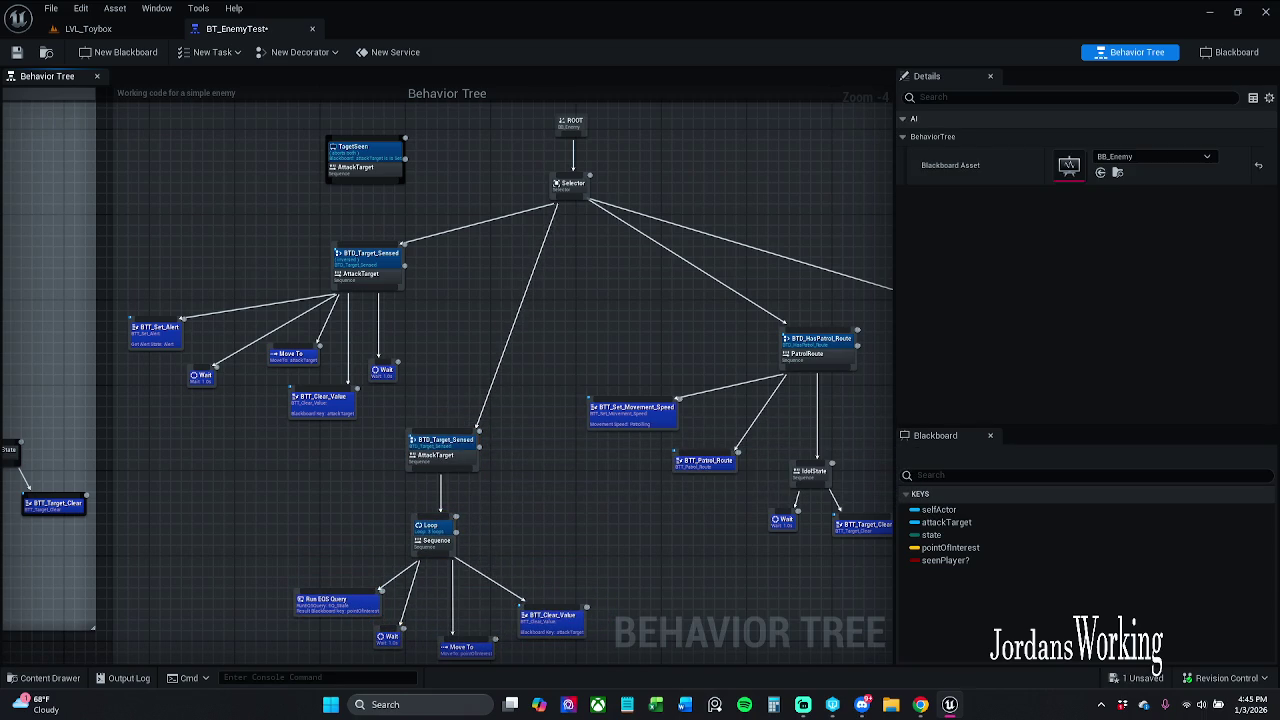
click(16, 52)
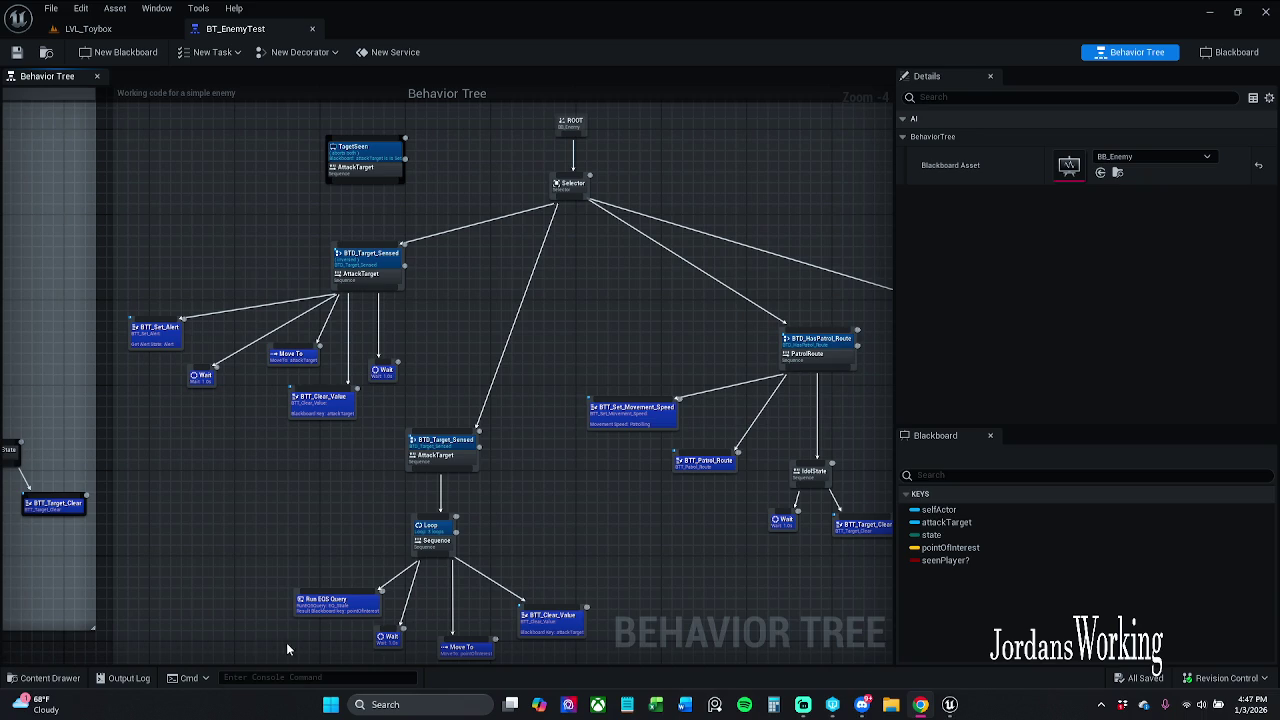
drag(380, 551, 403, 470)
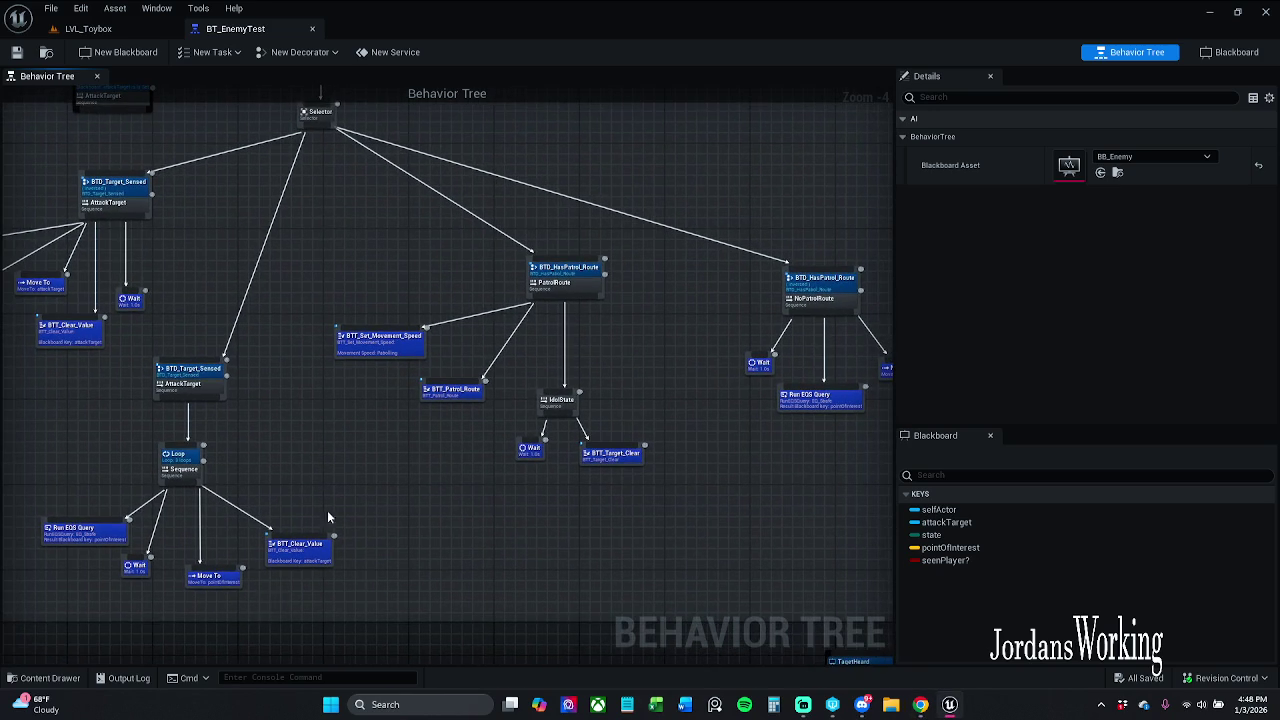
key(ctrl+space)
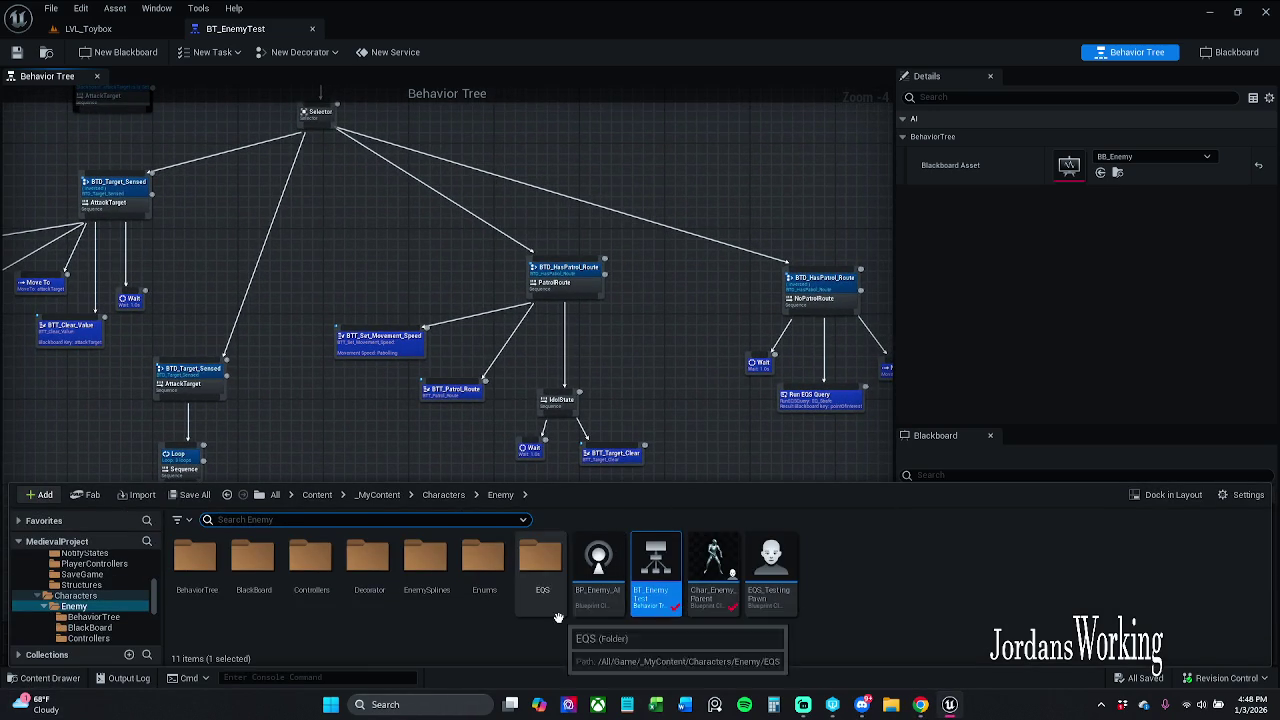
- Look inside the BlackBoard folder, return to Enemy, and select the BP_Enemy_AI controller
double_click(243, 591)
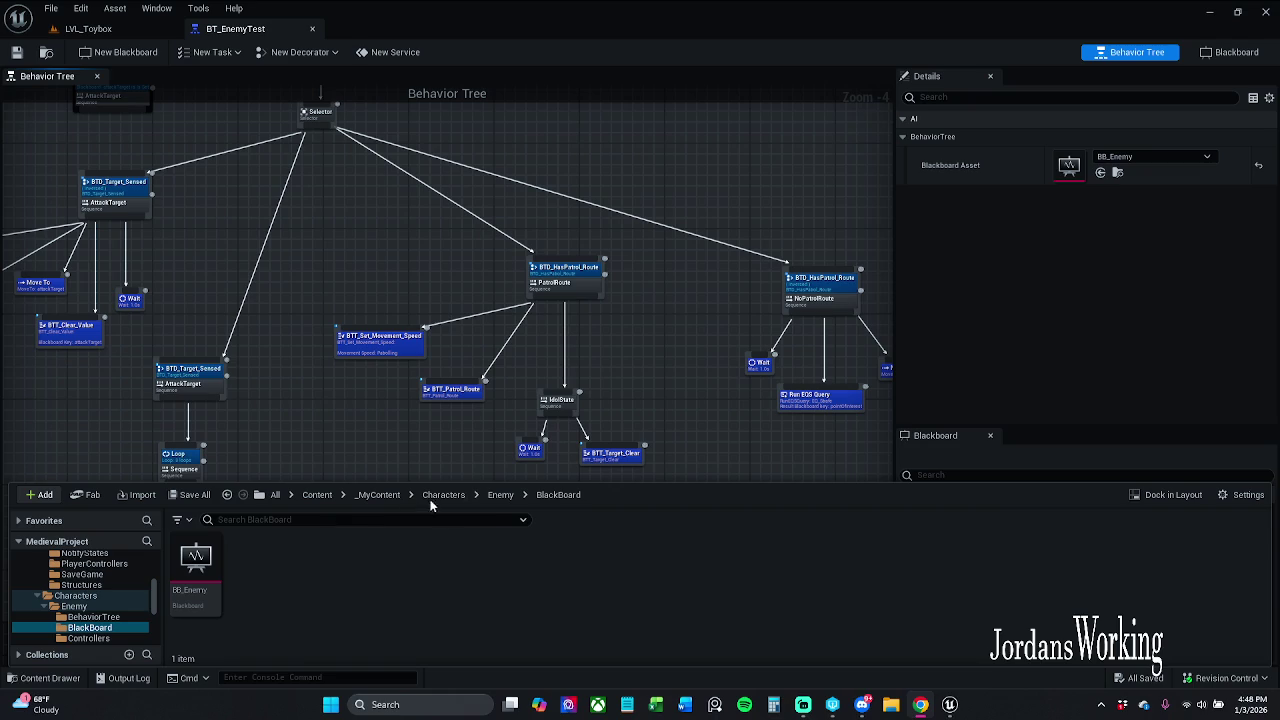
click(499, 498)
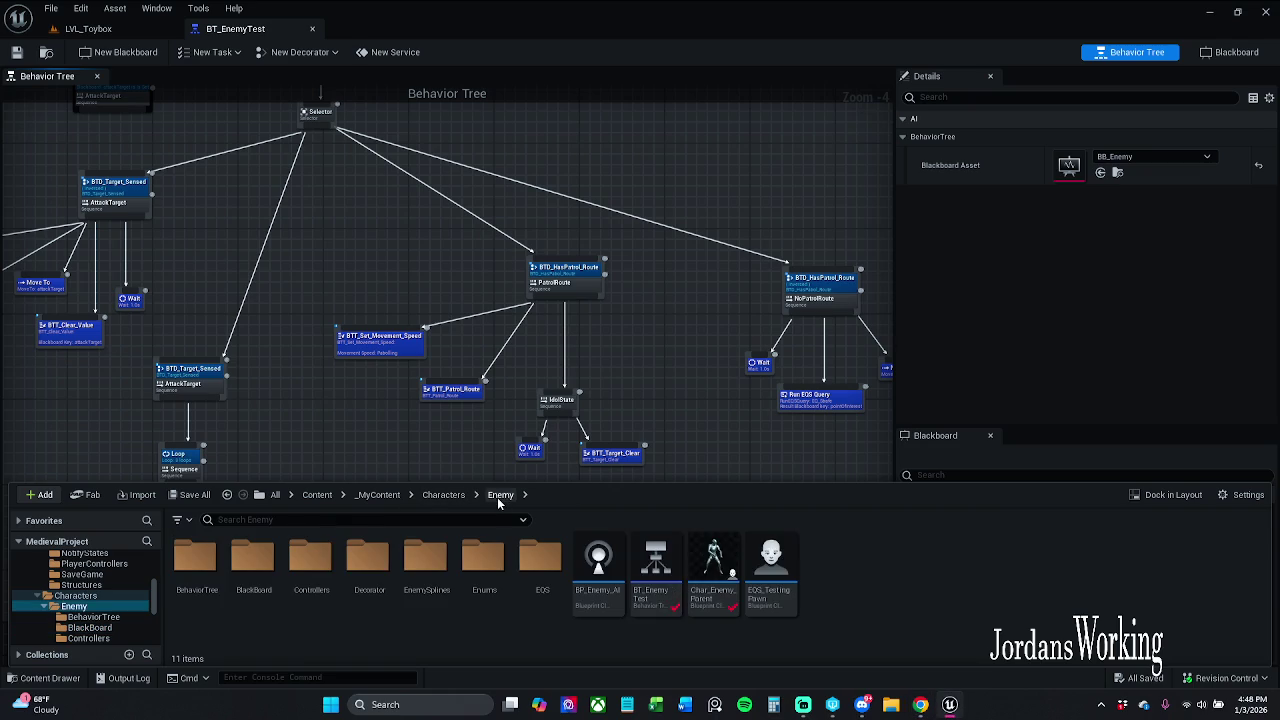
click(605, 573)
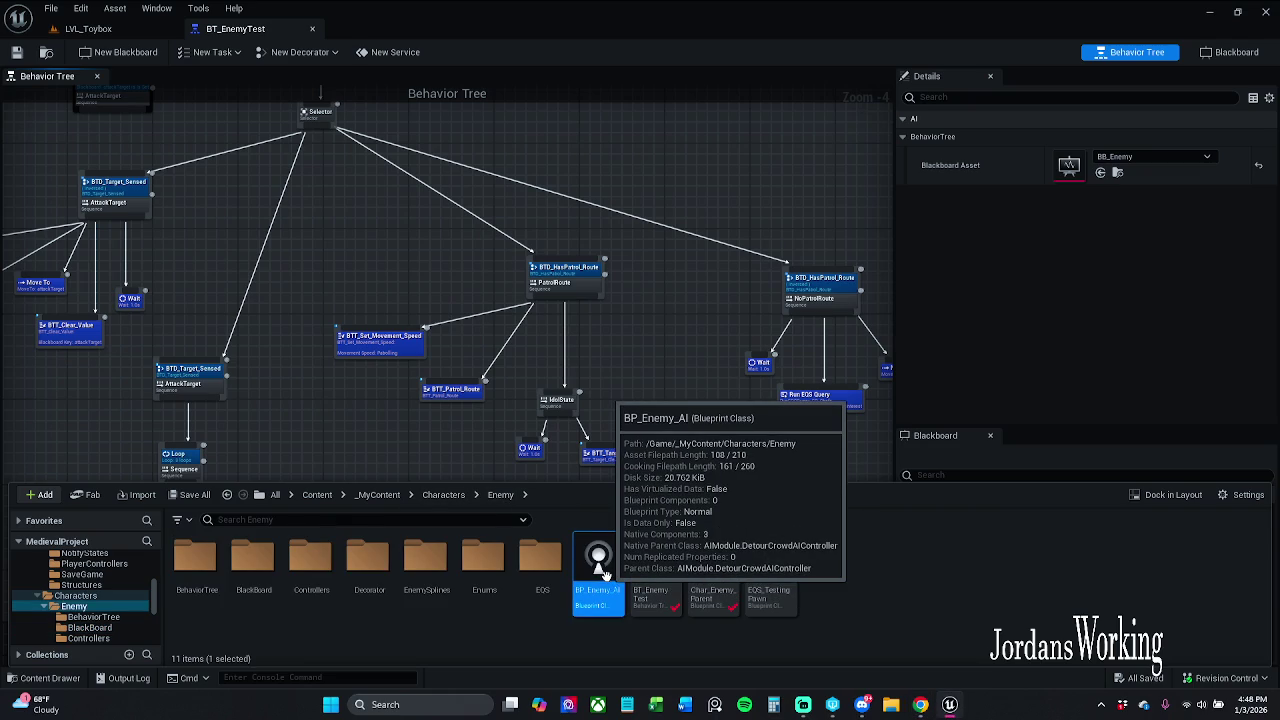